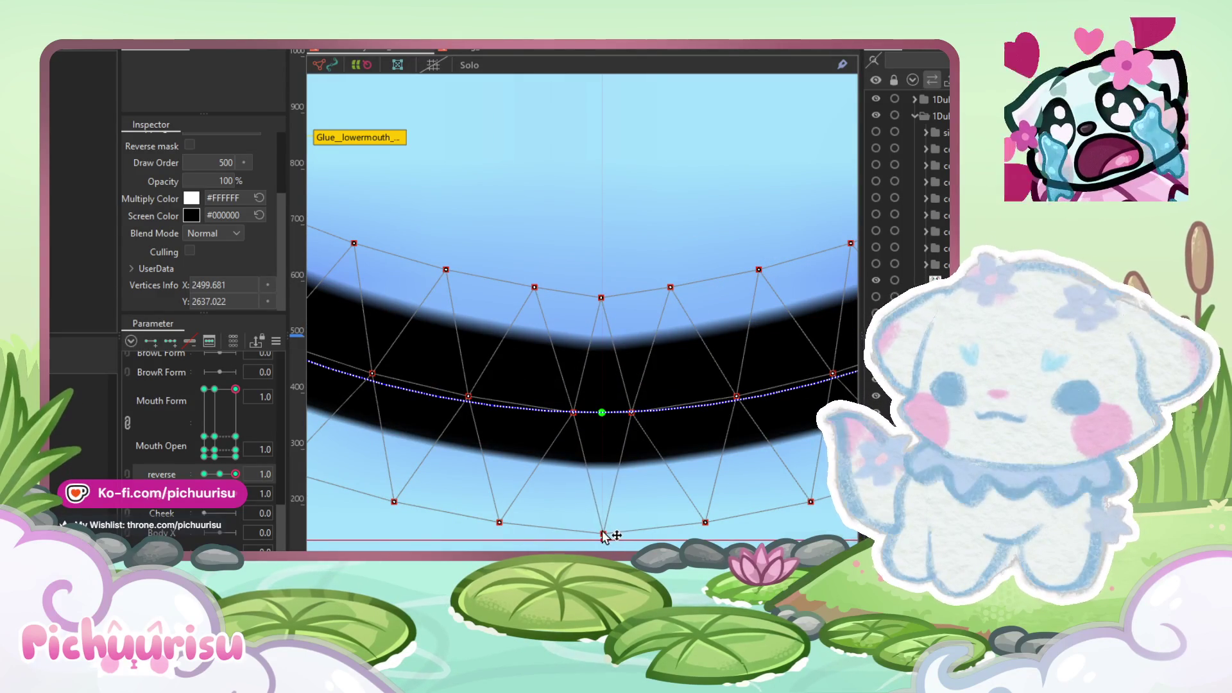
Step: Drag the lower mouth band down into a deep U, then set Mouth Form to -0.3
scroll(604, 535, down, 5)
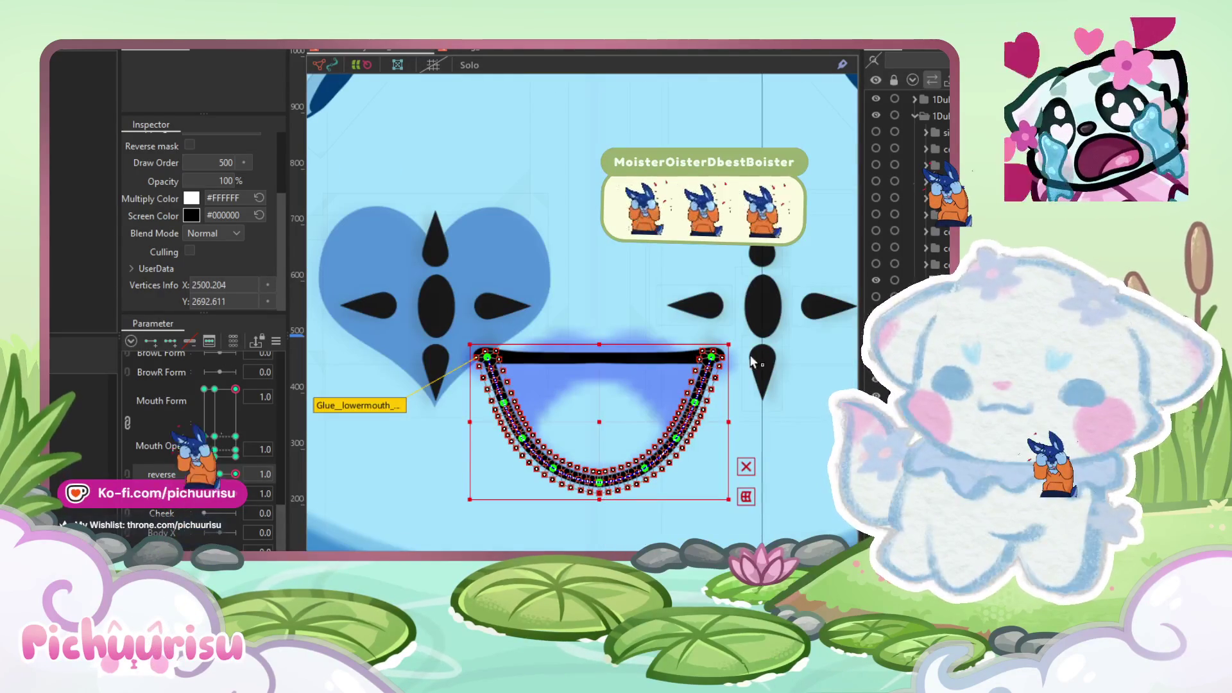
scroll(566, 471, up, 5)
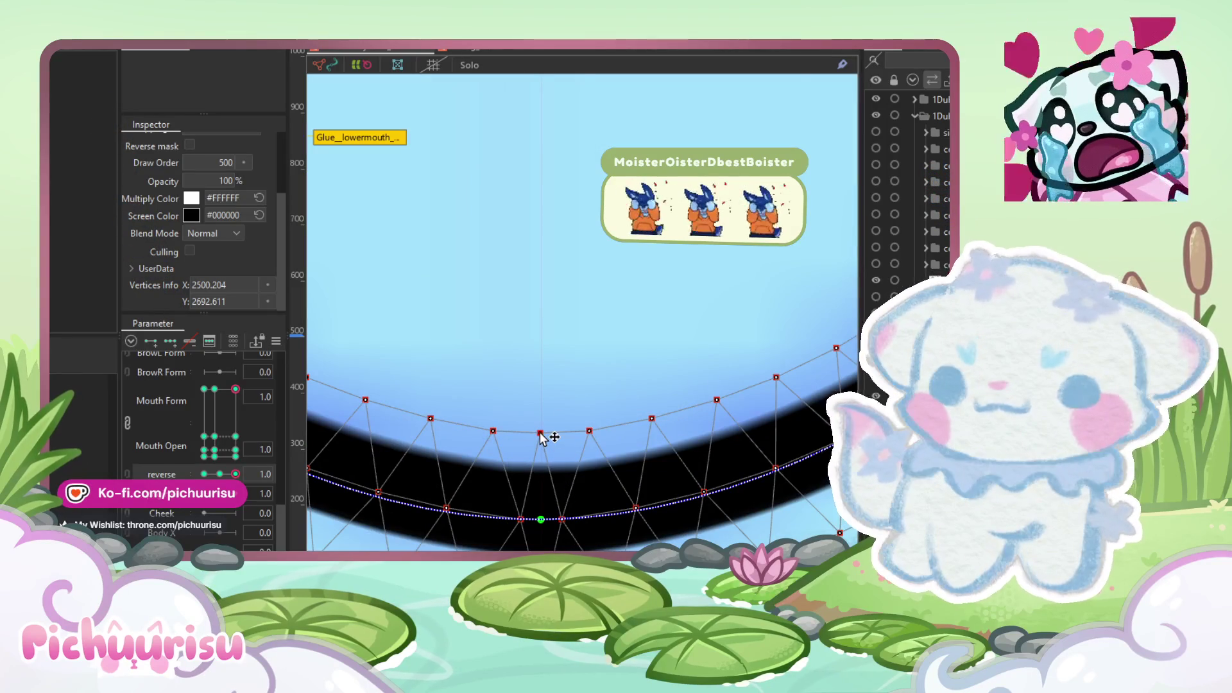
drag(541, 437, 542, 548)
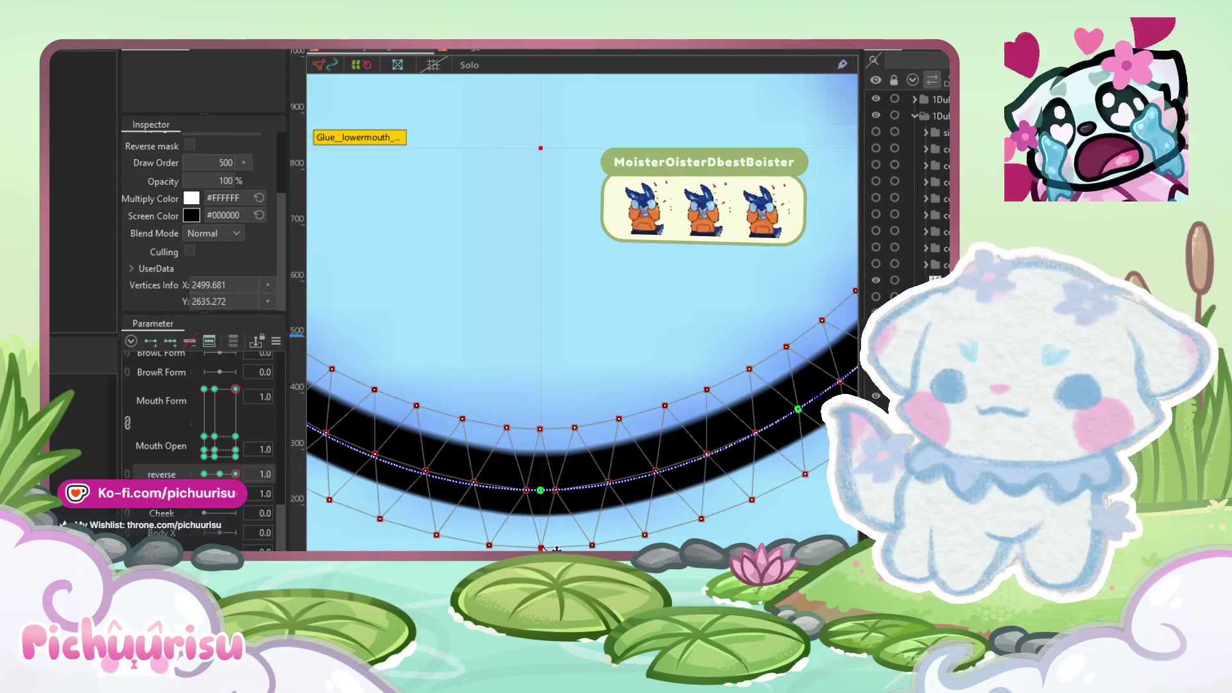
scroll(556, 539, down, 5)
mouse_move(230, 397)
mouse_down()
mouse_move(232, 375)
mouse_move(210, 364)
mouse_move(228, 375)
mouse_move(218, 389)
mouse_move(276, 401)
mouse_up()
Step: Copy the curved smile form of the lower mouth with Copy Form
click(84, 42)
mouse_move(148, 127)
click(193, 128)
Step: Return Mouth Form to -0.3 and paste the copied smile form onto it
drag(226, 396, 216, 392)
click(83, 43)
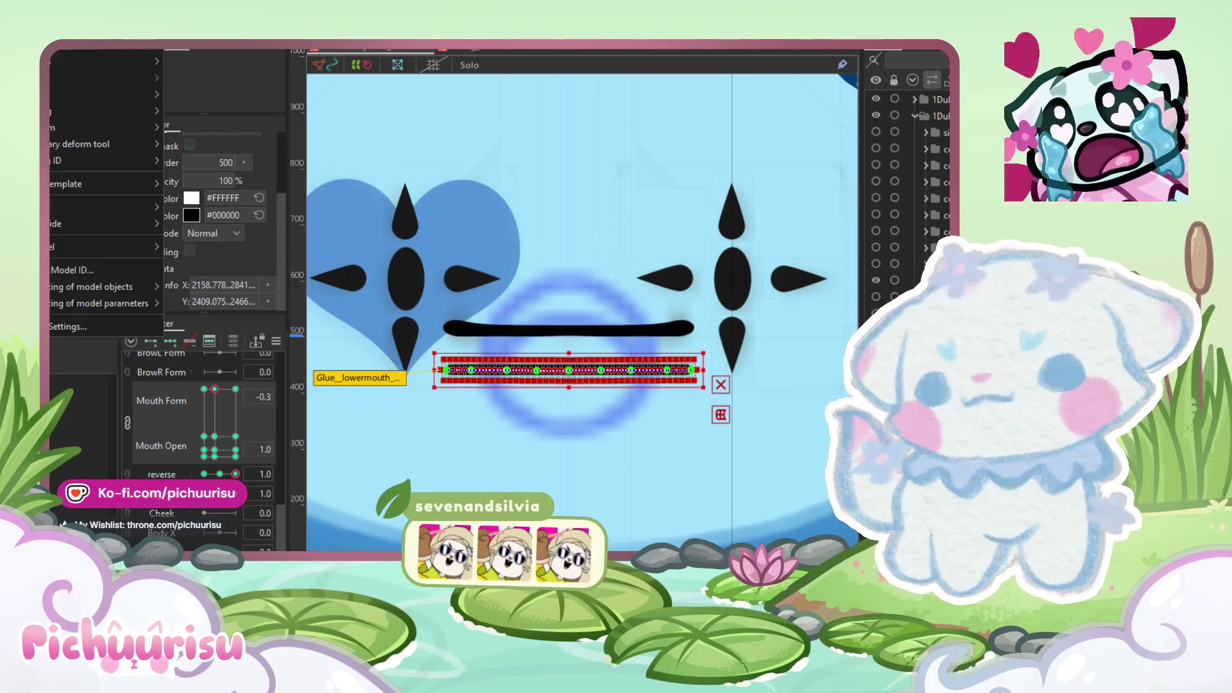
mouse_move(72, 132)
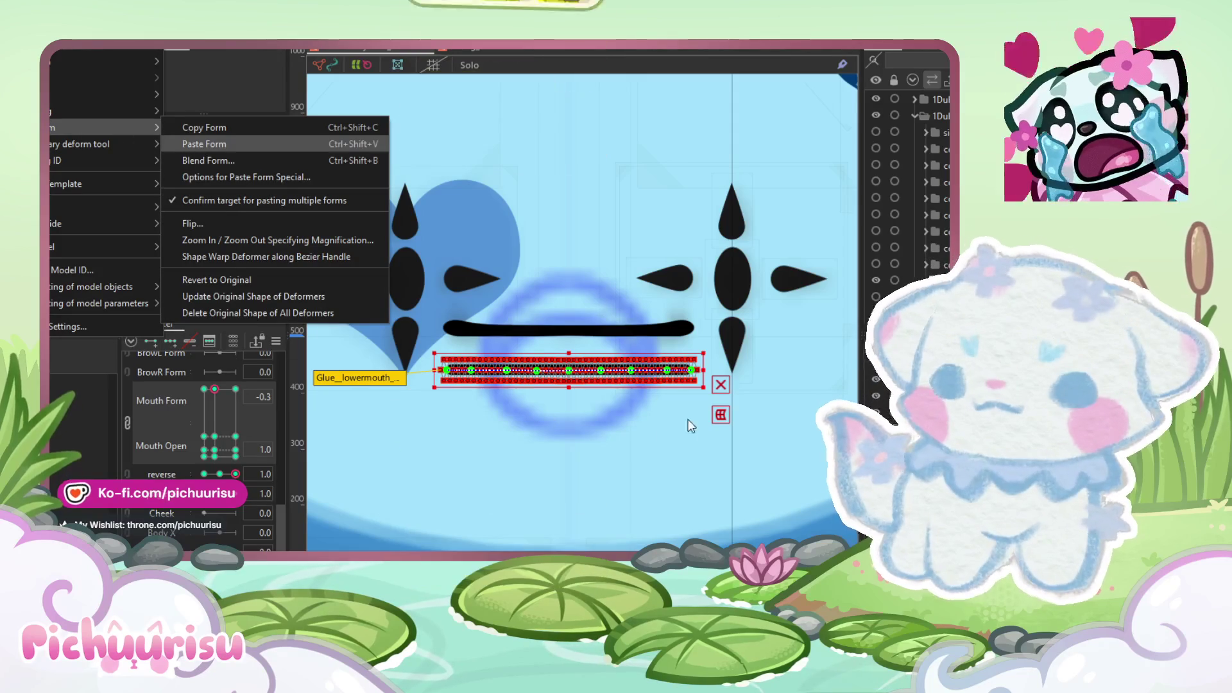
key(Return)
scroll(561, 381, up, 5)
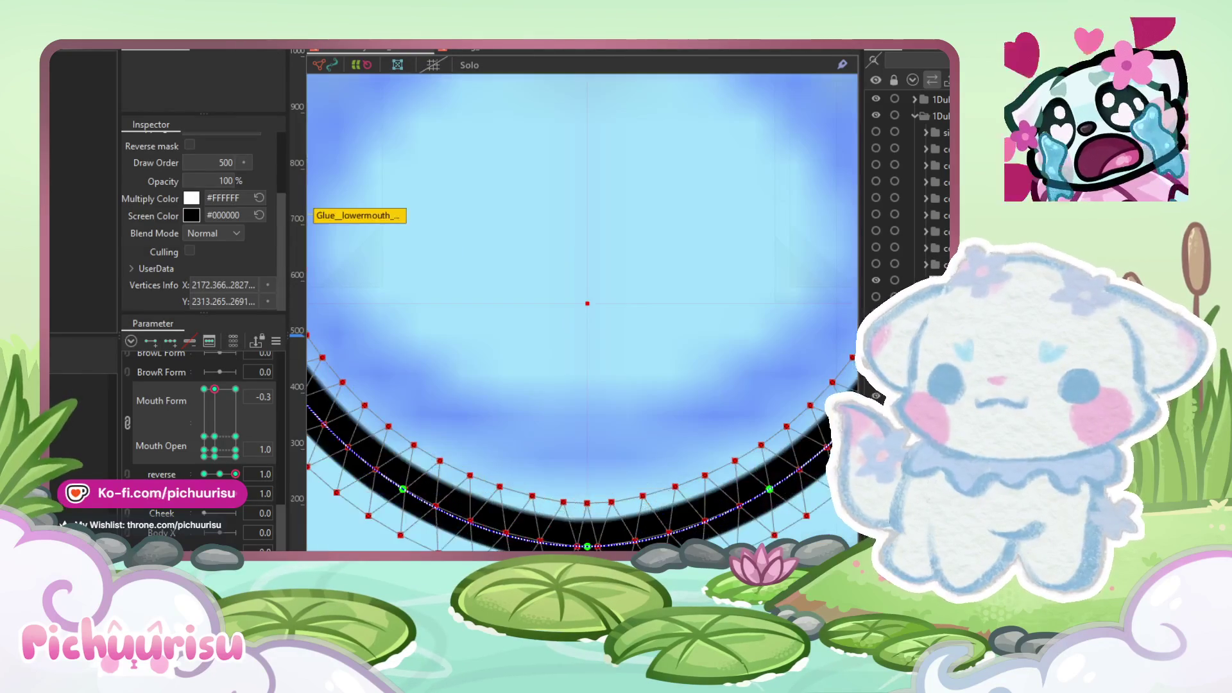
Step: Pull the mouth curve's bottom middle and side points up and left to start the U
drag(587, 546, 591, 481)
scroll(635, 487, down, 4)
scroll(686, 493, up, 4)
drag(674, 476, 671, 429)
scroll(671, 428, down, 4)
scroll(732, 385, up, 4)
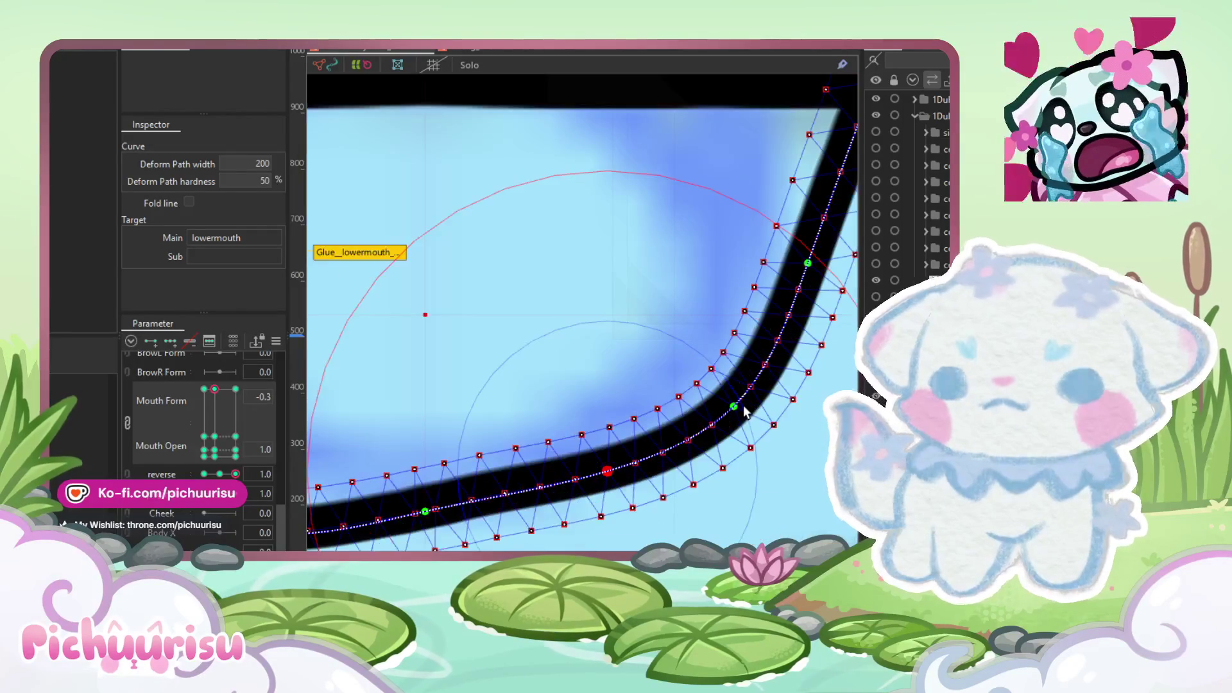
drag(738, 409, 704, 387)
drag(619, 469, 598, 459)
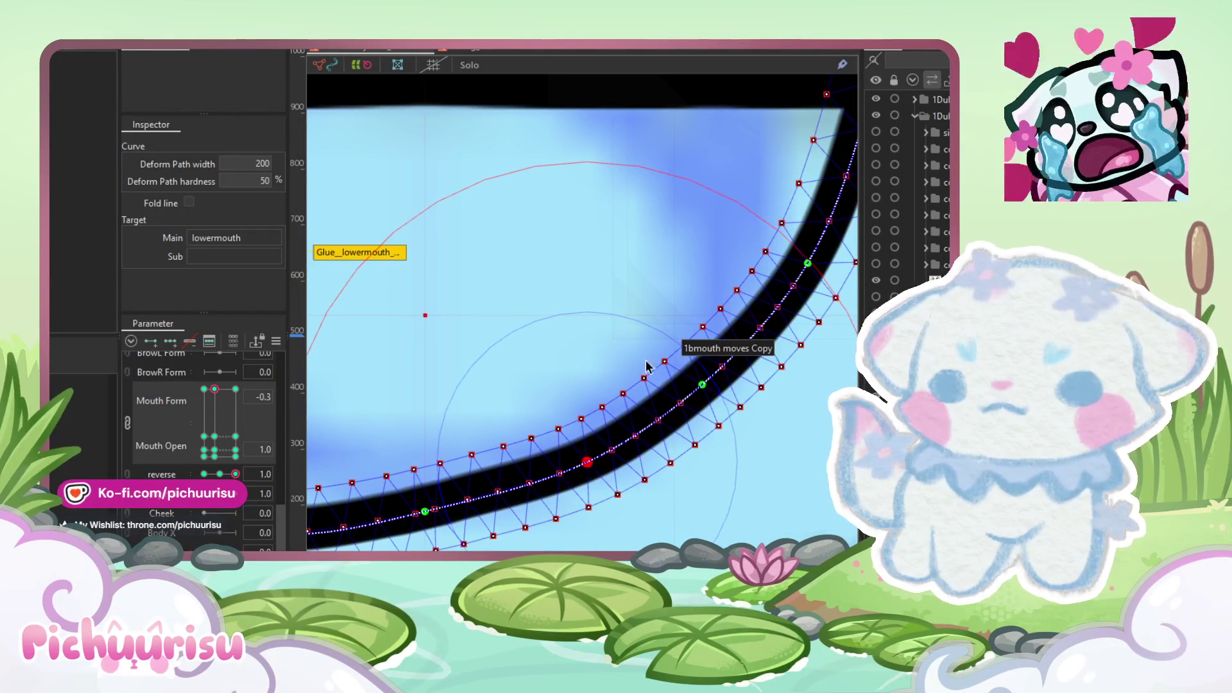
scroll(648, 388, down, 2)
drag(777, 258, 650, 235)
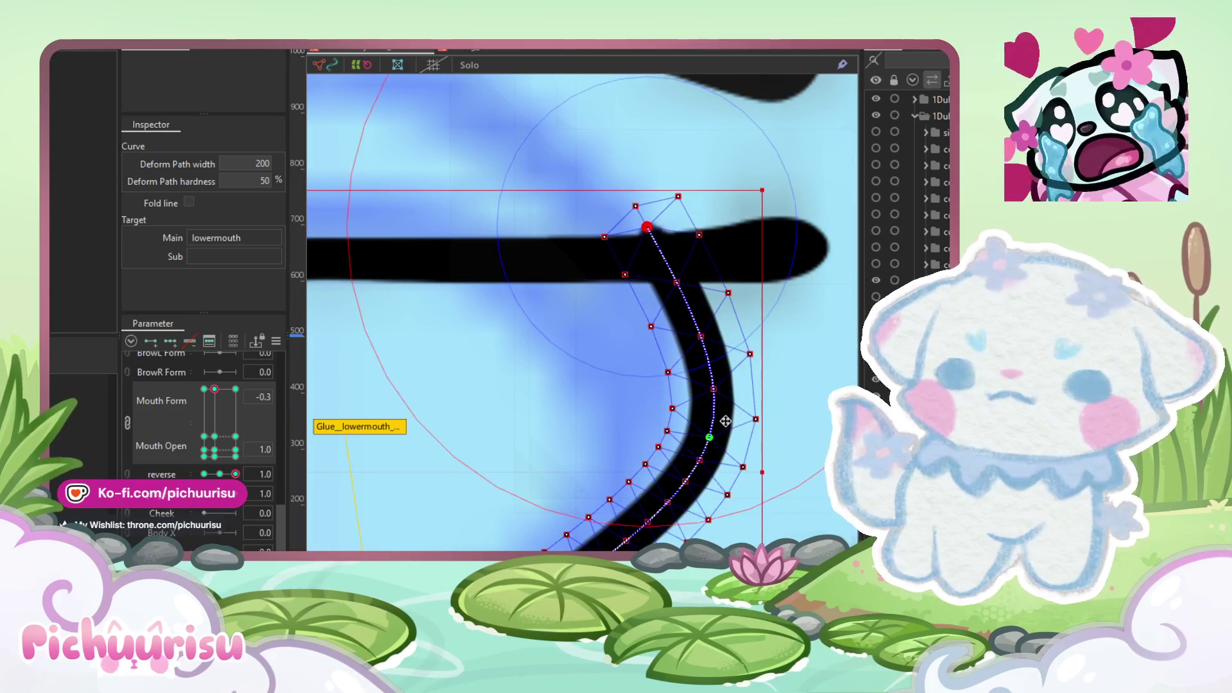
mouse_move(710, 439)
mouse_down()
mouse_move(639, 423)
mouse_move(665, 408)
mouse_up()
scroll(674, 250, down, 3)
scroll(674, 244, up, 3)
Step: Lower the curve's top point and shift the lower points down and left to widen the U
click(679, 241)
drag(680, 250, 681, 267)
drag(691, 411, 691, 425)
scroll(681, 355, down, 3)
scroll(662, 376, up, 3)
click(686, 376)
scroll(600, 450, down, 1)
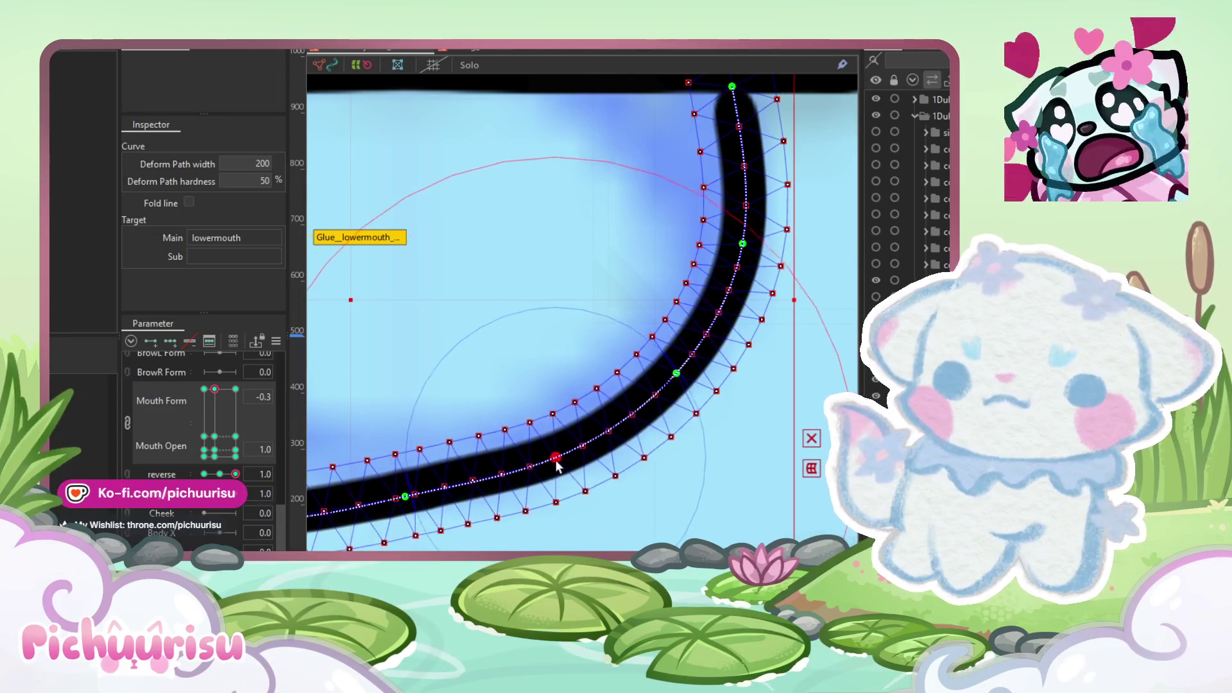
scroll(526, 464, down, 3)
scroll(482, 470, up, 3)
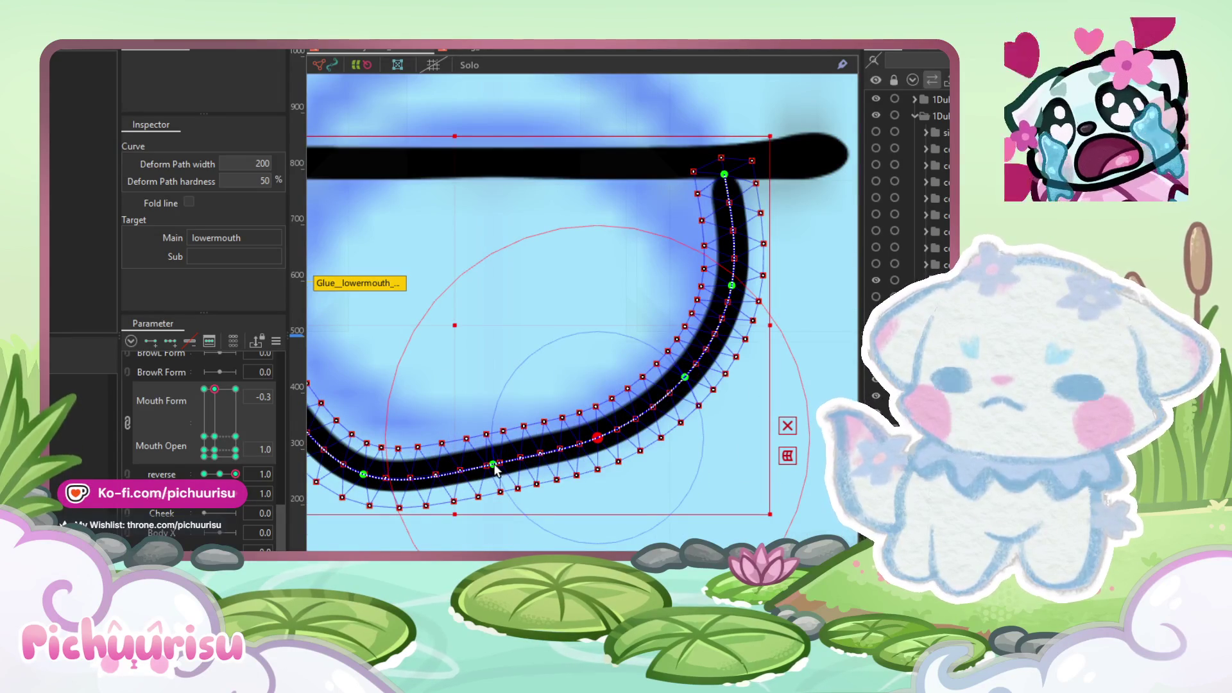
scroll(496, 471, down, 3)
scroll(586, 443, up, 1)
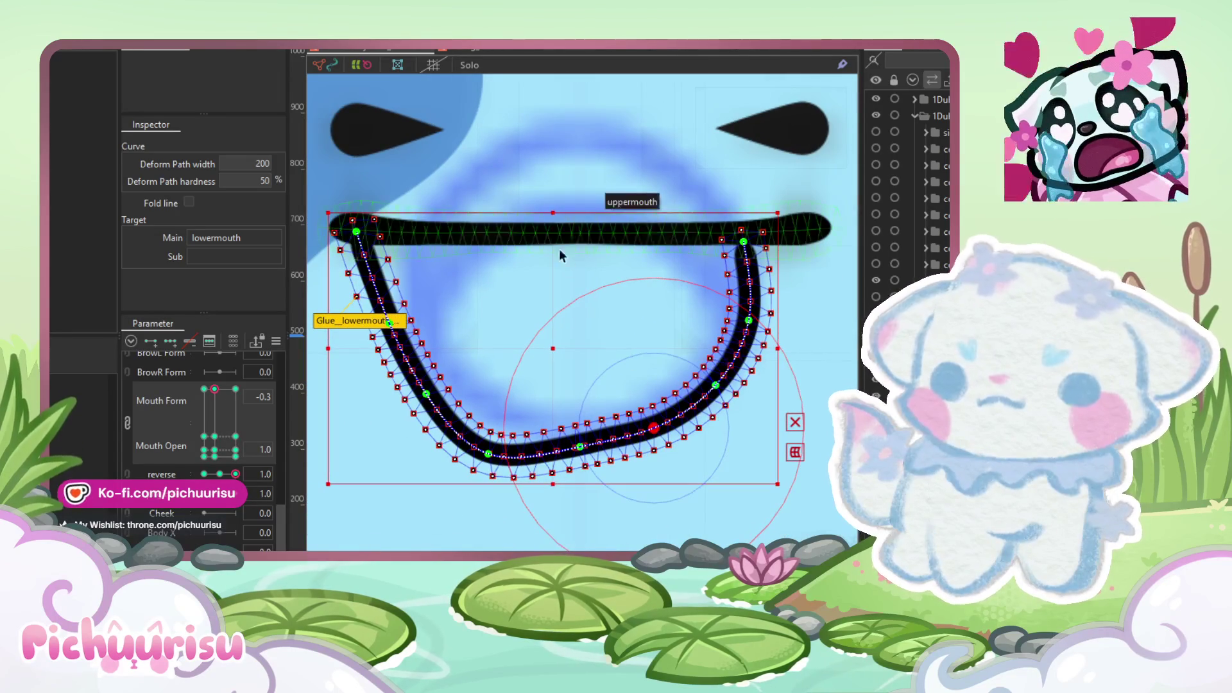
scroll(588, 464, up, 2)
drag(580, 437, 543, 451)
Step: Push the lower mouth's tips onto the upper line, then set reverse to -1.0
mouse_move(685, 412)
mouse_down()
mouse_move(632, 435)
mouse_move(586, 426)
mouse_move(594, 434)
mouse_move(576, 447)
mouse_move(575, 426)
mouse_move(716, 326)
mouse_up()
scroll(602, 423, up, 2)
scroll(577, 444, down, 3)
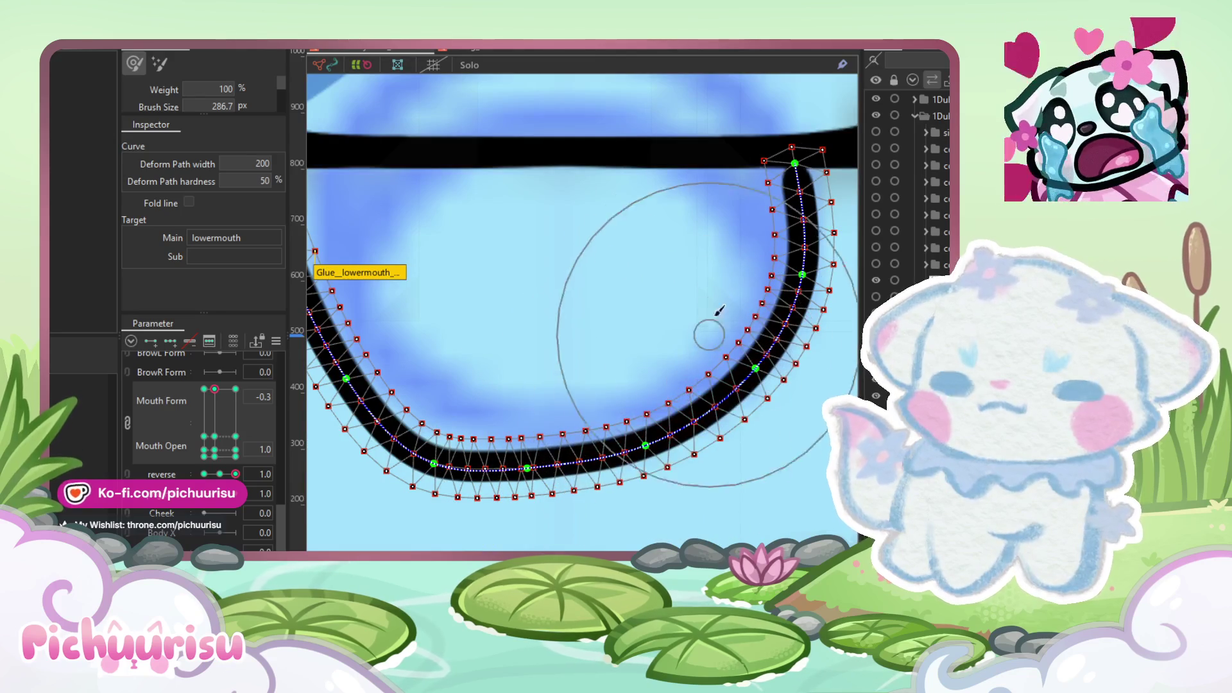
drag(626, 262, 578, 338)
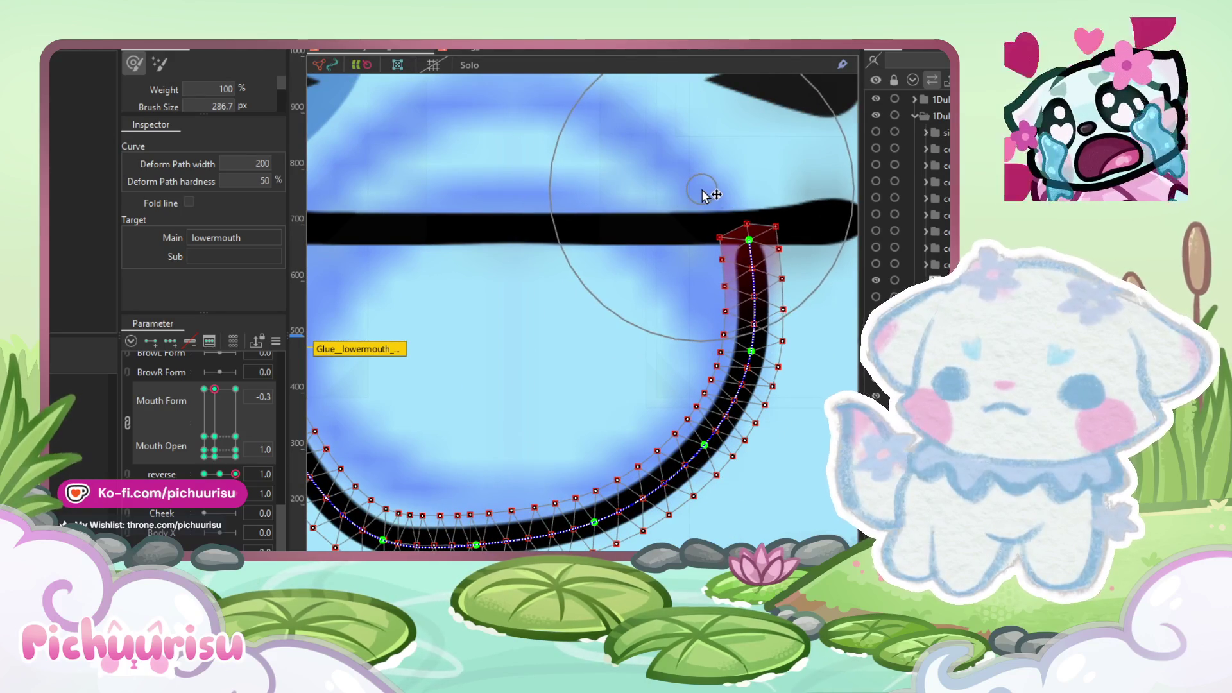
scroll(706, 194, down, 3)
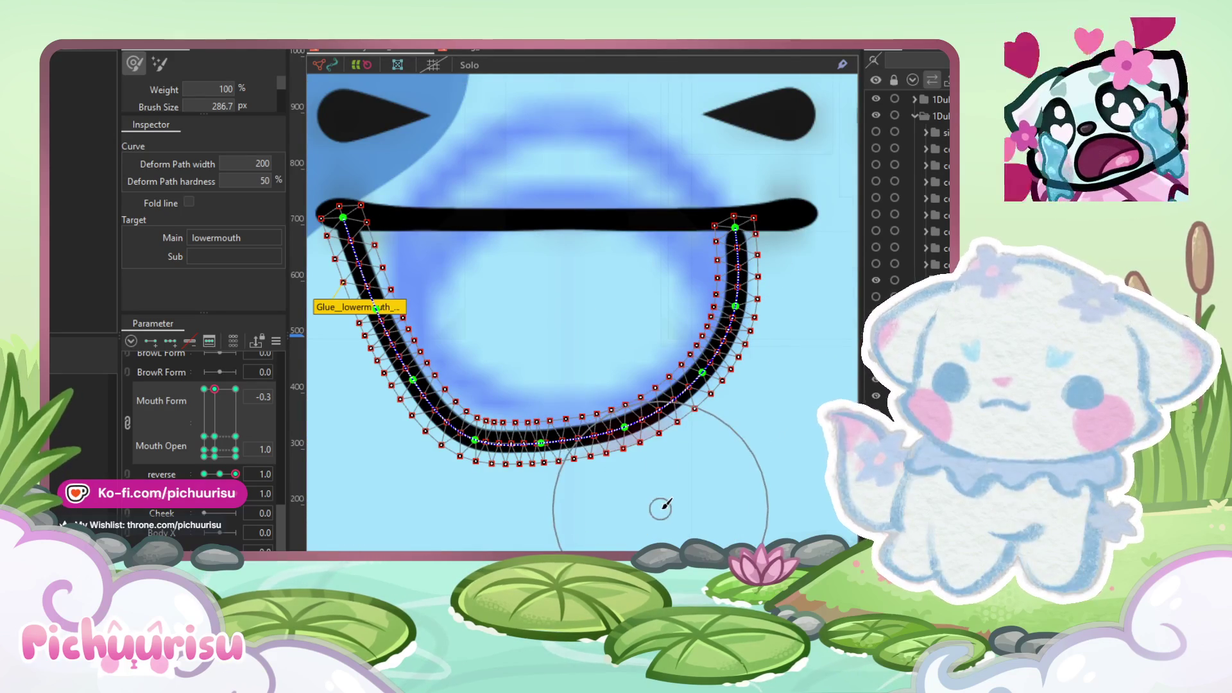
scroll(642, 501, down, 2)
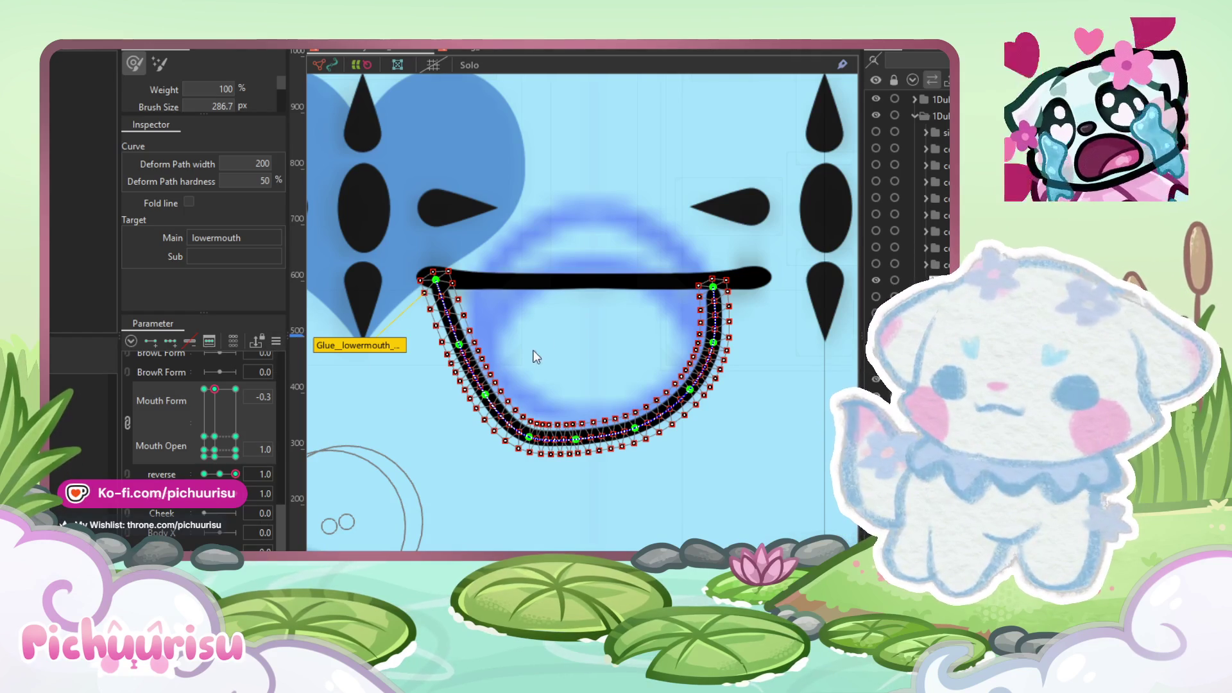
click(255, 473)
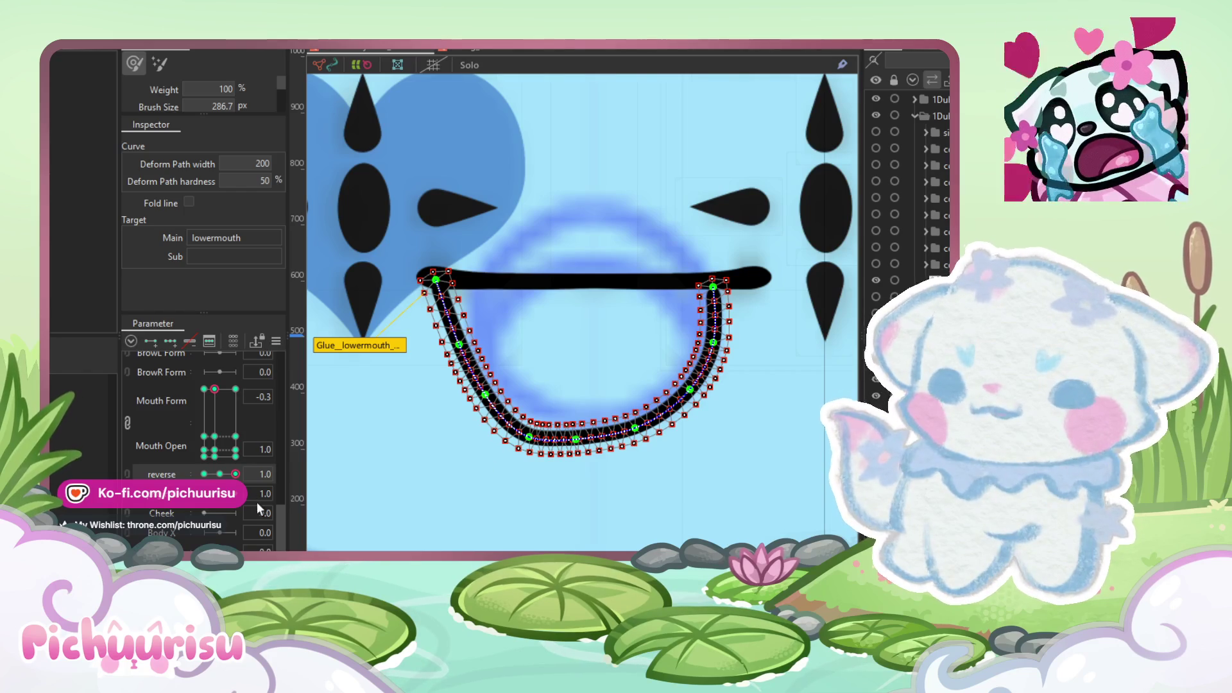
mouse_move(236, 473)
mouse_down()
mouse_move(258, 465)
mouse_move(194, 468)
mouse_up()
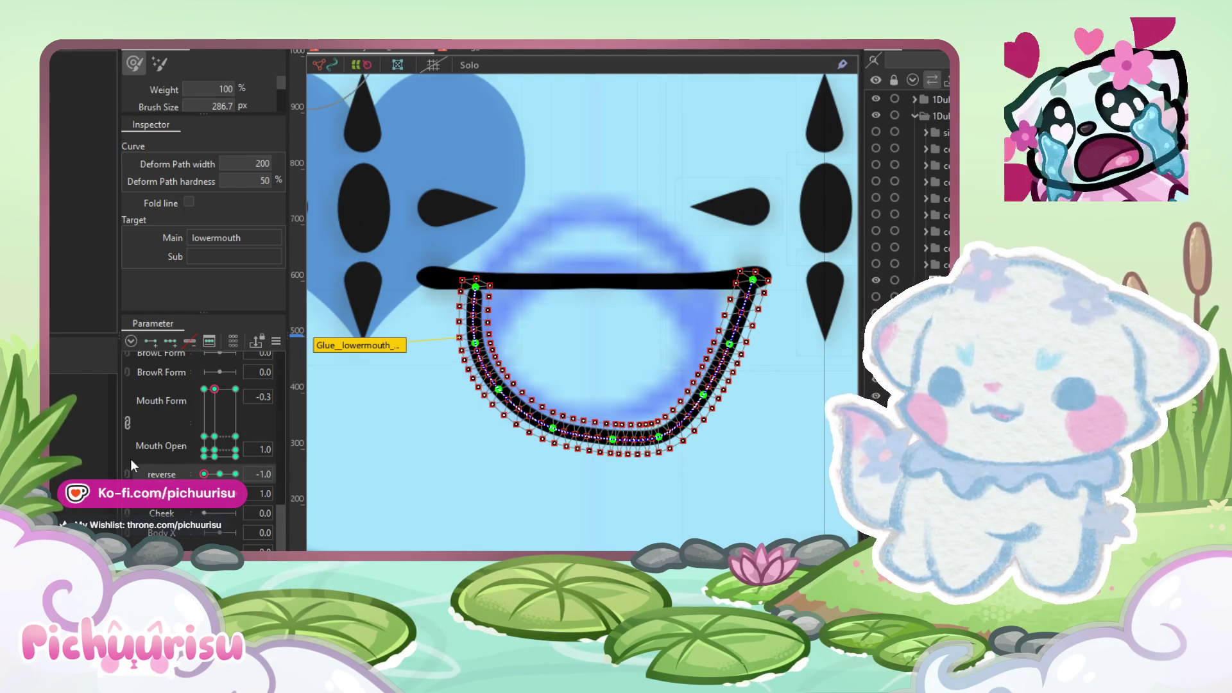
Step: Box-select all lower mouth points and switch to the reverse 1.0 keyform
key(v)
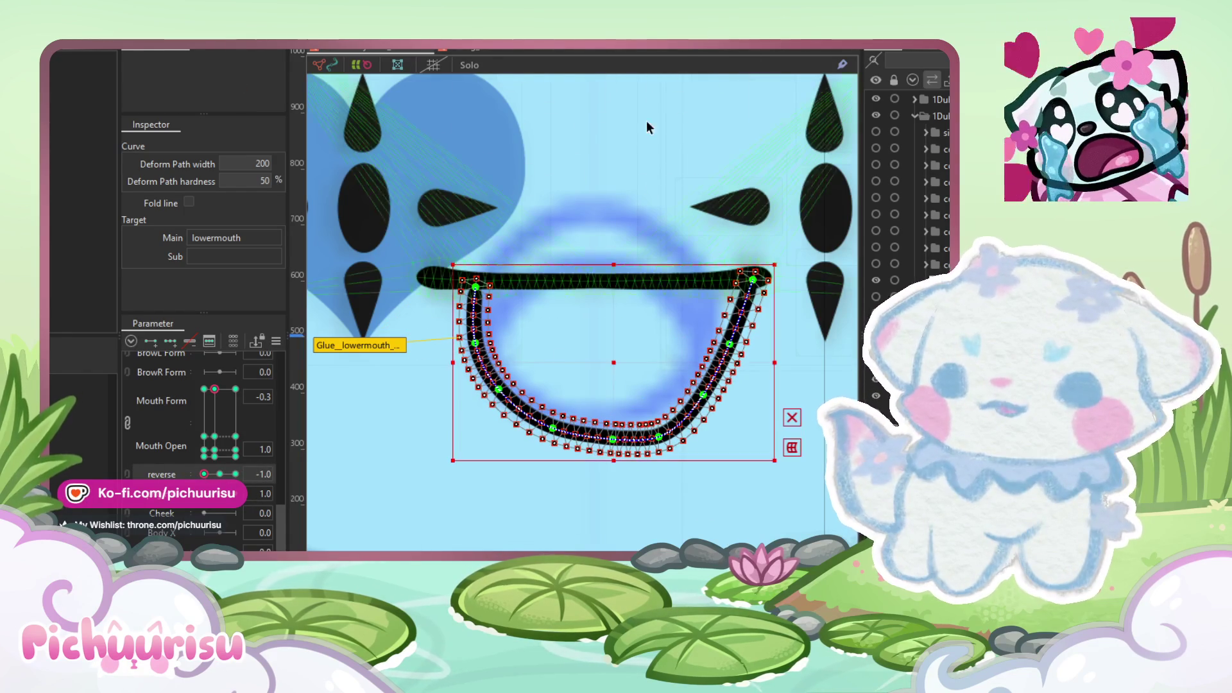
scroll(552, 374, up, 3)
mouse_move(391, 179)
mouse_down()
mouse_move(622, 537)
mouse_move(644, 541)
mouse_up()
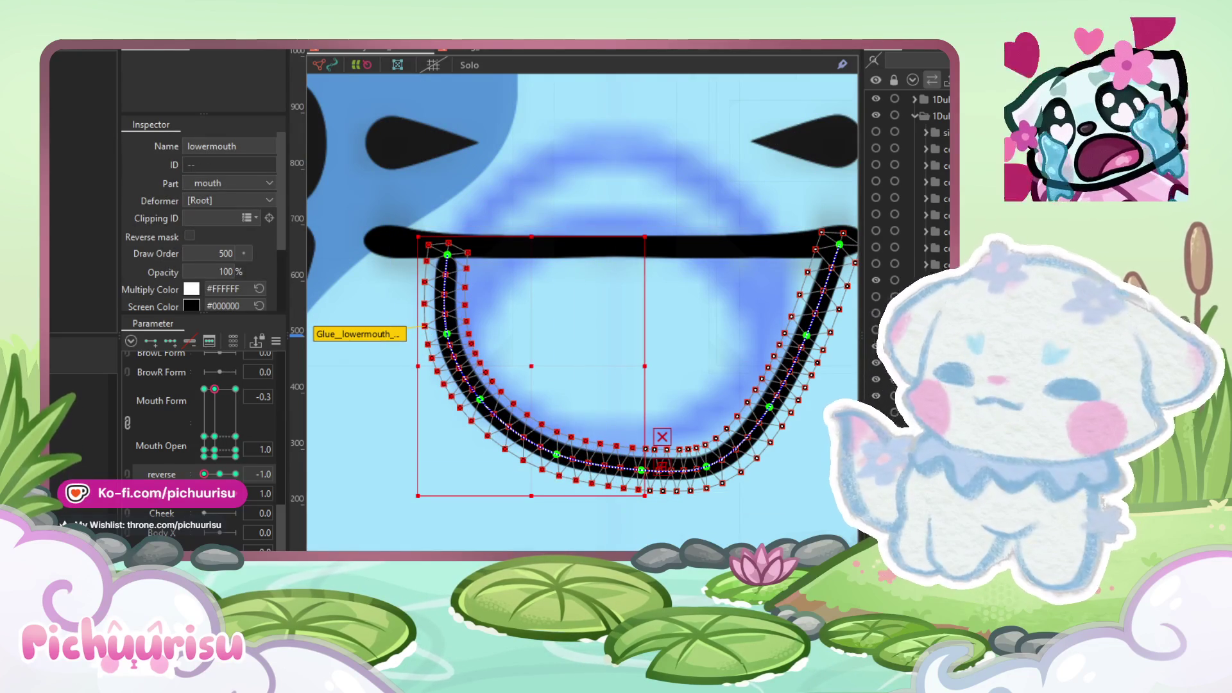
click(211, 126)
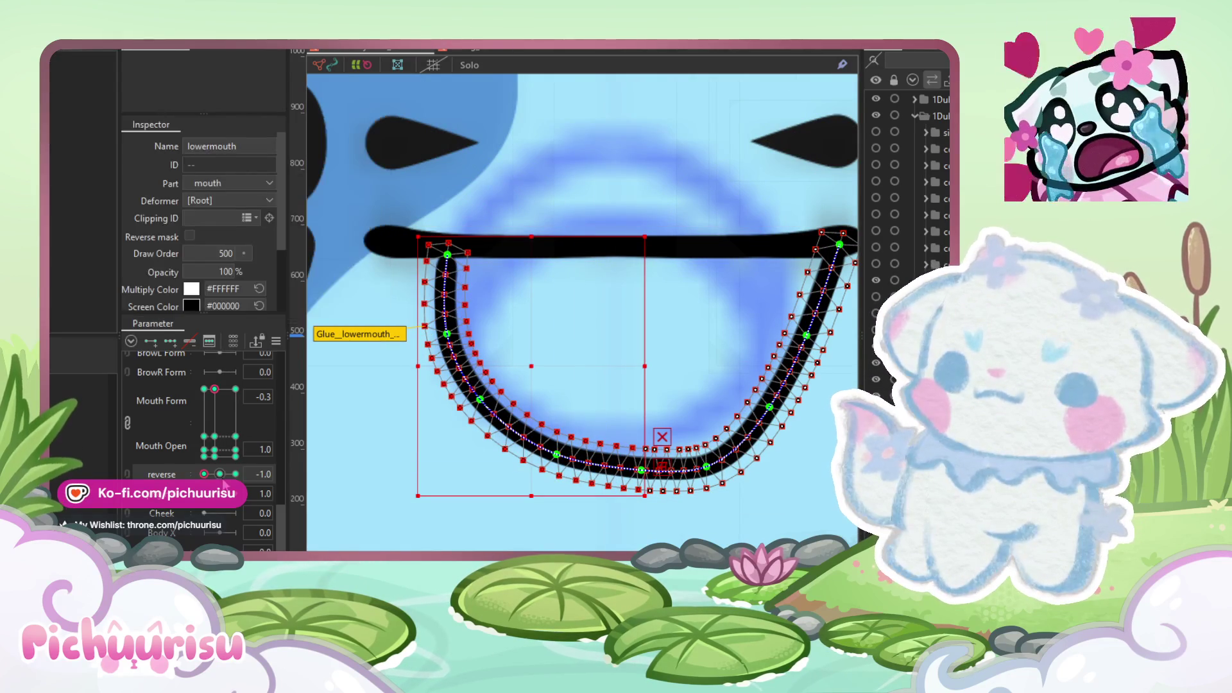
click(236, 473)
Step: Try pasting the symmetric U form, undo it, and set reverse to 0.0
click(68, 43)
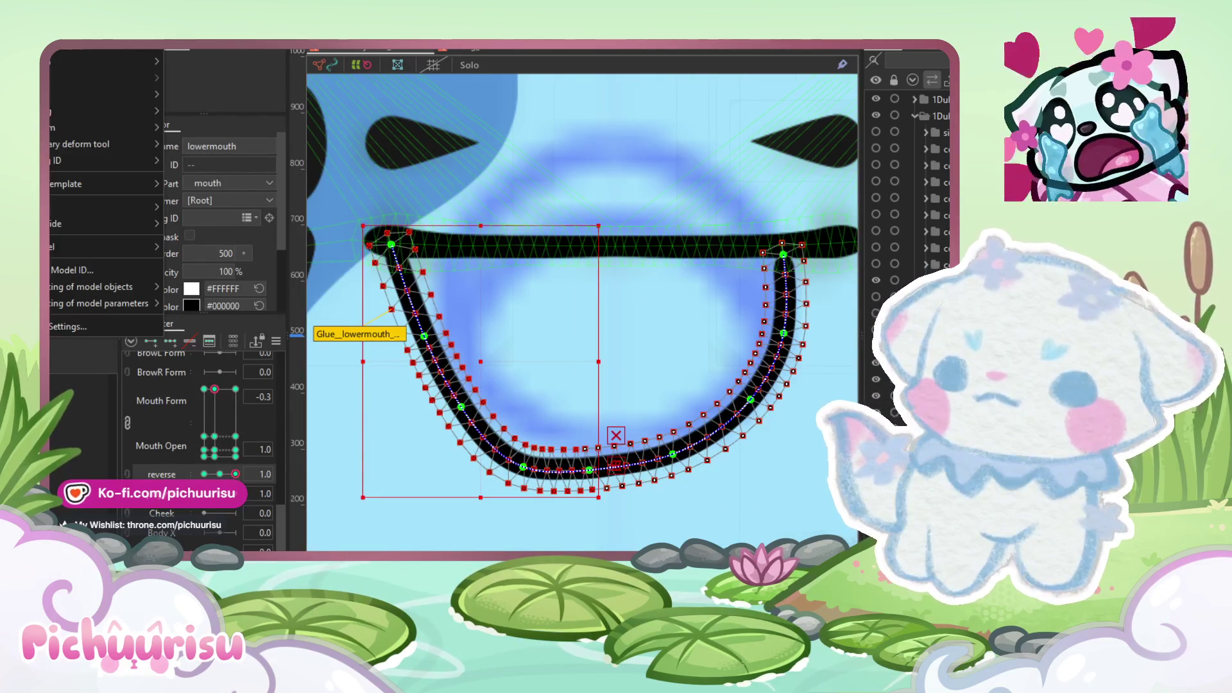
mouse_move(68, 129)
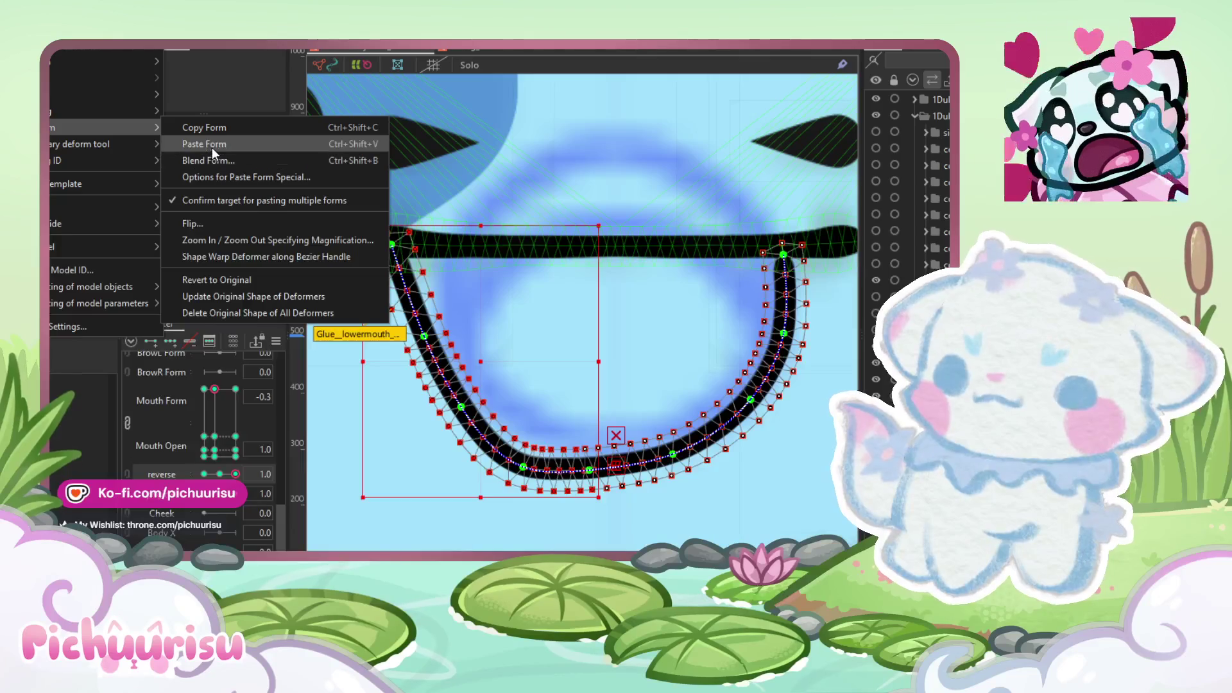
click(212, 145)
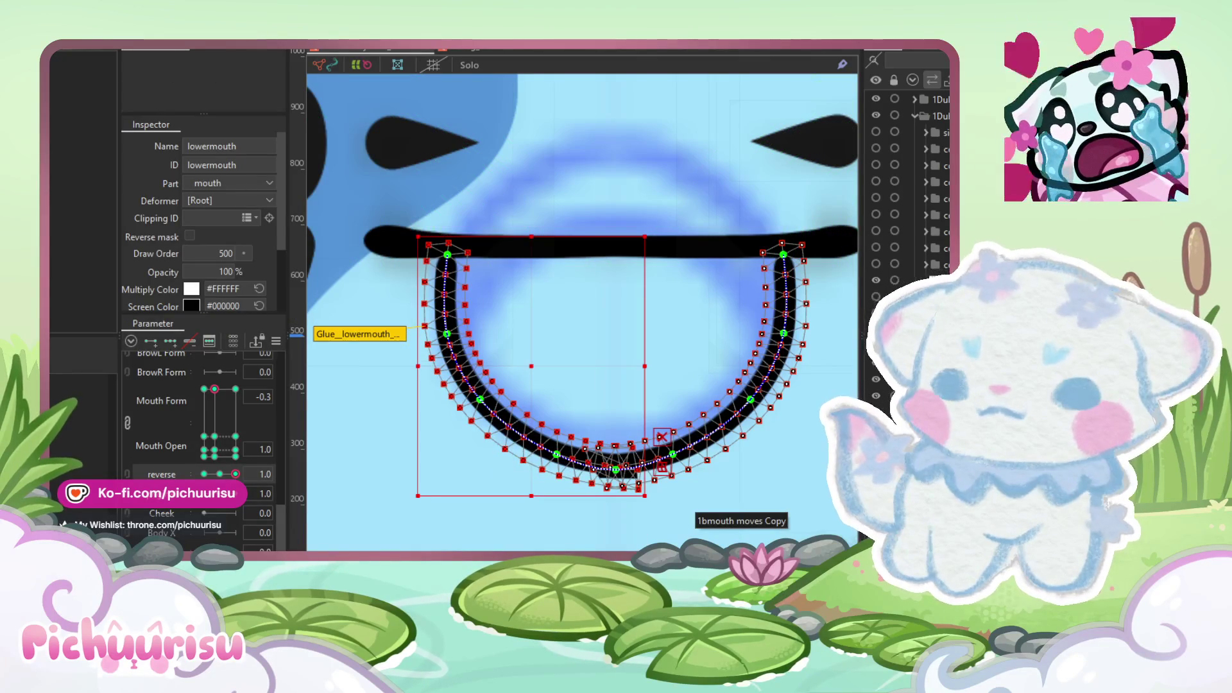
key(ctrl+z)
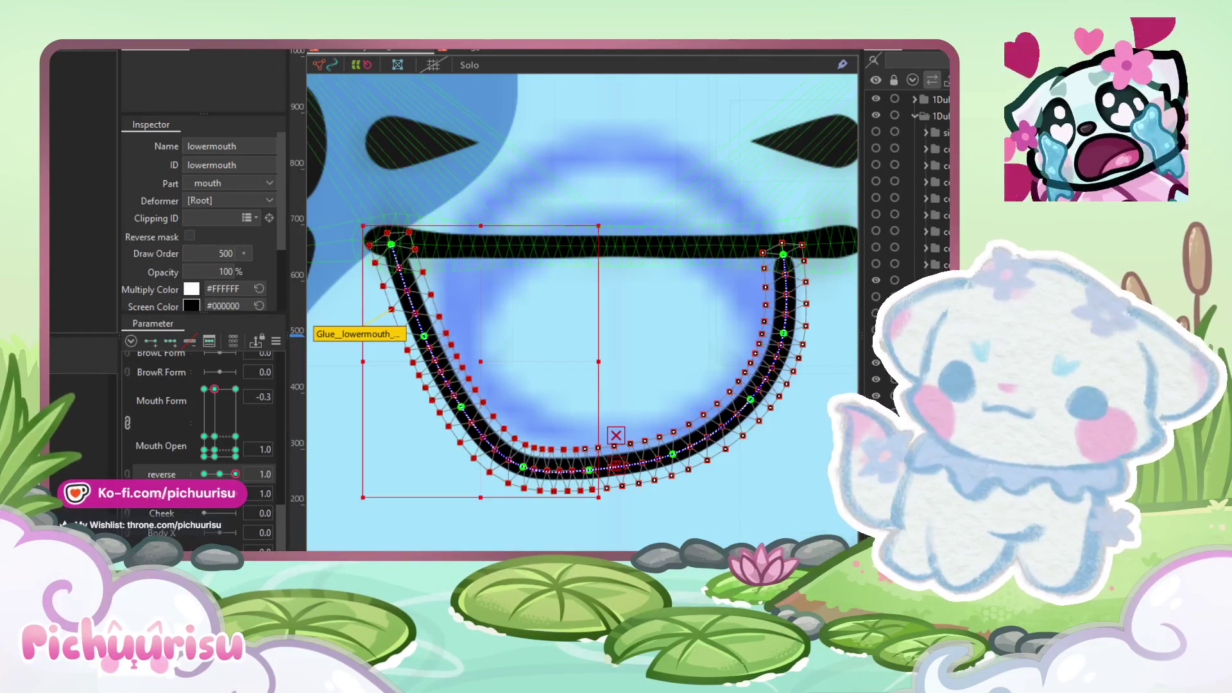
click(219, 474)
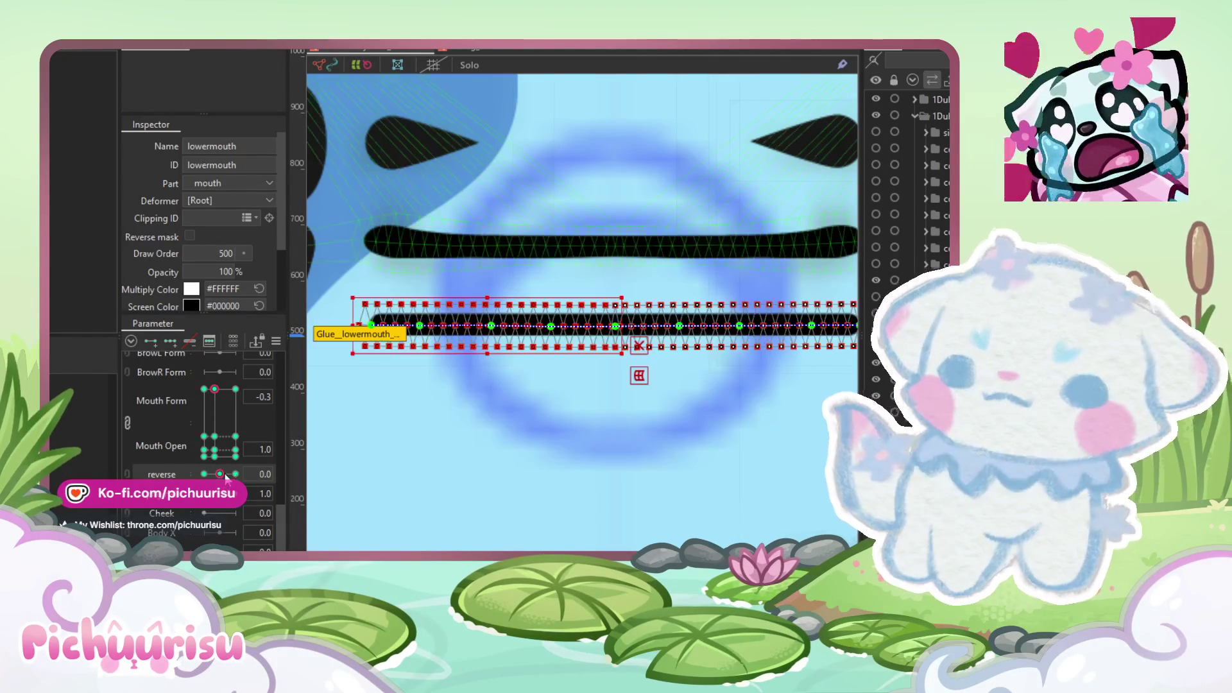
Step: At reverse 1.0, shift a lower mouth vertex and pick upper vertices for adjustment
click(236, 474)
click(641, 495)
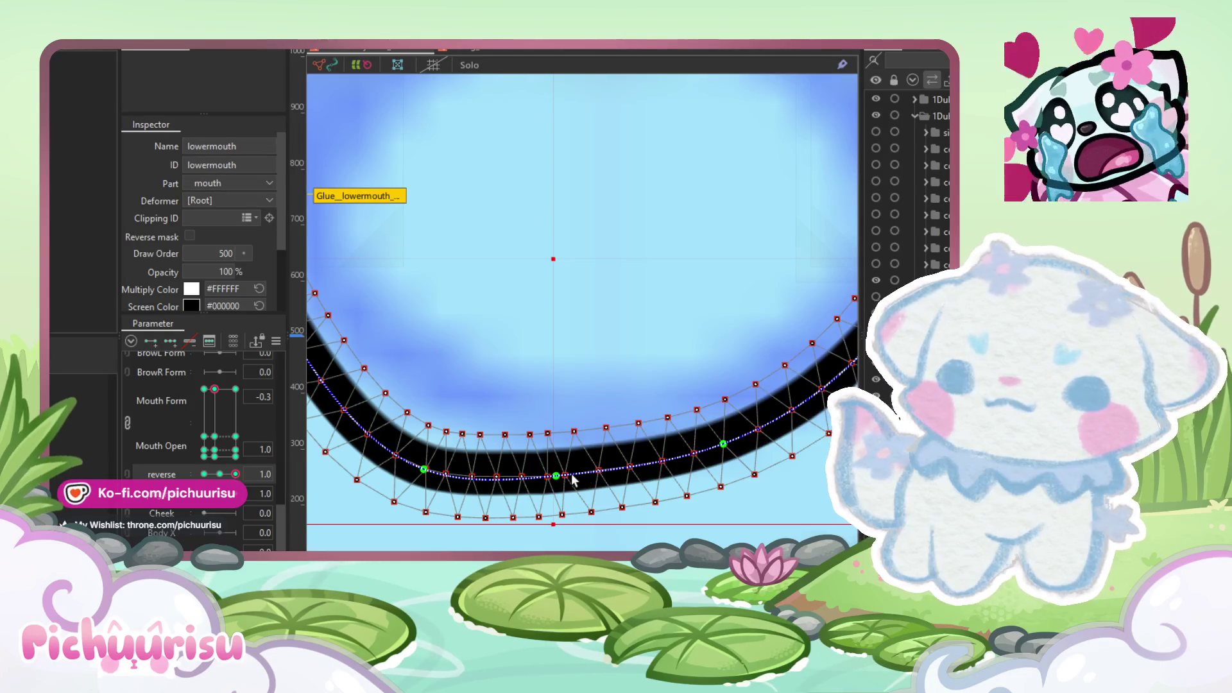
mouse_move(558, 482)
mouse_down()
mouse_move(569, 483)
mouse_move(561, 499)
mouse_up()
click(568, 478)
scroll(570, 488, down, 5)
scroll(570, 501, up, 6)
click(557, 501)
scroll(561, 372, up, 3)
click(543, 364)
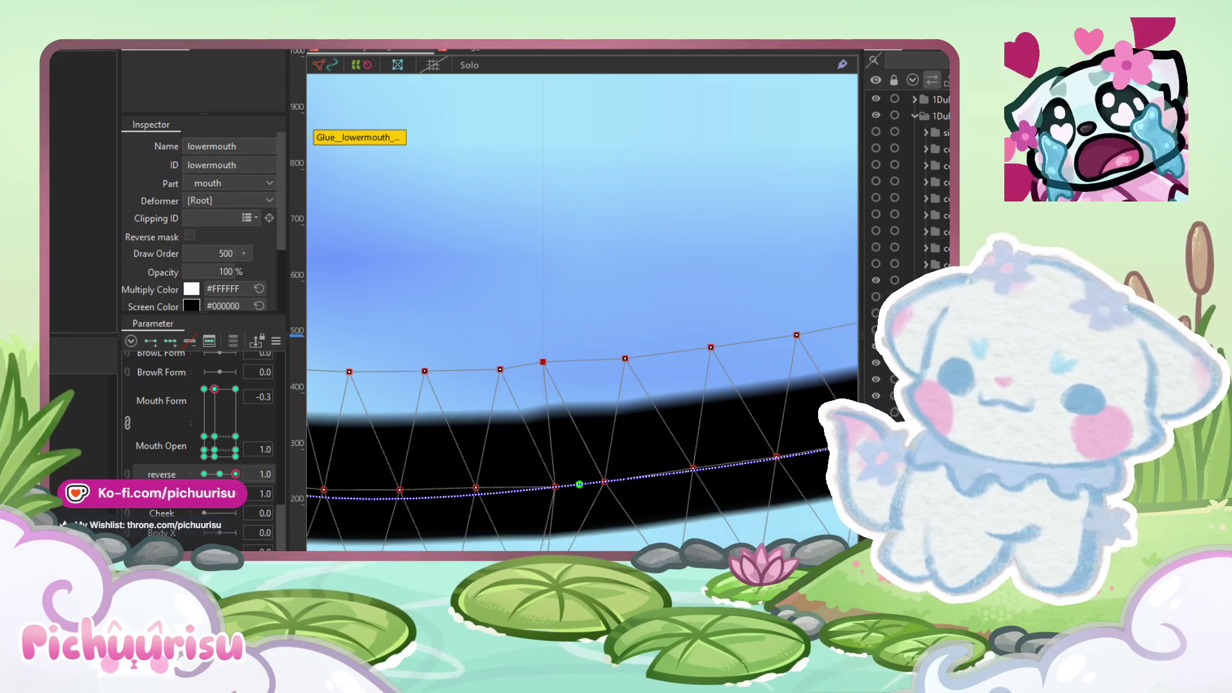
Step: Move the lower mouth's top vertices left and up, undoing two misplaced adjustments
drag(557, 488, 508, 498)
click(556, 486)
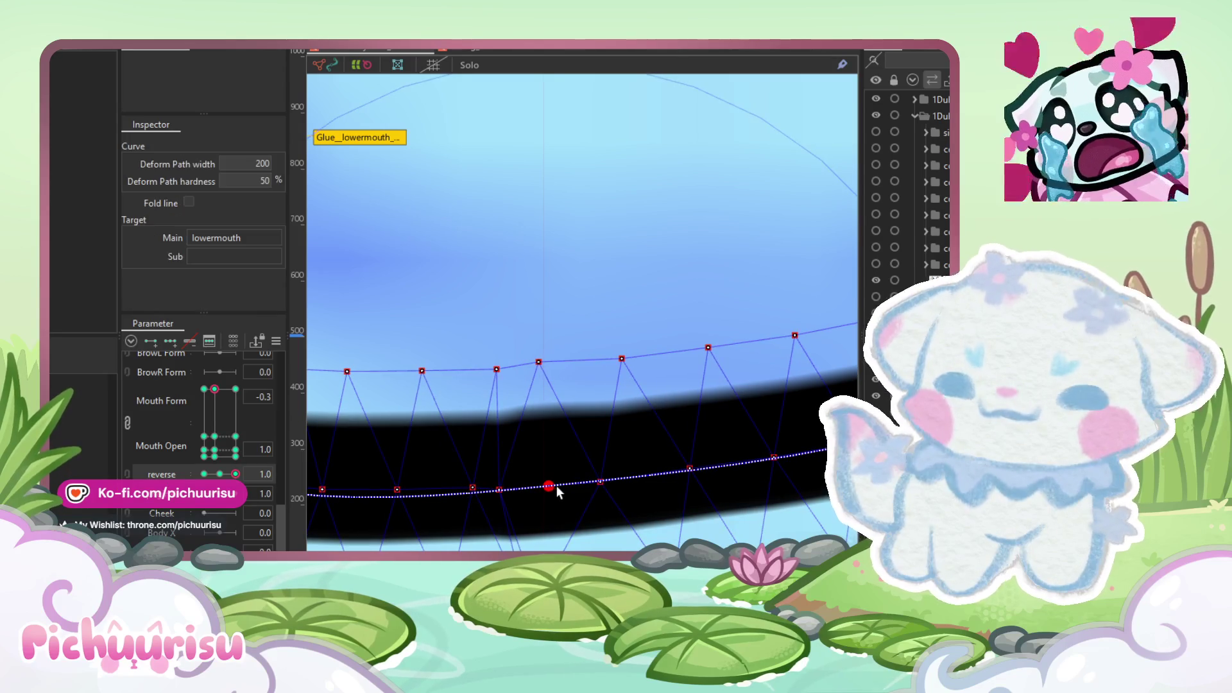
click(515, 403)
drag(514, 403, 497, 404)
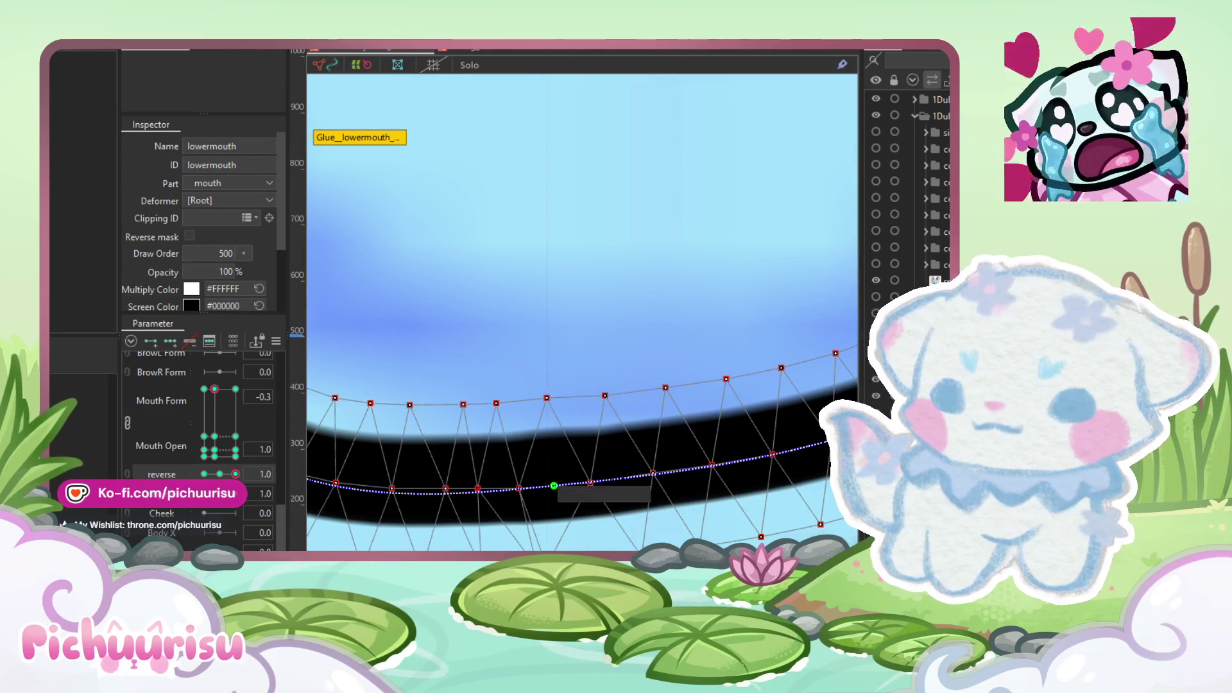
mouse_move(574, 496)
mouse_down()
mouse_move(554, 484)
mouse_move(589, 482)
mouse_up()
click(547, 482)
click(597, 476)
key(ctrl+z)
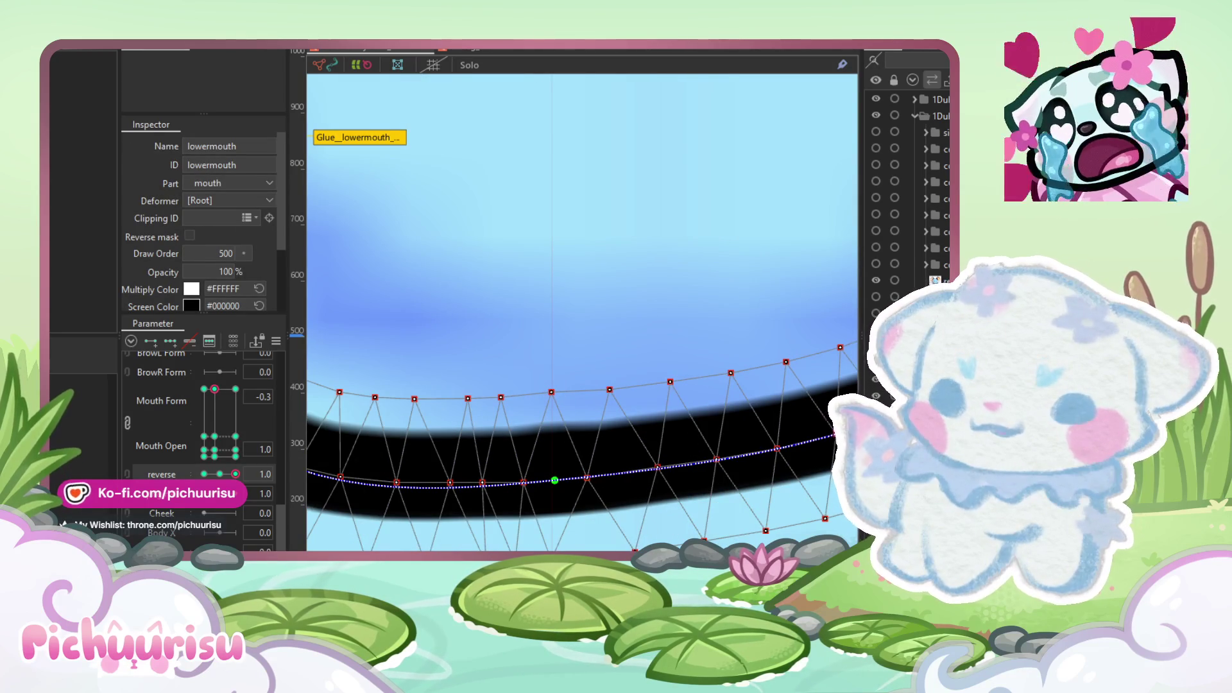
key(ctrl+z)
scroll(597, 498, down, 2)
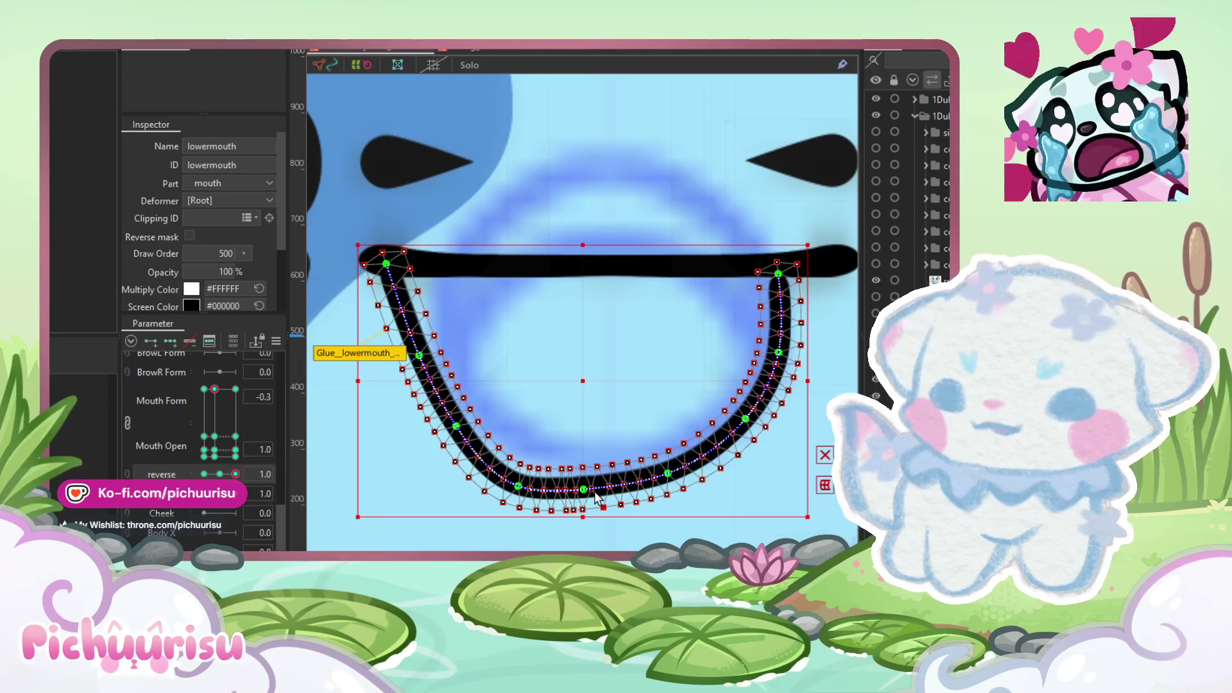
Step: Nudge the lower mouth's right corner vertex down and to the right
scroll(783, 279, up, 3)
drag(764, 292, 767, 298)
scroll(767, 302, down, 3)
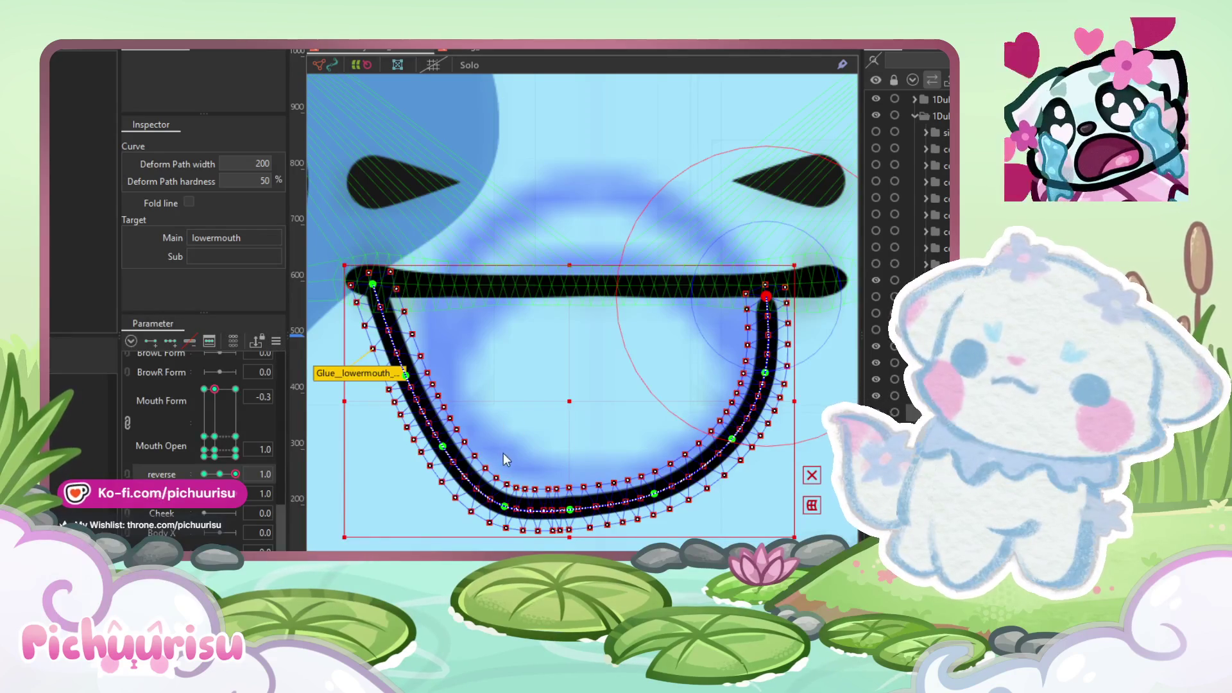
Step: Compare the mouth shapes by toggling reverse between -1.0 and 1.0, ending at 1.0
drag(235, 473, 166, 472)
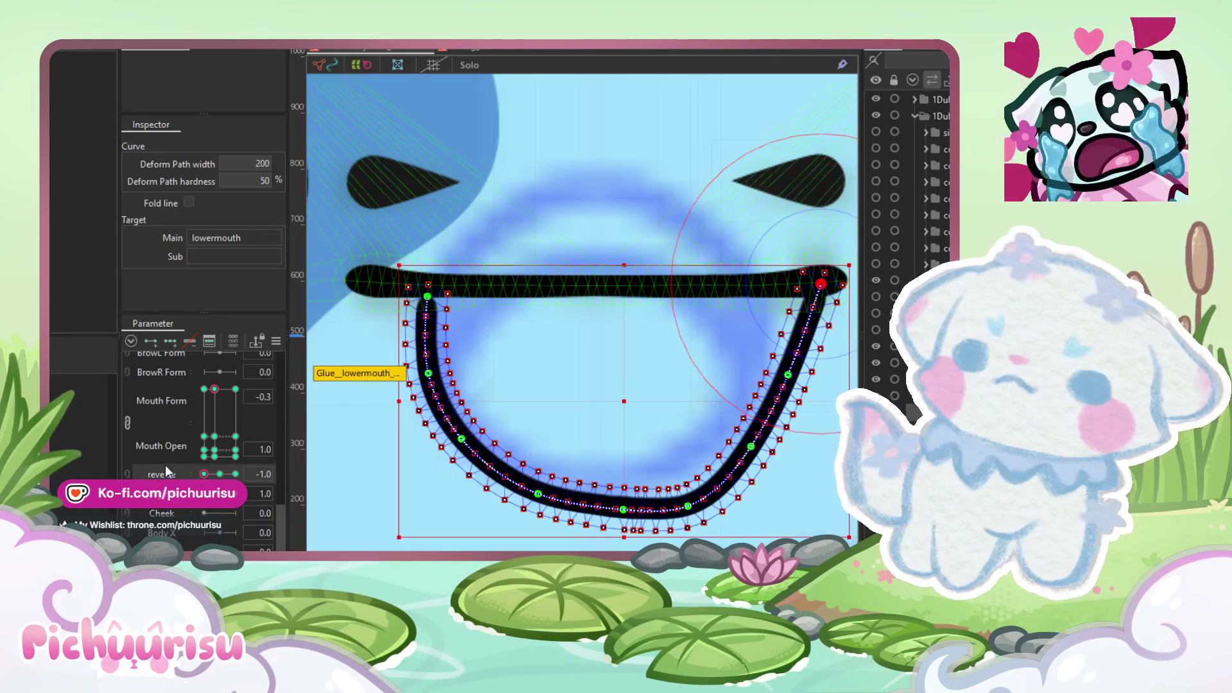
mouse_move(357, 204)
mouse_down()
mouse_move(459, 459)
mouse_move(627, 497)
mouse_up()
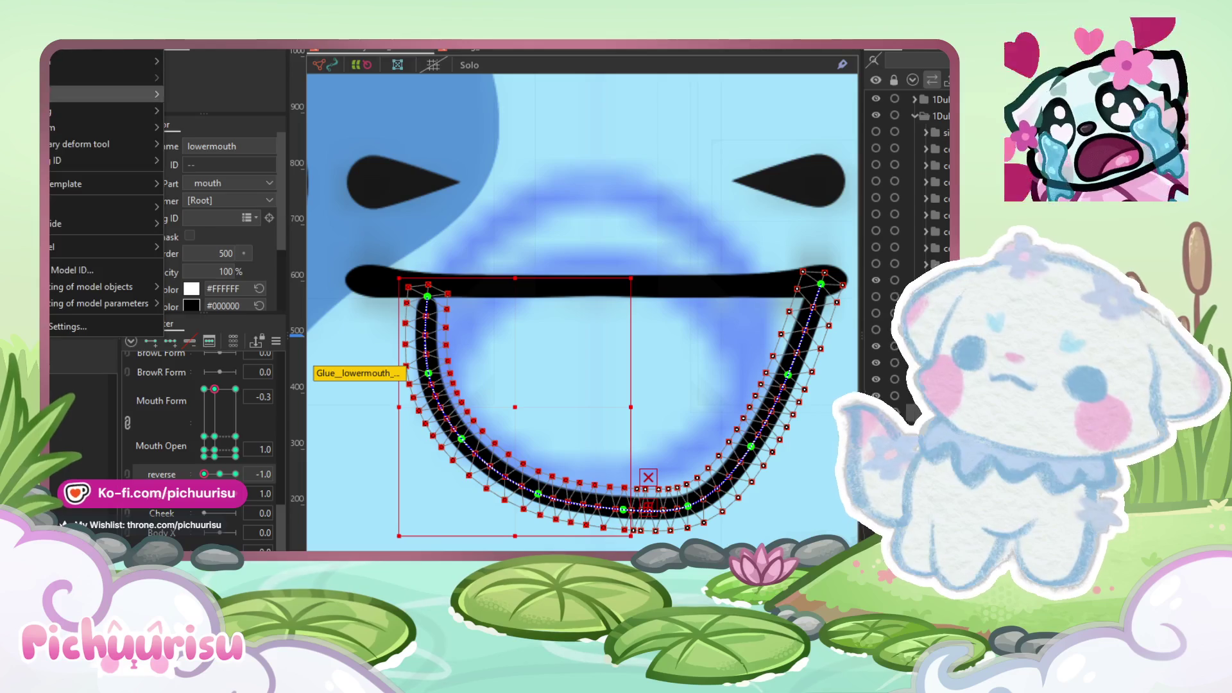
click(186, 126)
click(236, 473)
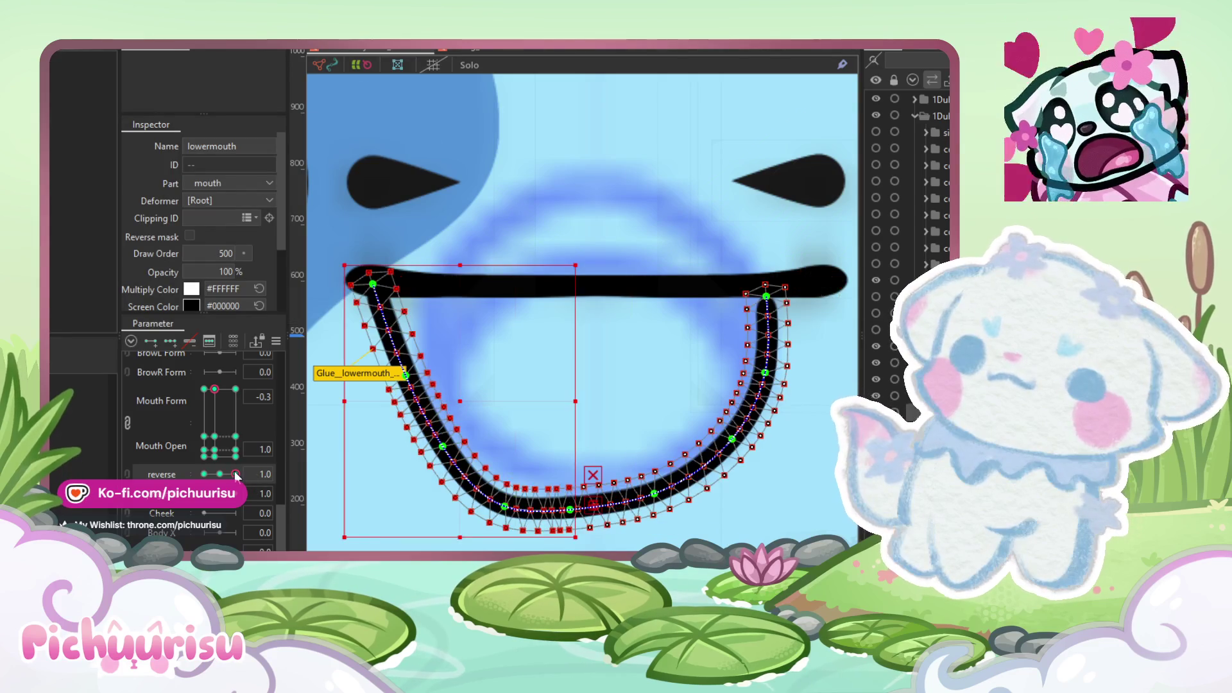
click(204, 474)
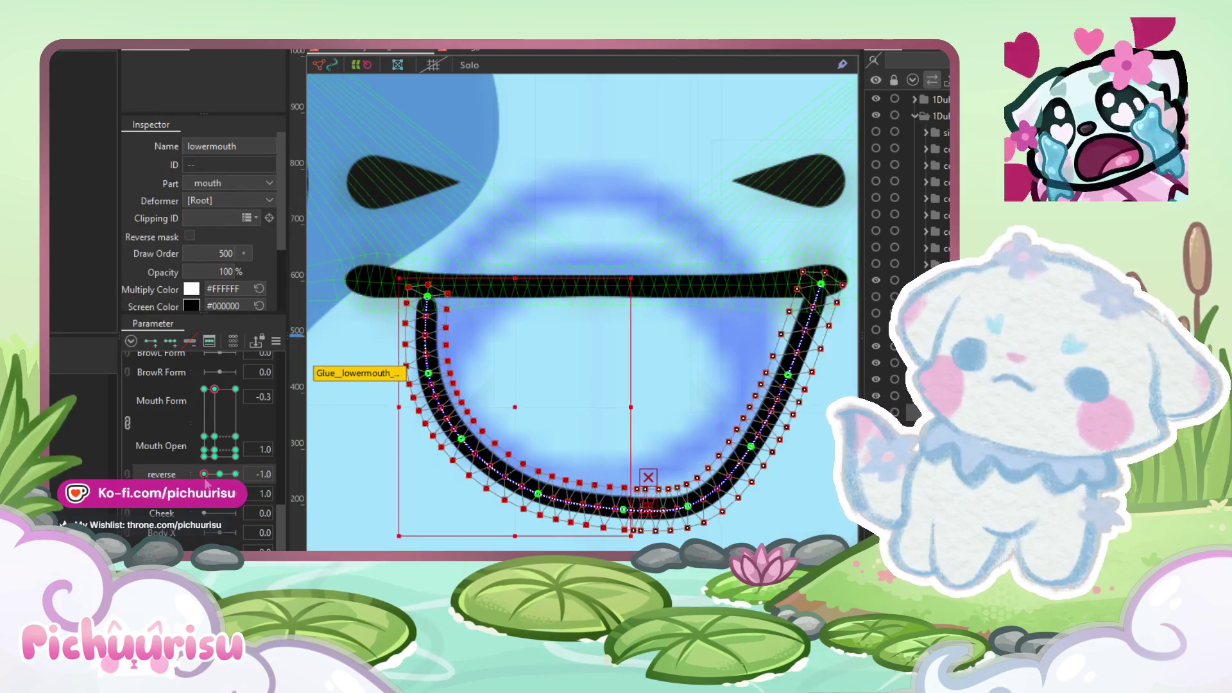
click(235, 473)
scroll(583, 390, down, 5)
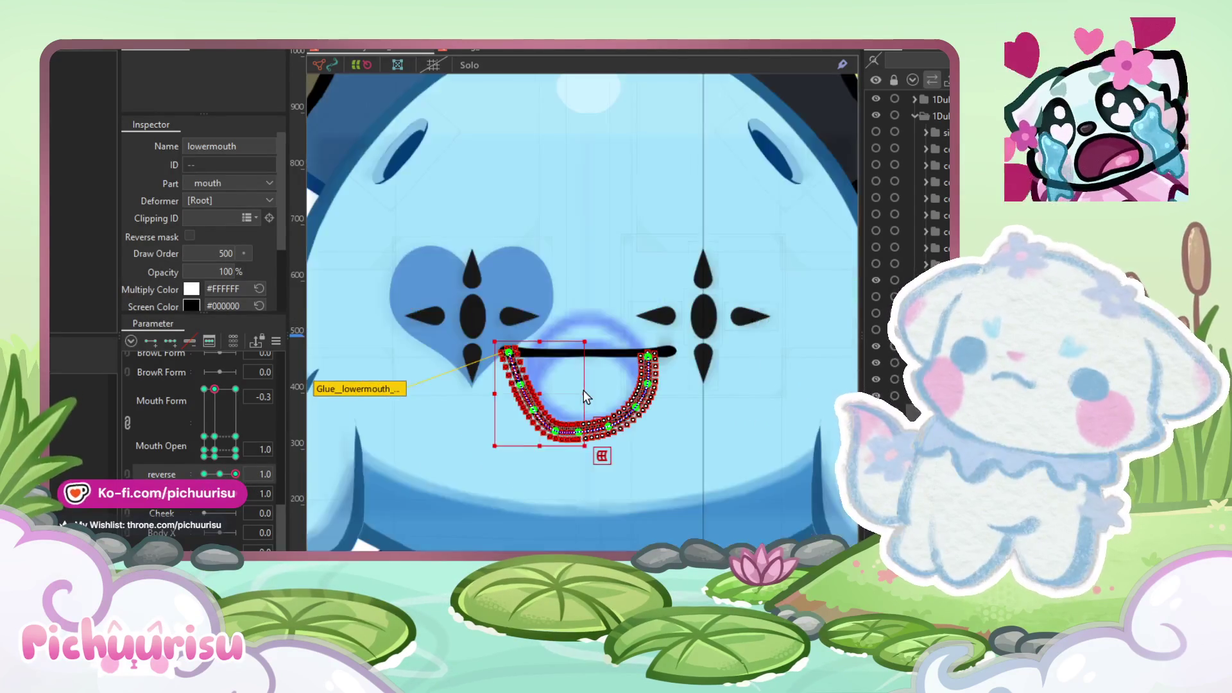
Step: Drag Mouth Form to 1.0 and zoom to check the wide smile
scroll(603, 403, up, 4)
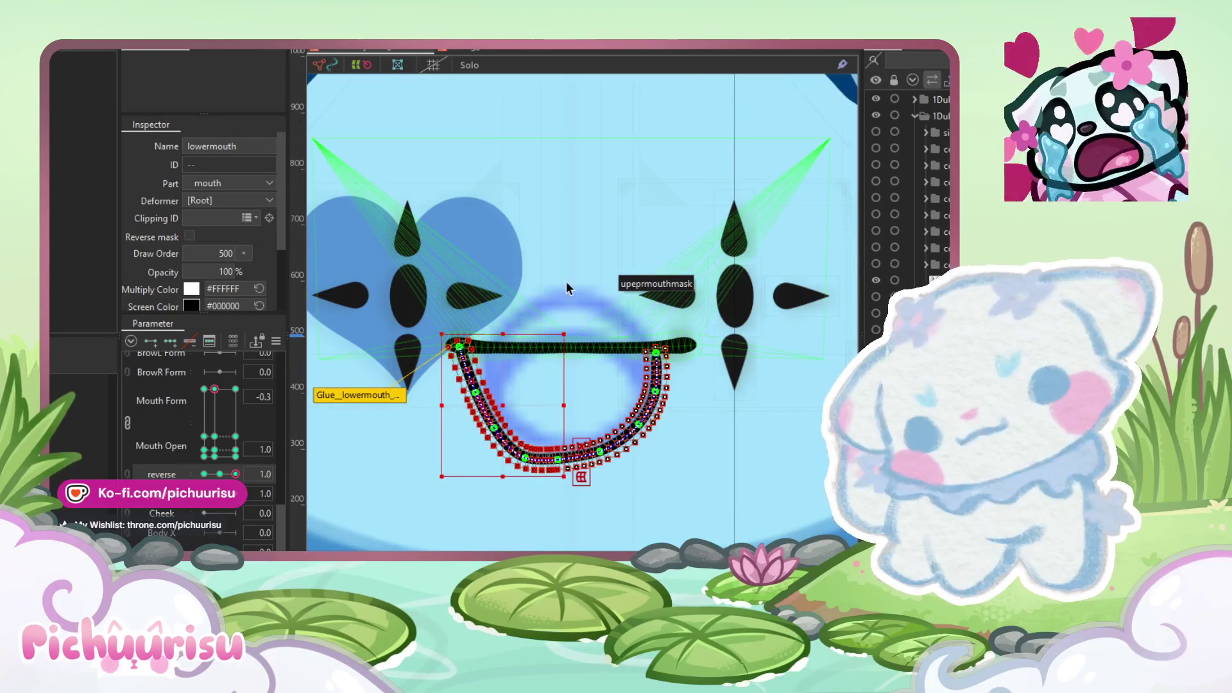
scroll(575, 324, down, 3)
scroll(566, 502, up, 5)
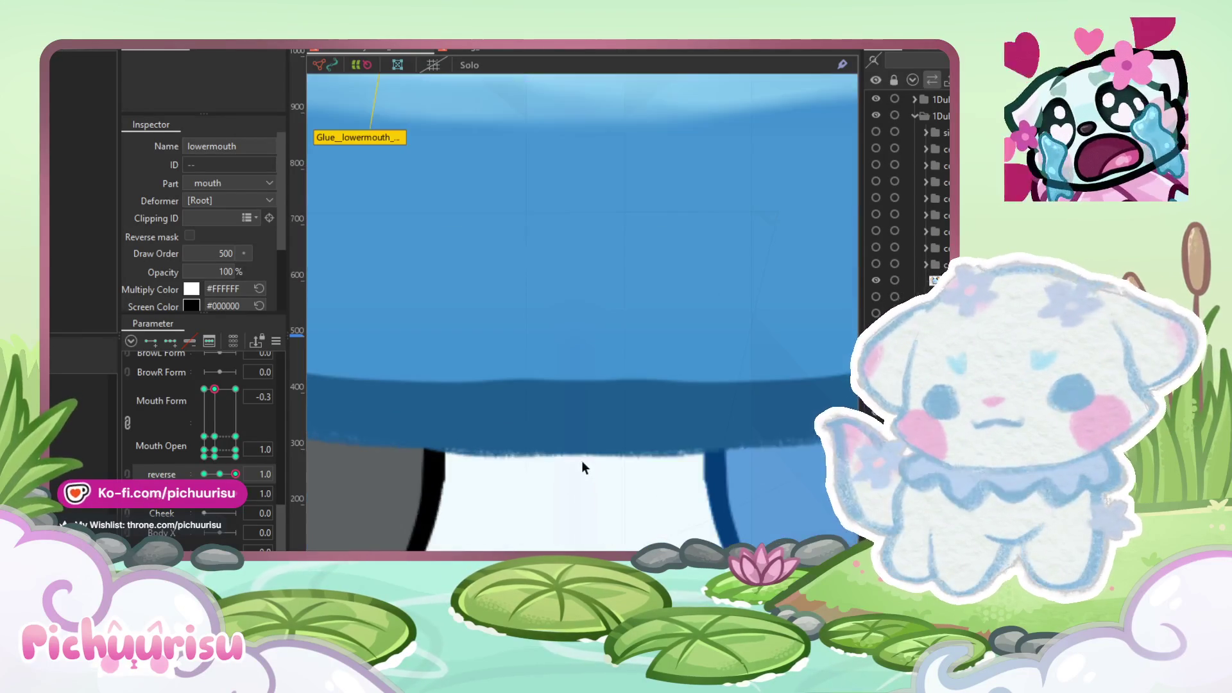
scroll(584, 459, down, 5)
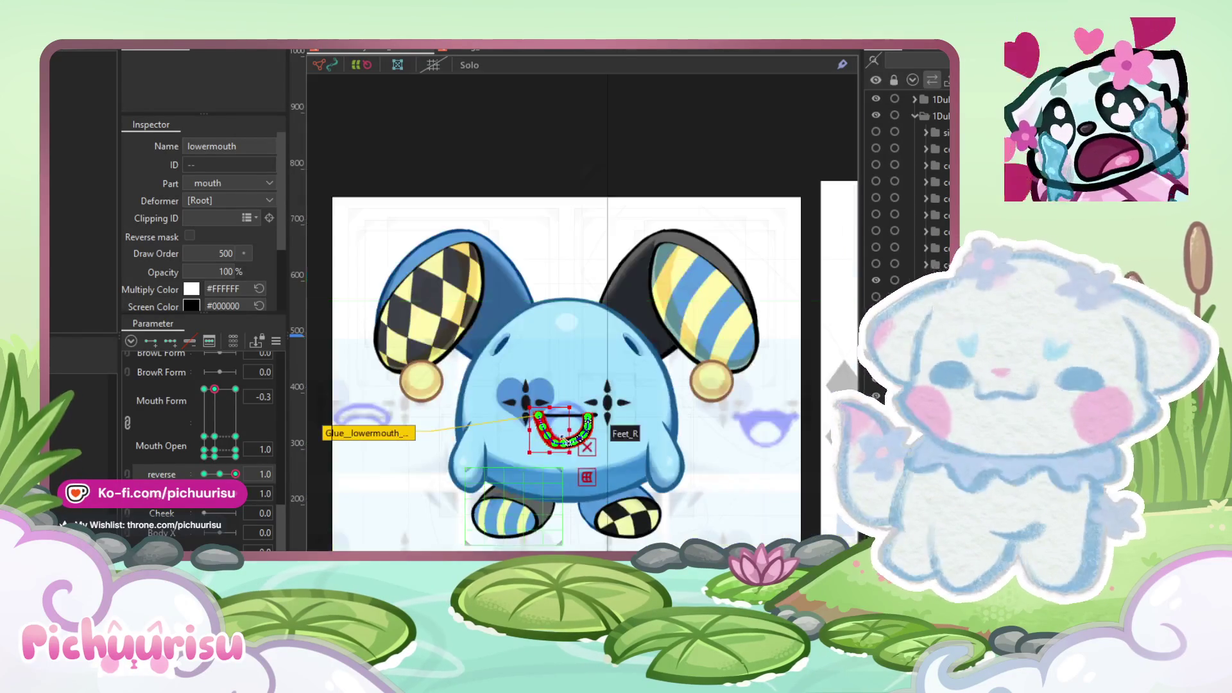
scroll(556, 352, up, 5)
drag(257, 392, 282, 391)
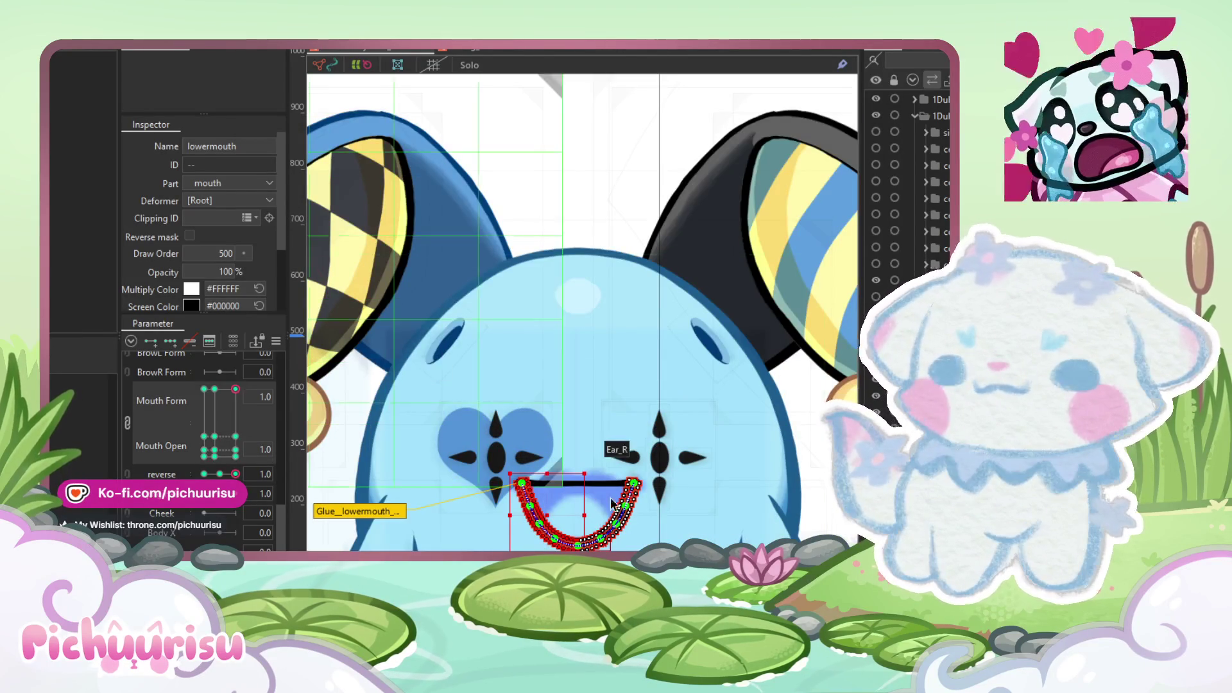
scroll(581, 485, up, 3)
scroll(596, 494, down, 5)
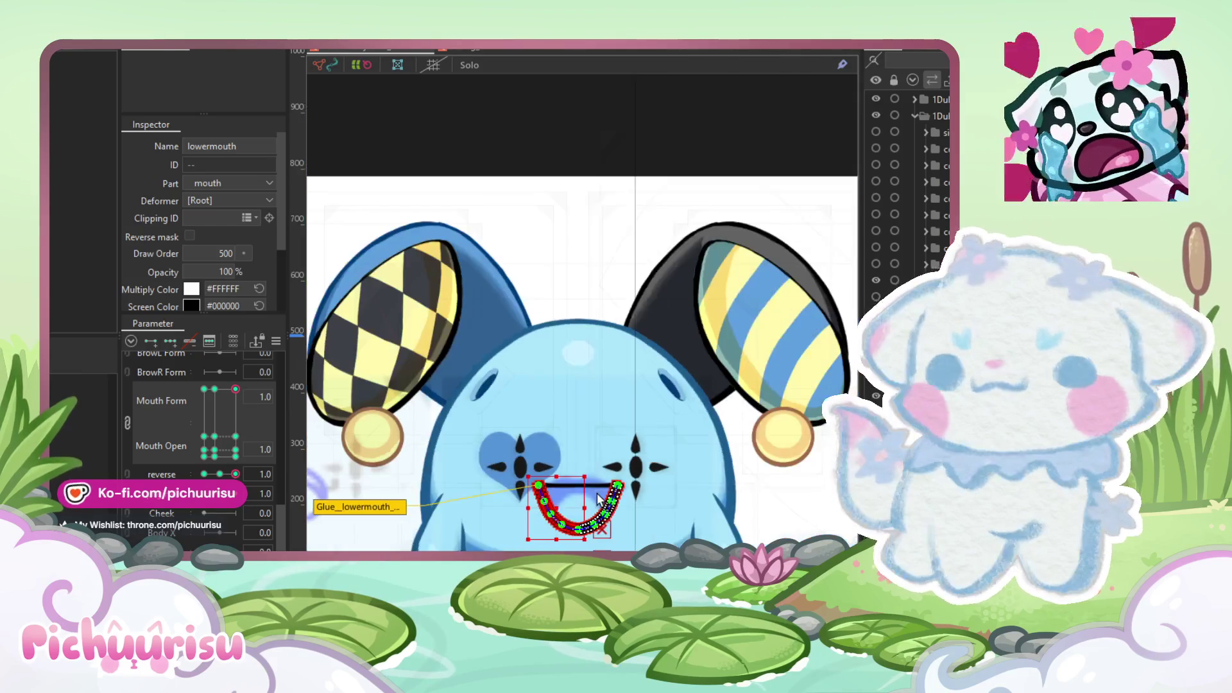
Step: Select the 1bmouth moves Copy mesh and open the canvas context menu
click(572, 354)
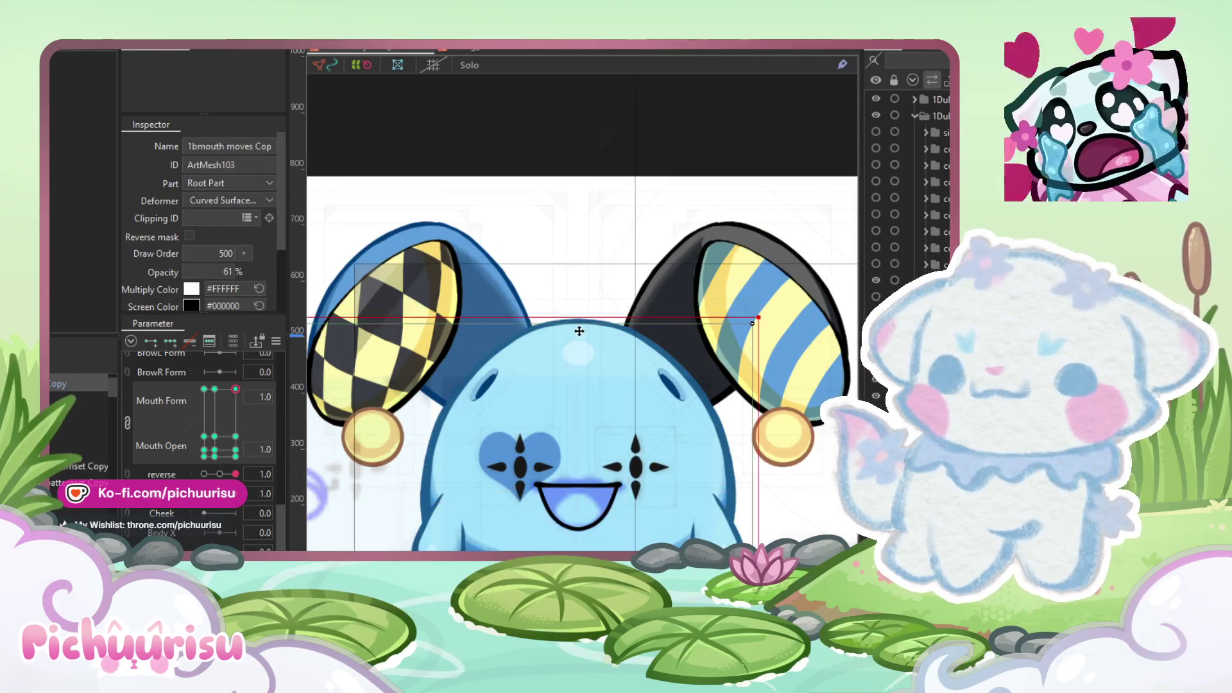
scroll(576, 303, up, 5)
scroll(574, 218, up, 3)
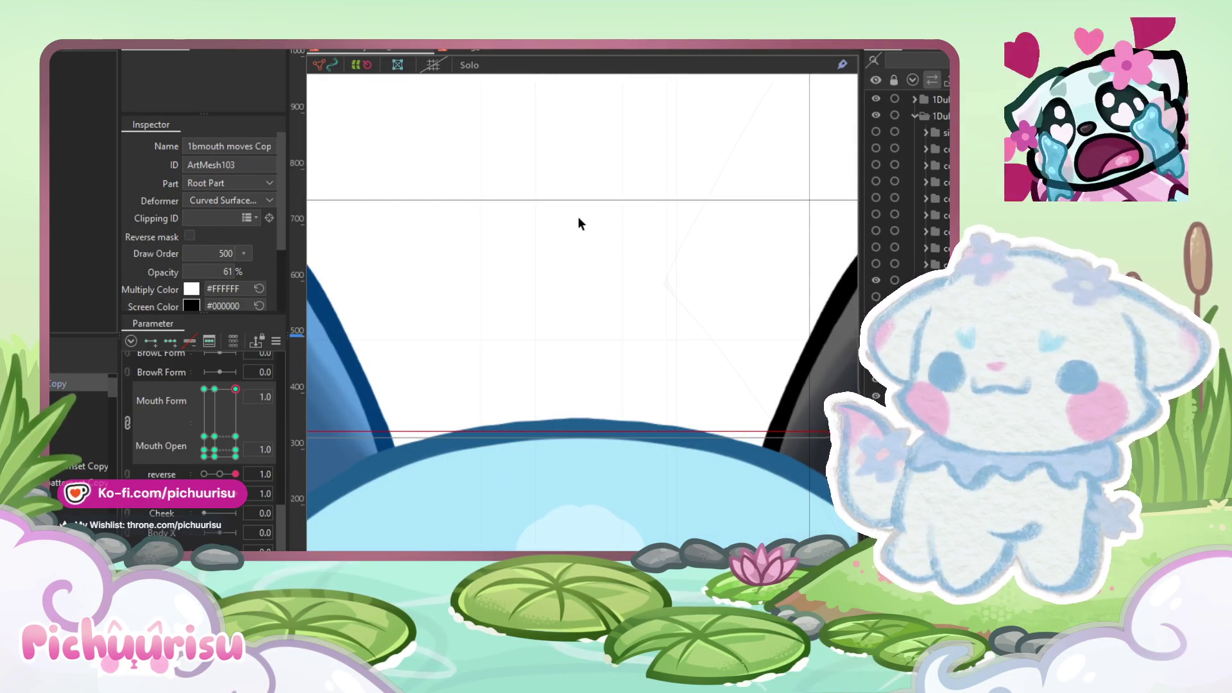
right_click(579, 218)
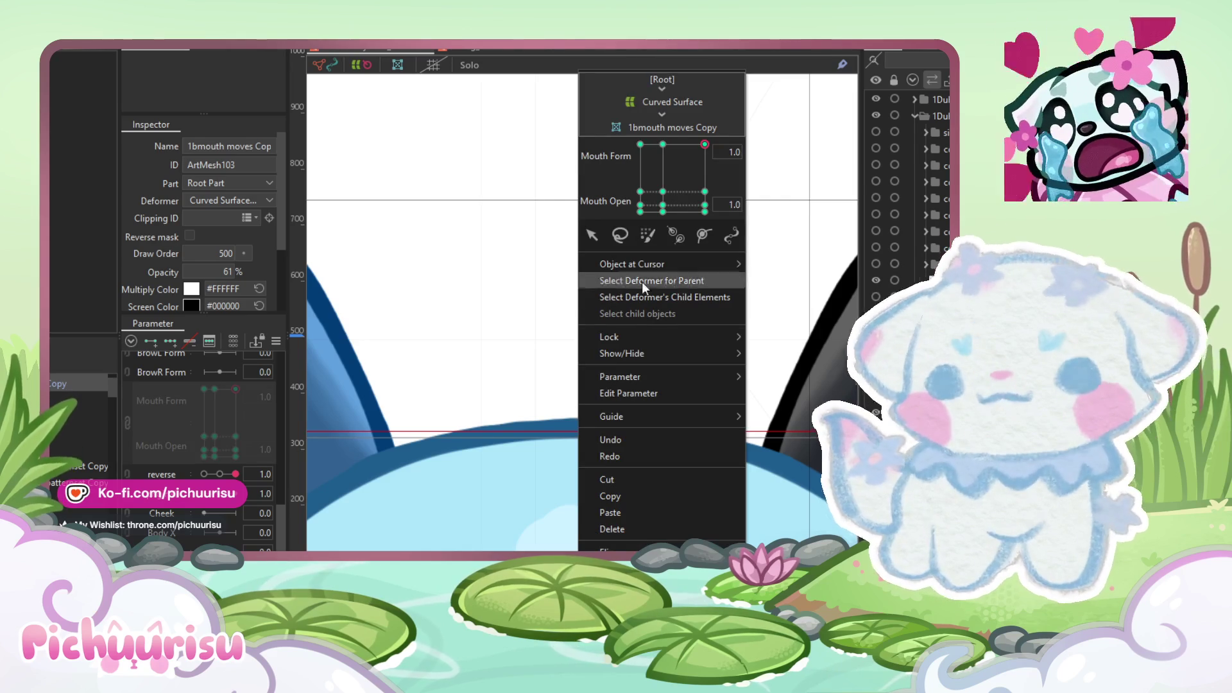
mouse_move(660, 419)
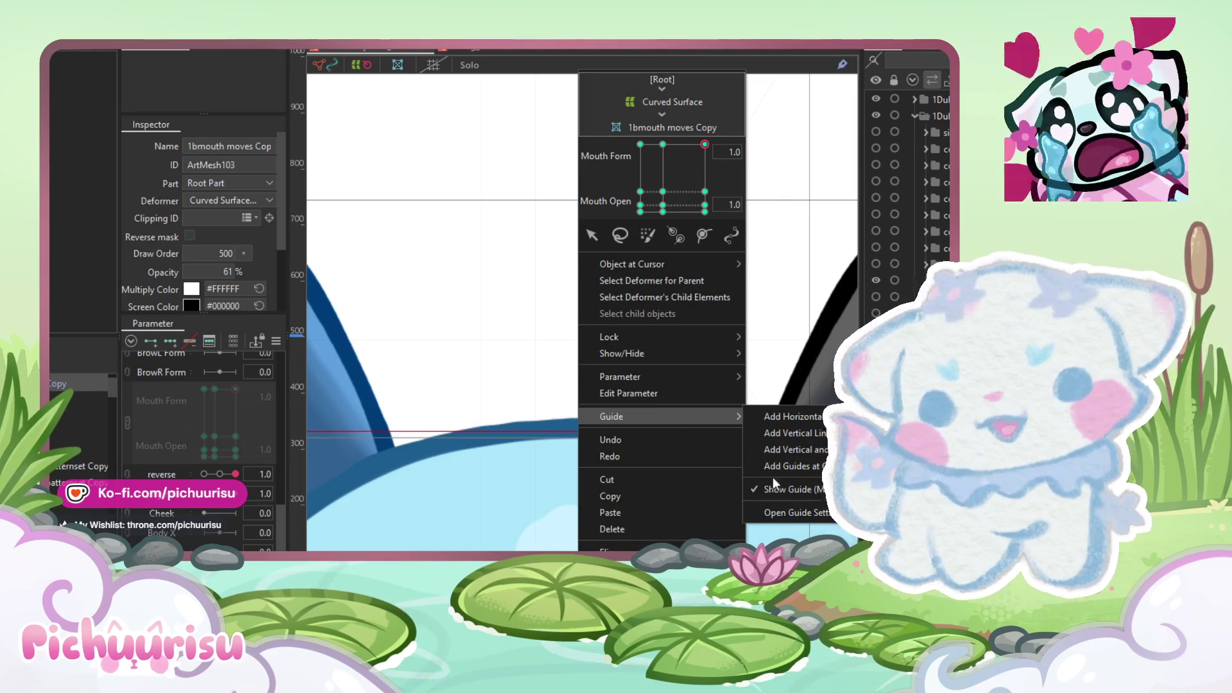
click(783, 509)
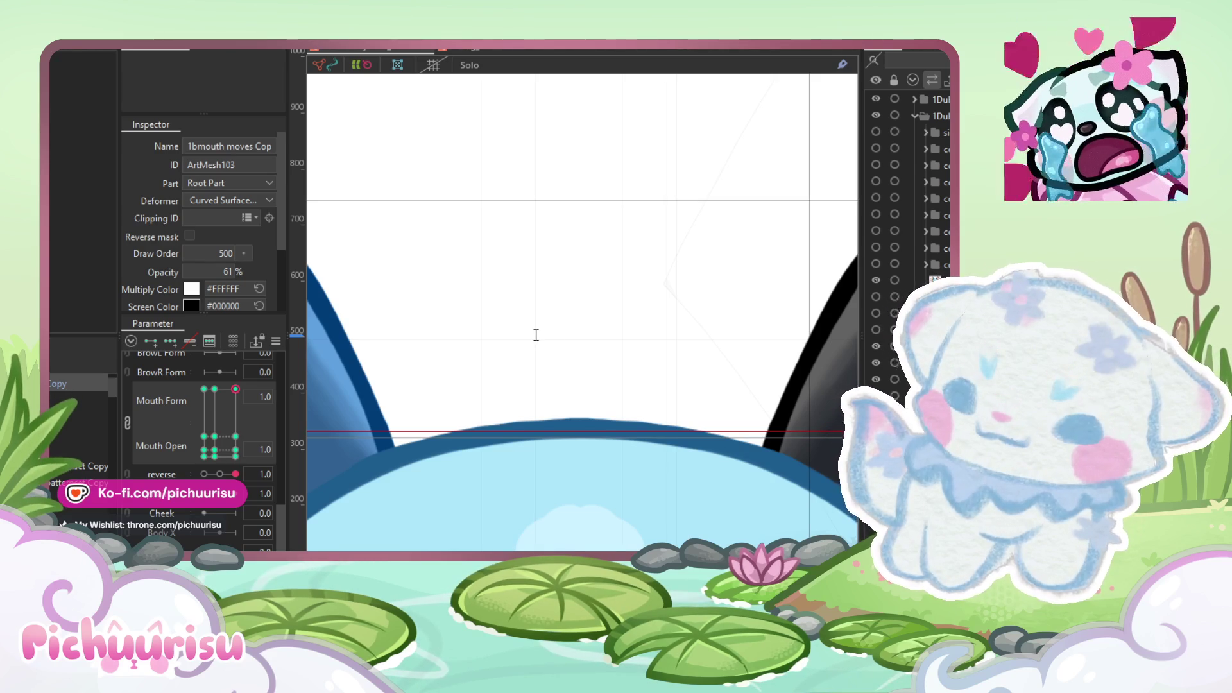
Step: Zoom out and back in on the smile, then select the uppermouth and lowermouth meshes
scroll(759, 340, down, 2)
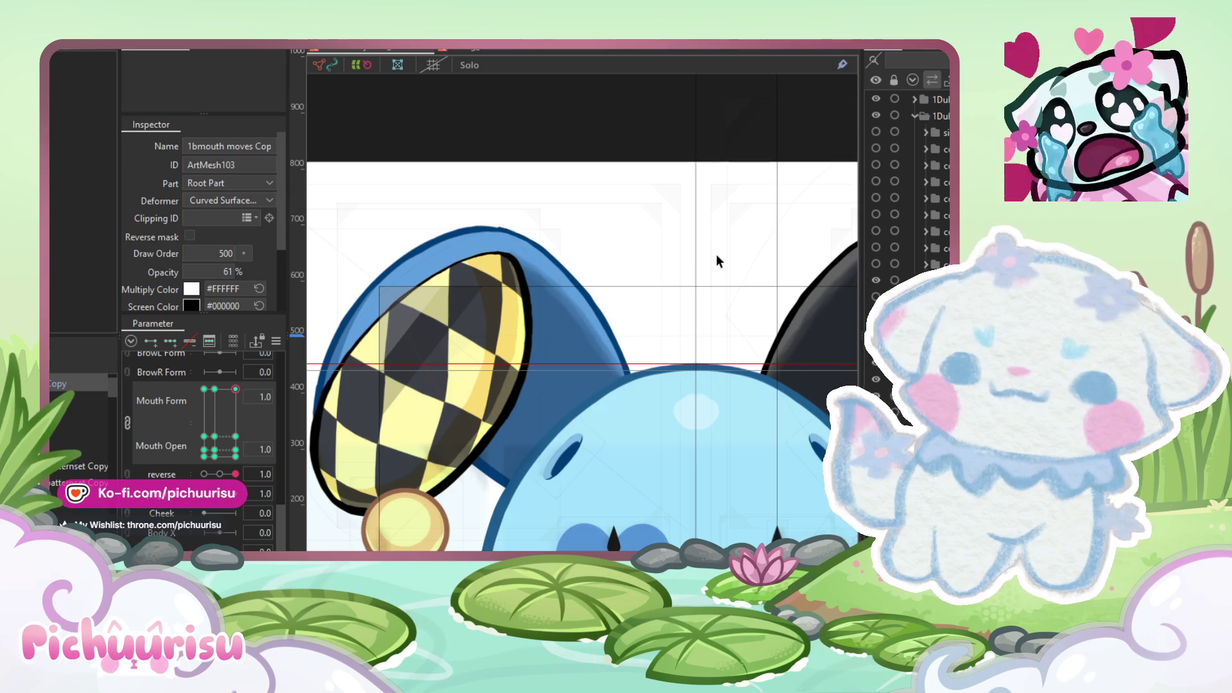
scroll(626, 259, down, 2)
scroll(690, 462, up, 4)
scroll(672, 429, up, 1)
click(667, 400)
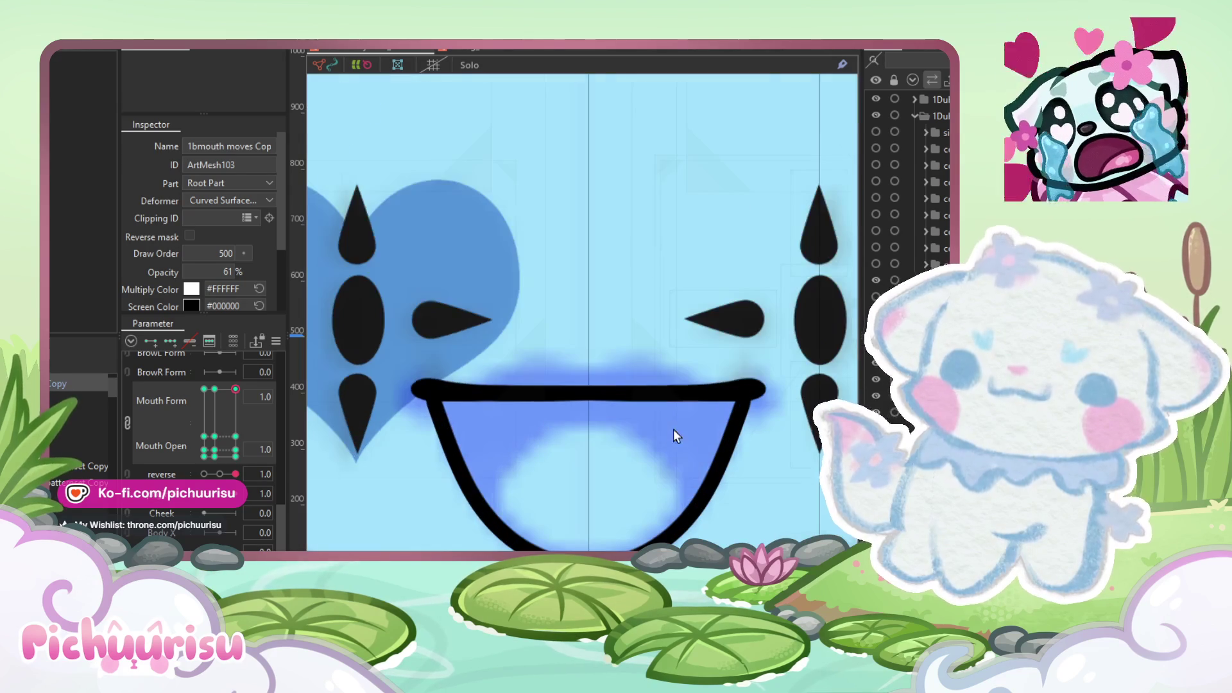
click(621, 539)
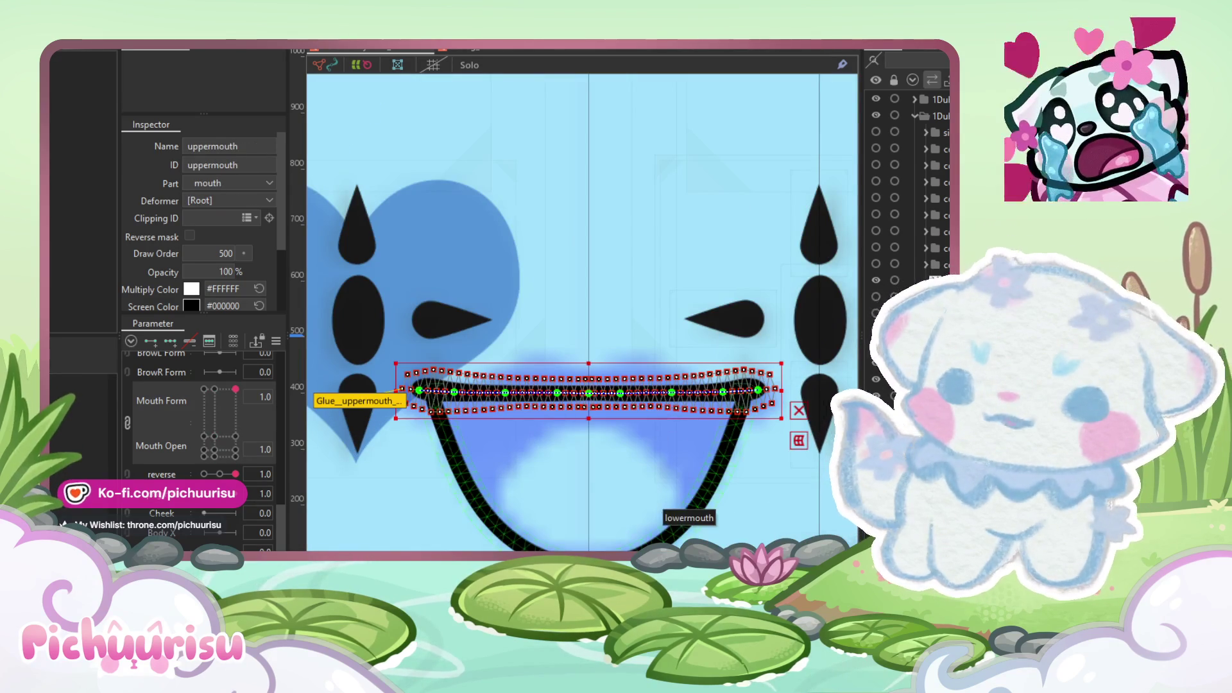
Step: Set Mouth Form to -0.3 and shift a lower mouth bottom point right
scroll(615, 528, up, 3)
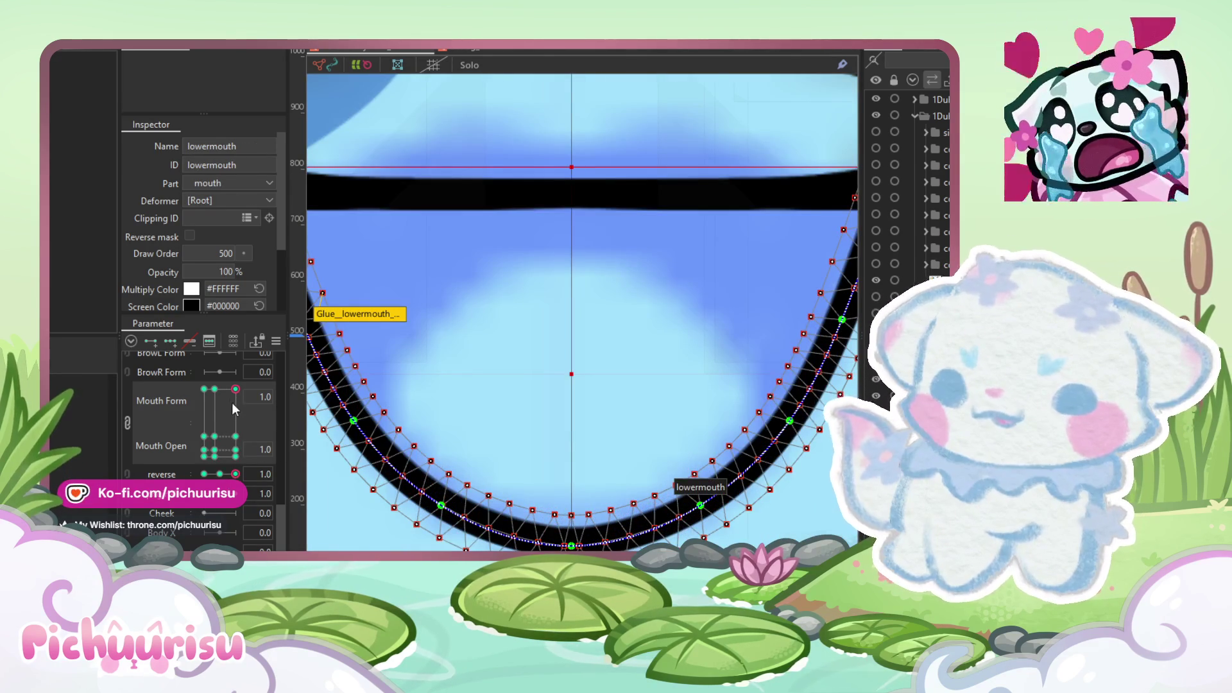
drag(231, 403, 215, 391)
scroll(573, 521, down, 1)
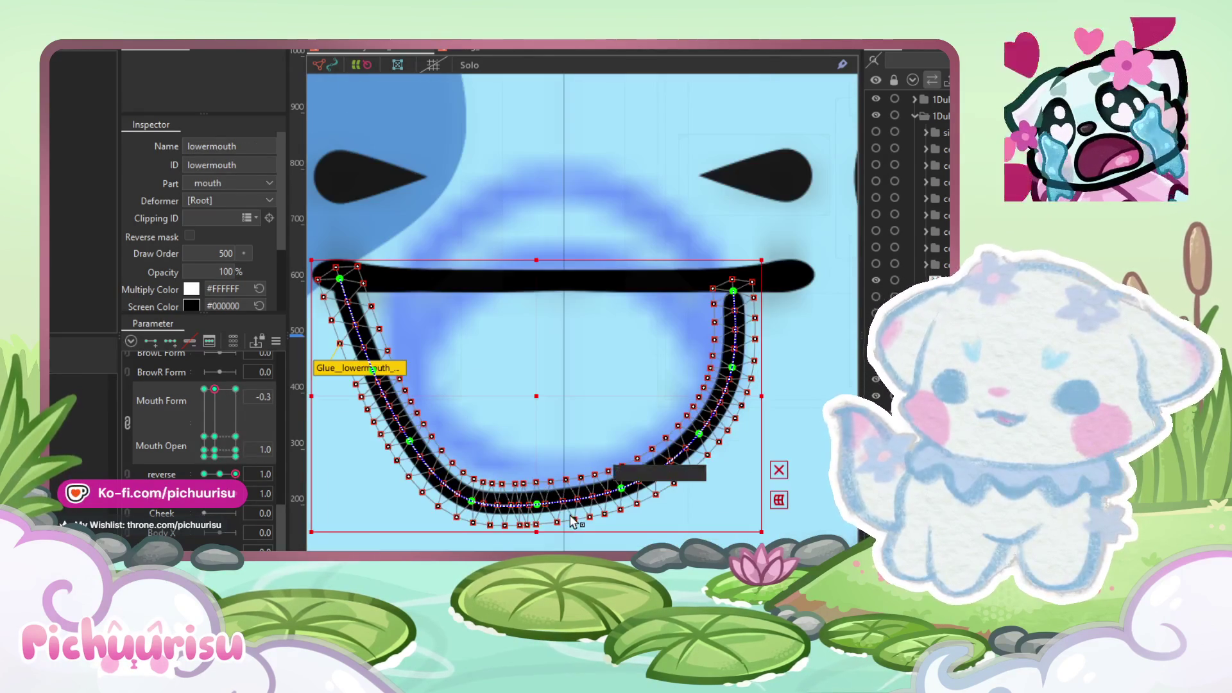
scroll(517, 506, up, 2)
drag(506, 497, 559, 490)
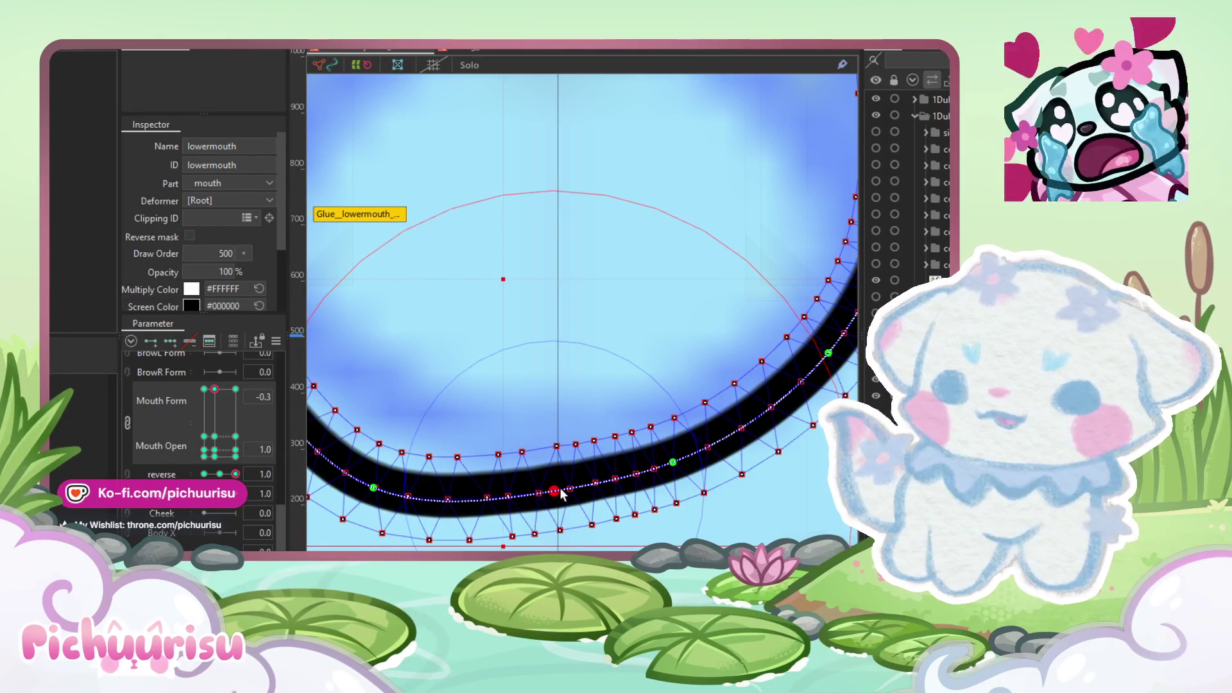
click(615, 478)
scroll(552, 513, up, 2)
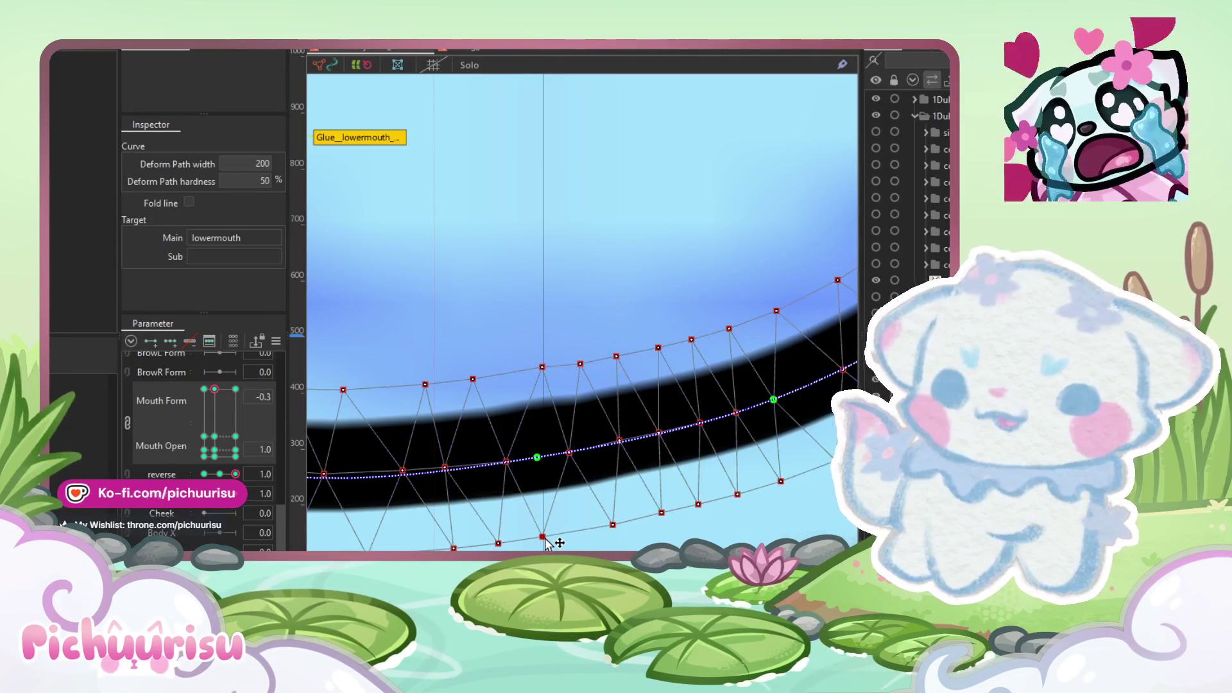
click(547, 538)
scroll(560, 474, up, 2)
Step: Nudge the deform path and edge points to even the U curve, then recenter the view
drag(584, 439, 588, 438)
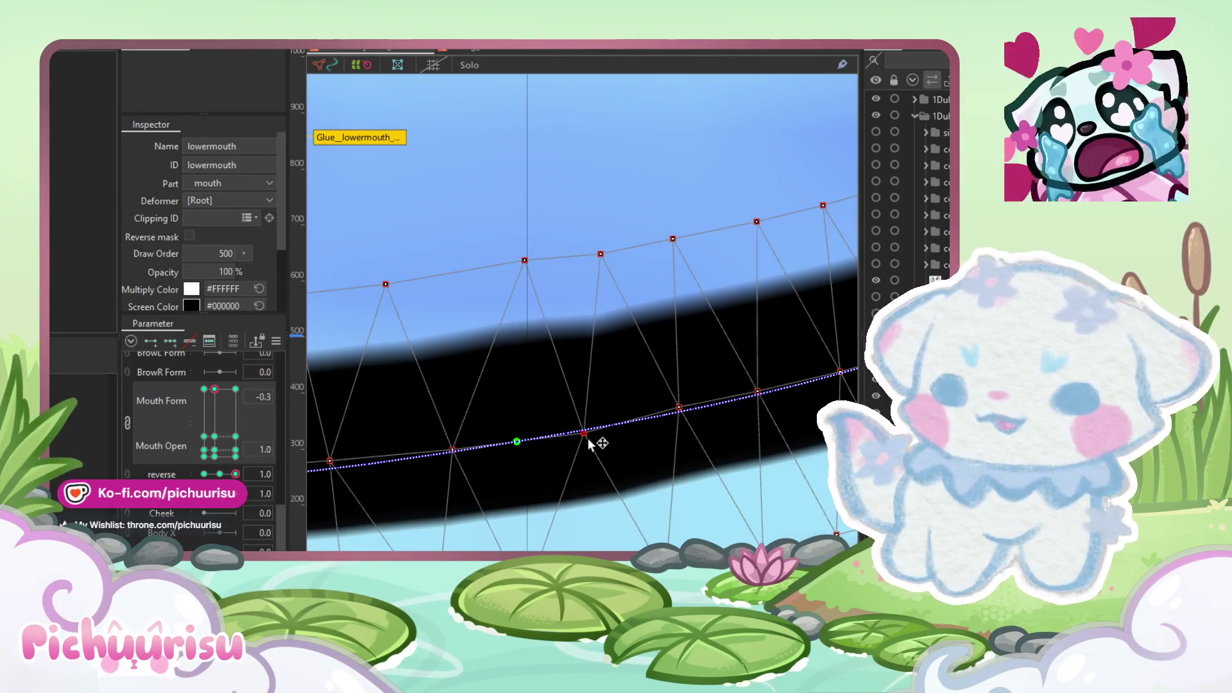
scroll(584, 447, down, 3)
scroll(599, 369, up, 2)
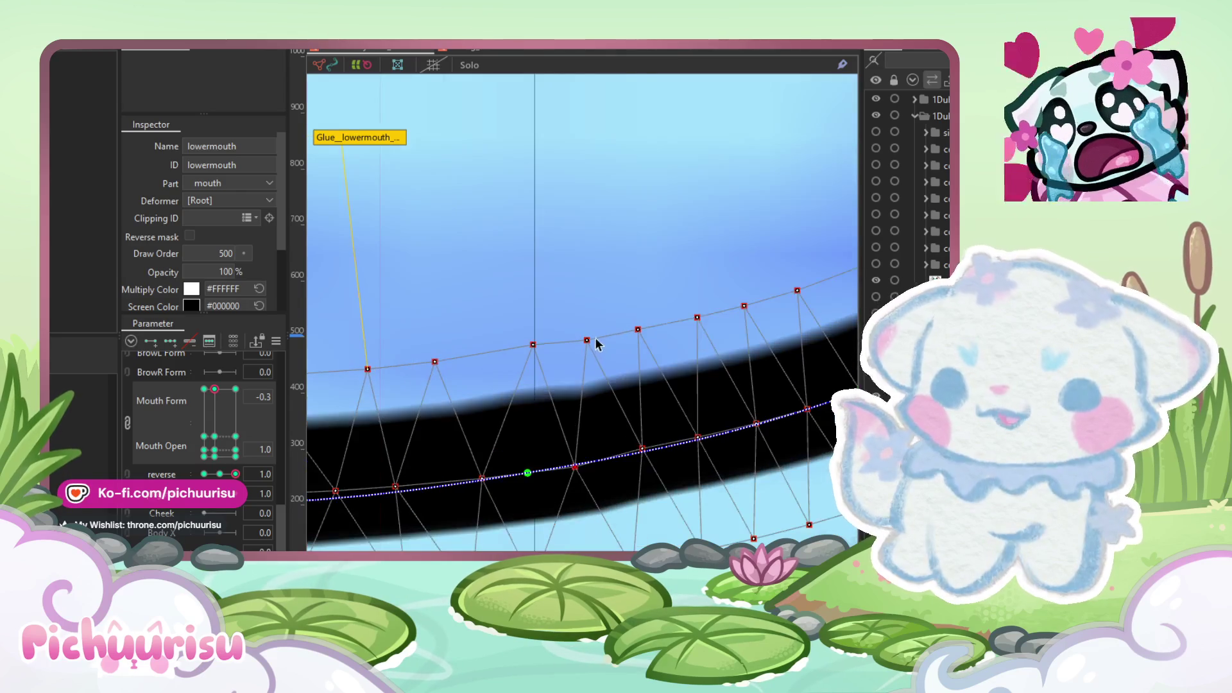
scroll(573, 388, down, 2)
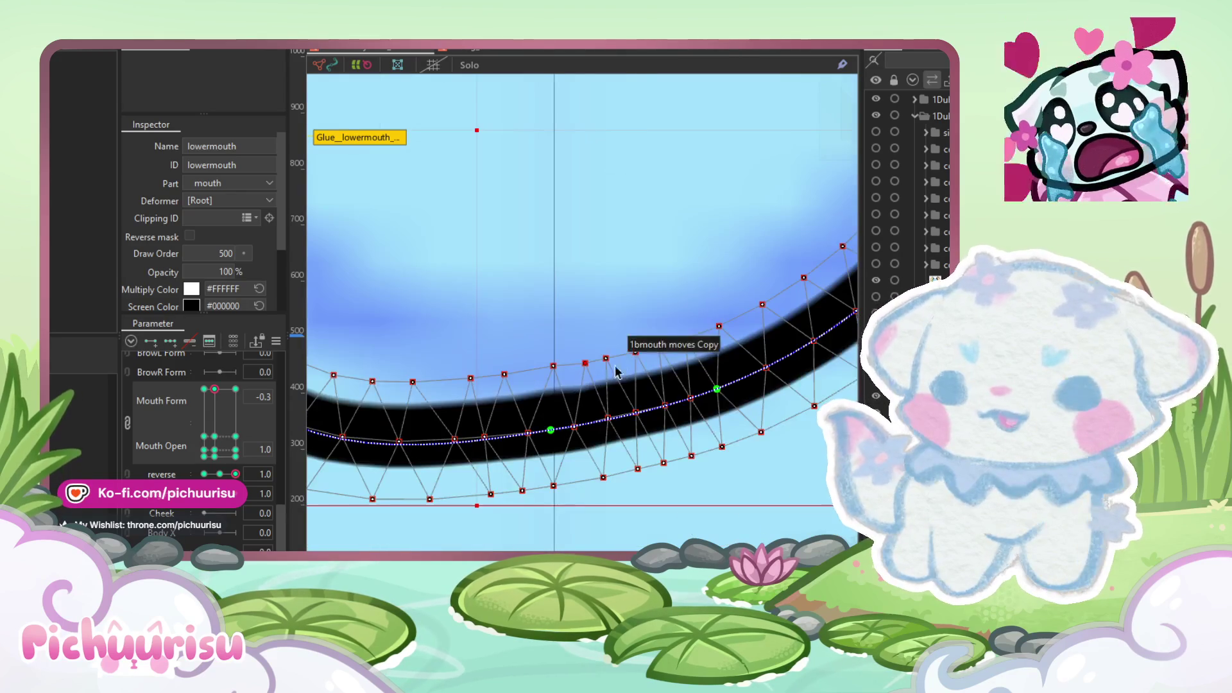
drag(717, 390, 718, 386)
scroll(594, 373, up, 2)
drag(582, 346, 586, 346)
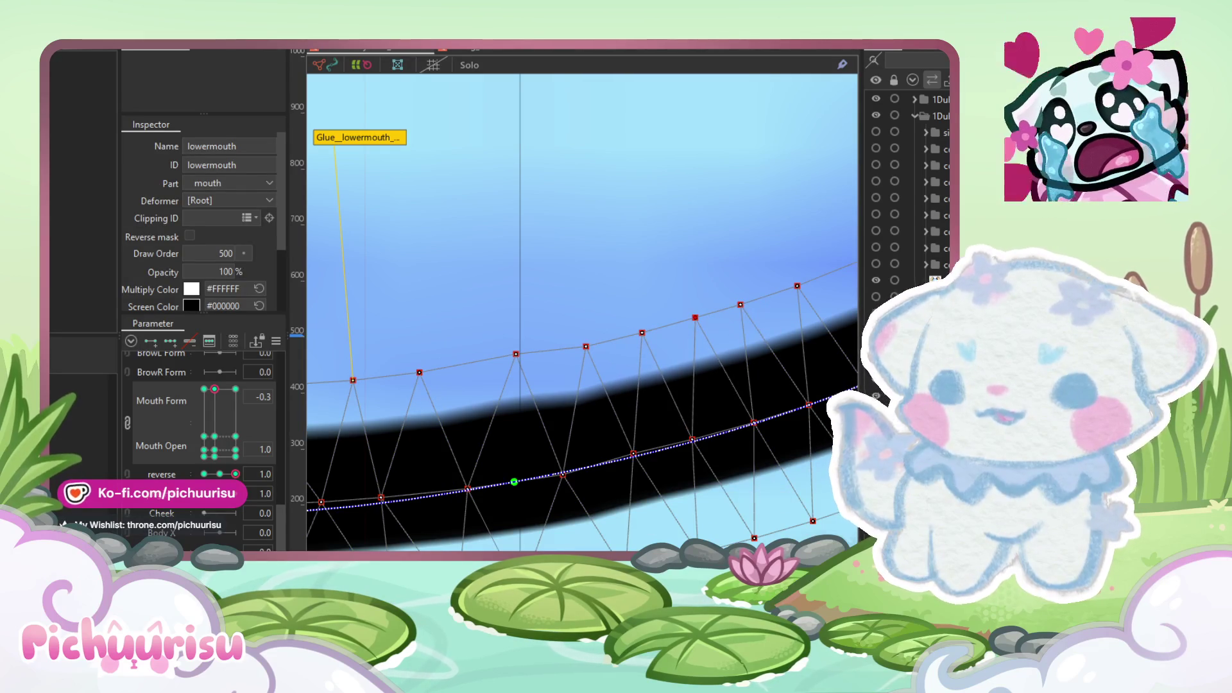
drag(516, 353, 520, 360)
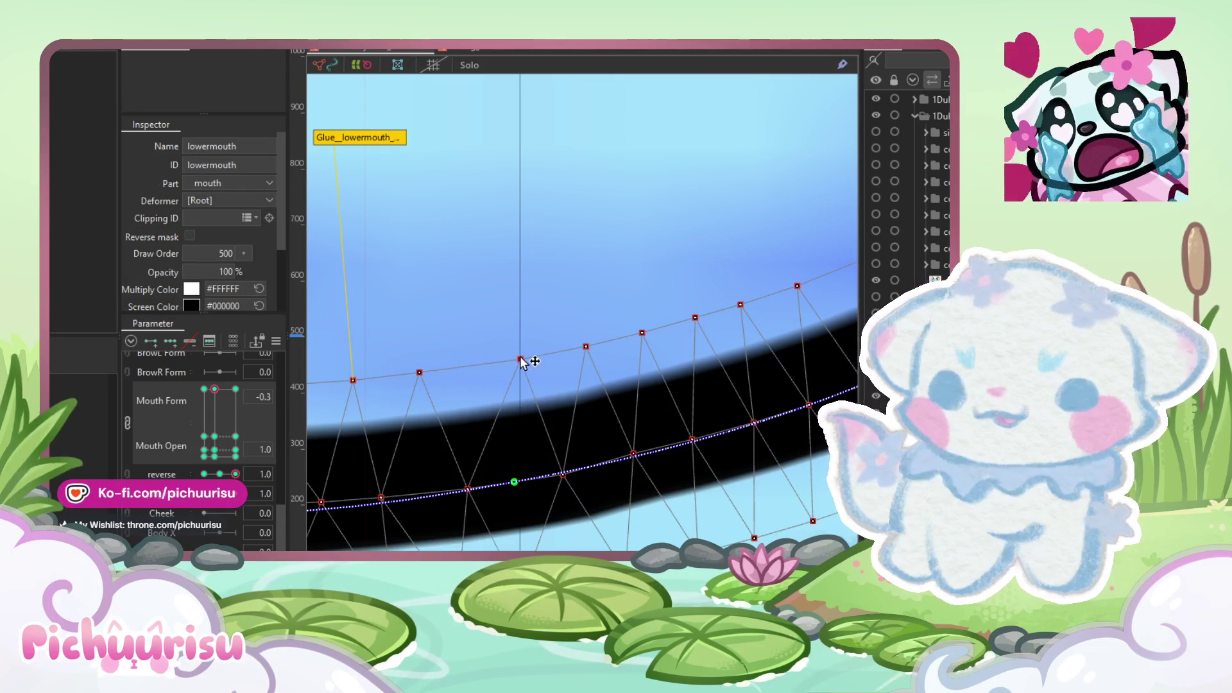
scroll(520, 361, down, 1)
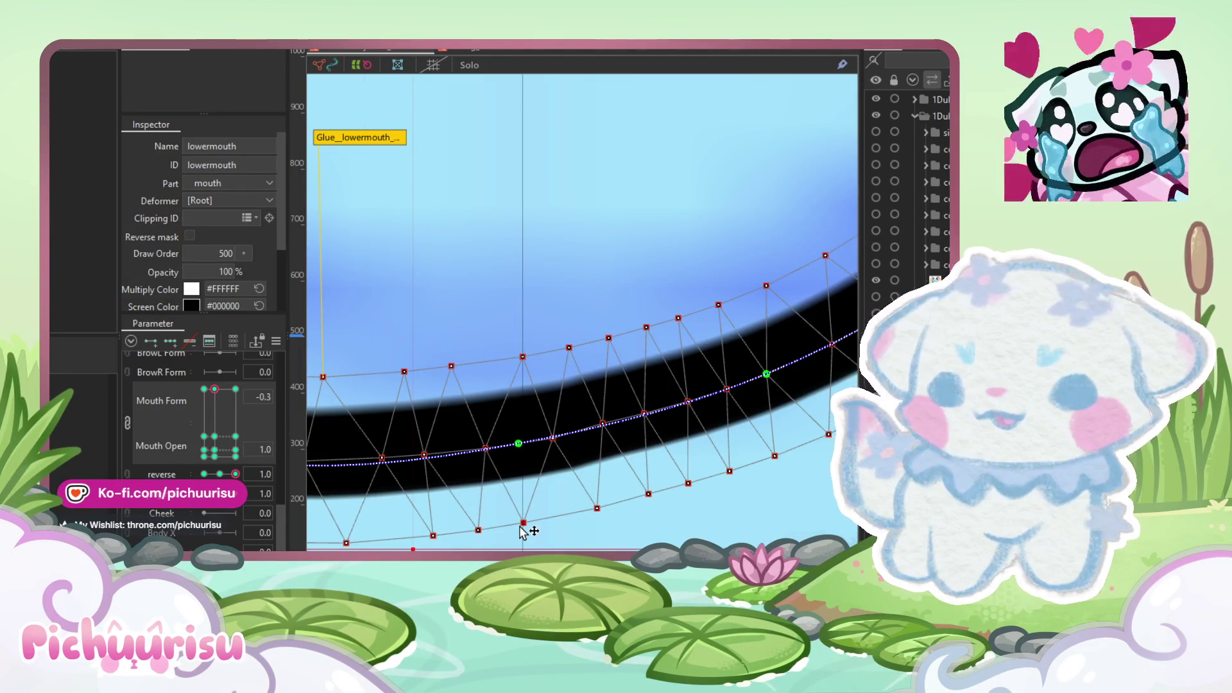
scroll(522, 532, down, 4)
drag(519, 532, 543, 525)
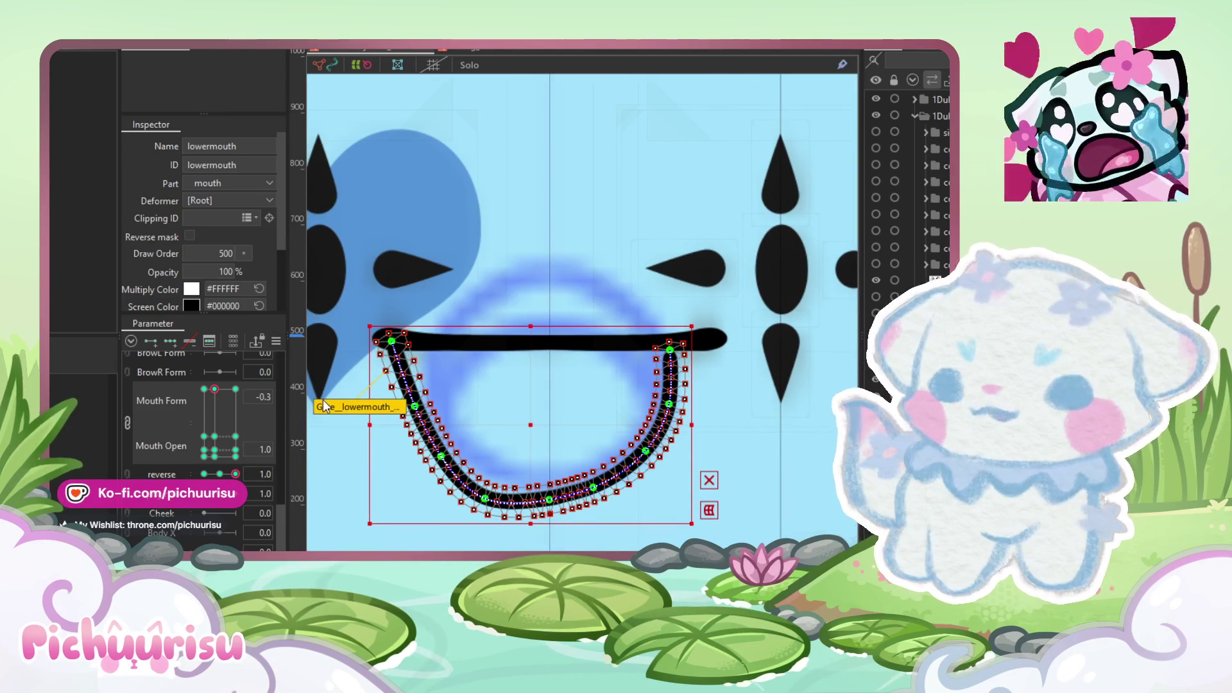
Step: At reverse -1.0, select every lower-mouth vertex and copy its U form
click(236, 475)
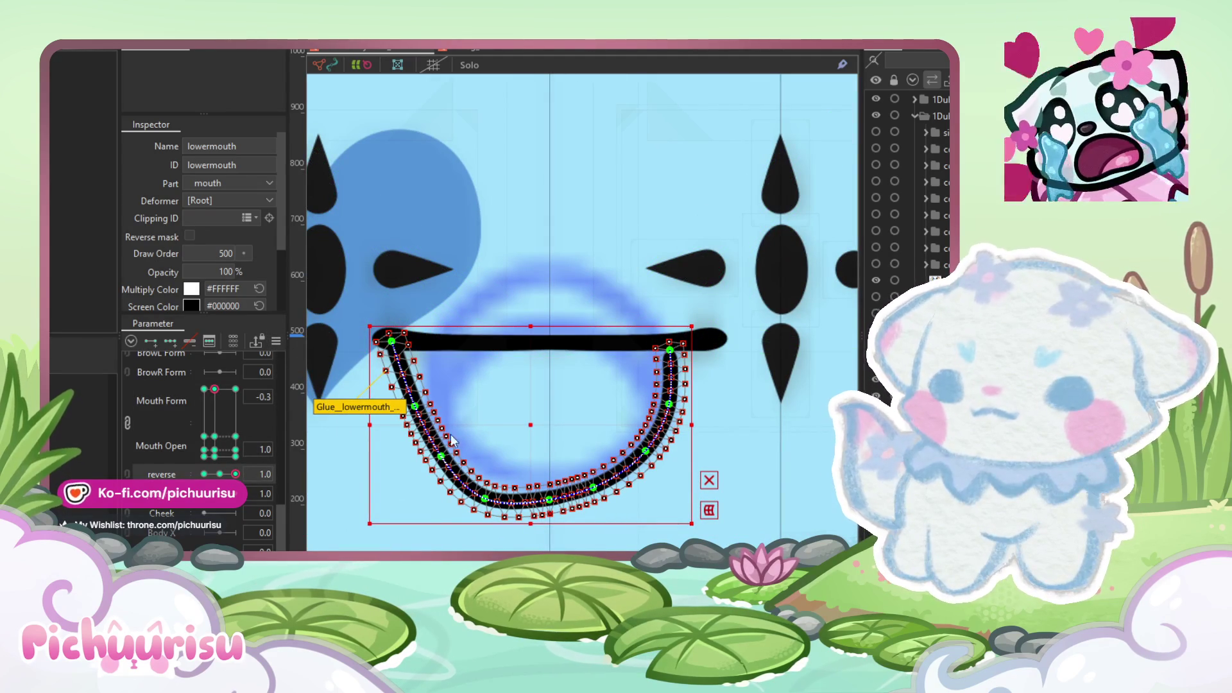
drag(232, 474, 195, 473)
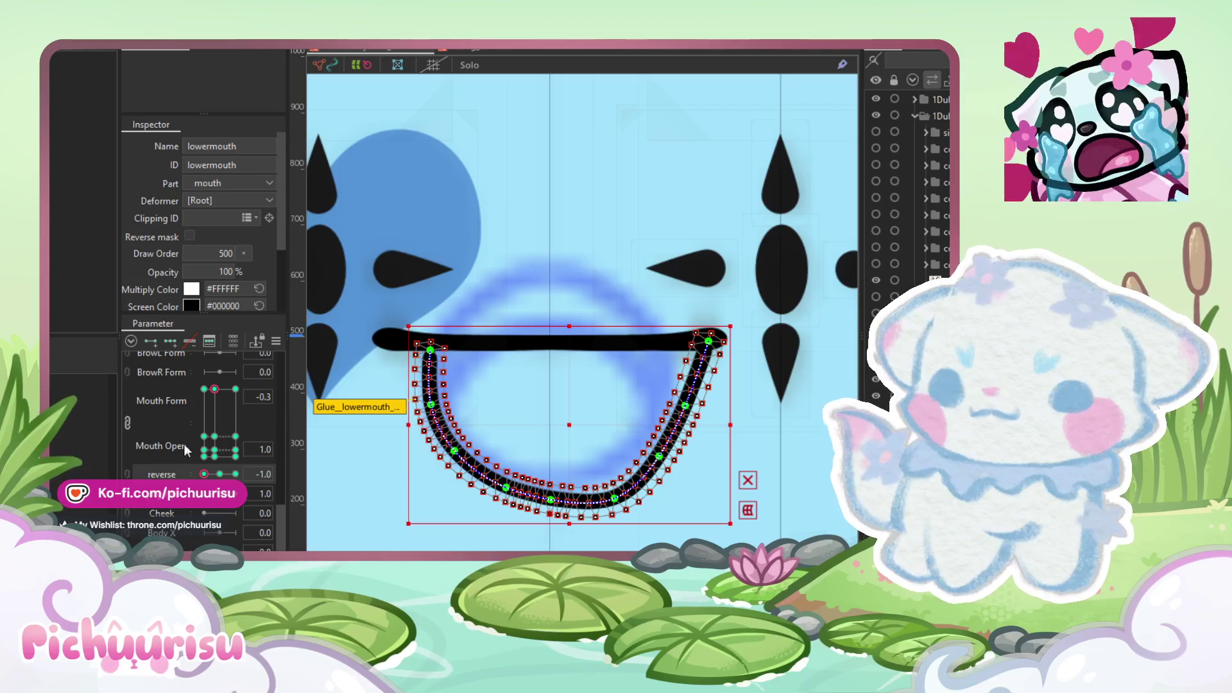
mouse_move(371, 233)
mouse_down()
mouse_move(522, 531)
mouse_move(552, 542)
mouse_up()
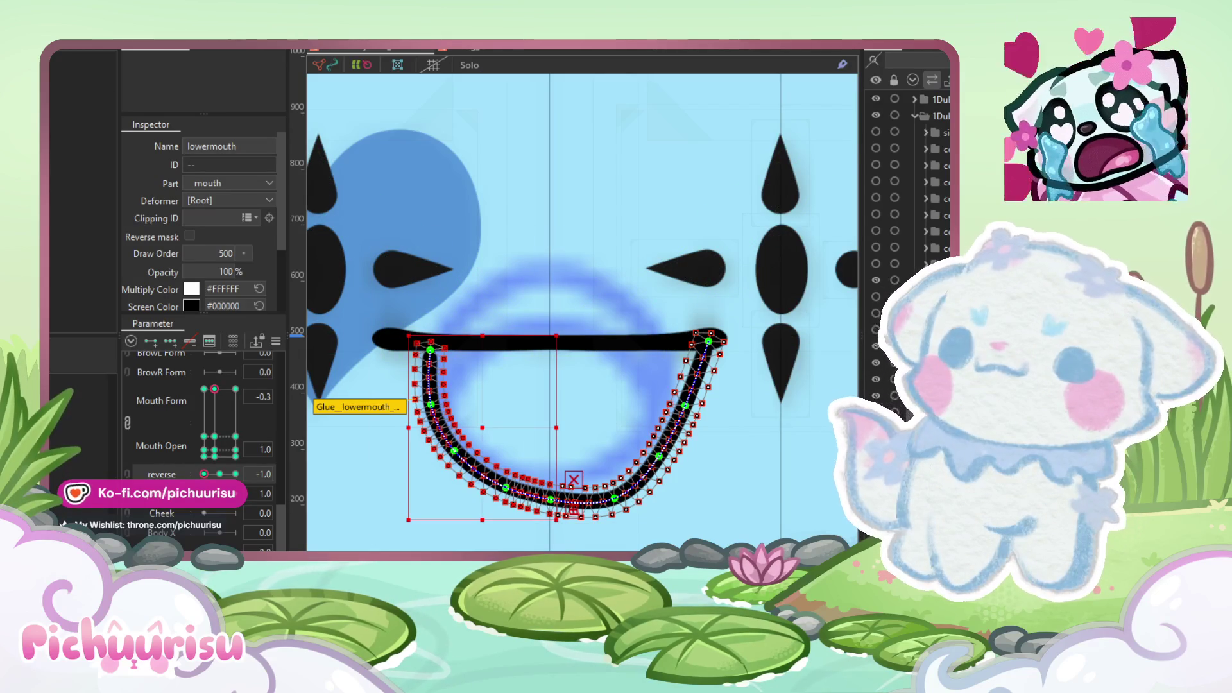
click(64, 44)
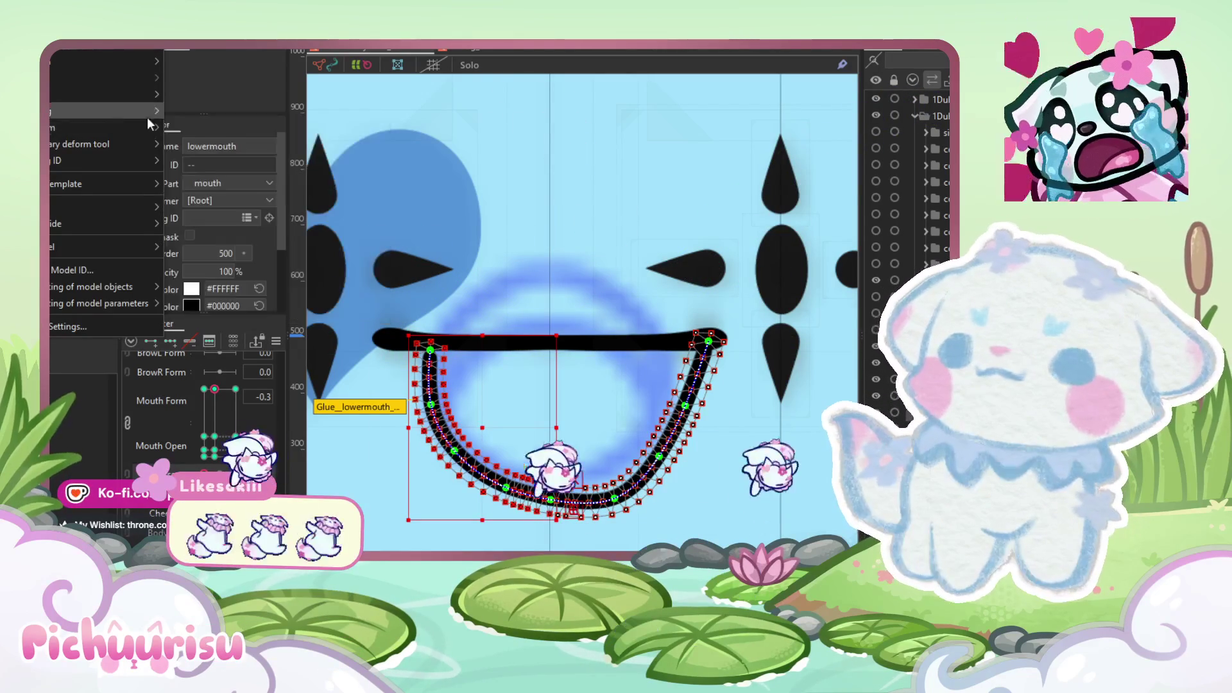
click(199, 133)
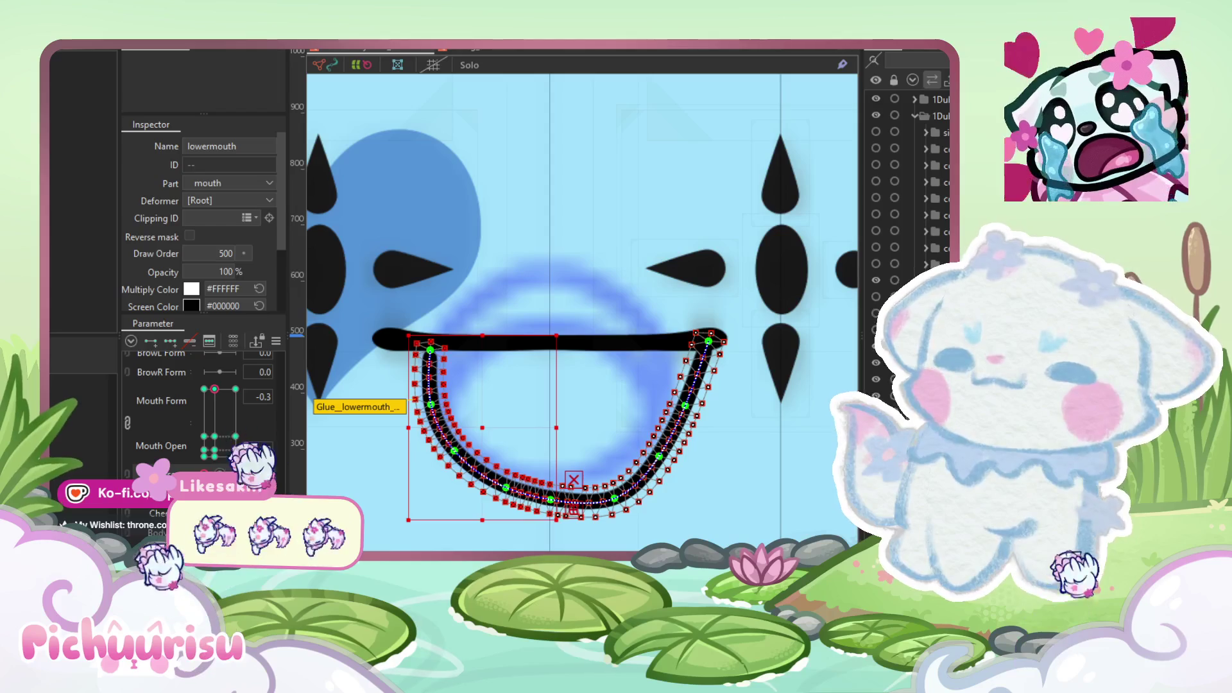
scroll(667, 364, up, 2)
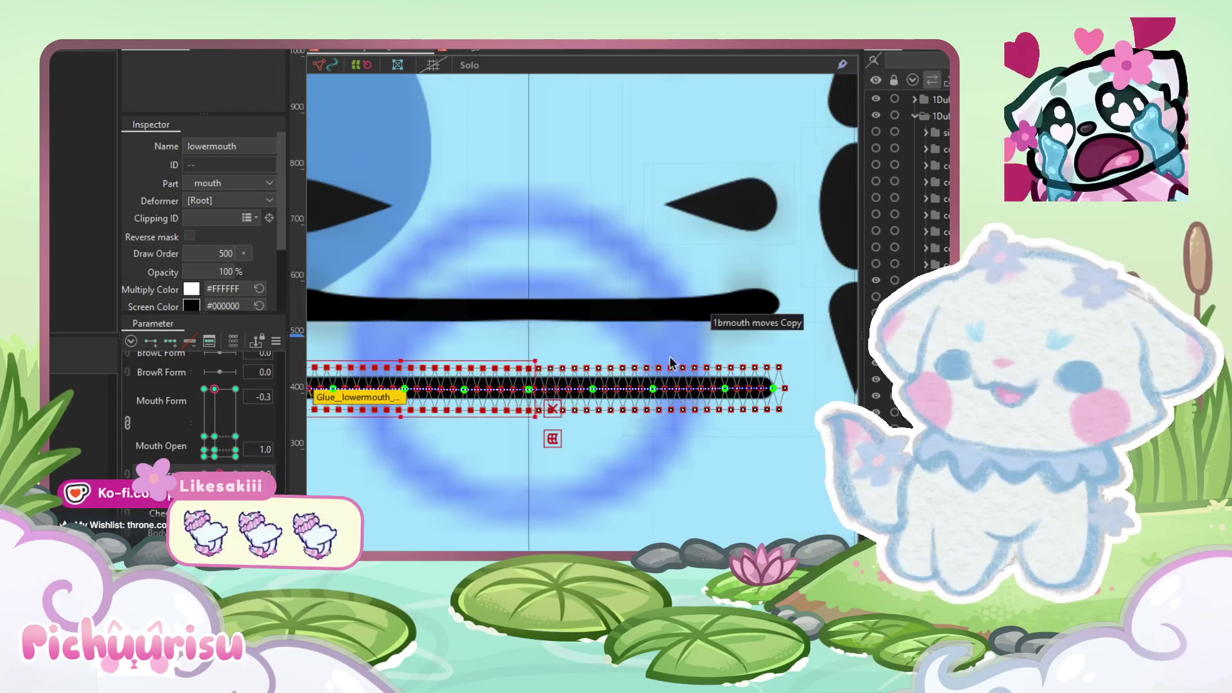
Step: Undo the flattening and paste the copied U form onto the lower mouth at reverse 1.0
key(ctrl+z)
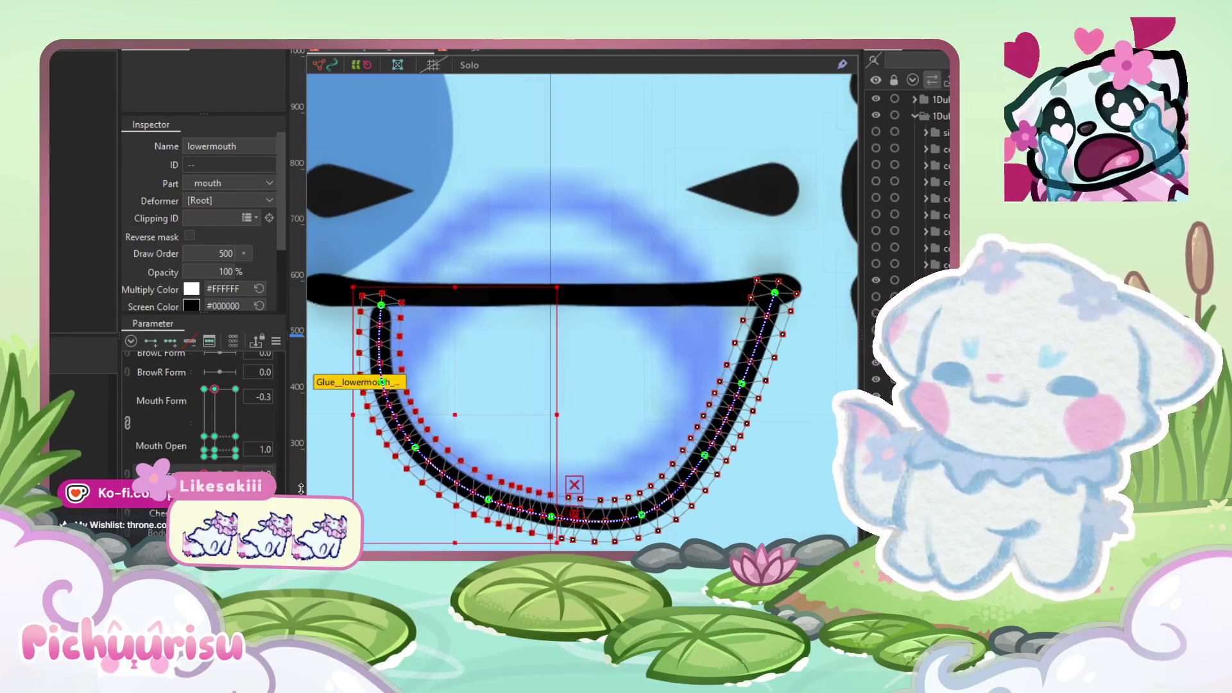
key(ctrl+z)
click(71, 43)
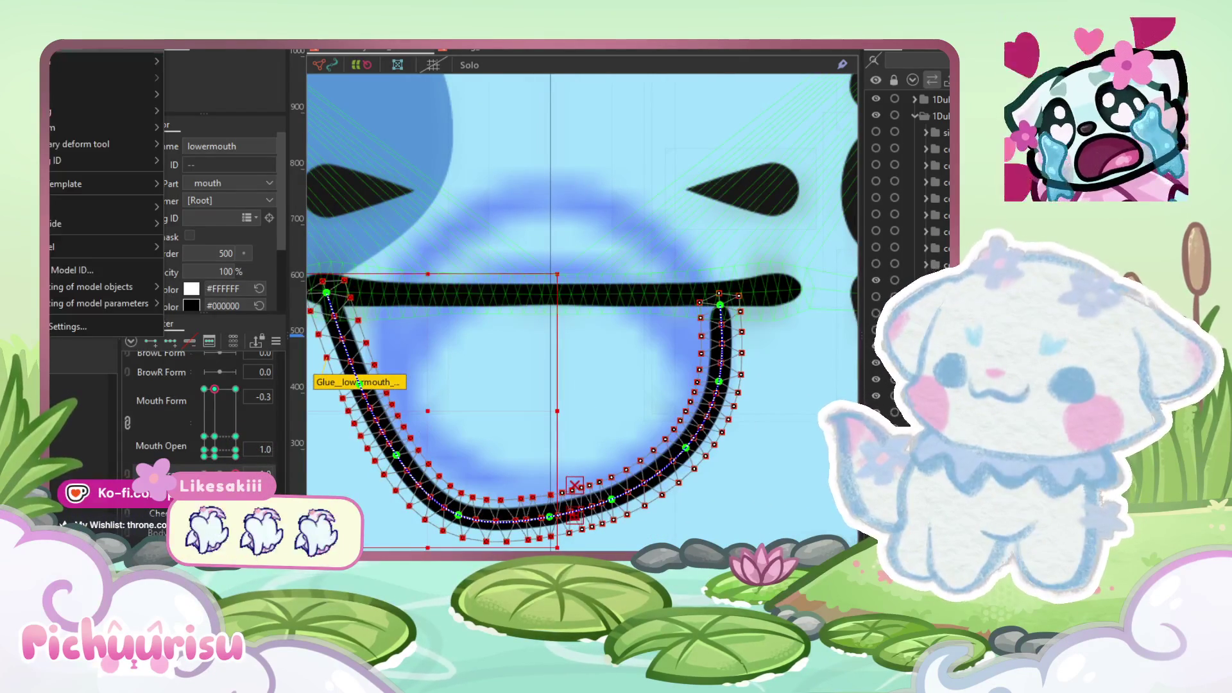
mouse_move(147, 127)
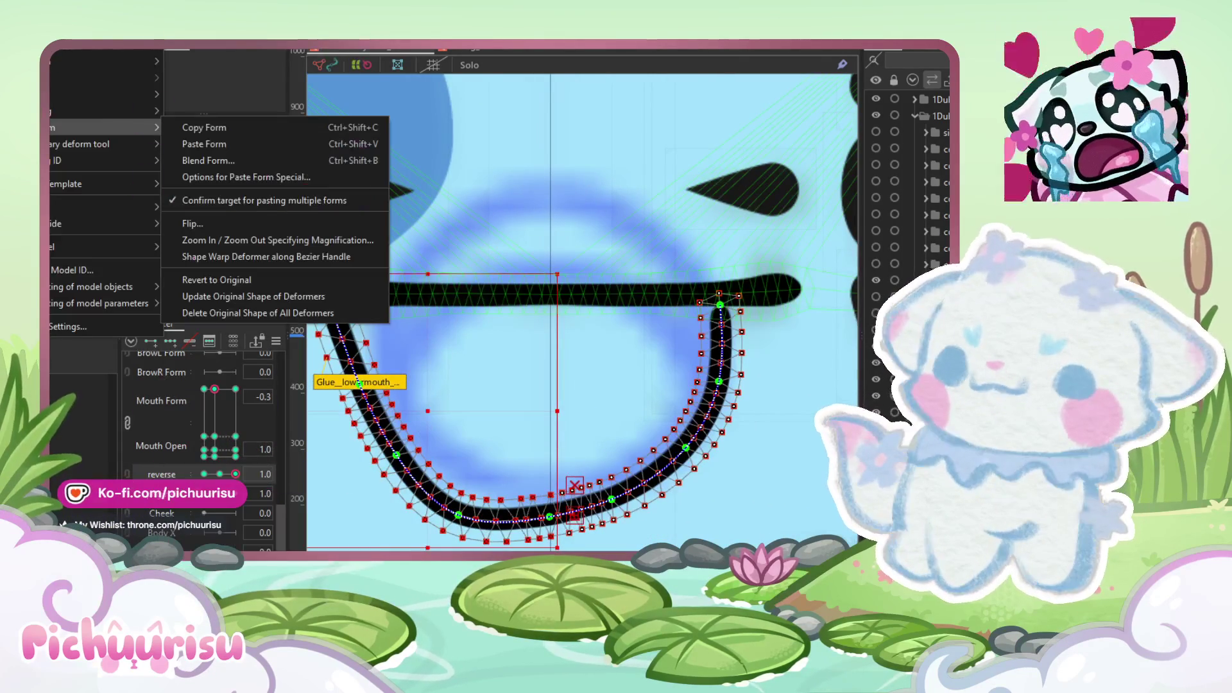
click(203, 145)
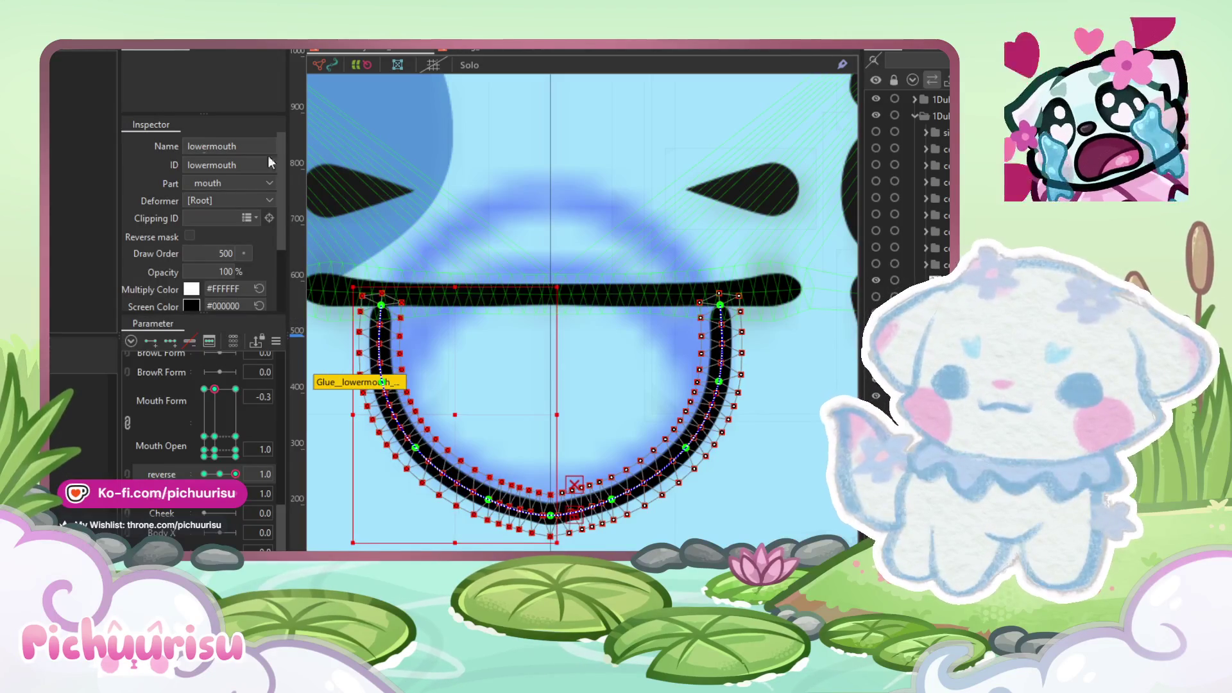
scroll(539, 536, up, 5)
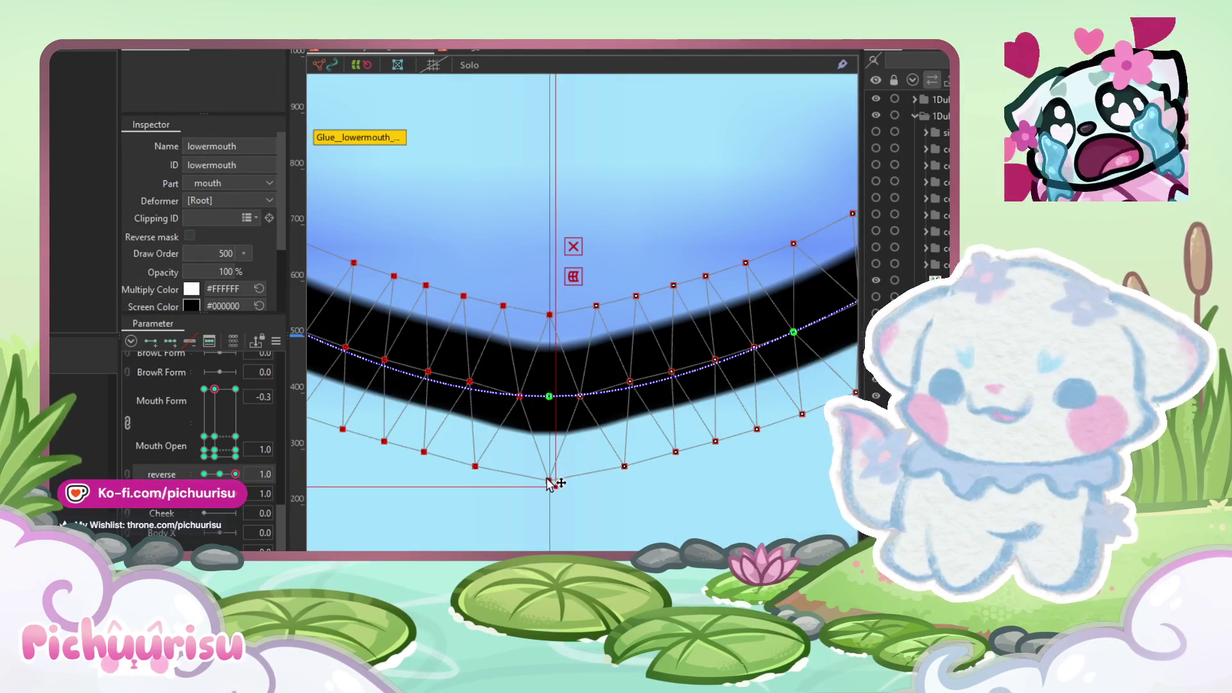
Step: Select the lowermouth mesh and raise its two top-centre vertices slightly
click(618, 414)
click(618, 414)
scroll(554, 316, up, 3)
click(543, 264)
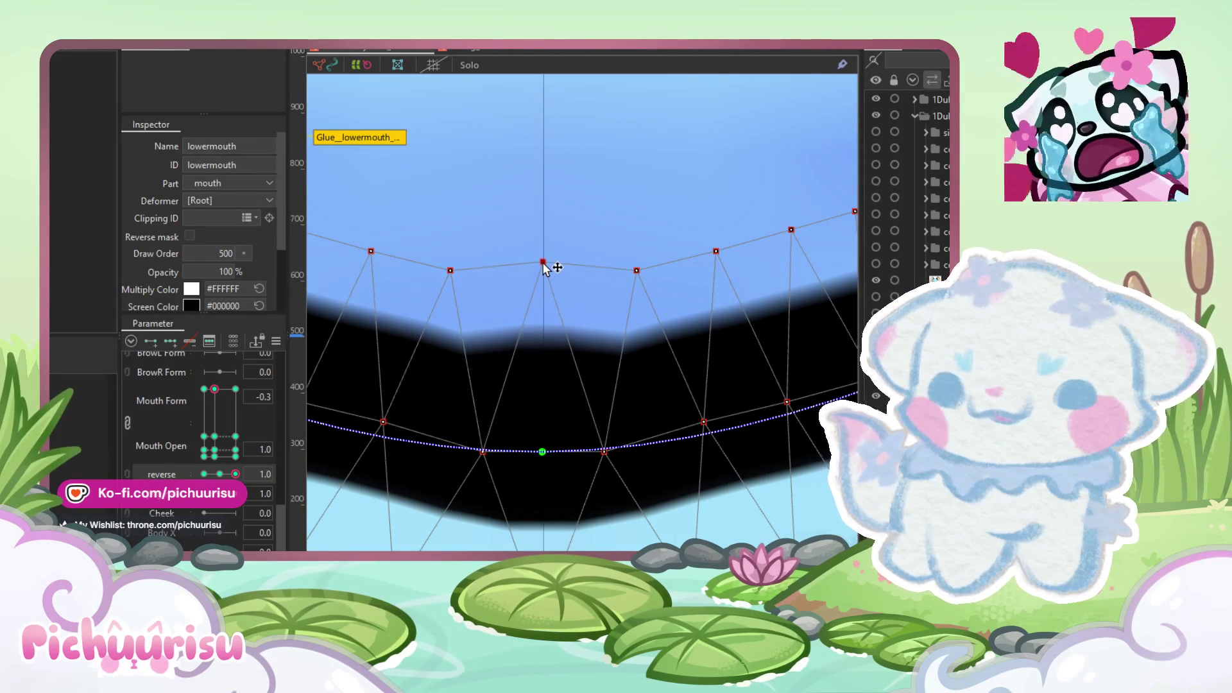
scroll(543, 265, down, 2)
scroll(543, 515, up, 4)
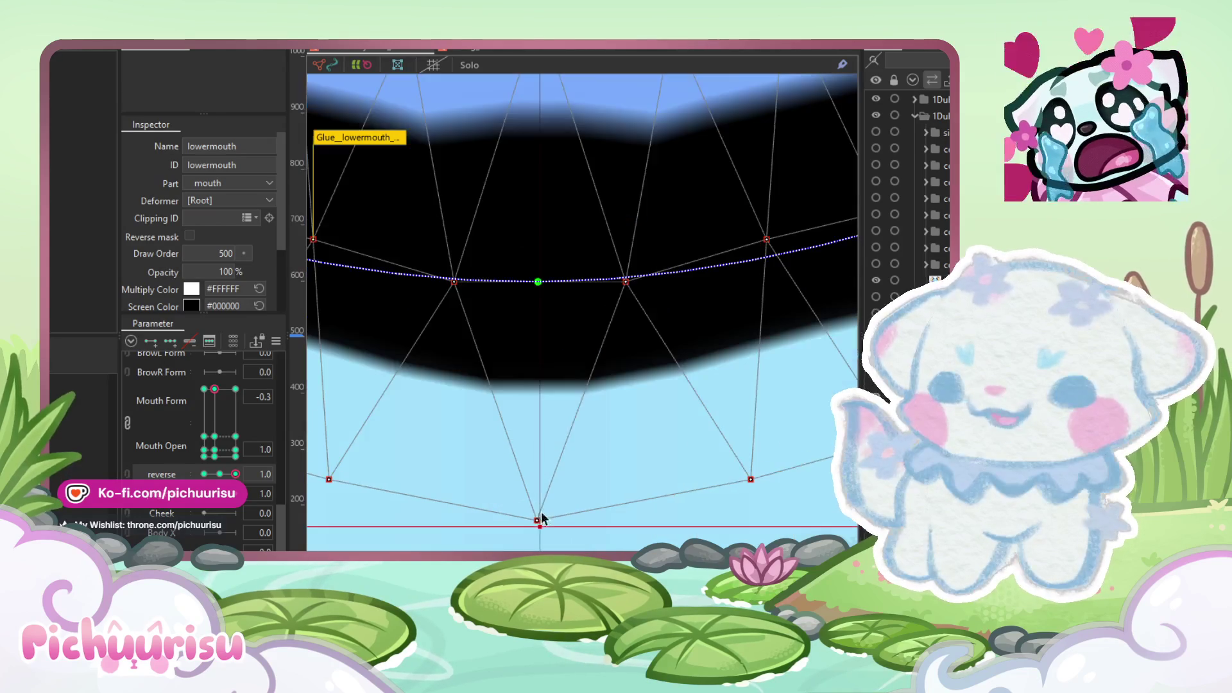
scroll(538, 514, down, 3)
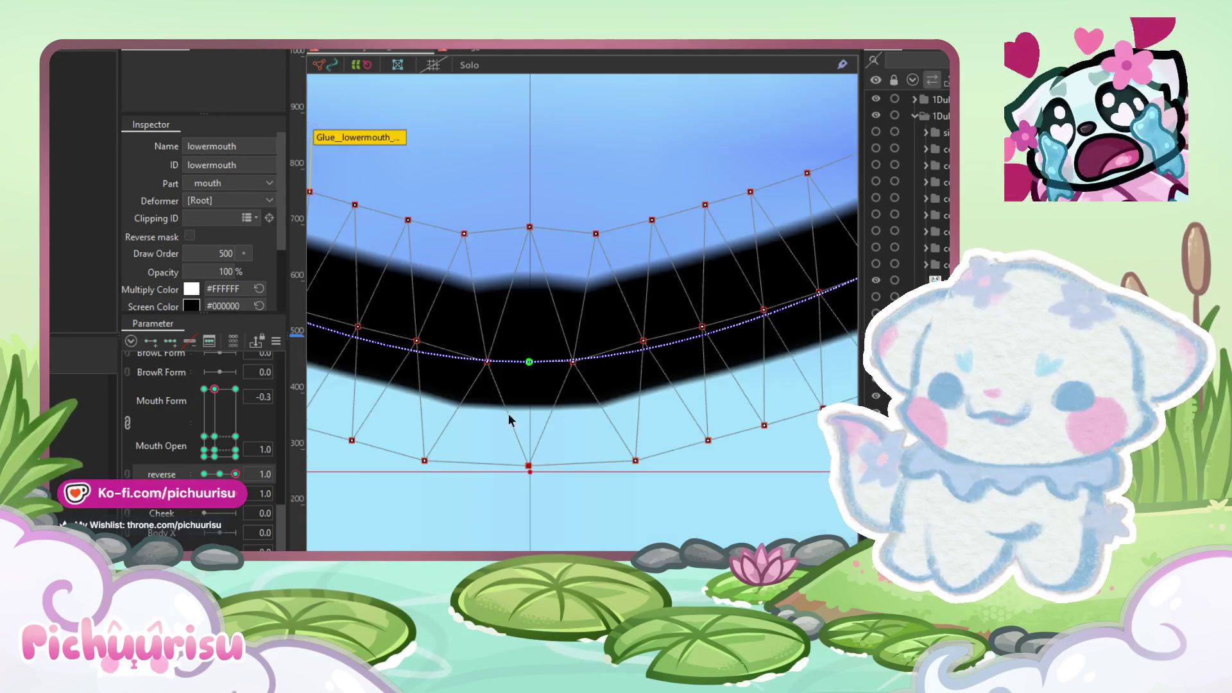
shift+click(596, 233)
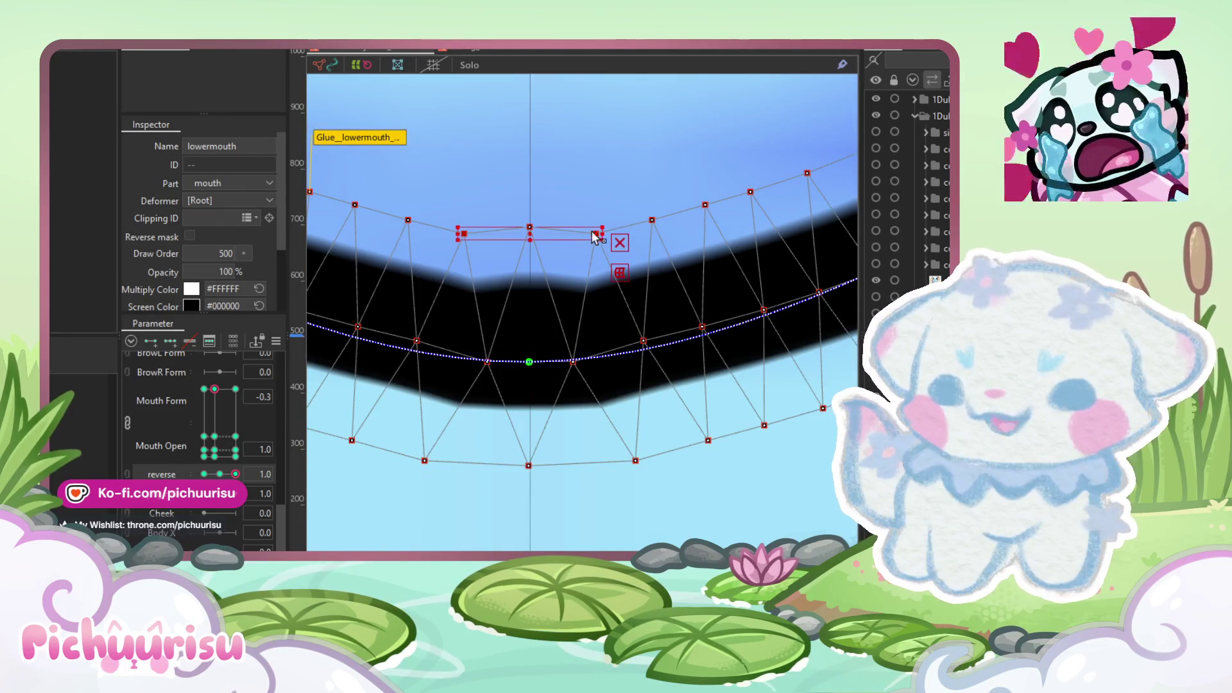
scroll(535, 232, up, 1)
drag(526, 234, 527, 225)
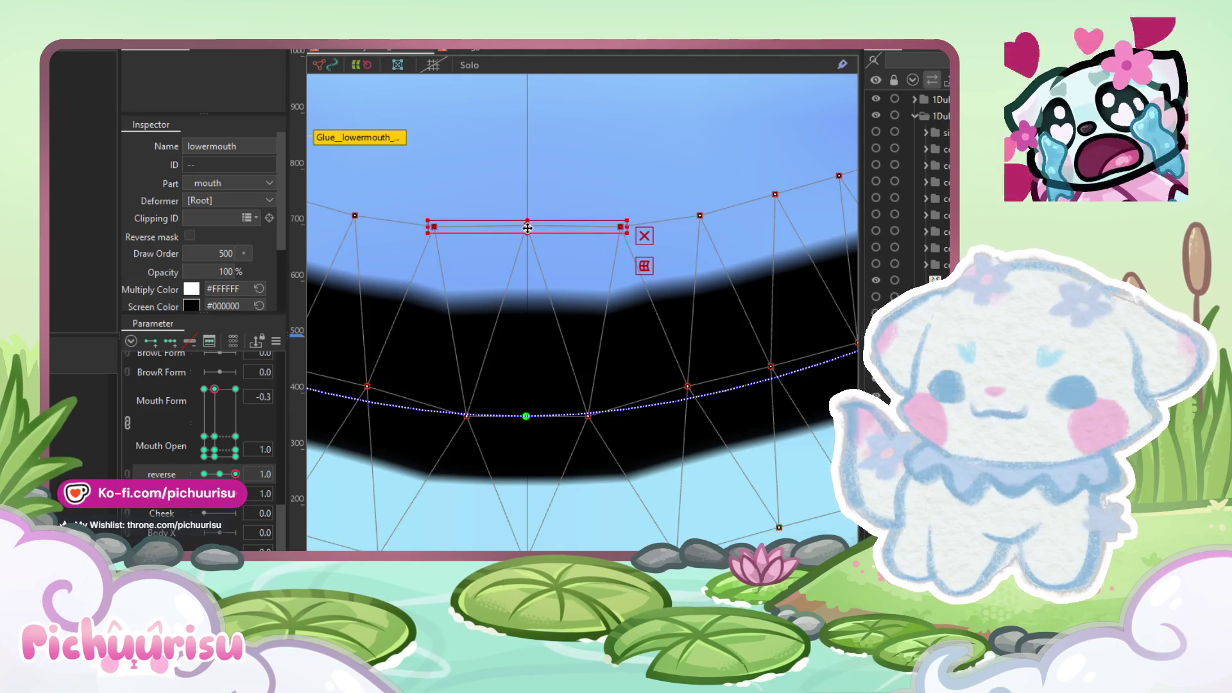
Step: Select the bottom row of lower-mouth vertices and lift it slightly
click(436, 438)
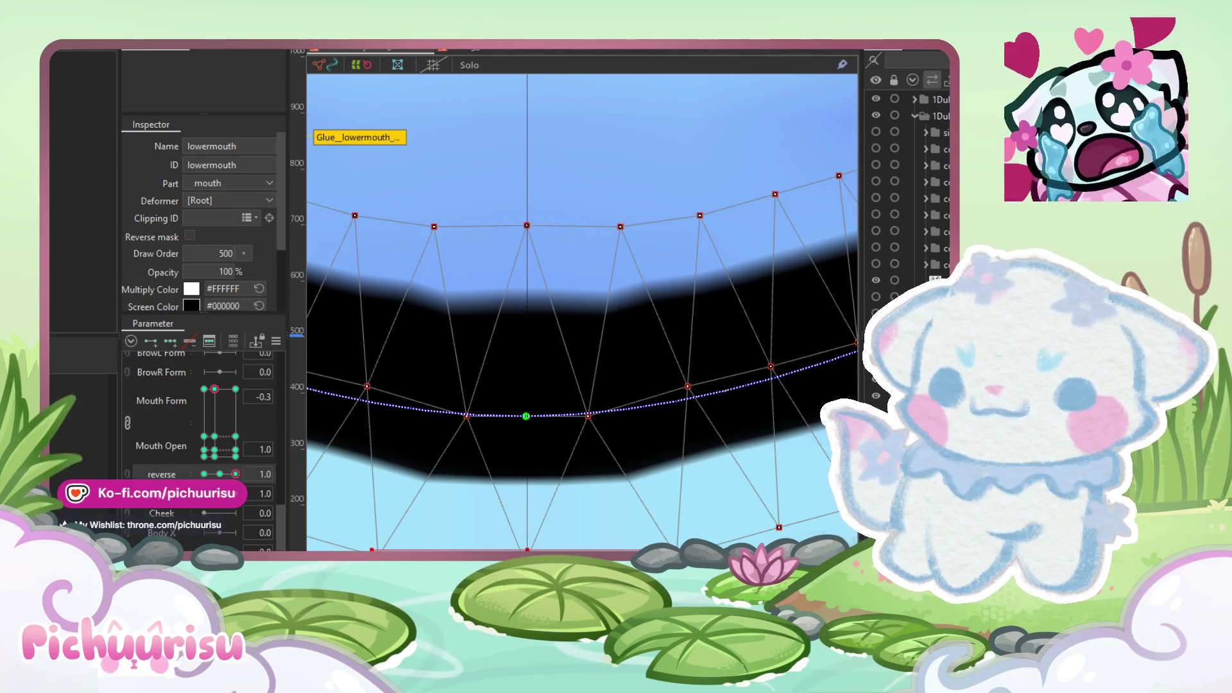
key(ctrl+a)
drag(527, 550, 525, 545)
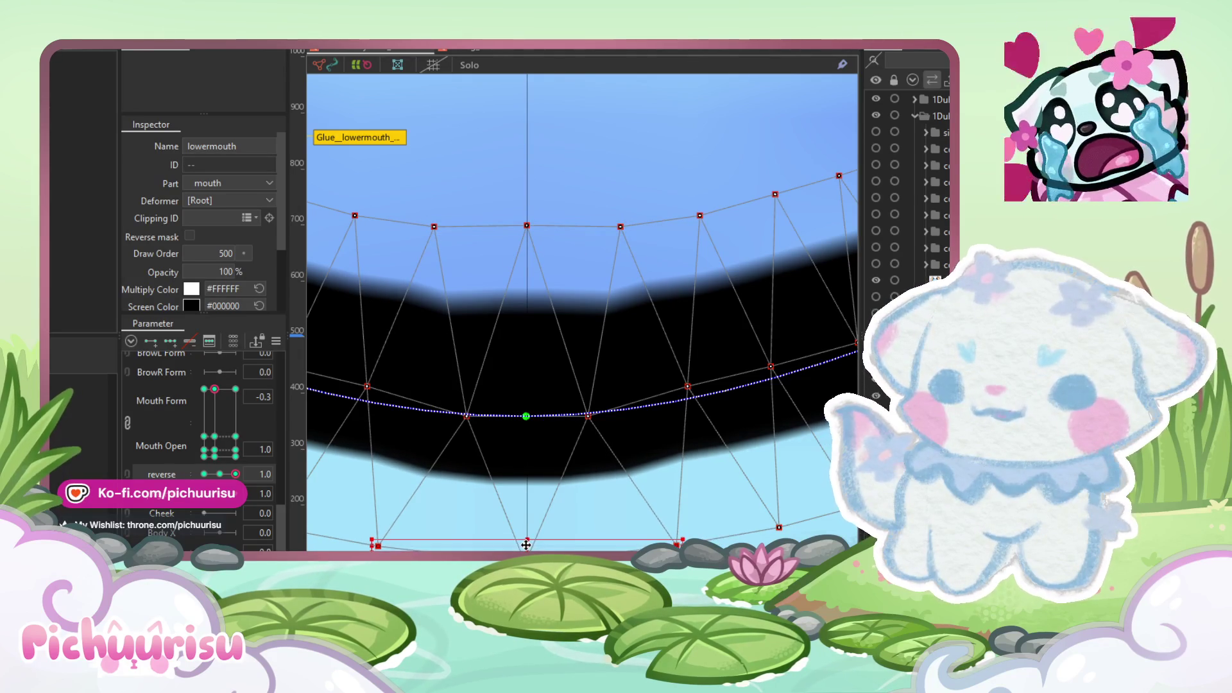
scroll(607, 433, down, 3)
click(442, 483)
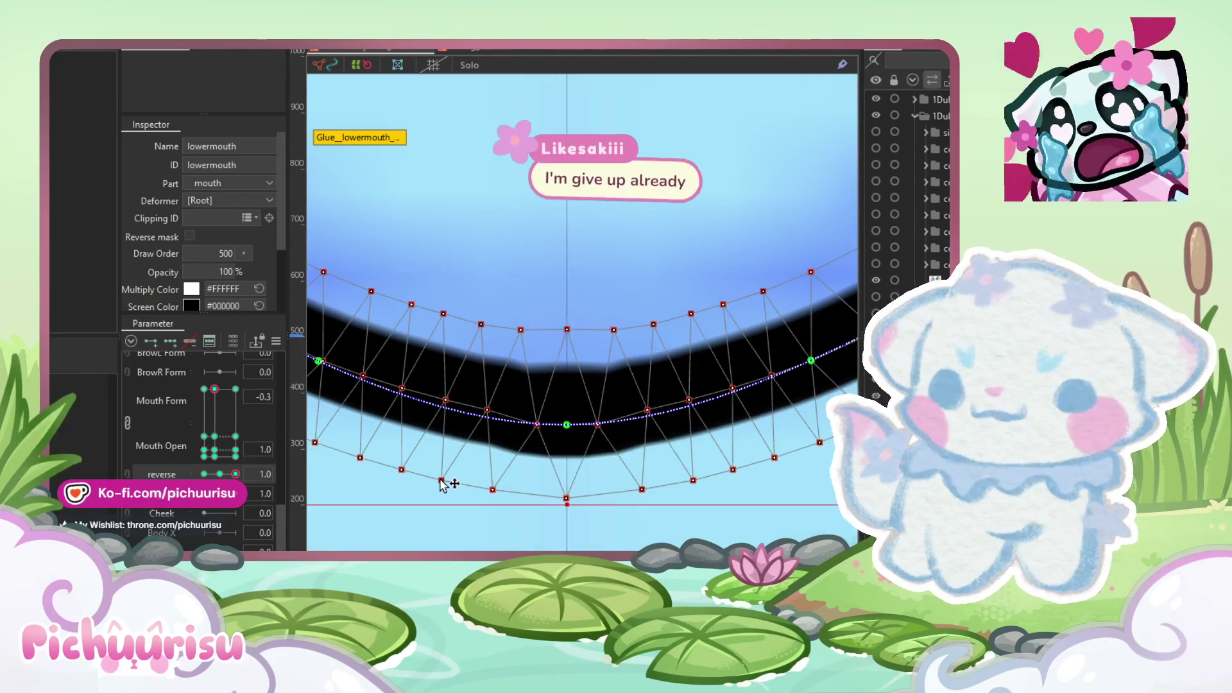
Step: Shift the bottom vertex pair right and pull the top-centre vertex down to round the U
shift+click(695, 481)
scroll(561, 485, up, 3)
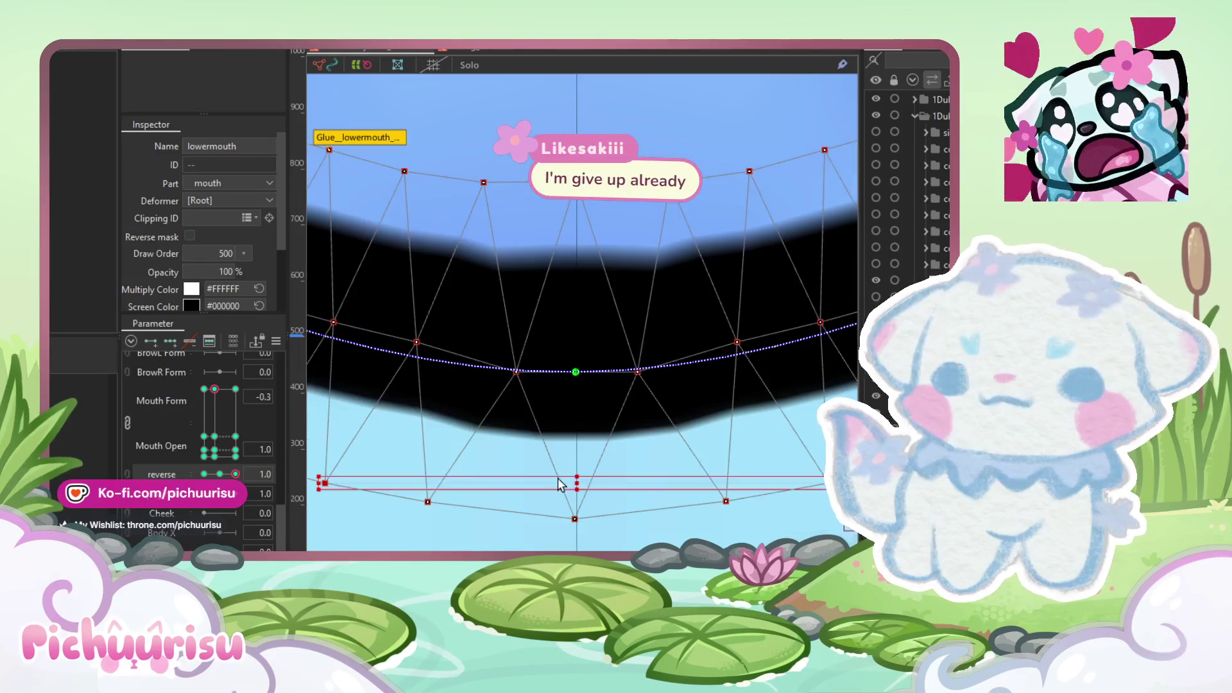
drag(571, 483, 576, 481)
scroll(575, 480, down, 4)
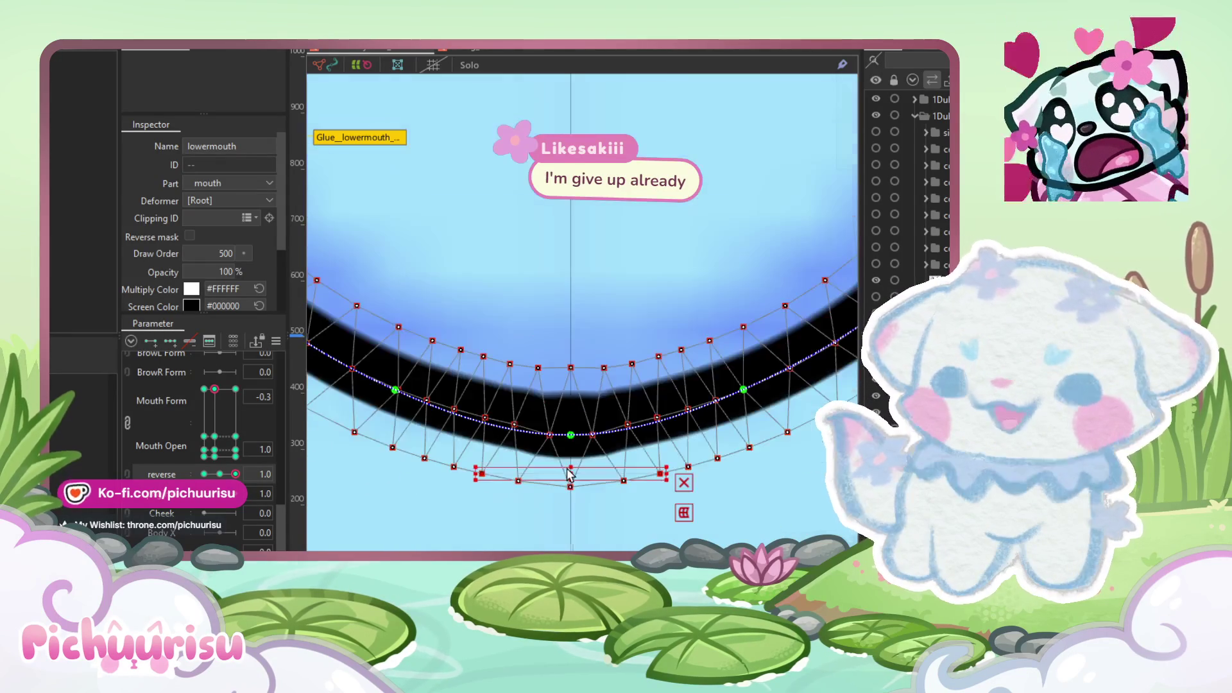
scroll(568, 404, up, 3)
drag(574, 317, 575, 328)
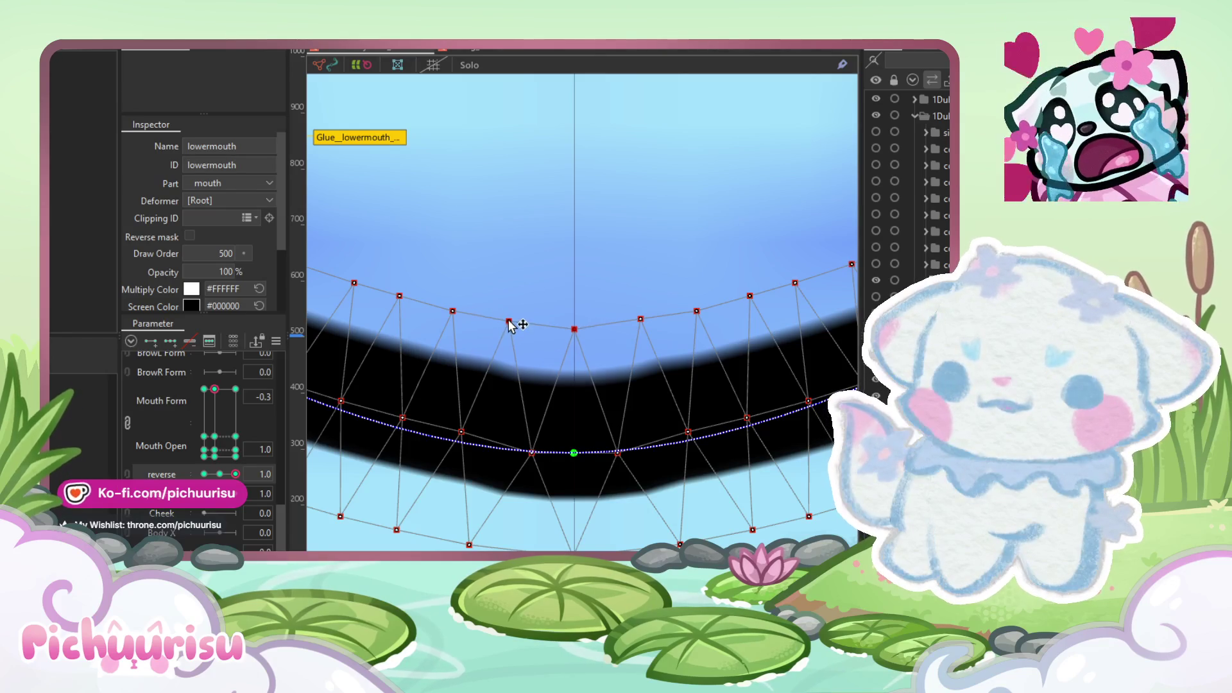
click(545, 352)
scroll(547, 358, down, 3)
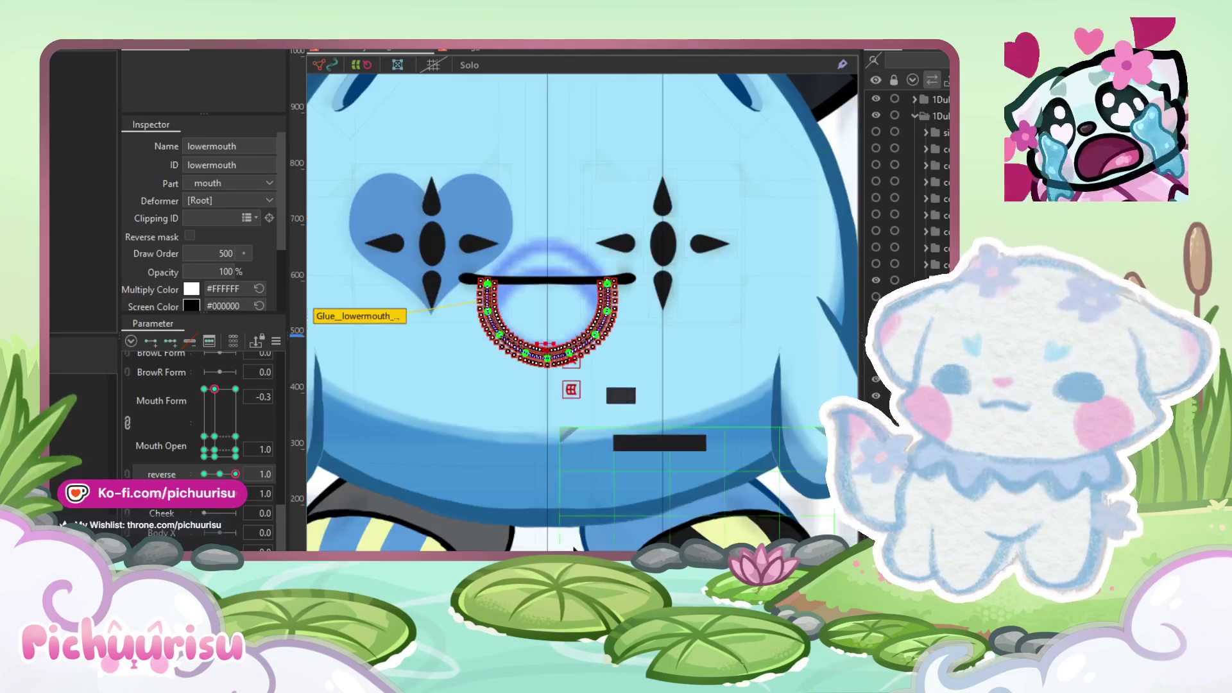
Step: Brush the centre of the lowermouth curve up and down until its pointed bottom becomes an even bend
click(545, 507)
scroll(550, 353, up, 3)
click(552, 339)
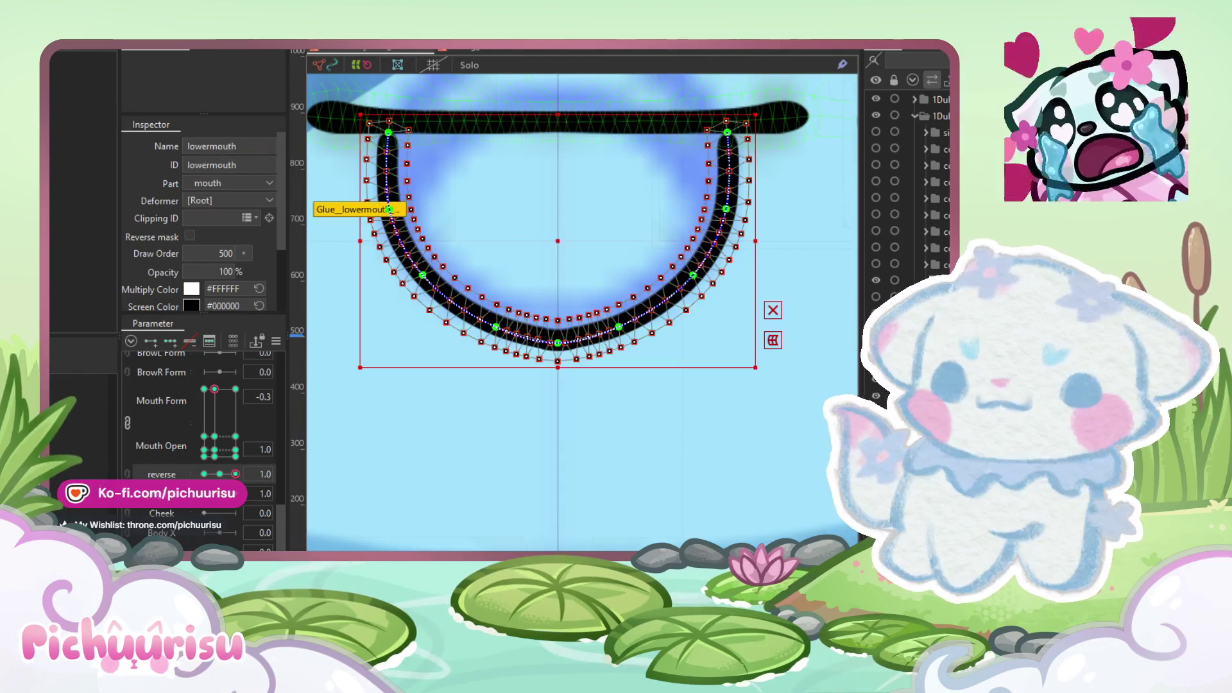
scroll(545, 353, up, 3)
click(545, 356)
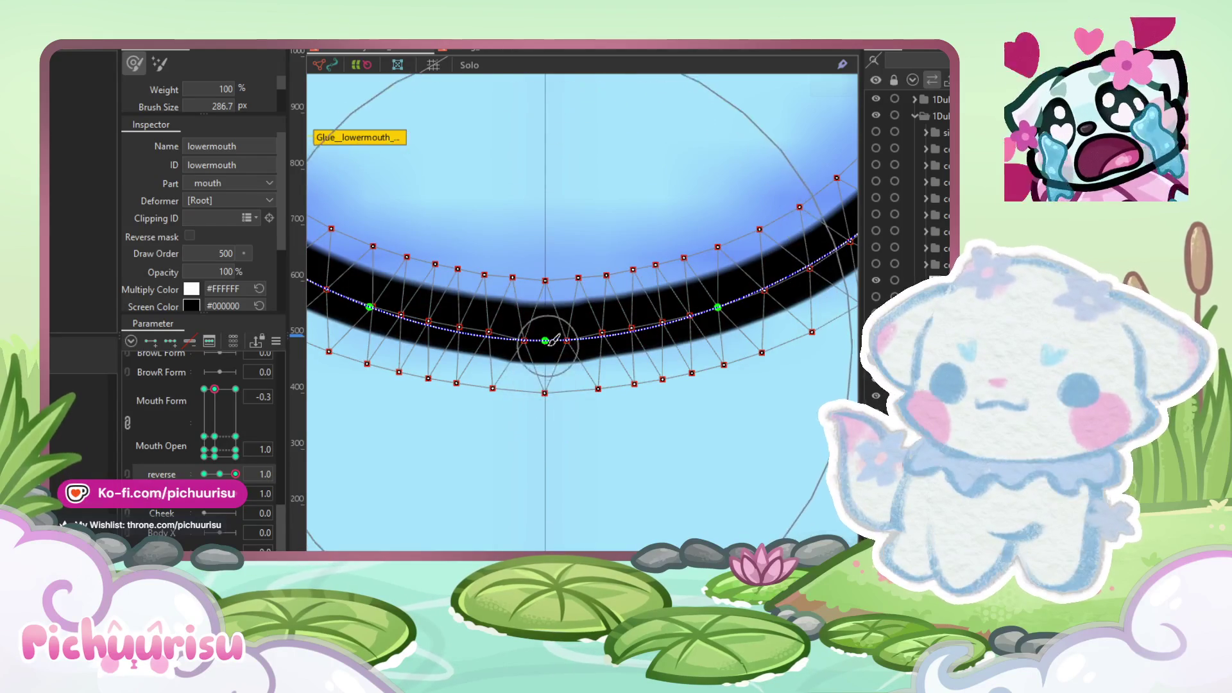
click(547, 332)
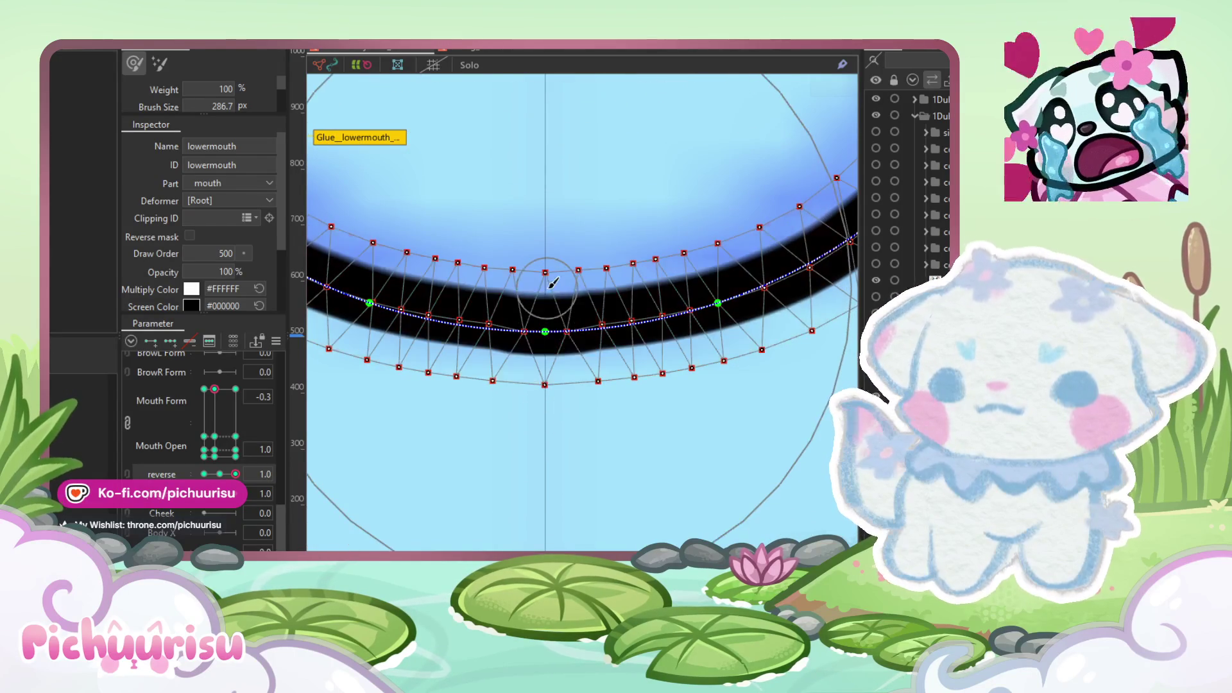
click(547, 360)
click(554, 369)
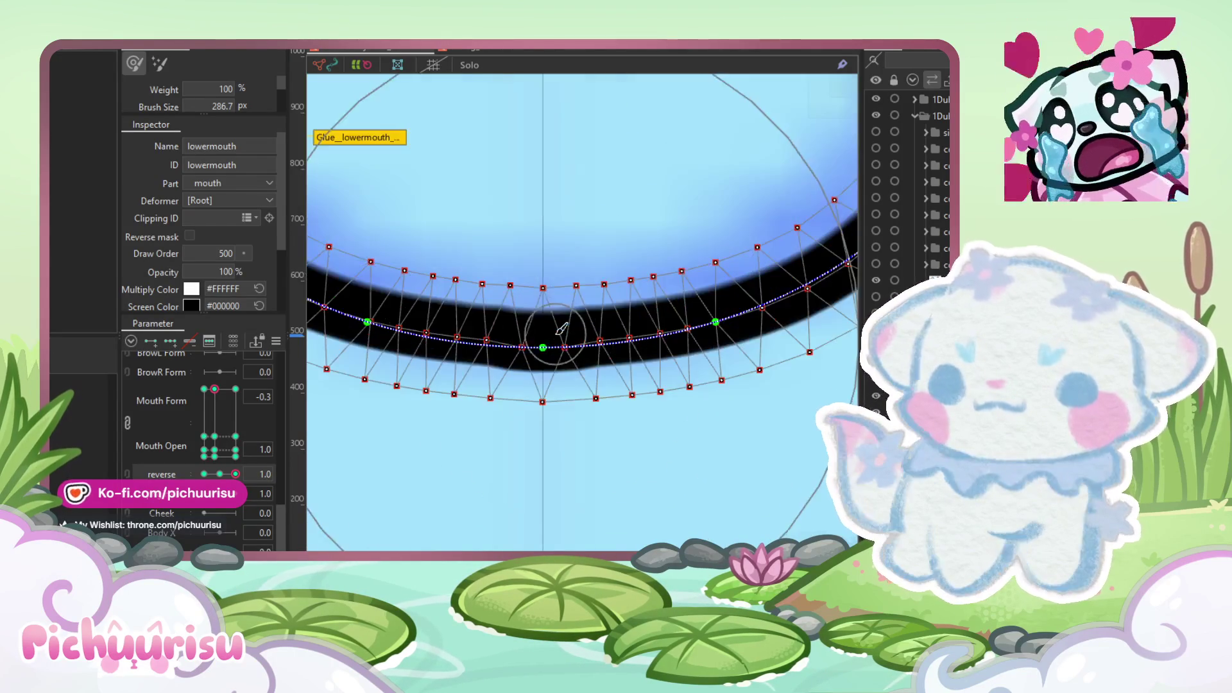
click(549, 391)
click(551, 363)
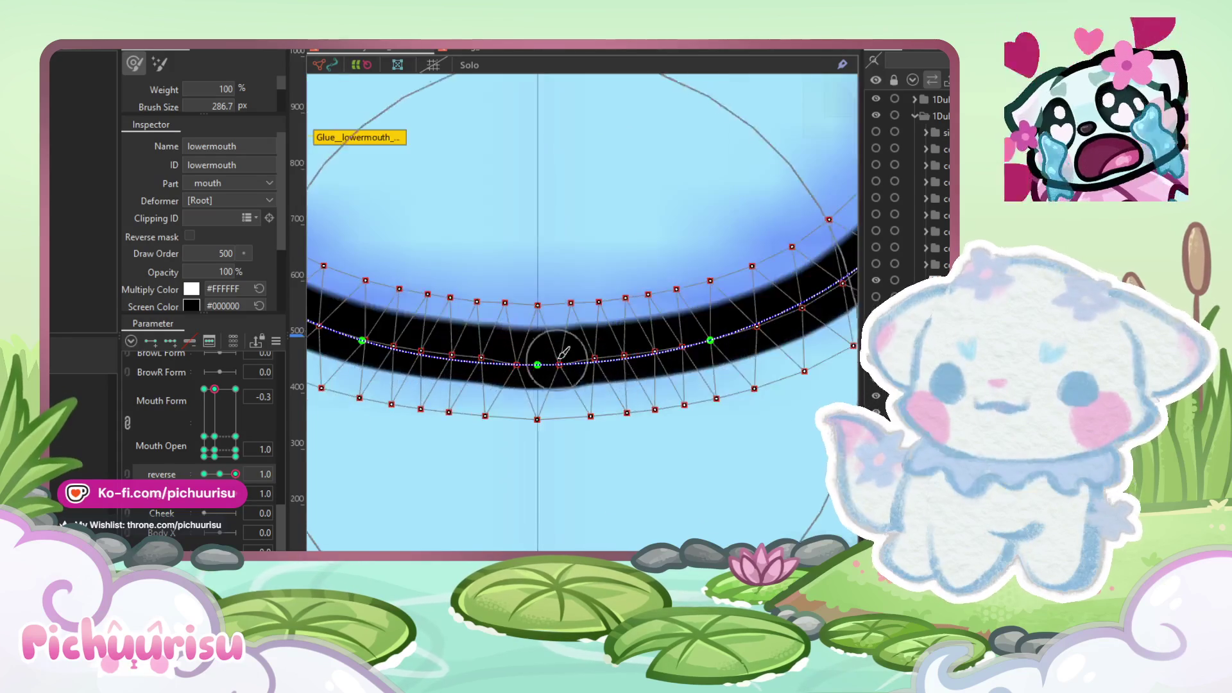
scroll(556, 357, up, 2)
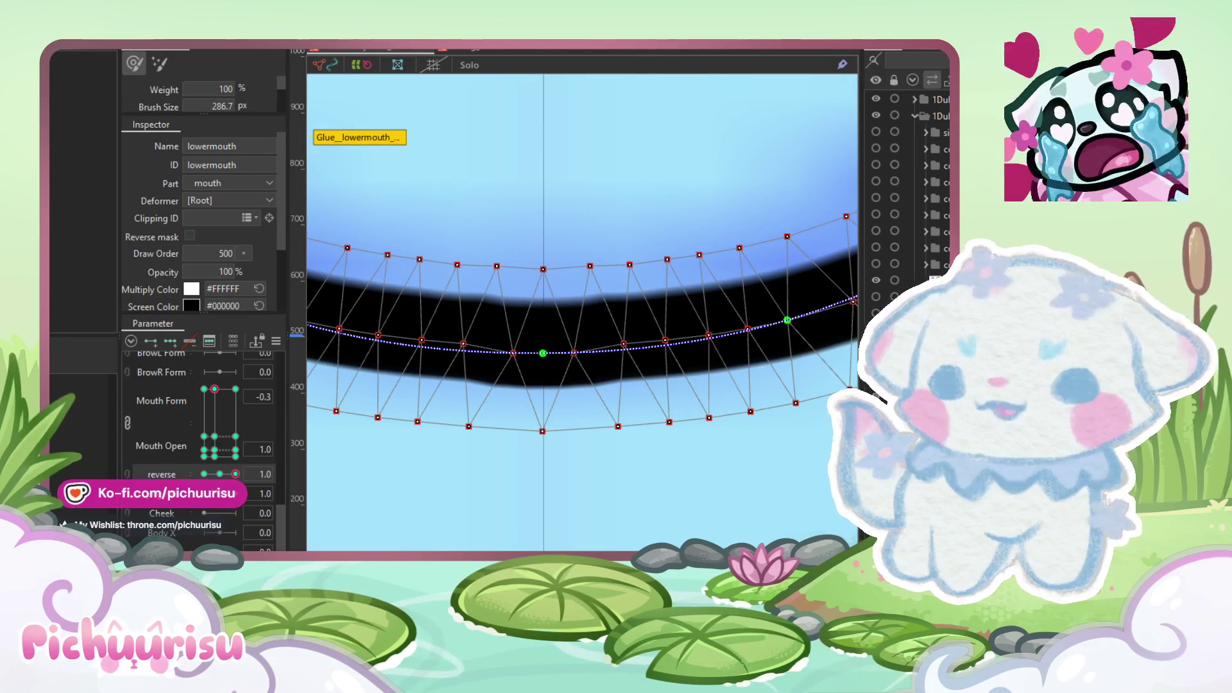
Step: Nudge a lower-mouth centre vertex slightly down-right, then set reverse back to -1.0
key(v)
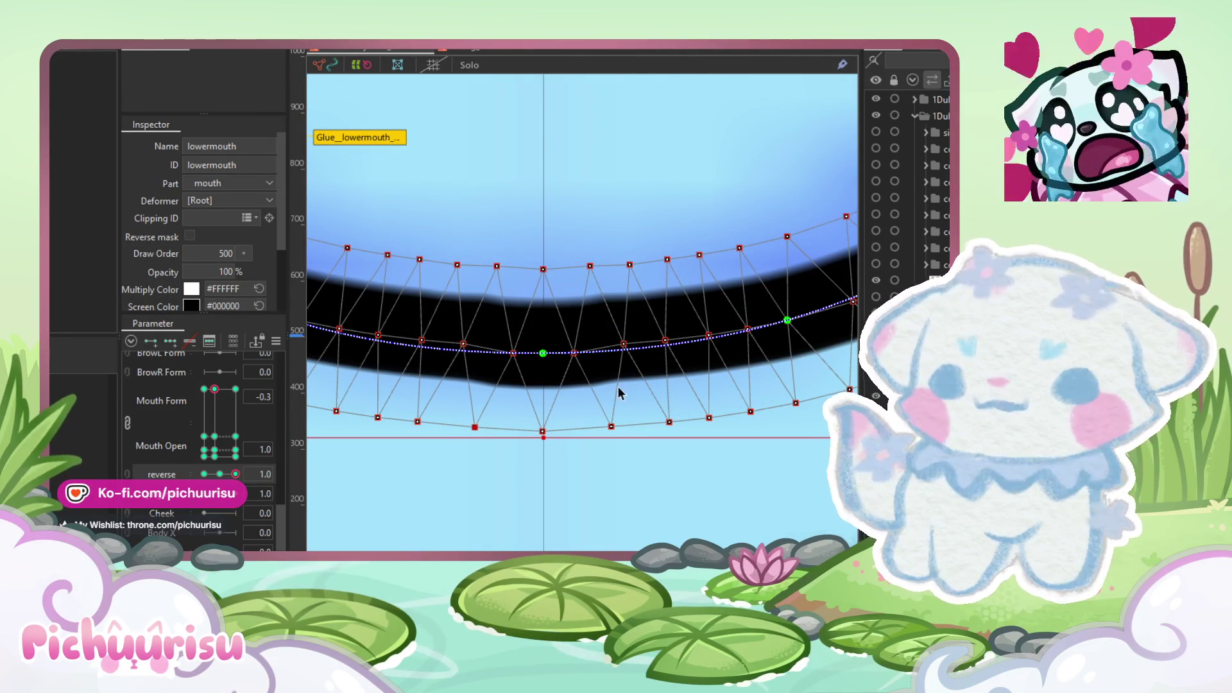
key(ctrl+z)
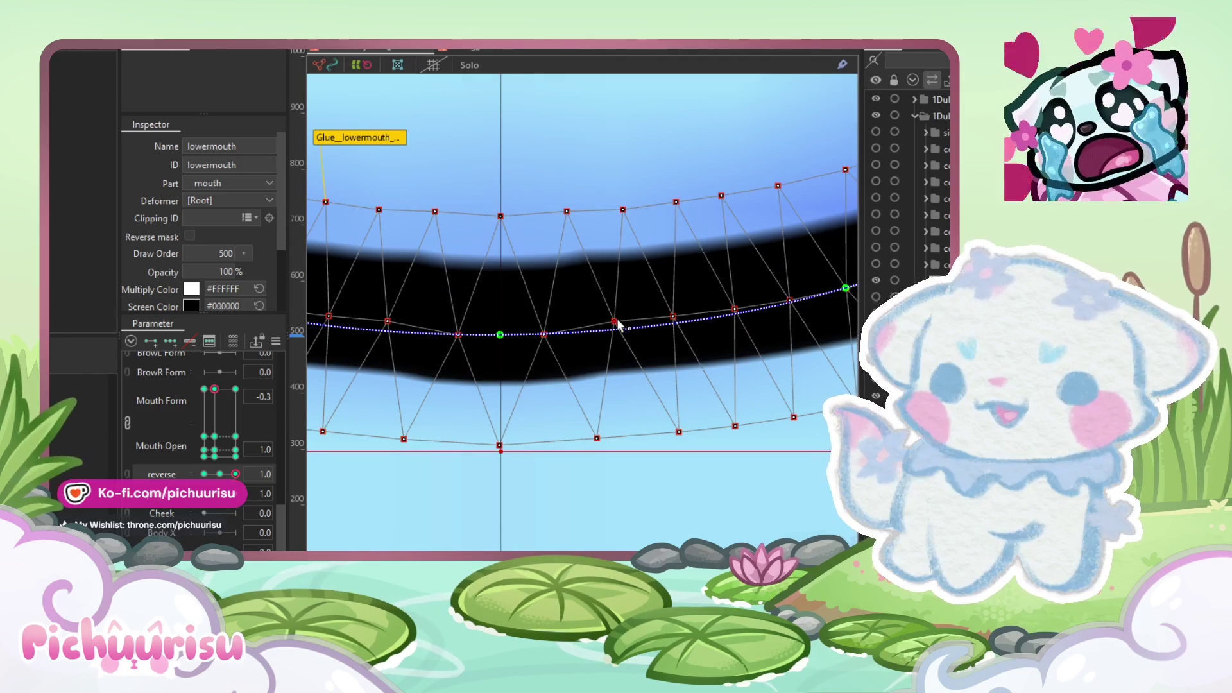
drag(618, 324, 621, 329)
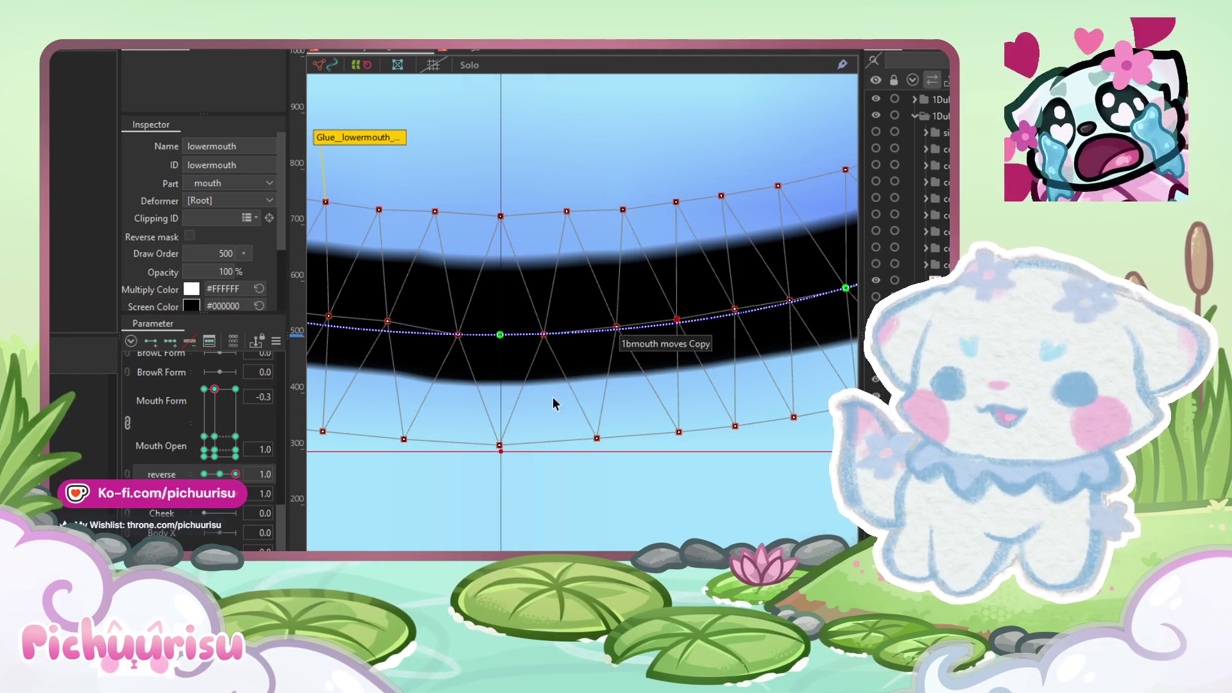
scroll(556, 403, down, 5)
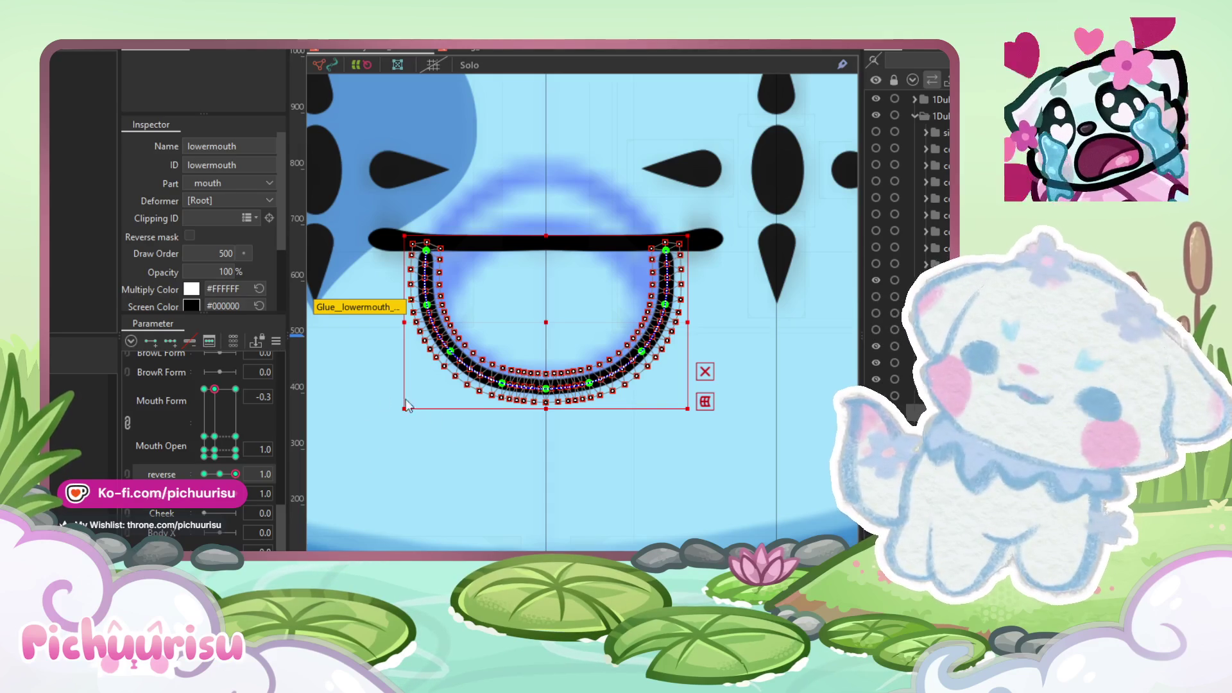
drag(236, 473, 170, 470)
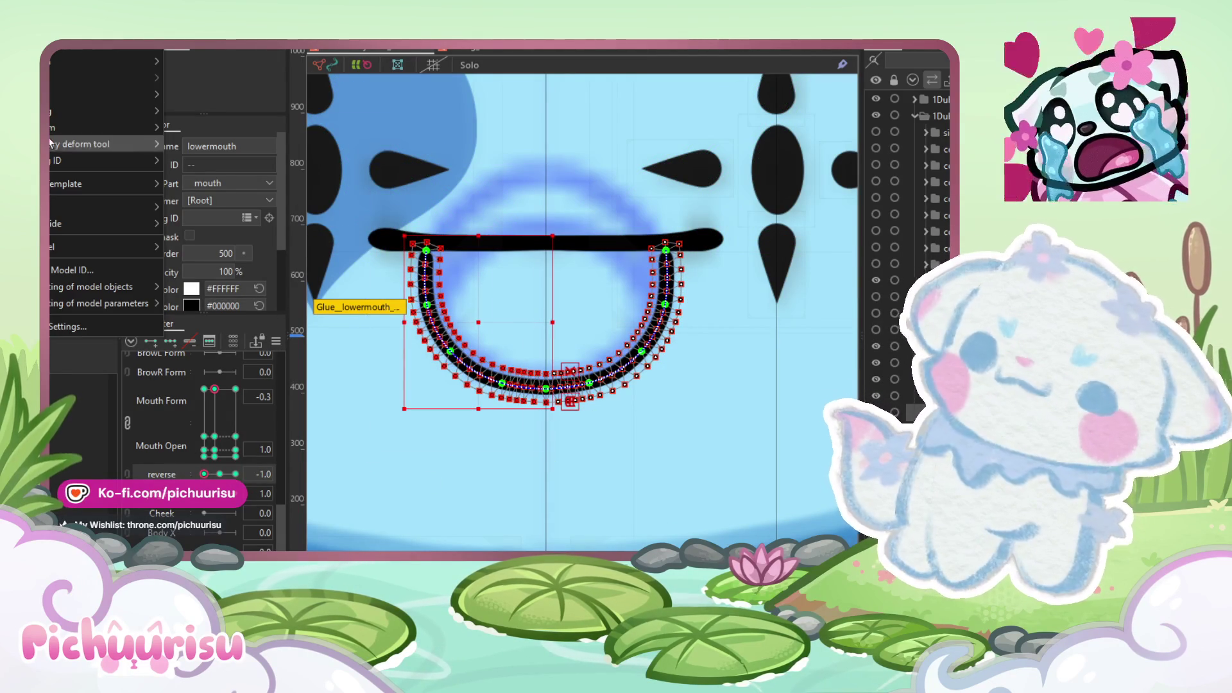
Step: Copy the lower mouth's U form at reverse -1.0 and paste it at reverse 1.0
right_click(224, 118)
click(263, 127)
click(234, 474)
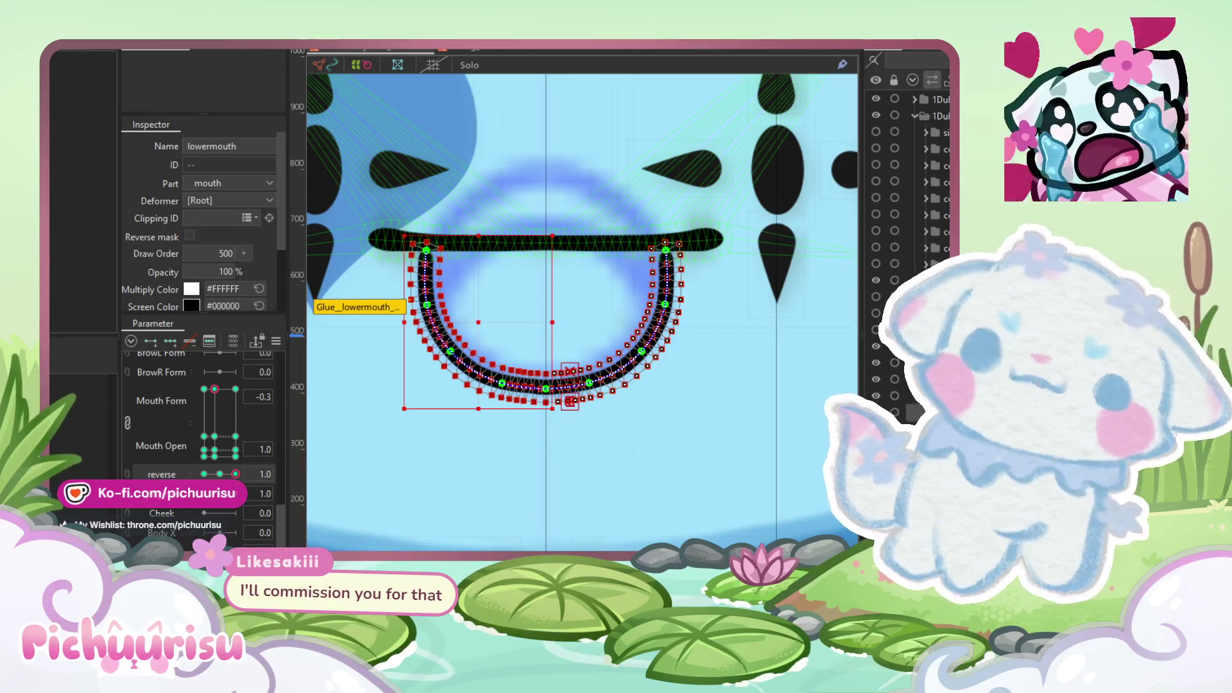
click(77, 43)
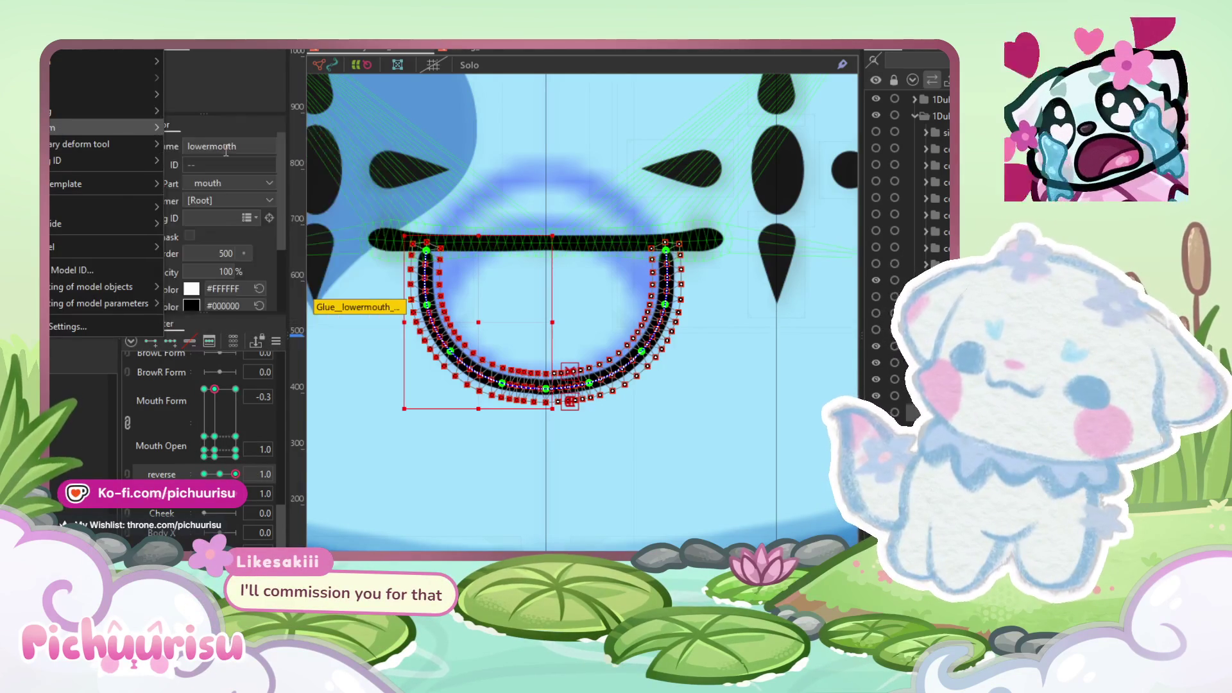
mouse_move(94, 126)
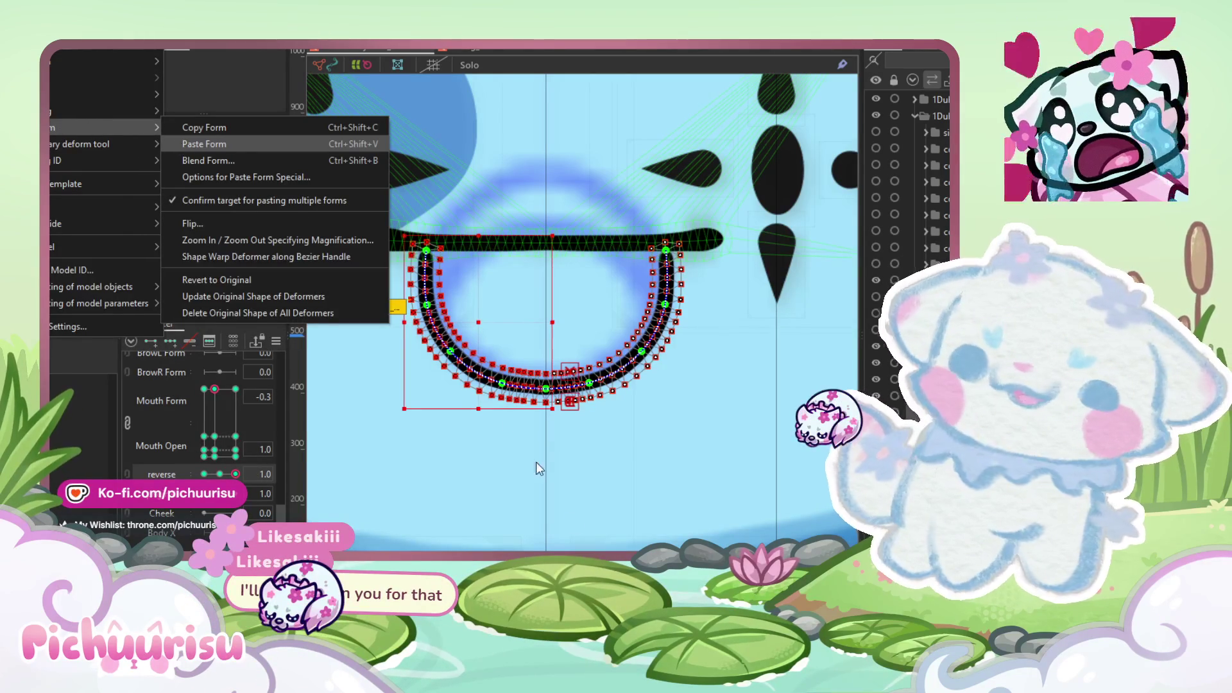
click(183, 144)
Step: Check the pasted shape by selecting the lower and upper mouth meshes in turn
click(584, 532)
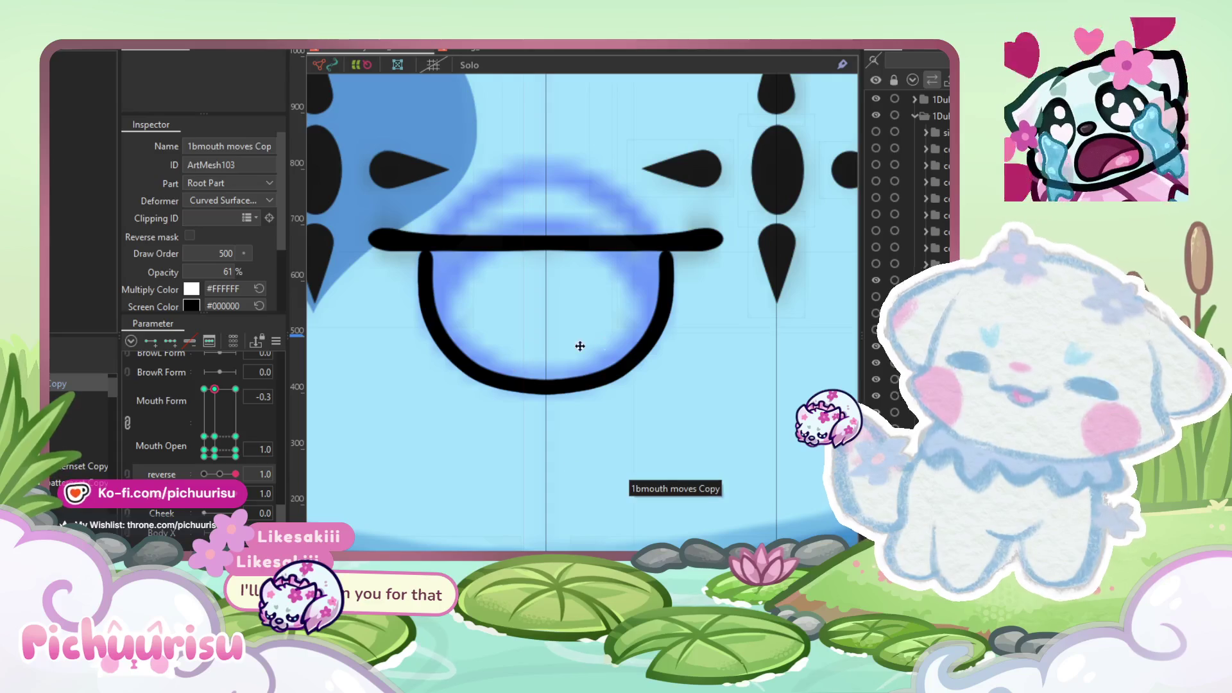
scroll(553, 373, down, 5)
scroll(567, 369, down, 3)
scroll(569, 347, up, 8)
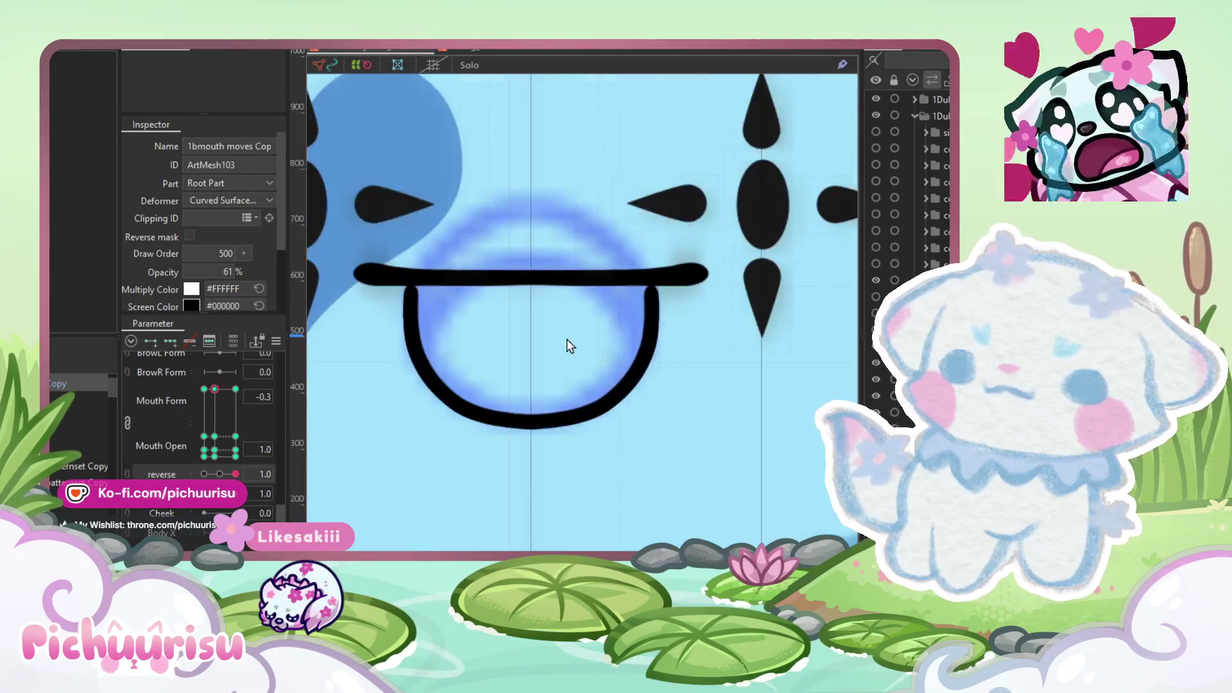
click(653, 321)
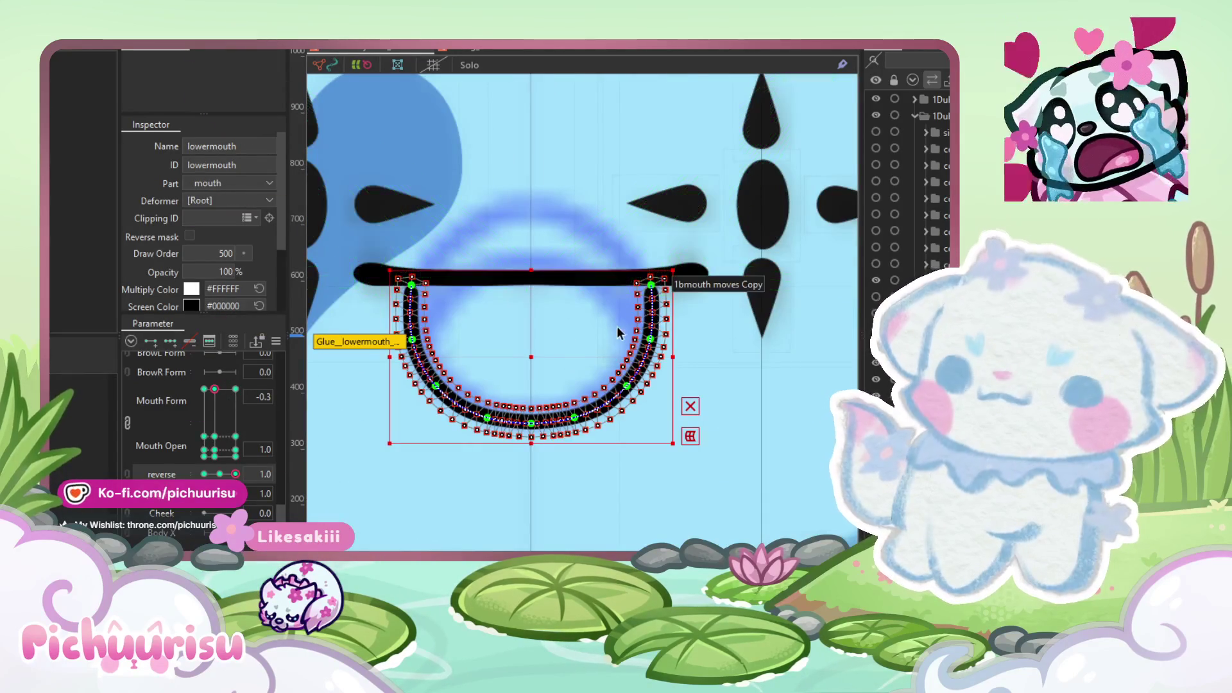
drag(616, 330, 633, 342)
click(709, 287)
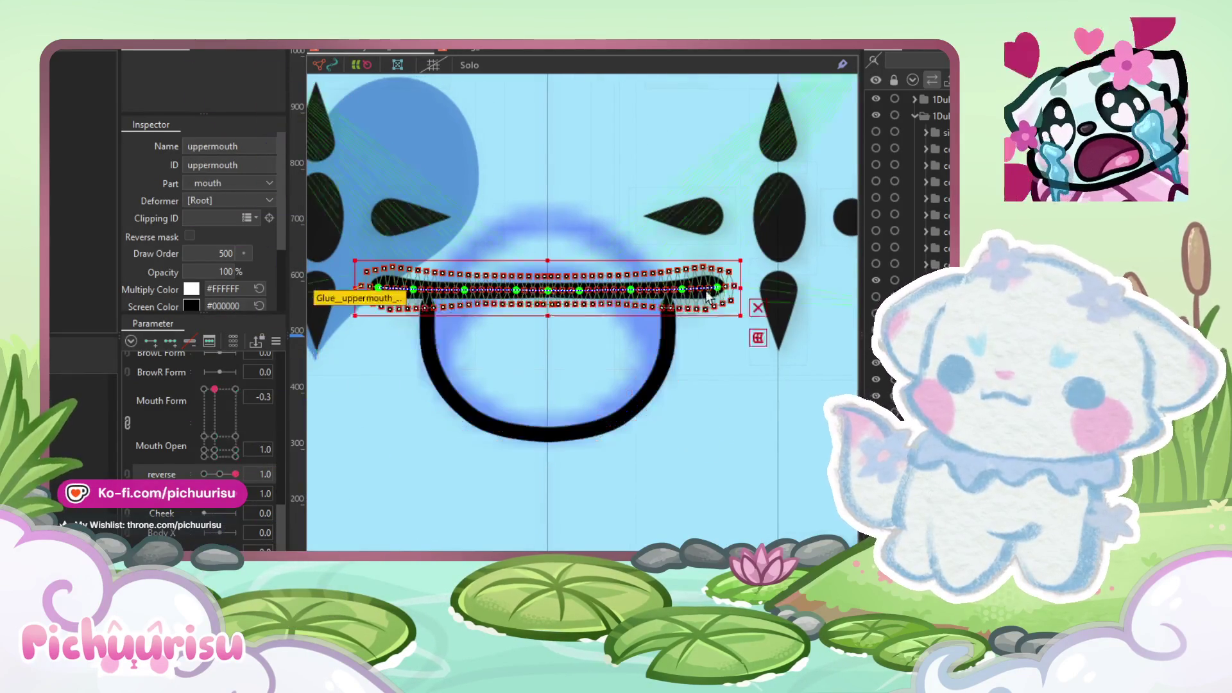
Step: Set Mouth Form to -1.0 and move the flat lower mouth line down
click(460, 411)
click(203, 390)
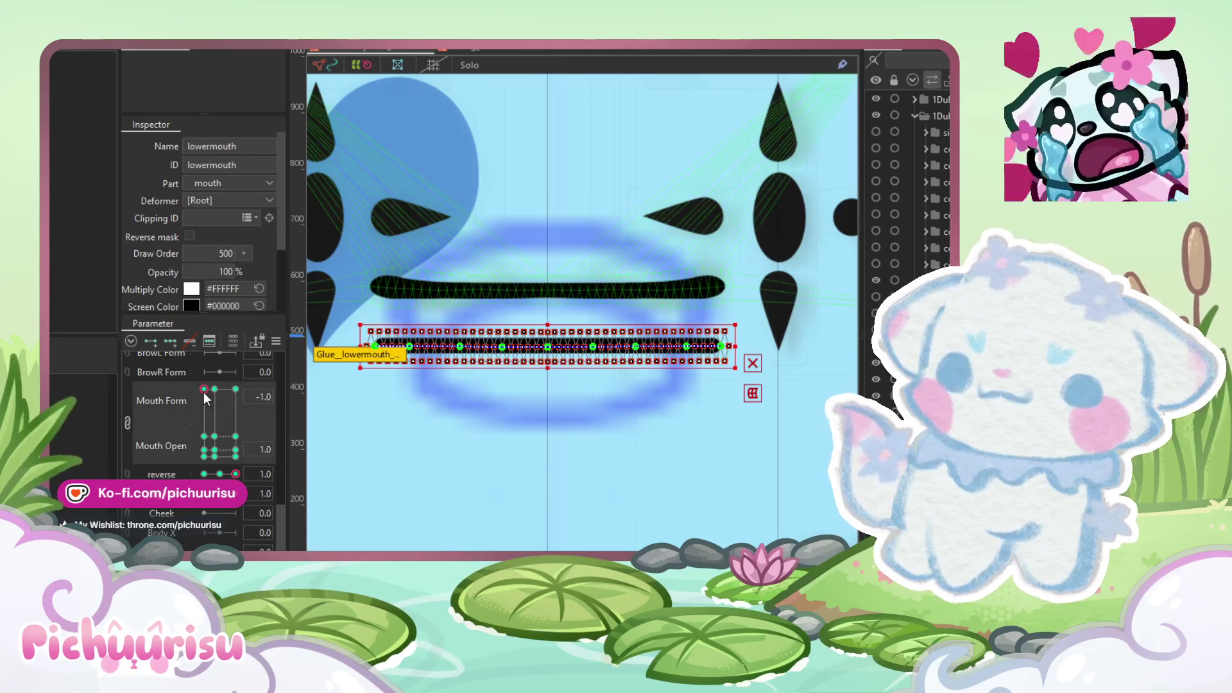
scroll(549, 347, up, 2)
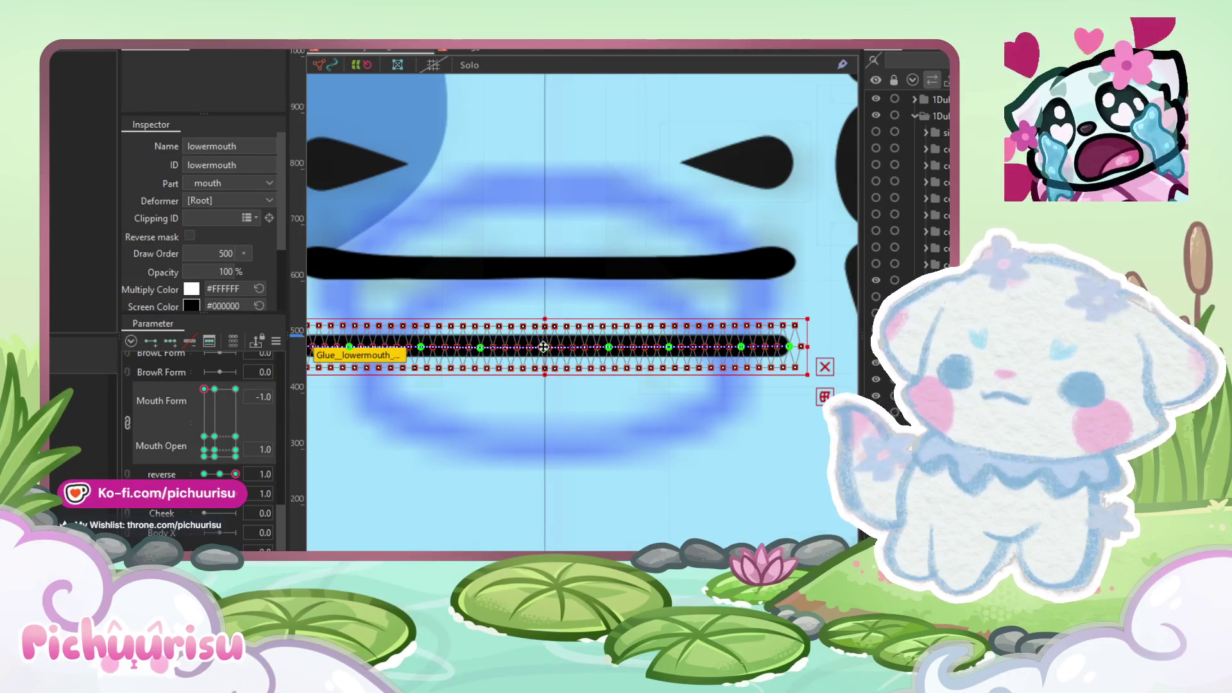
scroll(544, 347, down, 1)
drag(548, 347, 542, 421)
Step: Drag deform path points to bend the lower mouth's right end up toward the upper lip
scroll(716, 420, up, 3)
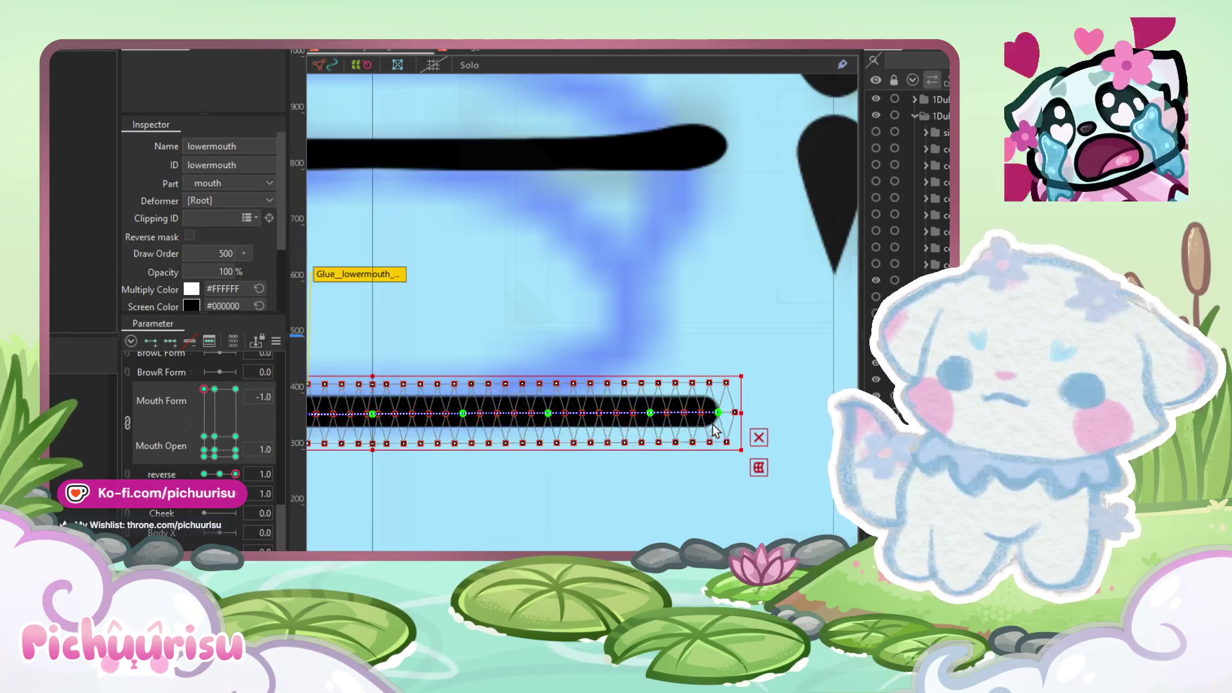
mouse_move(715, 418)
mouse_down()
mouse_move(669, 292)
mouse_move(666, 206)
mouse_up()
drag(639, 418, 645, 253)
drag(547, 414, 636, 344)
drag(470, 416, 472, 412)
scroll(674, 418, down, 2)
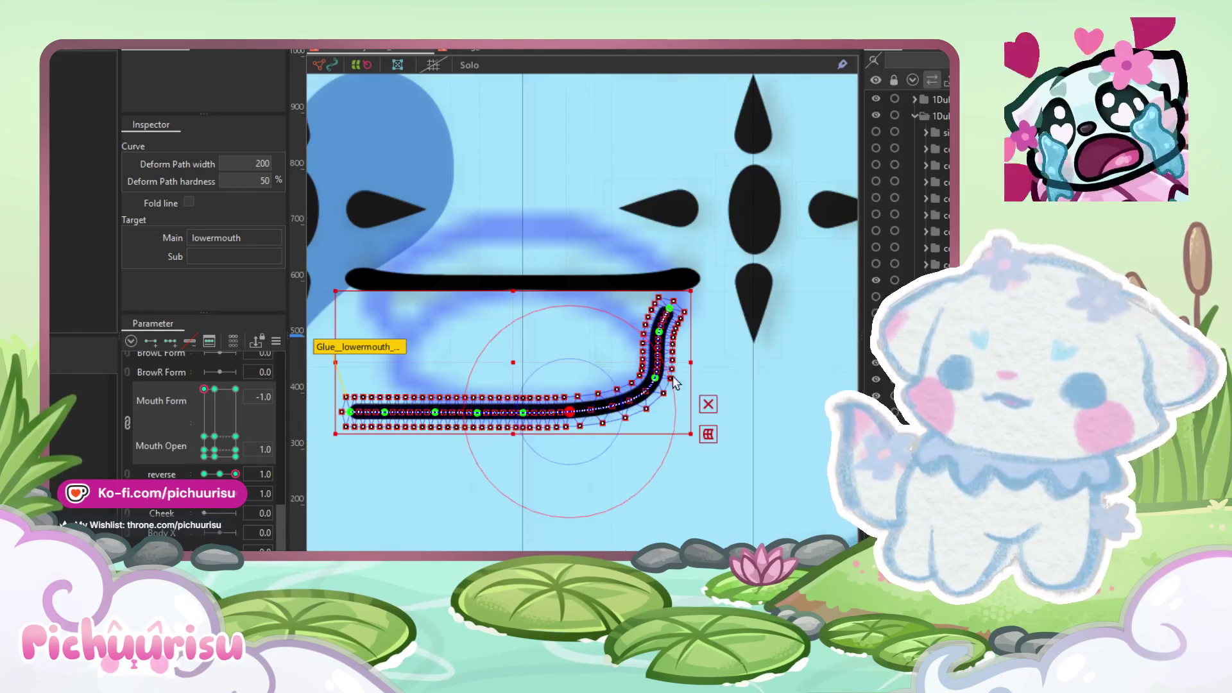
Step: Extend the curve's top end toward the upper lip and reshape its lower bend
scroll(638, 342, up, 4)
drag(666, 279, 673, 222)
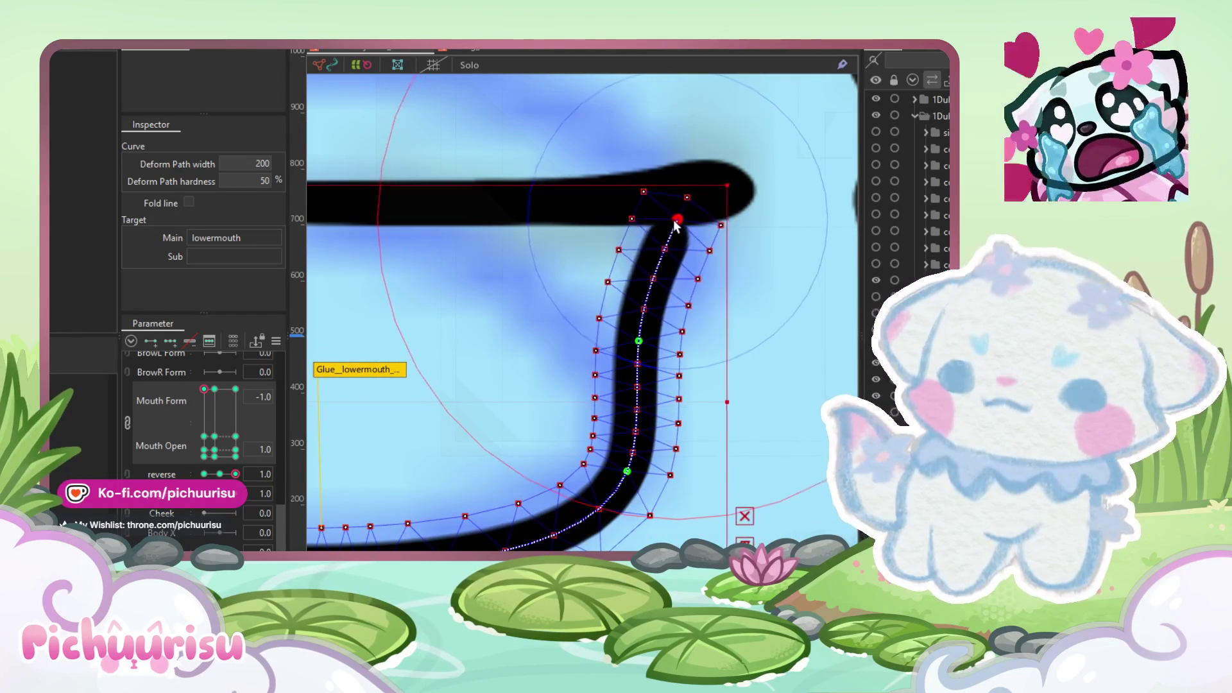
scroll(674, 222, down, 3)
scroll(638, 385, up, 2)
drag(647, 388, 651, 375)
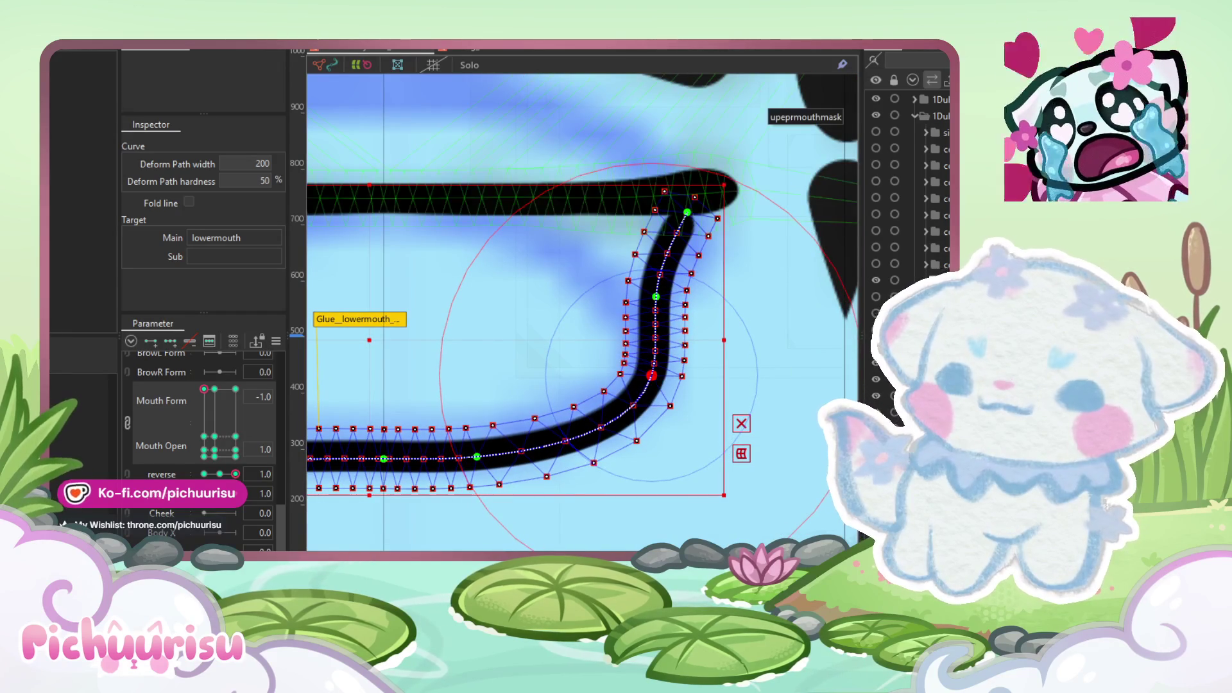
Step: Brush the lower mouth curve's segments into shape, undoing the strokes that didn't work
key(Escape)
mouse_move(592, 452)
mouse_down()
mouse_move(441, 472)
mouse_move(528, 461)
mouse_up()
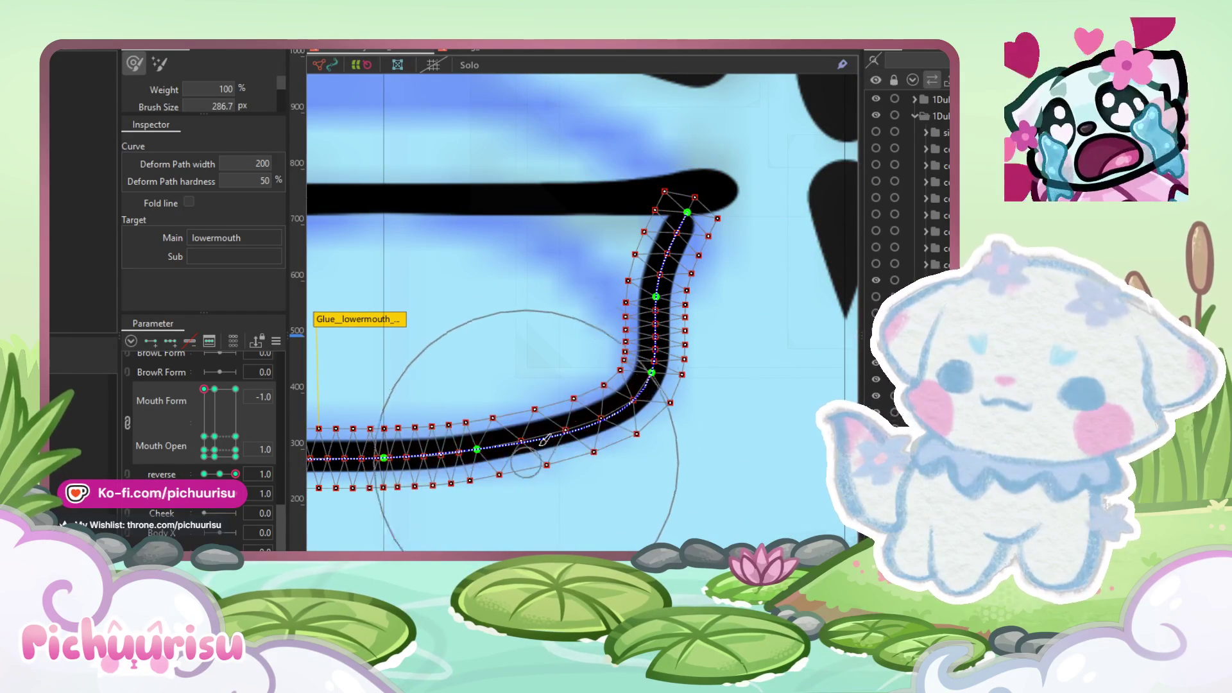
scroll(565, 364, down, 3)
scroll(680, 283, up, 4)
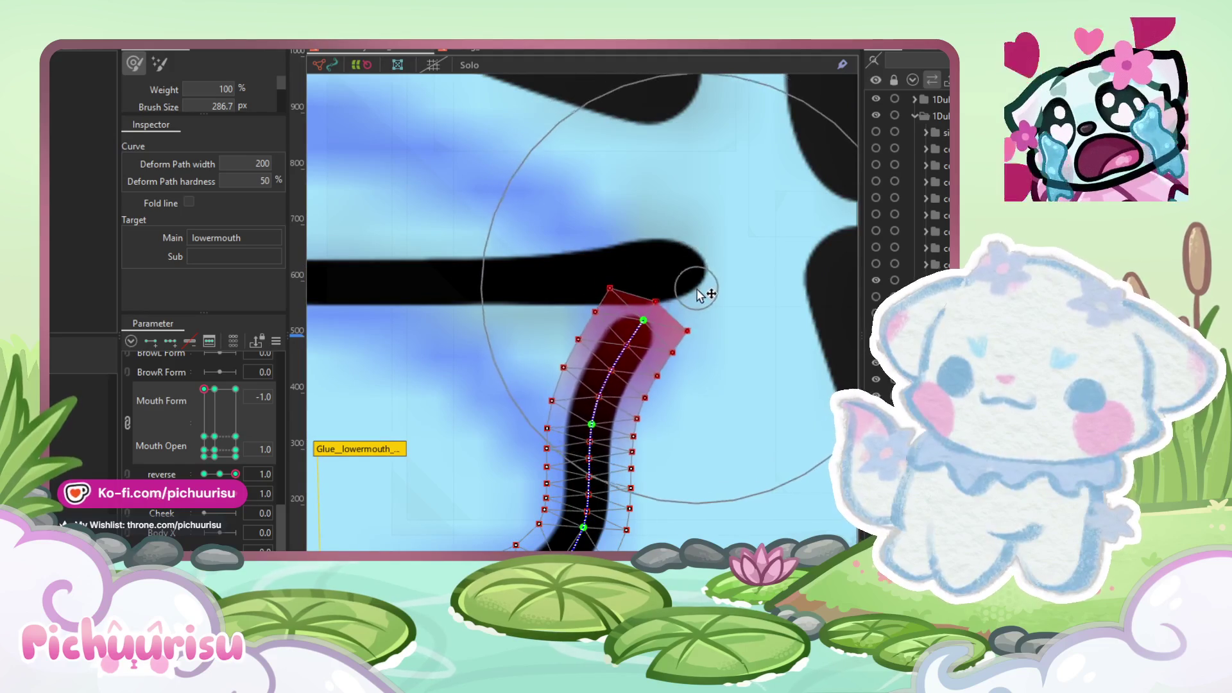
scroll(634, 286, down, 2)
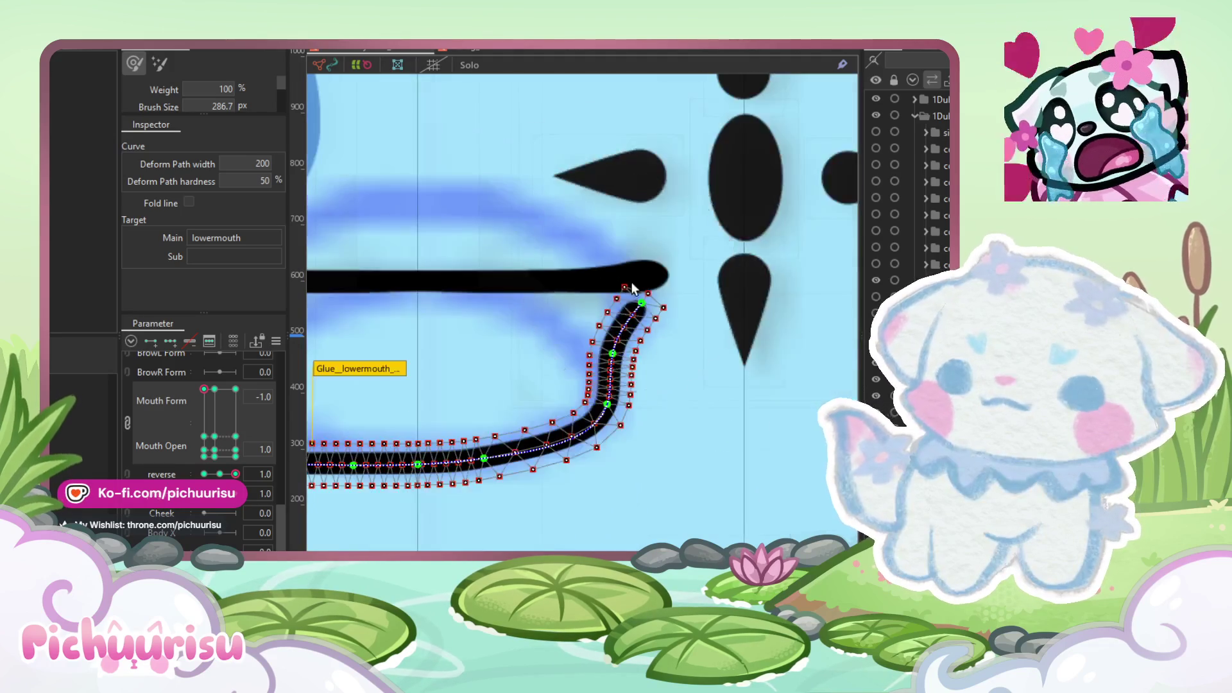
scroll(632, 287, up, 4)
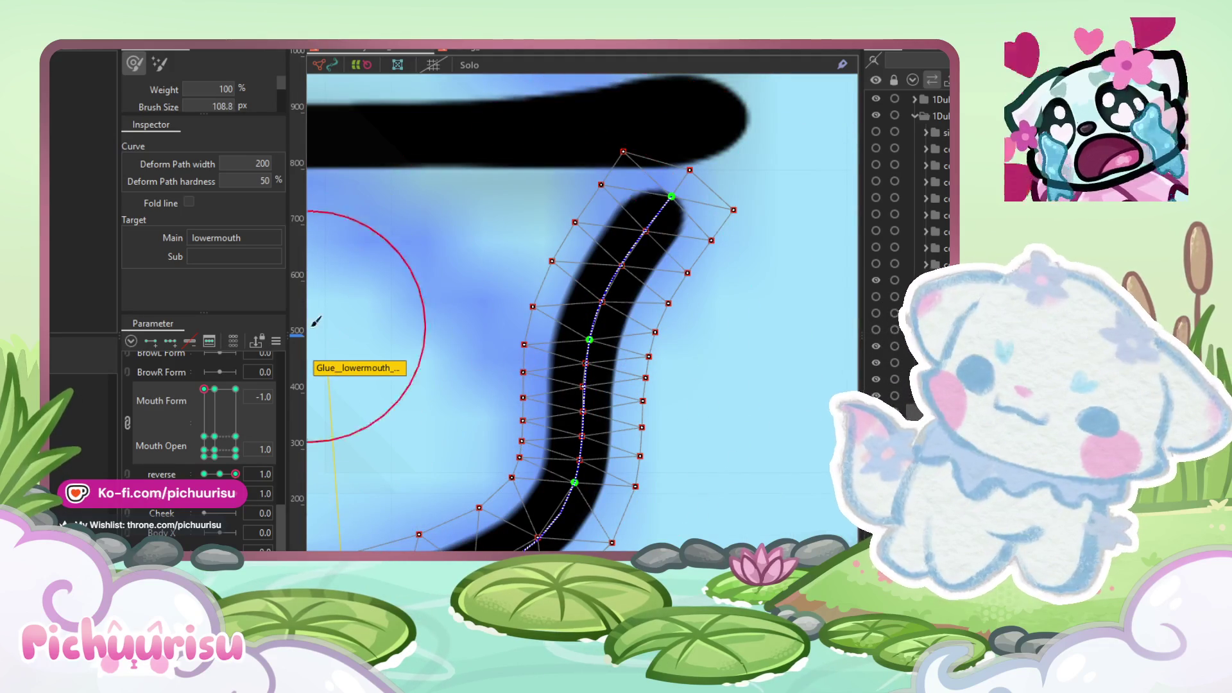
drag(578, 325, 565, 331)
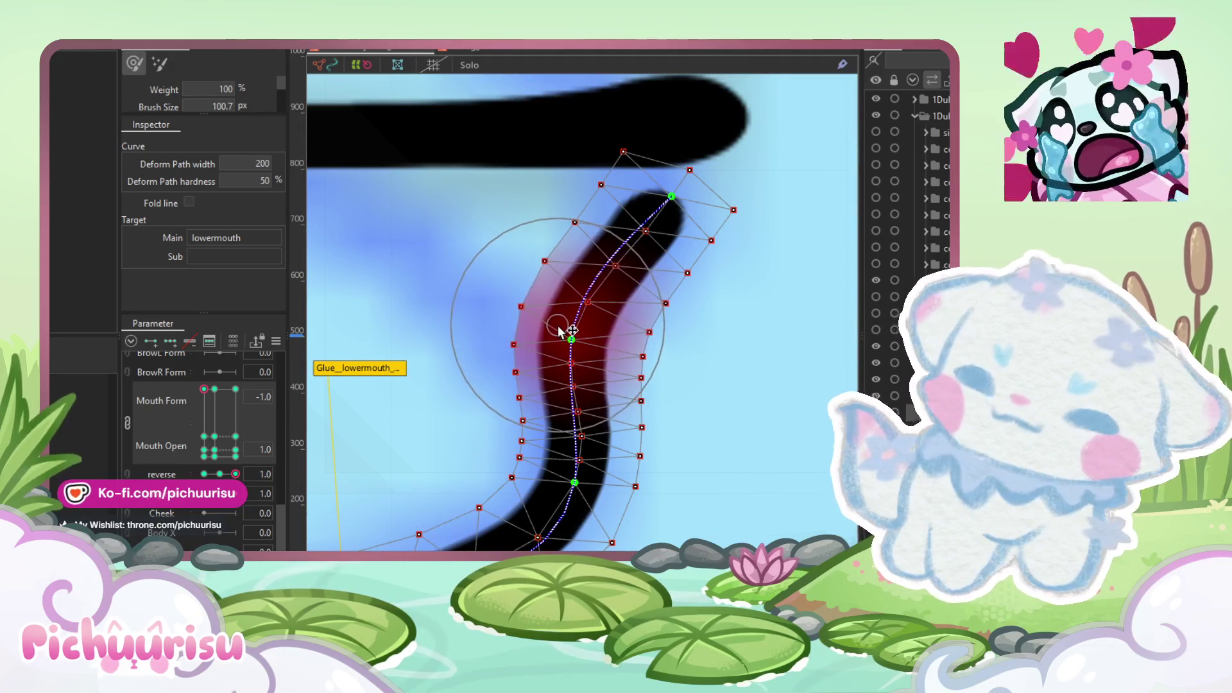
drag(539, 239, 540, 252)
drag(580, 252, 613, 272)
drag(541, 347, 496, 394)
key(ctrl+z)
key(ctrl+z)
key(ctrl+z)
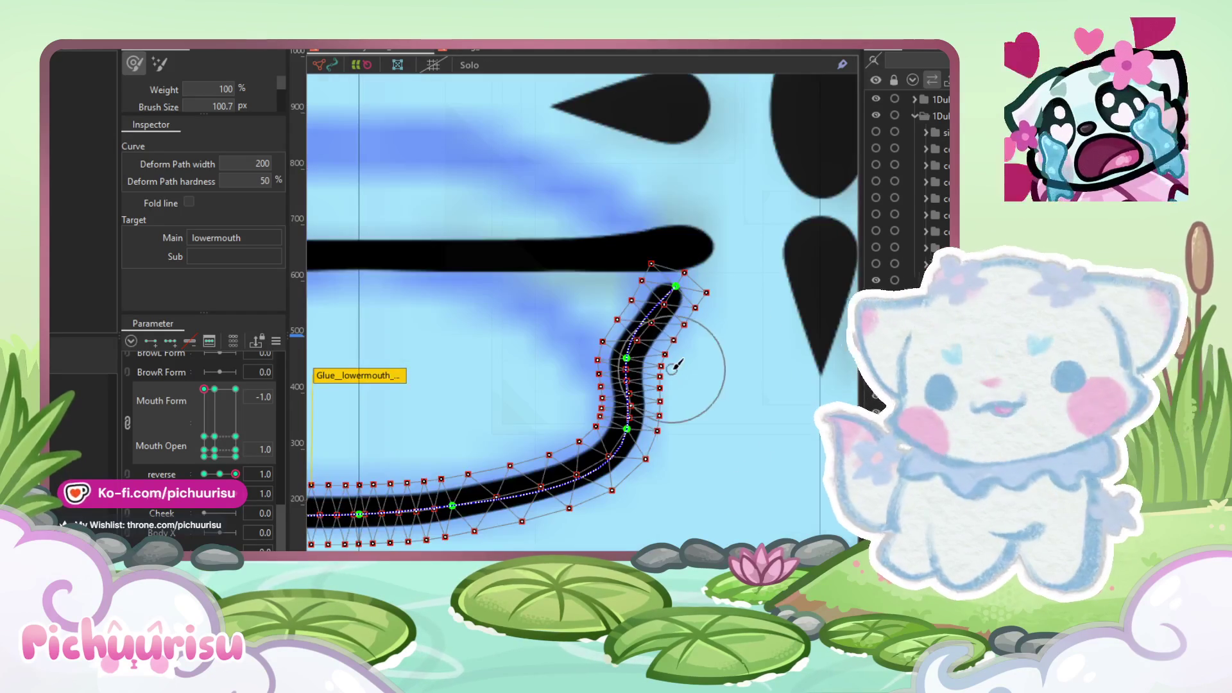
mouse_move(646, 287)
mouse_down()
mouse_move(641, 299)
mouse_move(555, 289)
mouse_move(649, 333)
mouse_move(639, 302)
mouse_move(514, 336)
mouse_move(627, 288)
mouse_up()
key(ctrl+z)
key(ctrl+z)
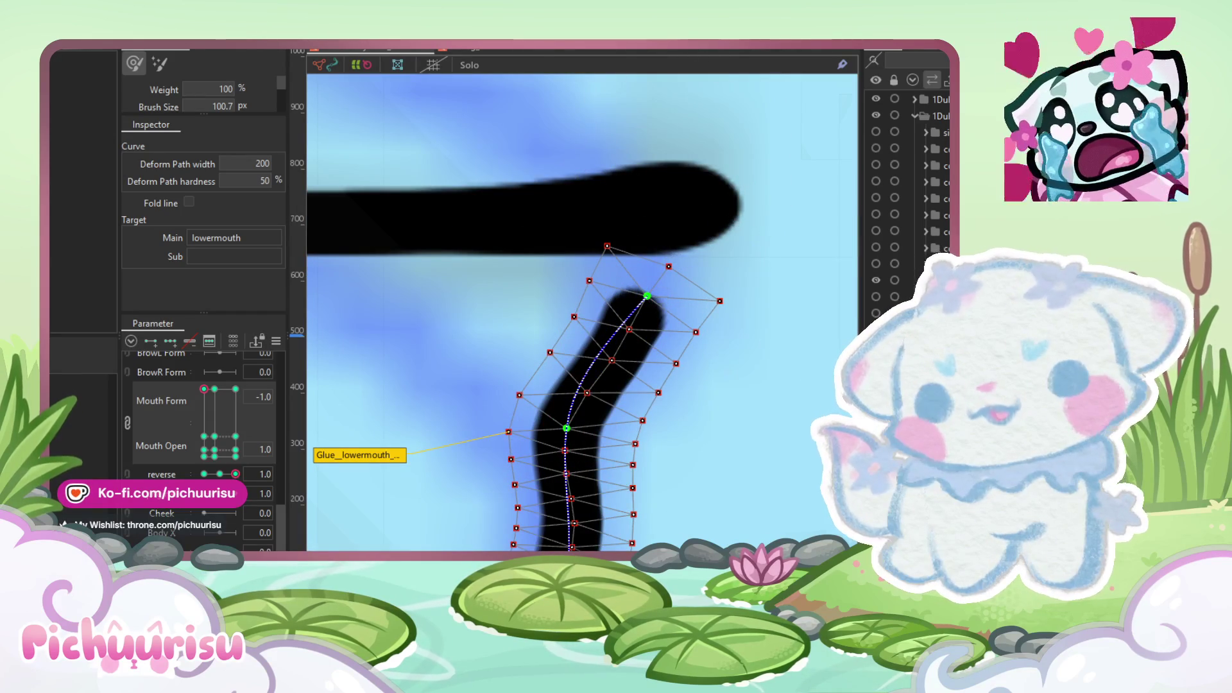
Step: Pull the curve's top up and add a midway path point to round the right corner
key(v)
drag(646, 299, 648, 240)
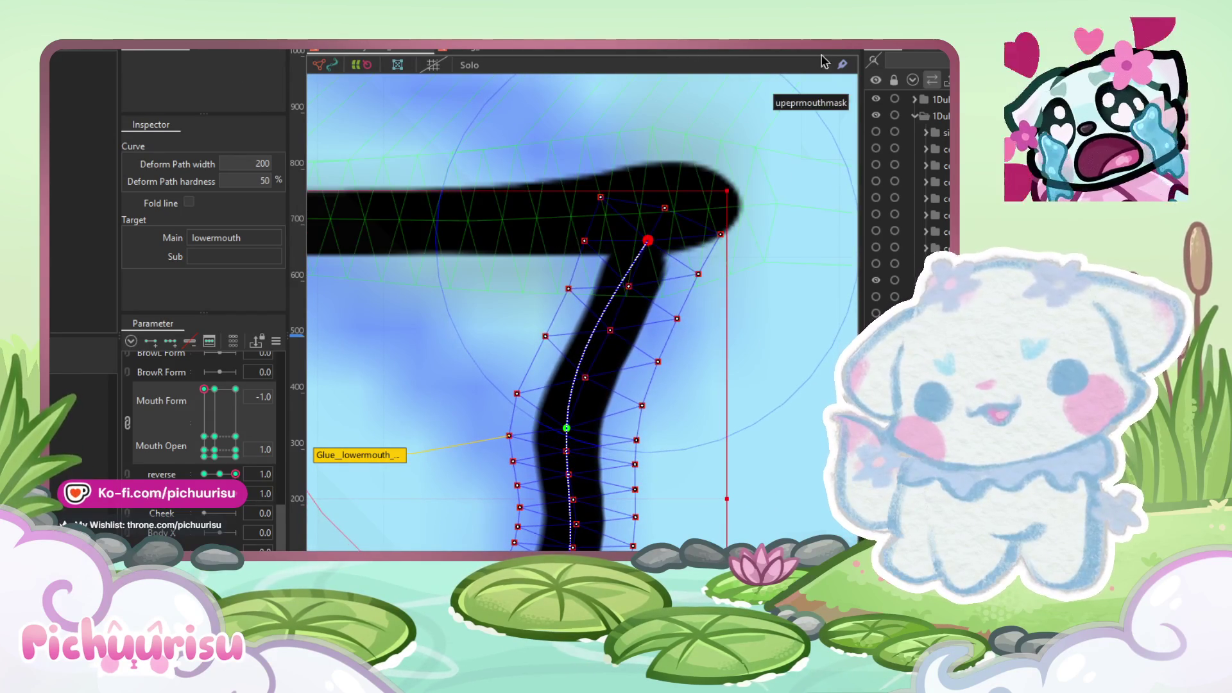
click(599, 322)
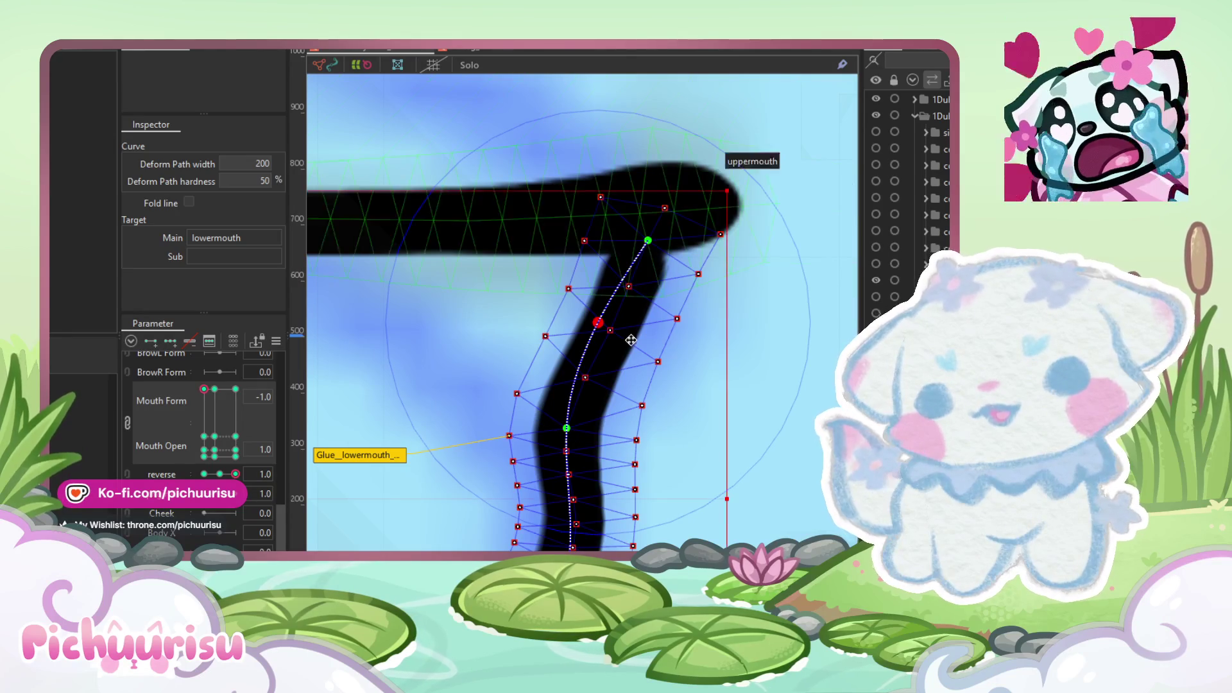
drag(605, 329, 620, 340)
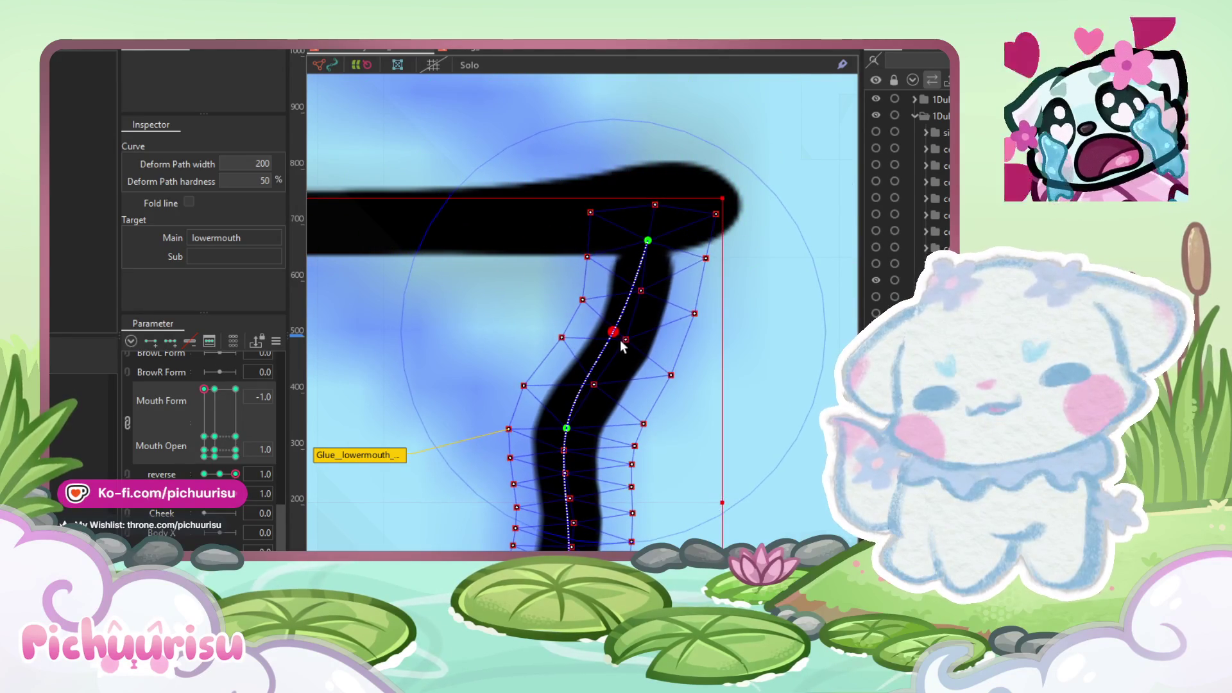
scroll(736, 310, down, 5)
scroll(459, 335, up, 2)
scroll(455, 336, down, 2)
scroll(718, 263, down, 2)
scroll(730, 313, up, 5)
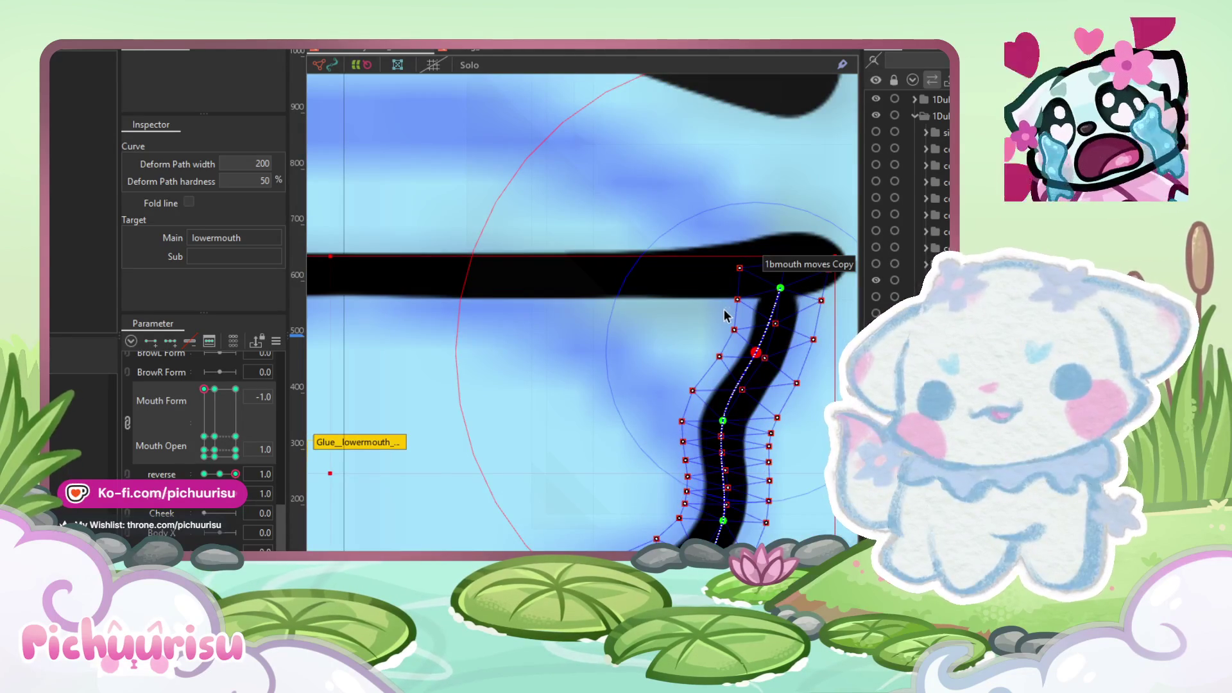
scroll(722, 316, down, 5)
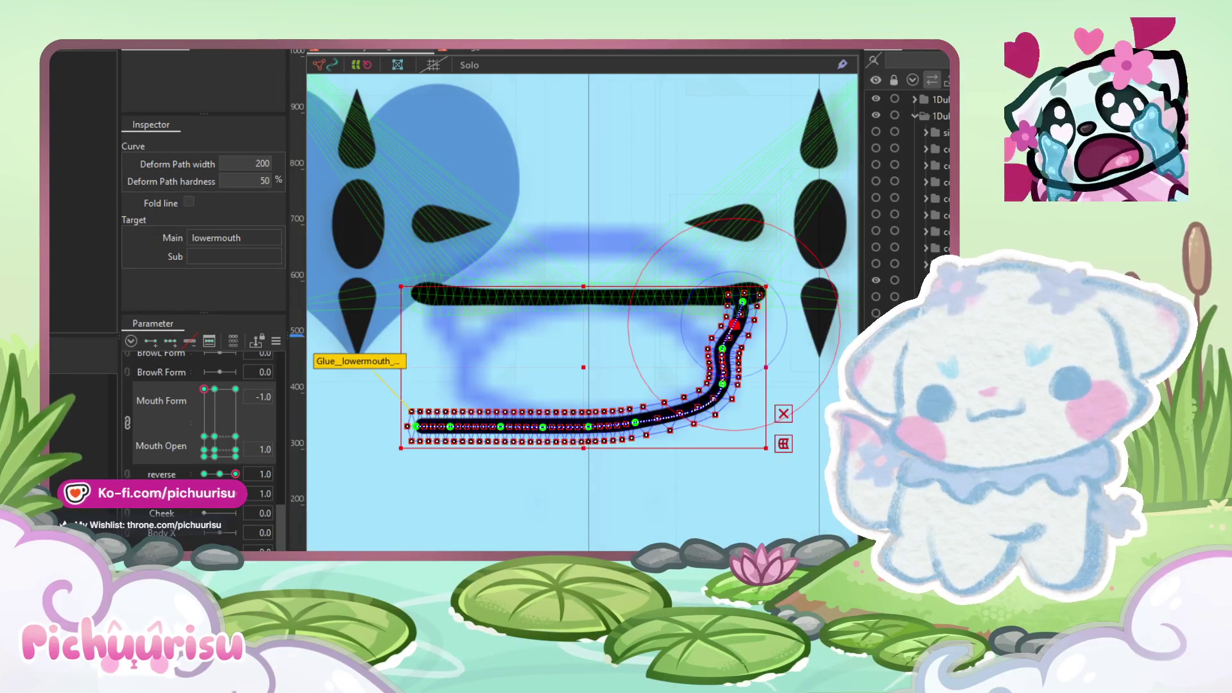
click(704, 148)
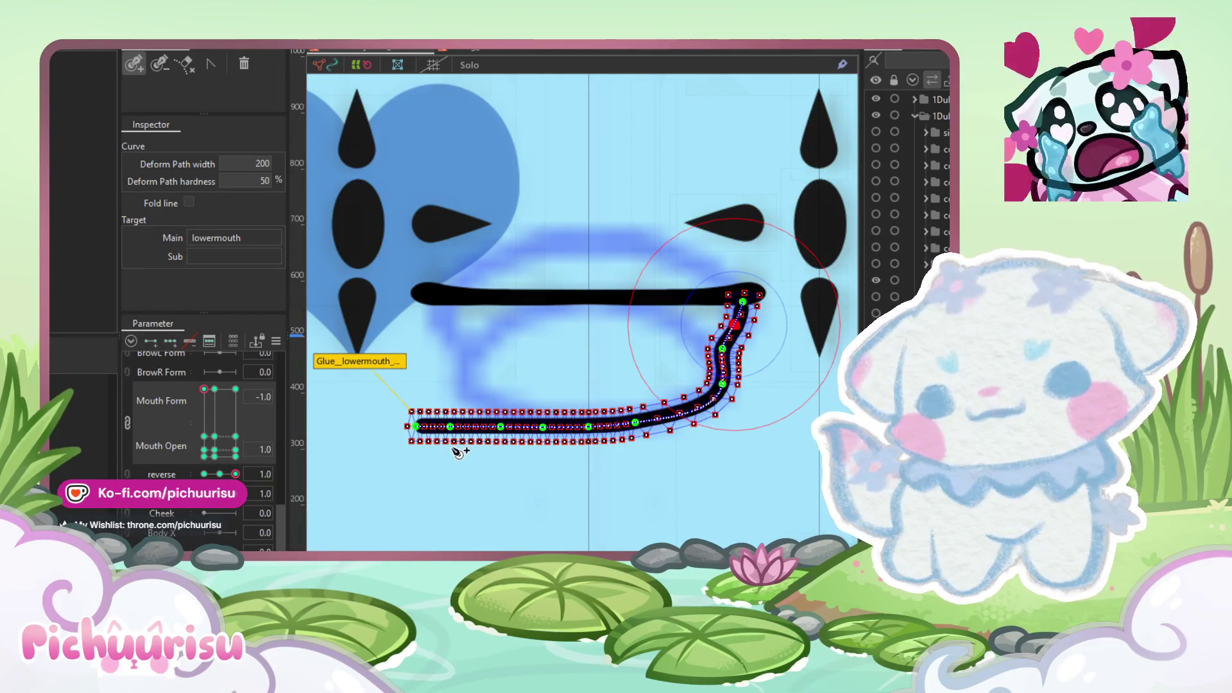
scroll(453, 446, up, 5)
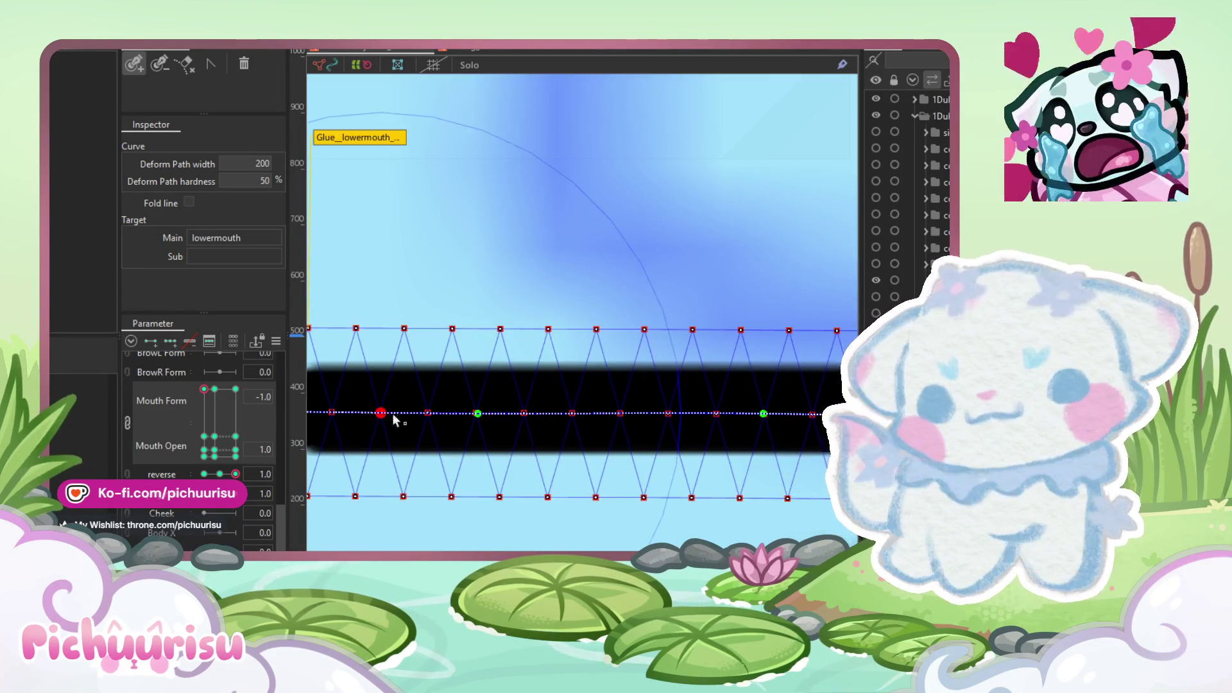
scroll(384, 414, down, 4)
scroll(414, 416, up, 1)
key(b)
scroll(402, 374, up, 2)
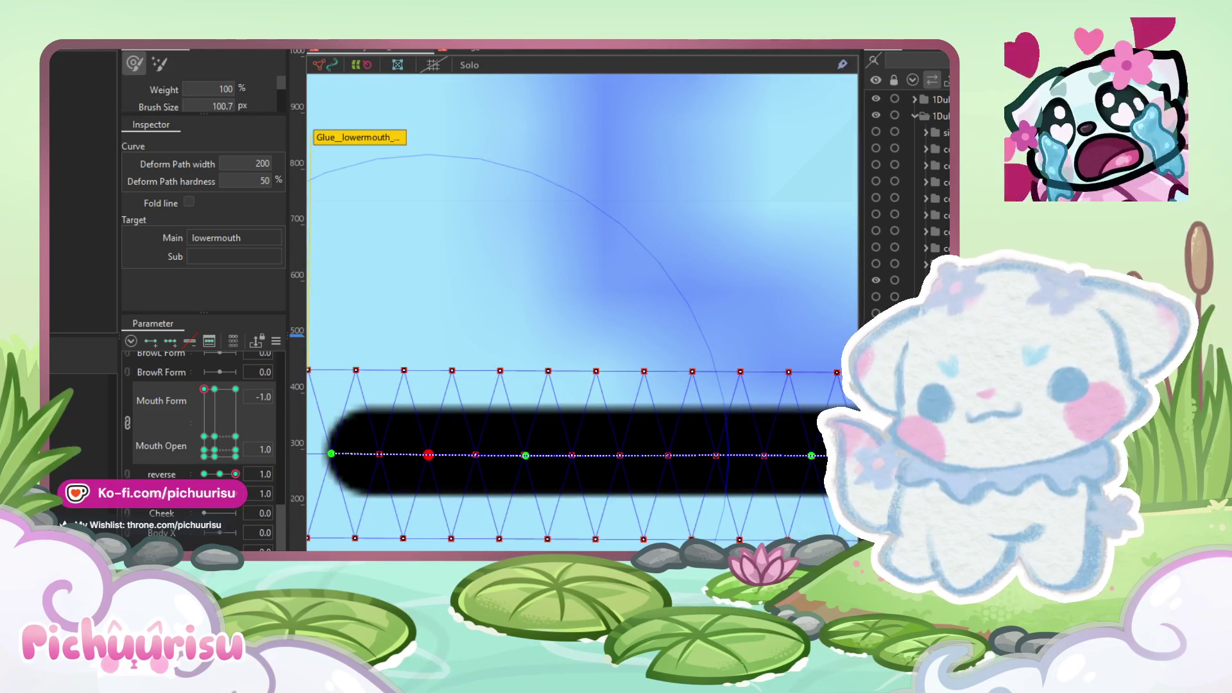
key(p)
scroll(443, 468, up, 2)
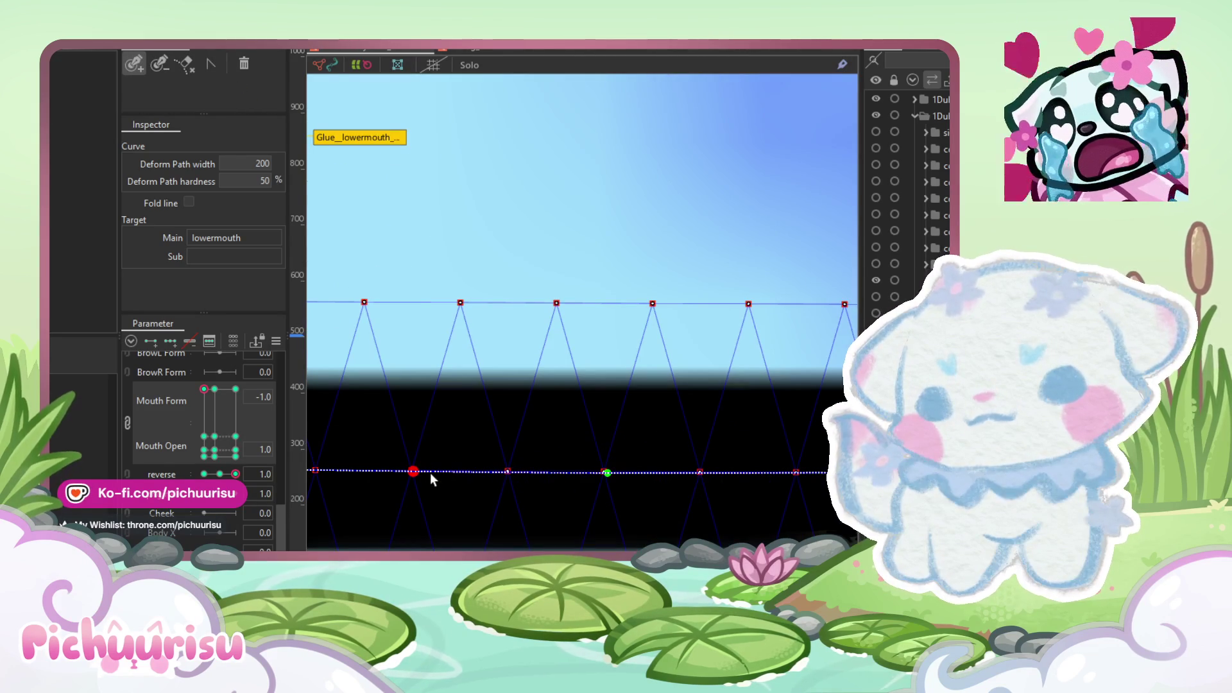
click(436, 472)
drag(422, 472, 419, 468)
key(ctrl+z)
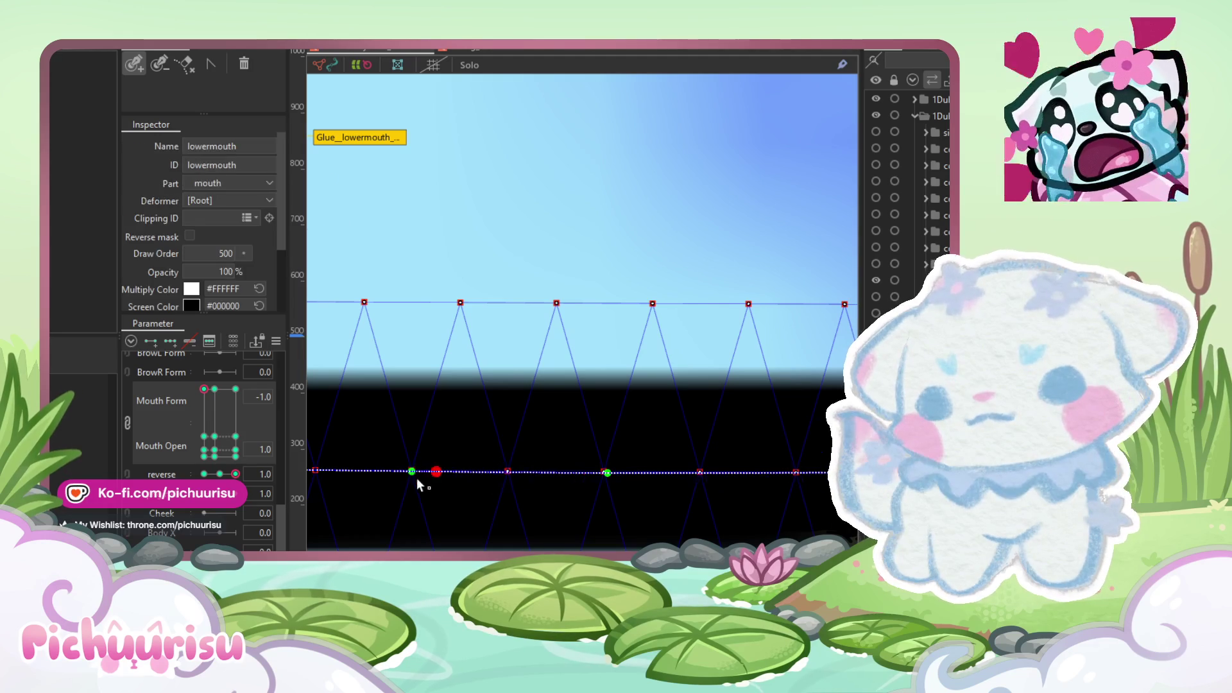
scroll(417, 476, up, 2)
drag(448, 467, 406, 464)
click(407, 457)
scroll(407, 457, down, 5)
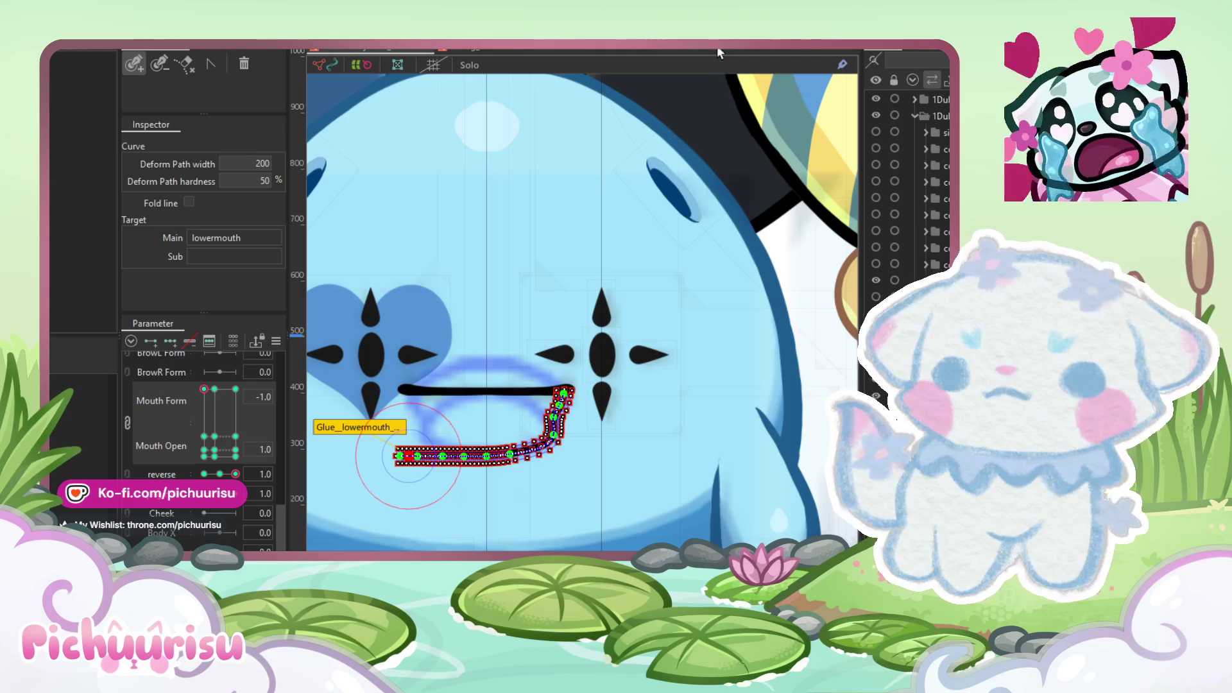
Step: Select the lowermouth ArtMesh and brush its wobbly points into a smoother curve
click(543, 439)
scroll(545, 434, up, 4)
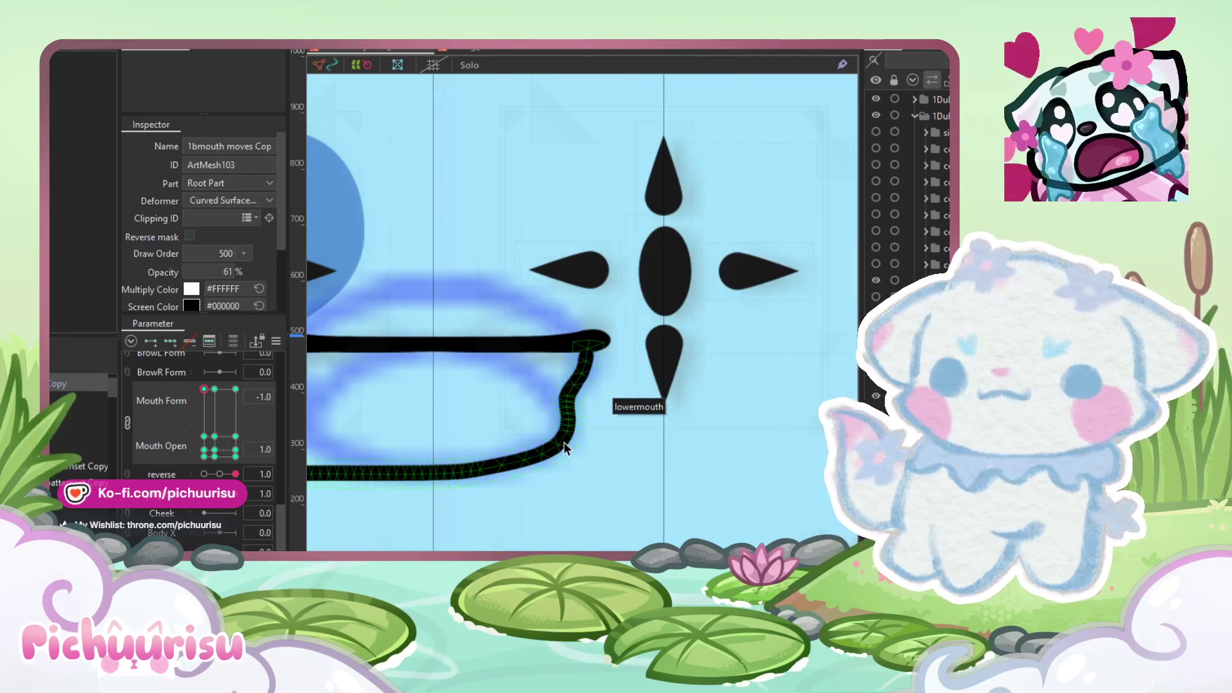
click(565, 448)
scroll(504, 449, up, 4)
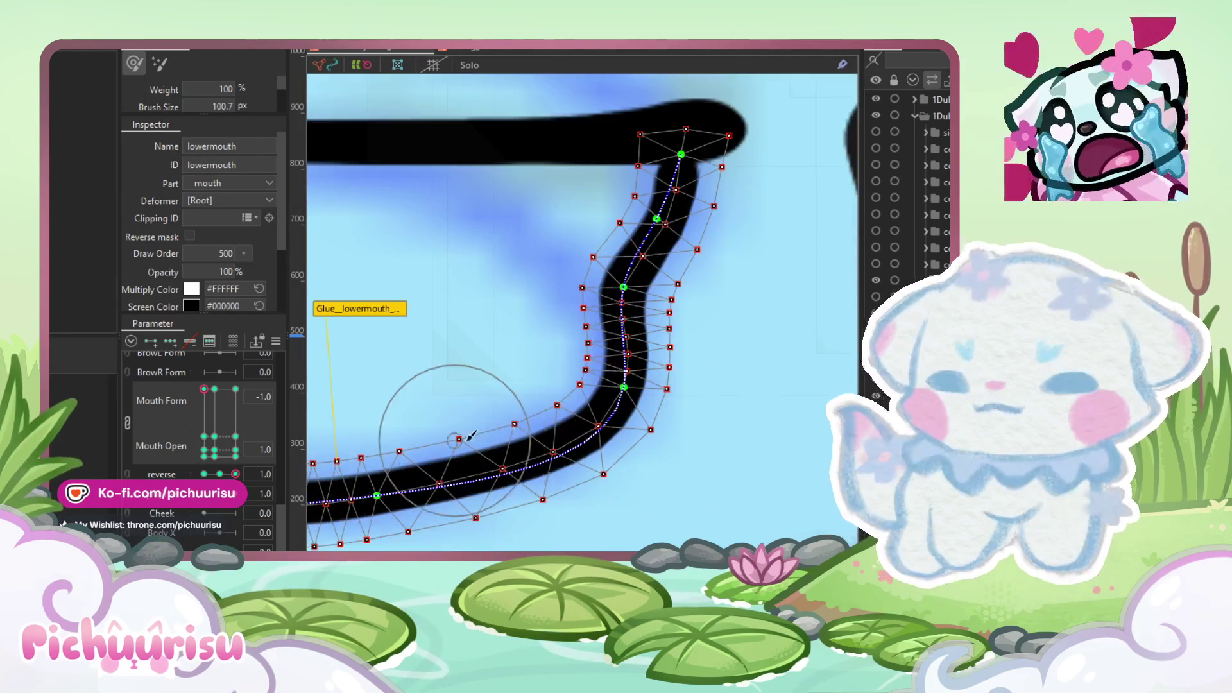
drag(599, 448, 626, 407)
scroll(629, 385, down, 2)
mouse_move(492, 454)
mouse_down()
mouse_move(460, 462)
mouse_move(485, 466)
mouse_up()
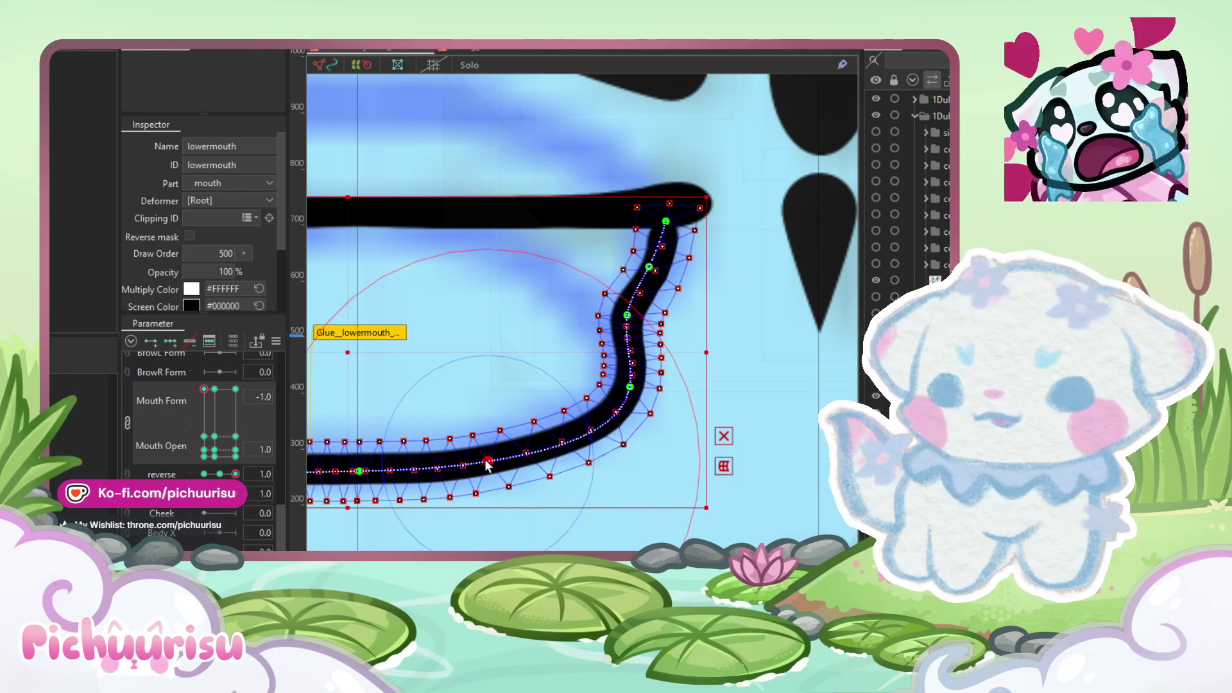
Step: Add a point along the lower mouth's deform path and pick the reverse parameter
click(487, 462)
scroll(564, 399, down, 2)
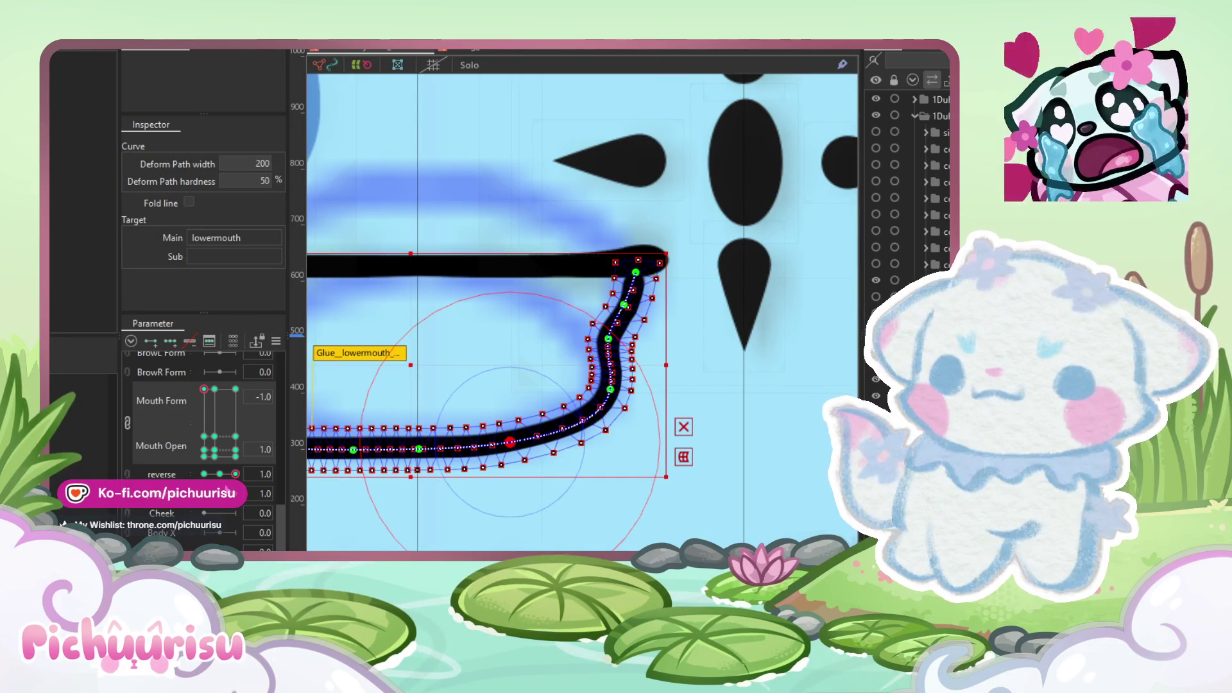
click(162, 474)
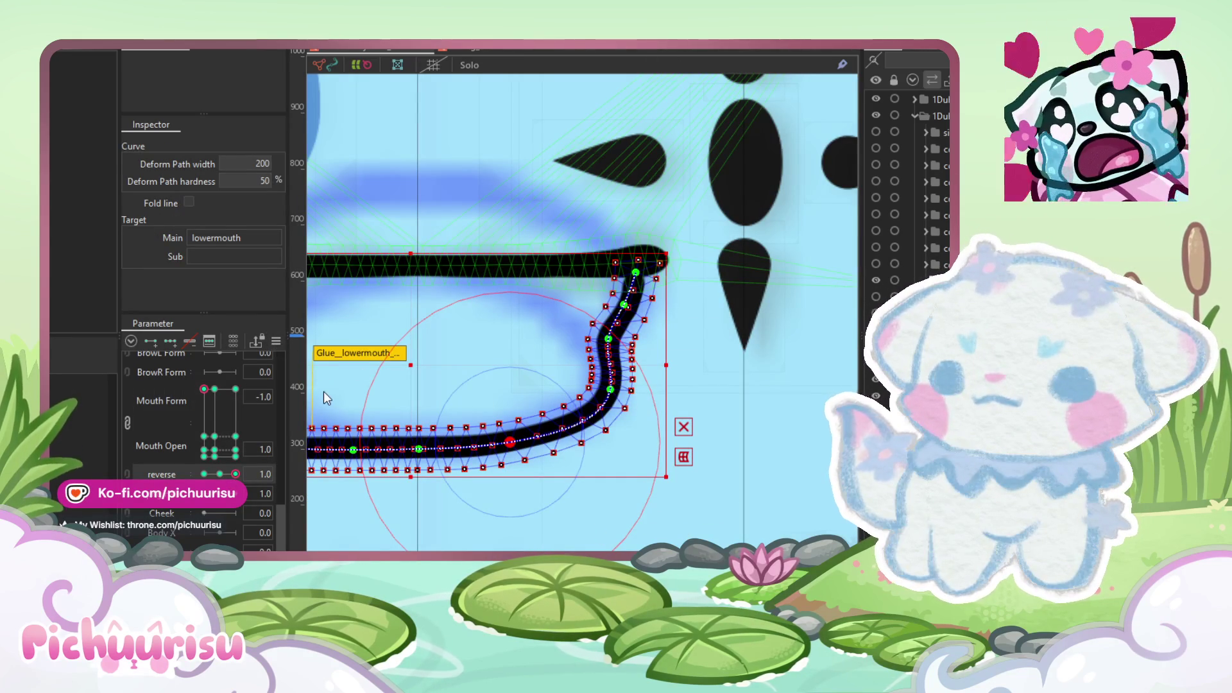
Step: Set reverse to -1.0, mirroring the curve to the left end, and leave path editing
drag(510, 454, 620, 426)
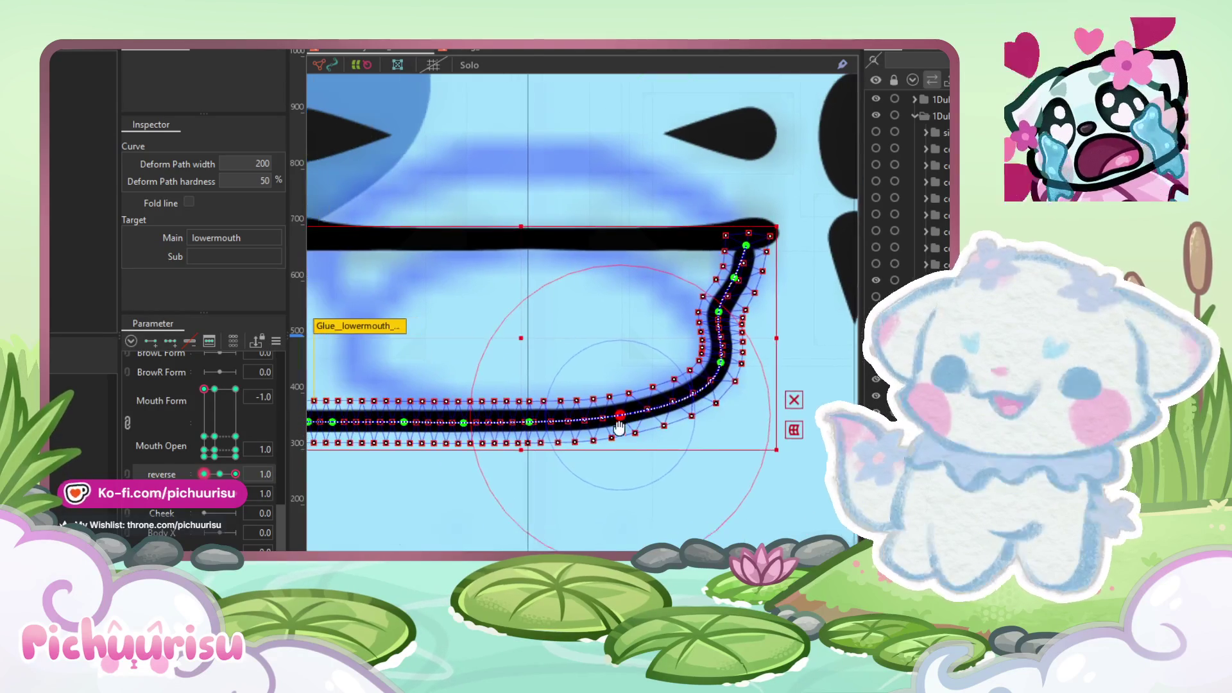
scroll(592, 437, down, 3)
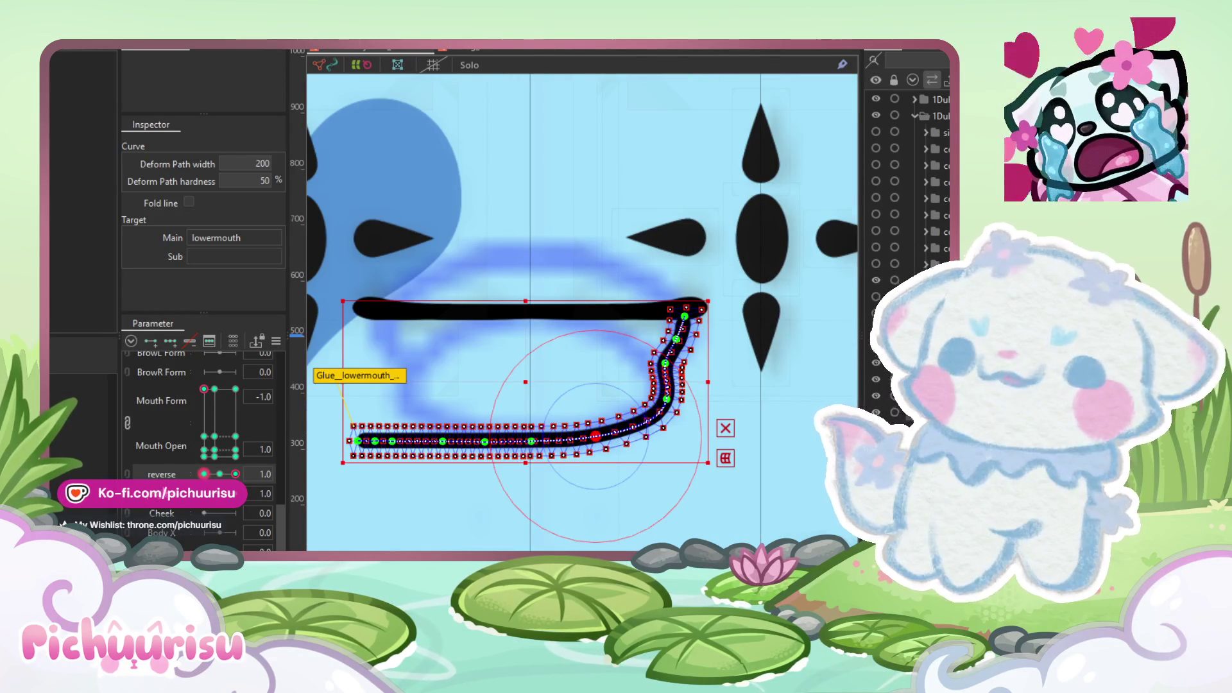
mouse_move(233, 479)
mouse_down()
mouse_move(213, 458)
mouse_move(165, 468)
mouse_up()
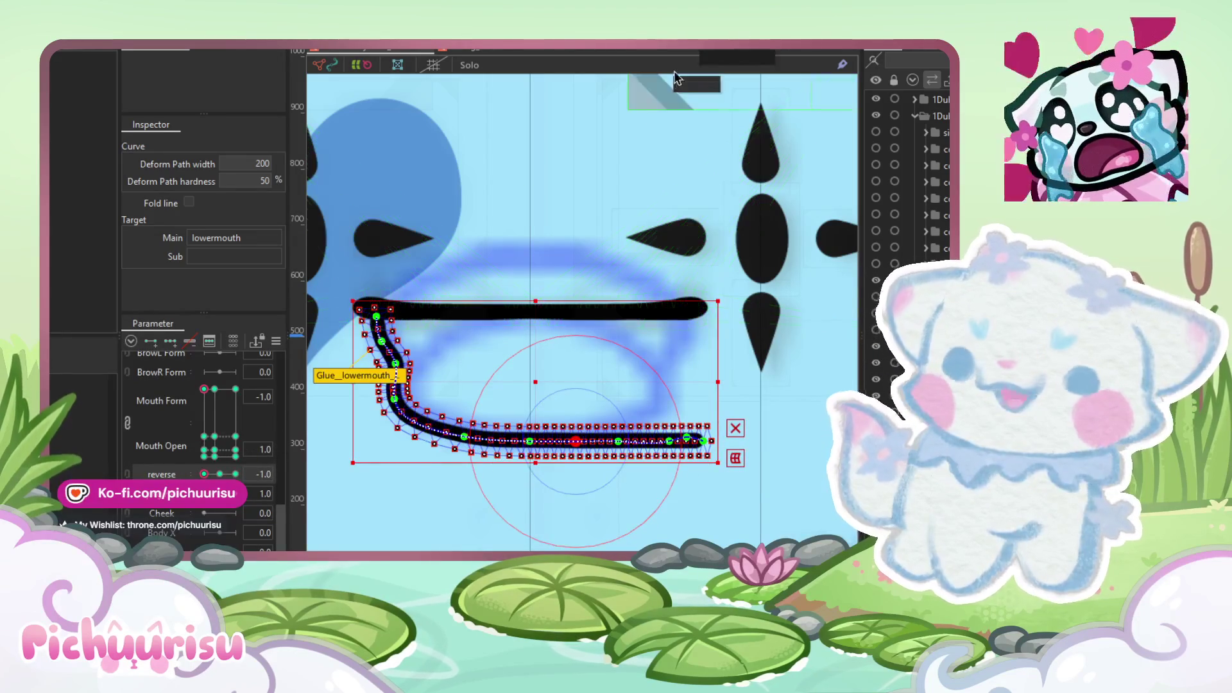
drag(480, 219, 522, 212)
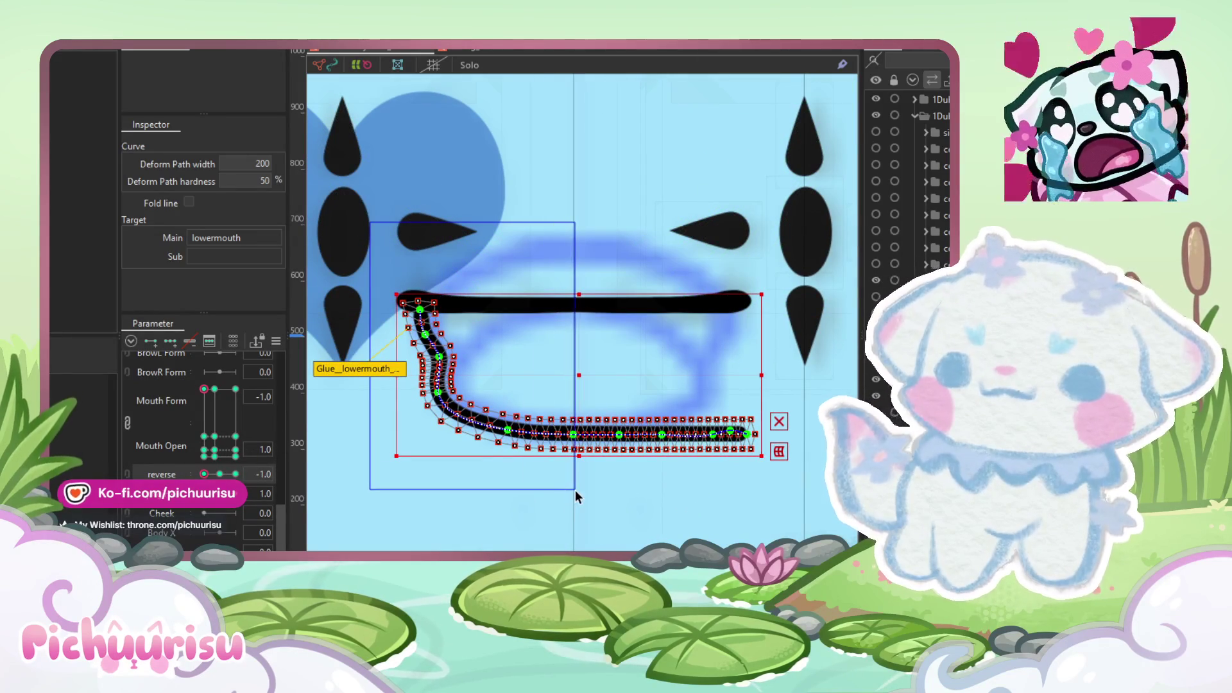
key(Escape)
click(70, 45)
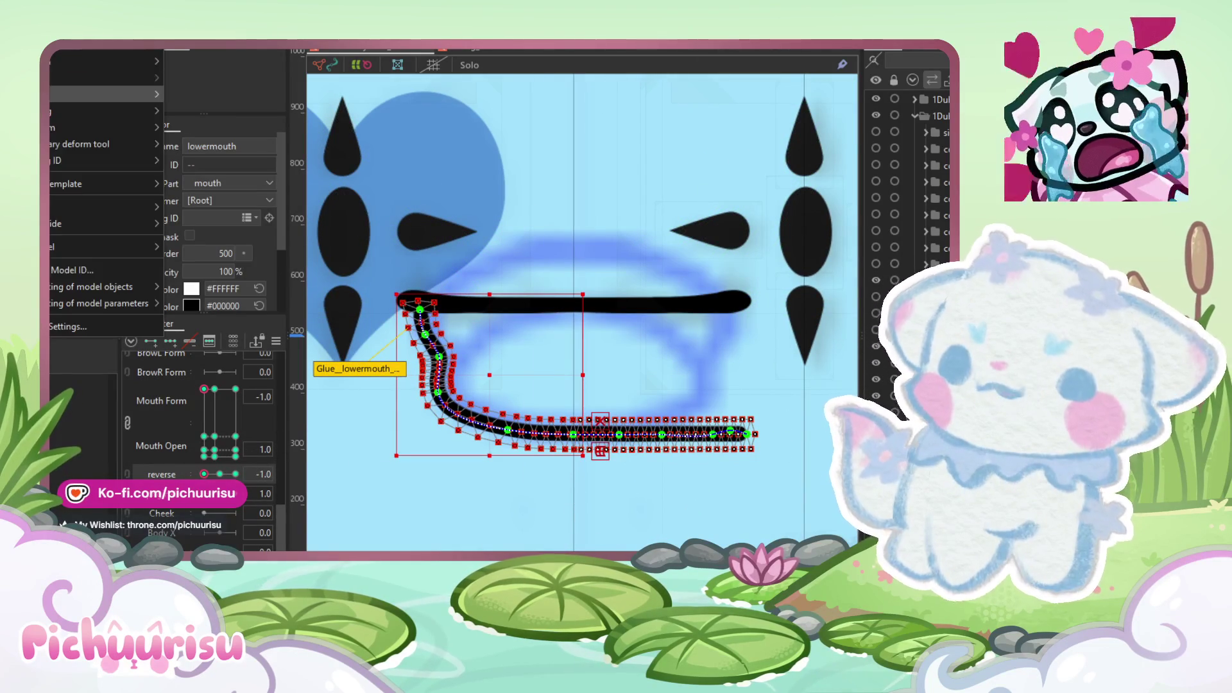
Step: Copy the lower mouth's reverse -1 form and paste it onto the reverse 1.0 keyform
mouse_move(128, 127)
click(235, 128)
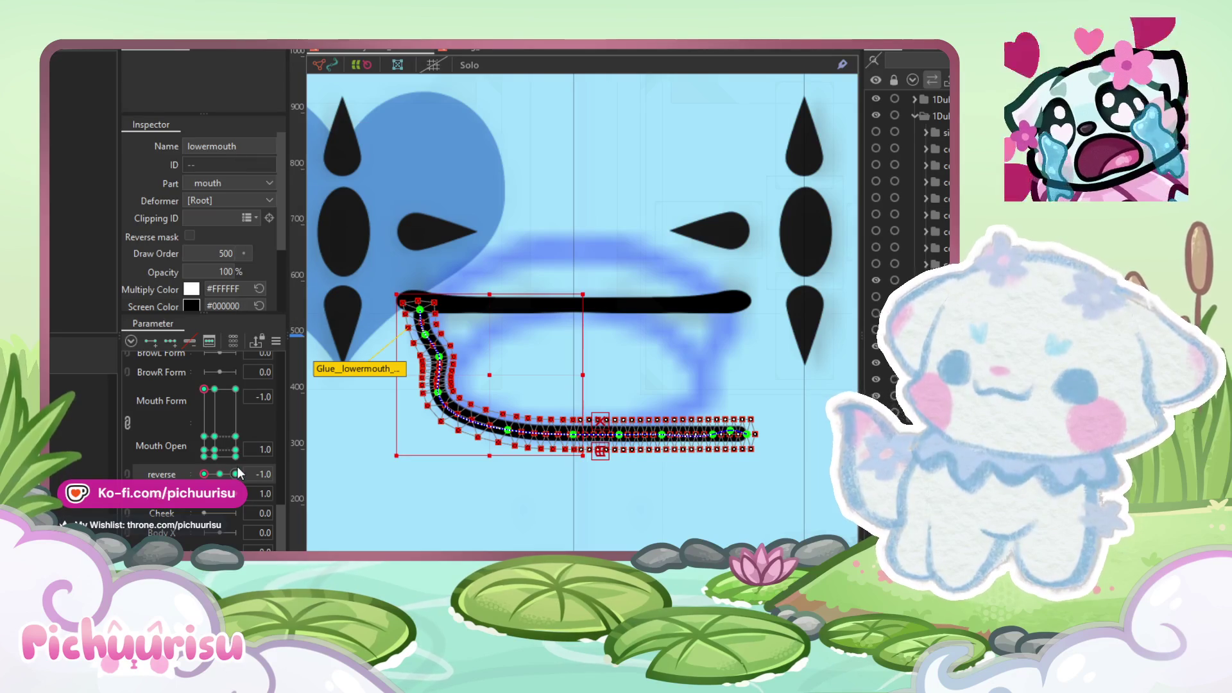
click(236, 473)
click(70, 45)
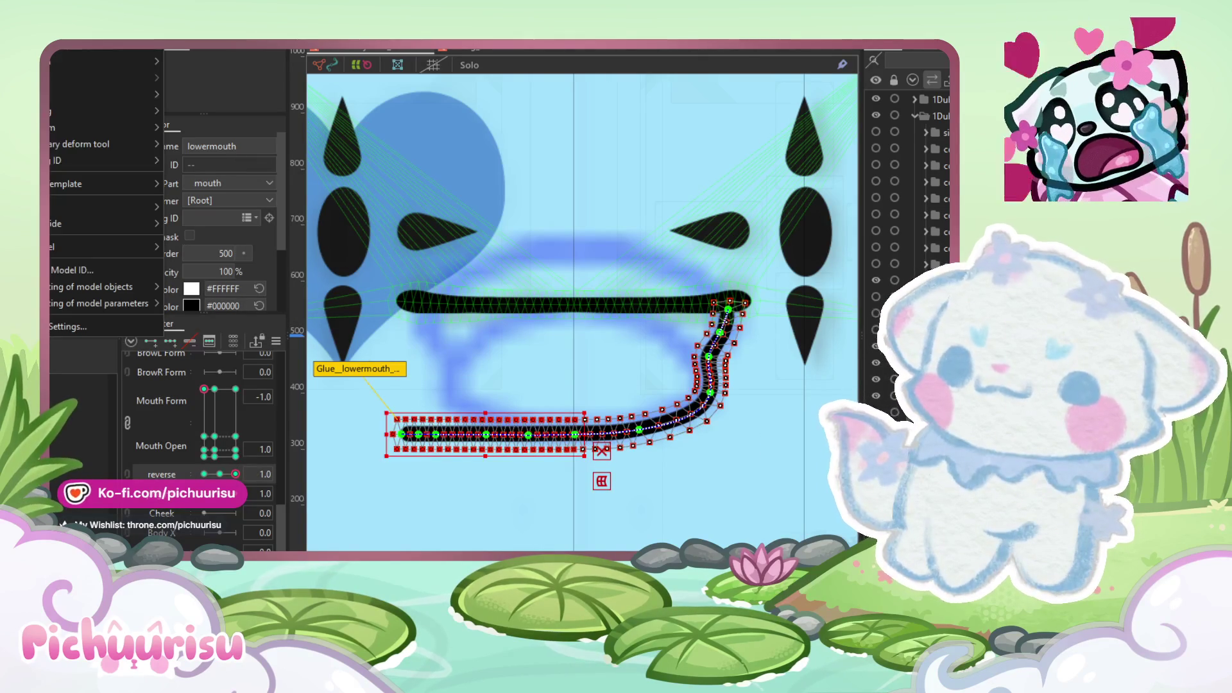
mouse_move(68, 124)
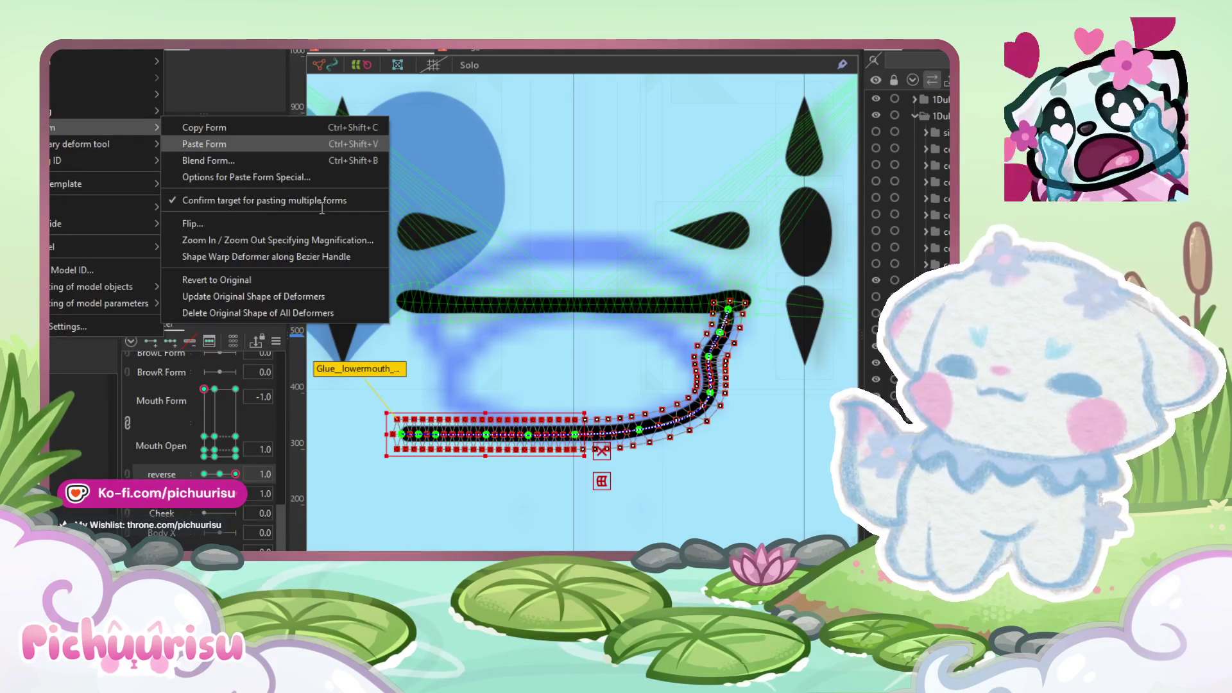
click(205, 144)
Step: Go to the Mouth Form 1.0, Mouth Open 0.3 keyform and select the lowermouth mesh
click(546, 380)
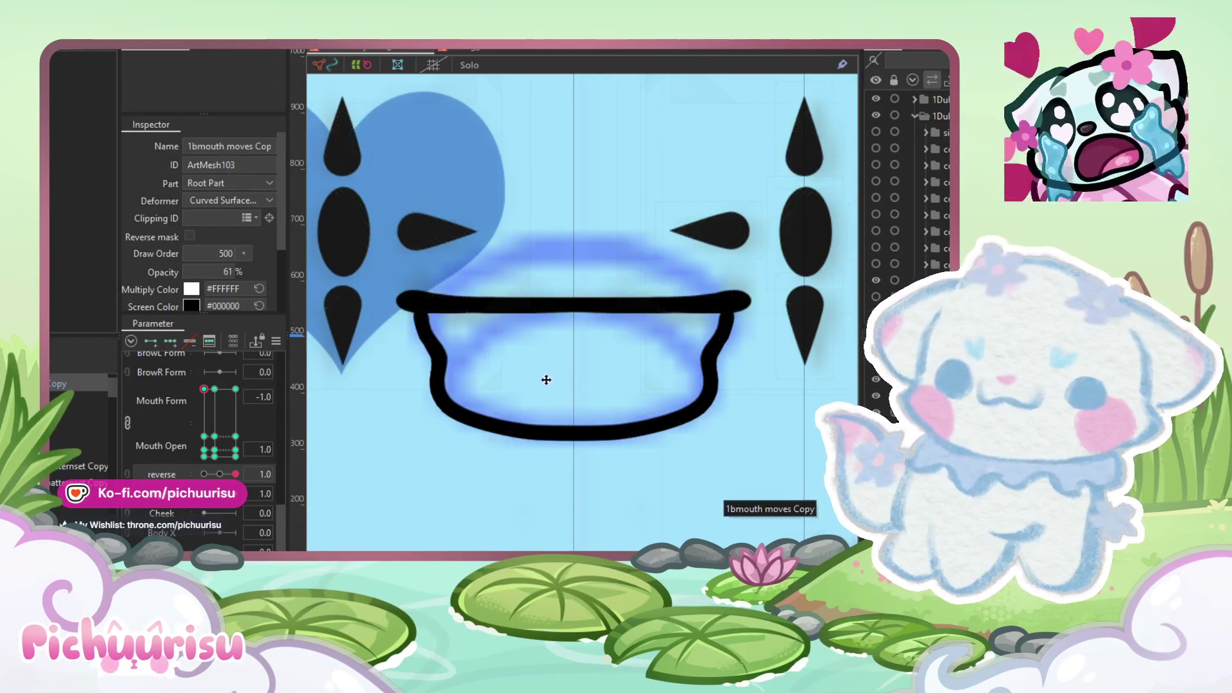
scroll(547, 380, down, 3)
scroll(547, 380, up, 6)
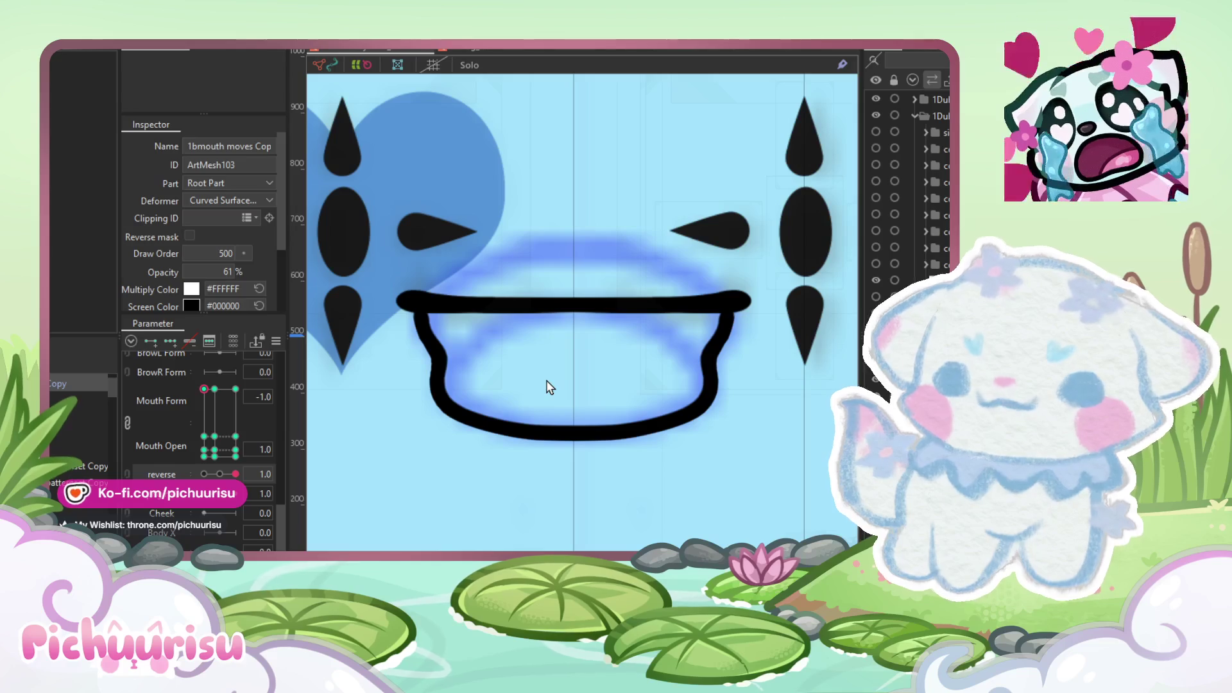
drag(221, 397, 204, 389)
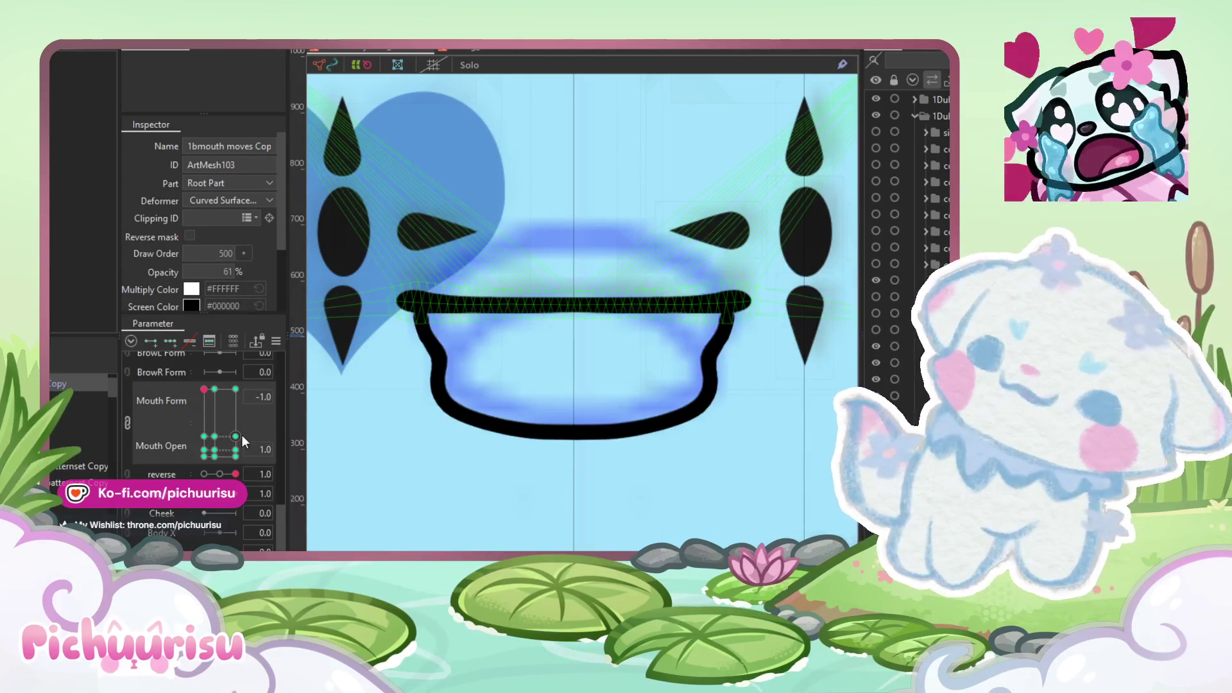
click(236, 436)
scroll(581, 360, up, 2)
click(577, 369)
Step: With the deform path tool, straighten the lower mouth path into a flat line
scroll(577, 368, up, 4)
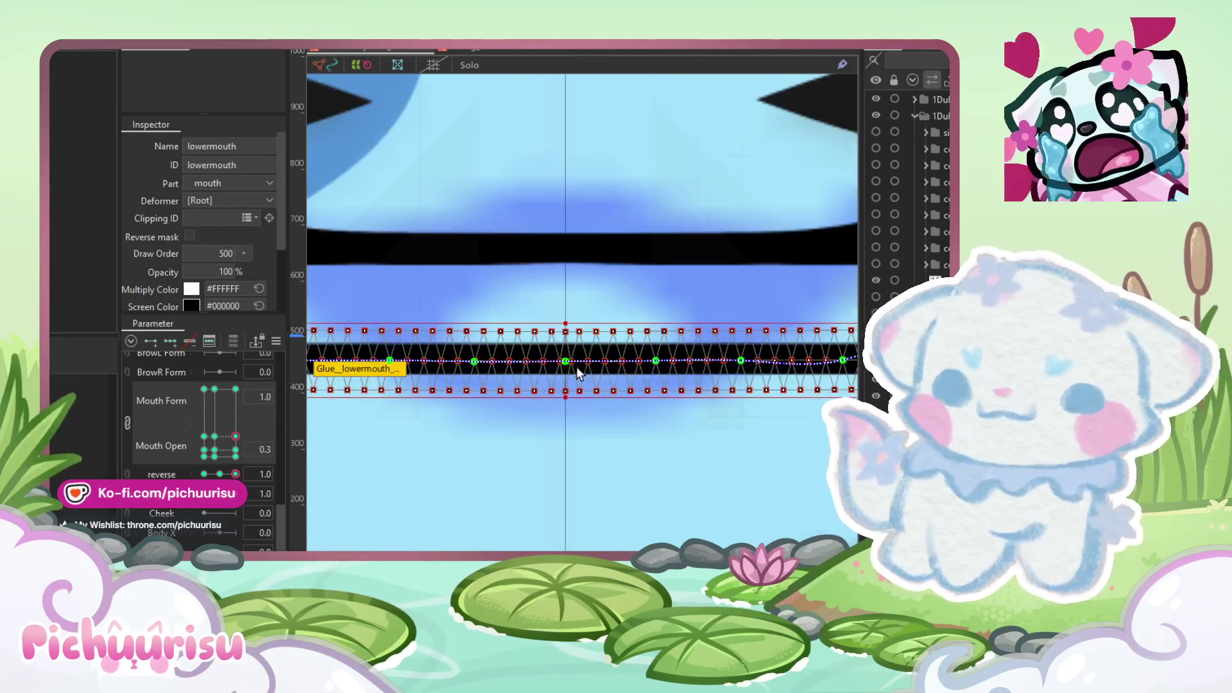
scroll(564, 362, down, 3)
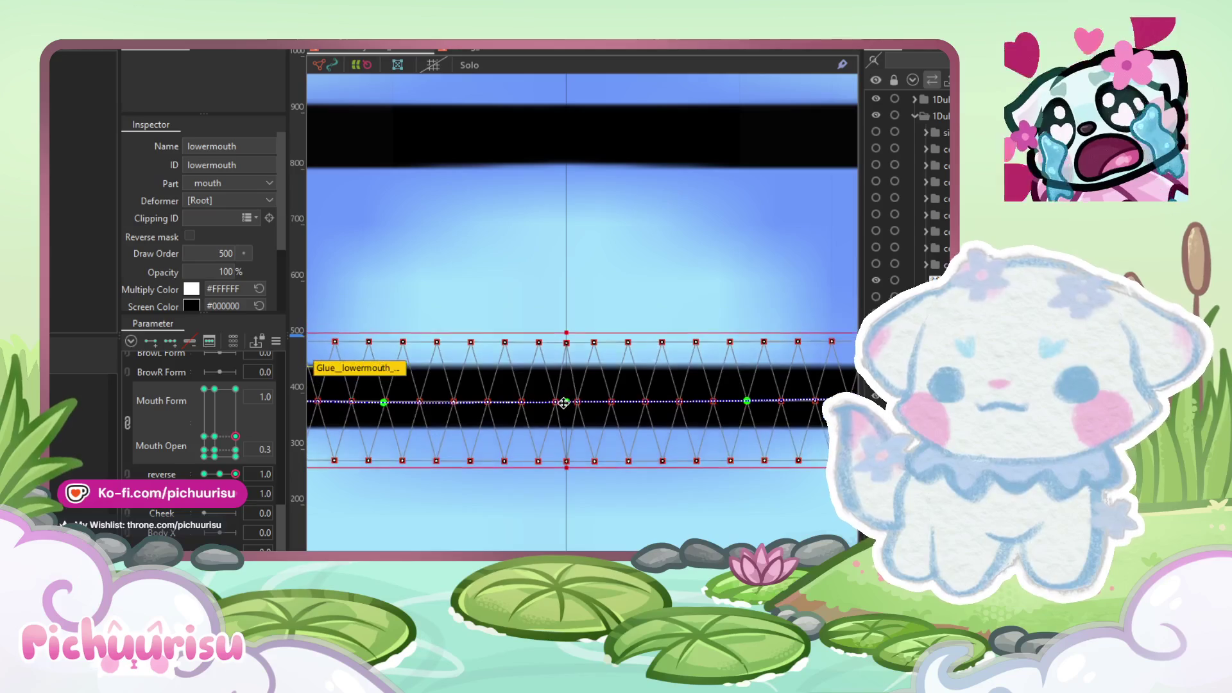
scroll(560, 378, down, 4)
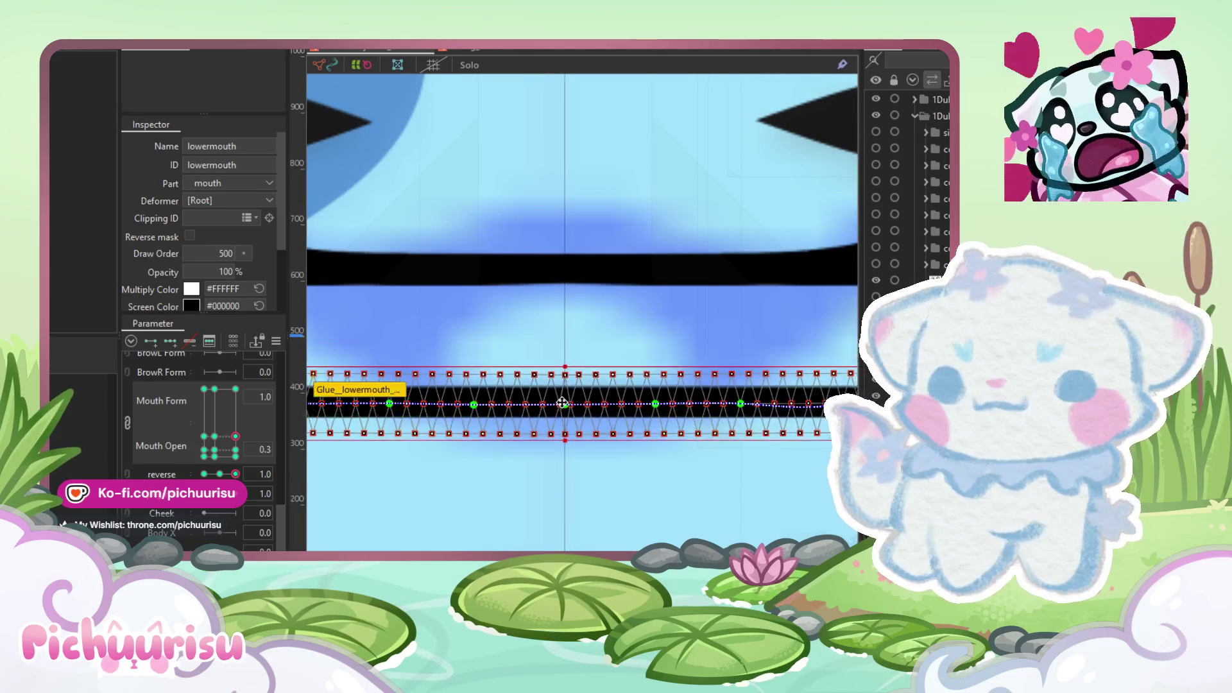
scroll(723, 447, up, 3)
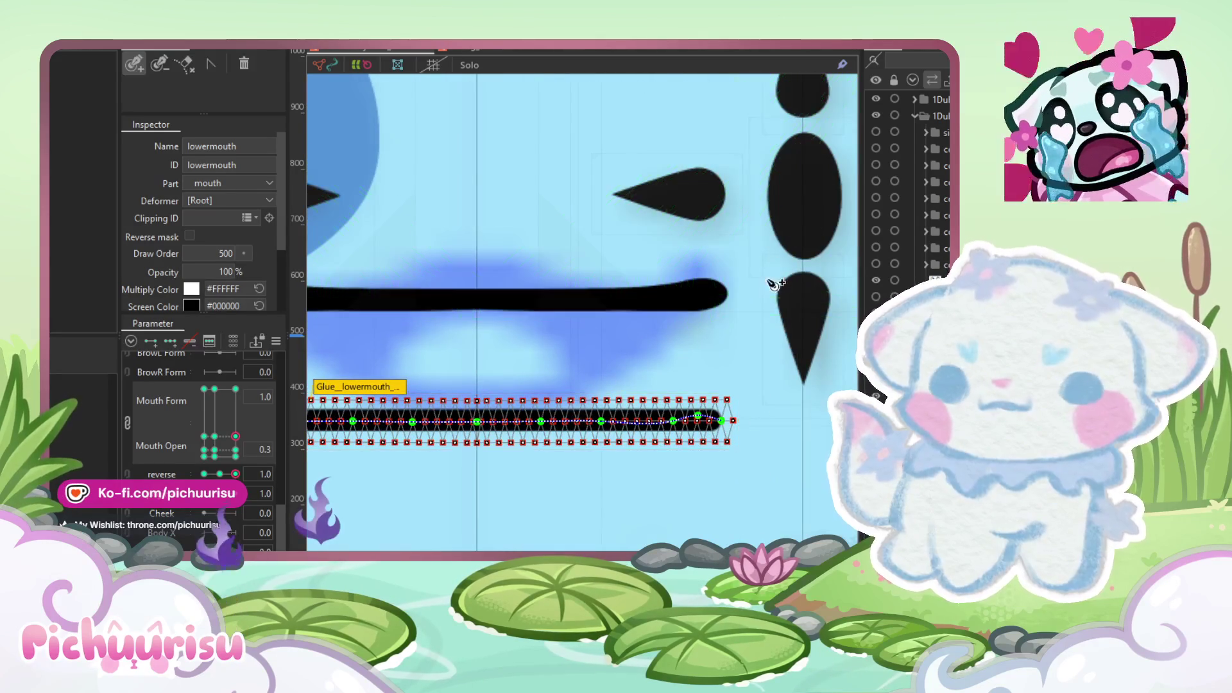
scroll(749, 256, up, 2)
key(b)
key(p)
scroll(679, 380, up, 1)
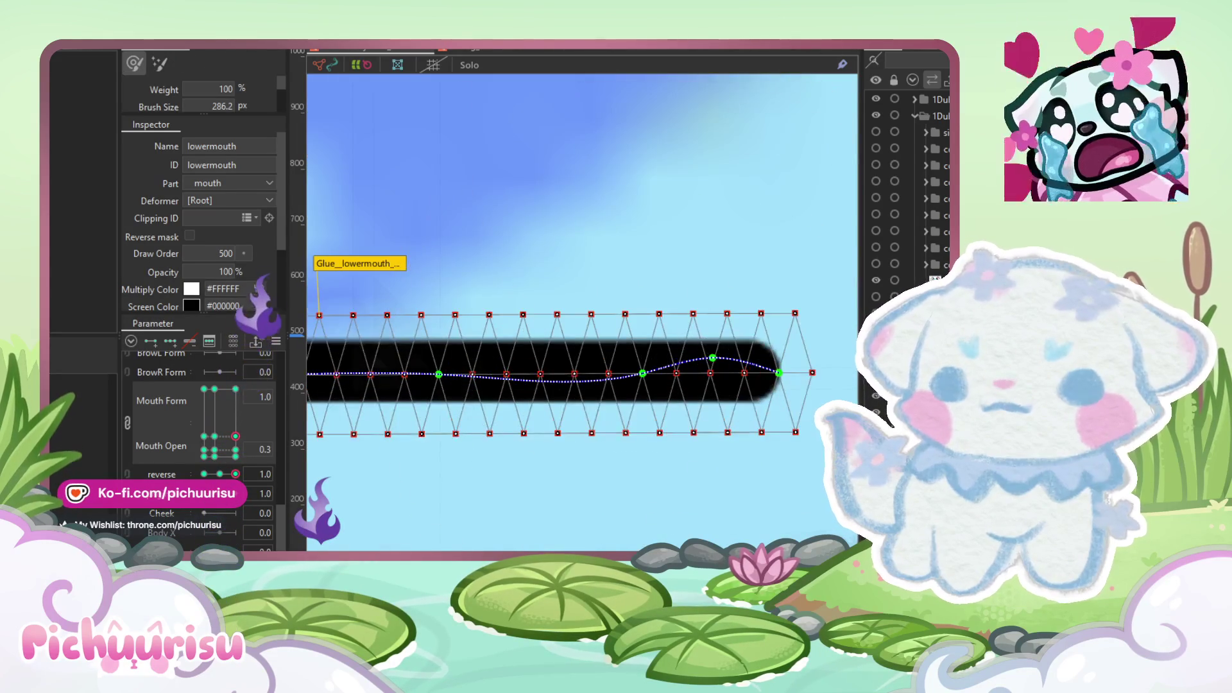
drag(711, 374, 712, 381)
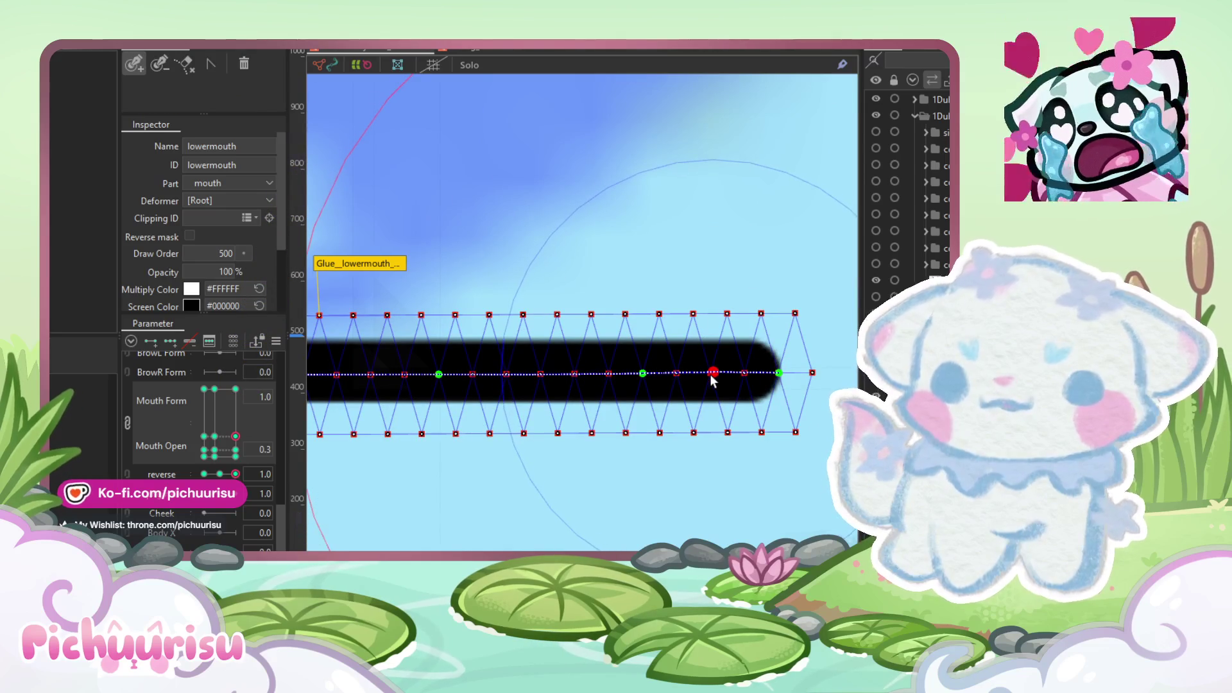
Step: Compare against the Mouth Open 1.0 keyform, then return to Mouth Open 0.3
scroll(712, 381, down, 3)
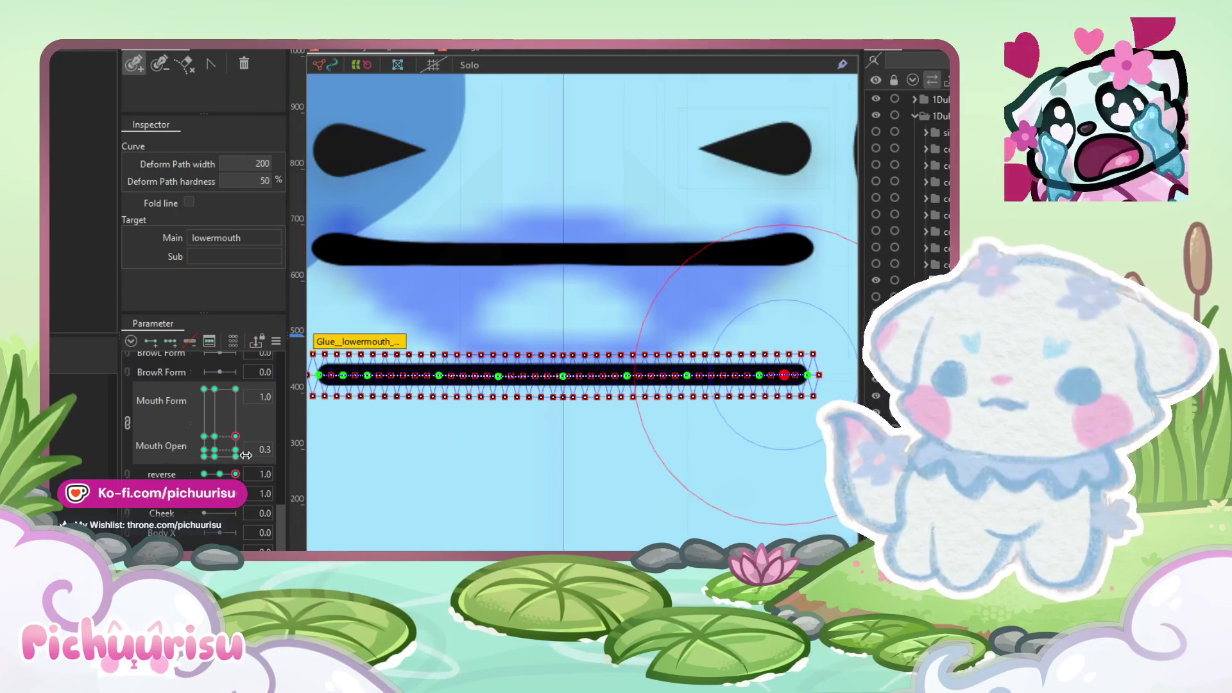
click(234, 389)
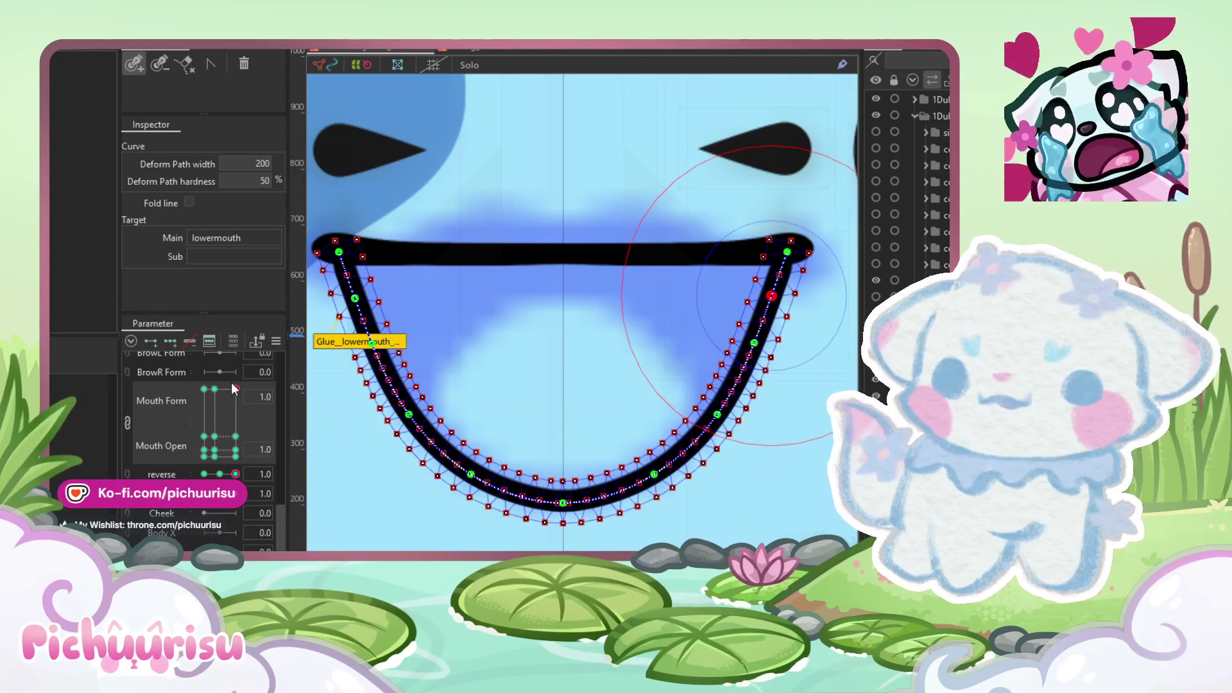
click(237, 439)
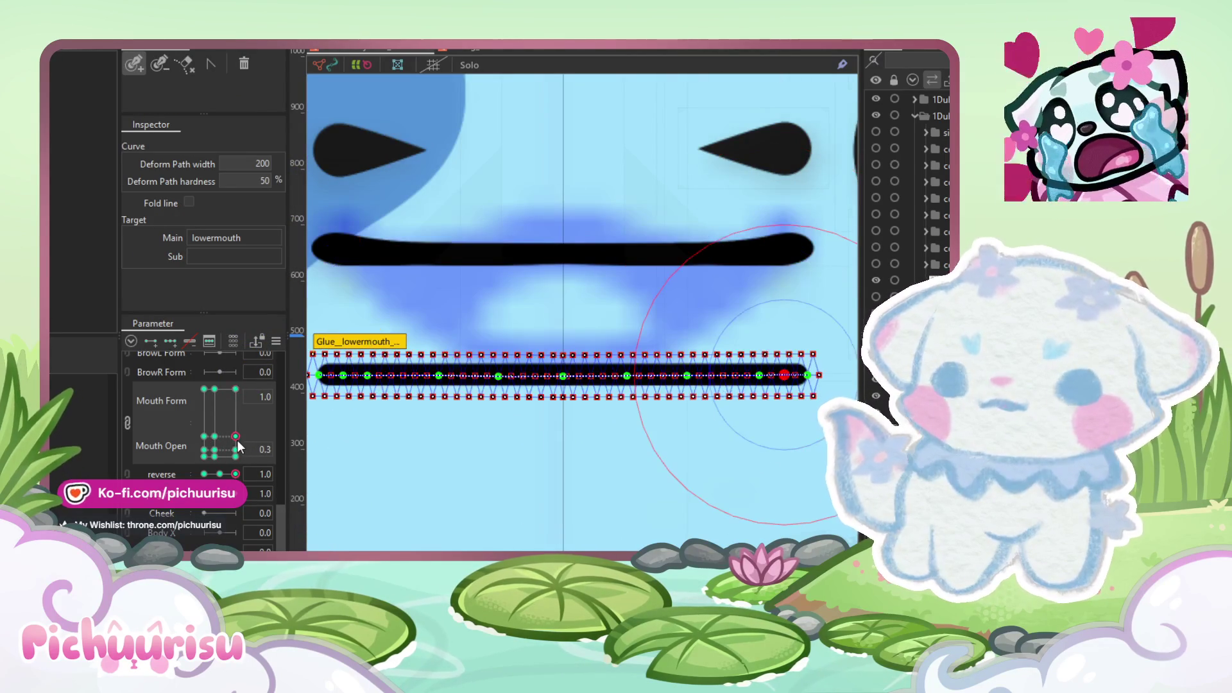
scroll(757, 388, up, 2)
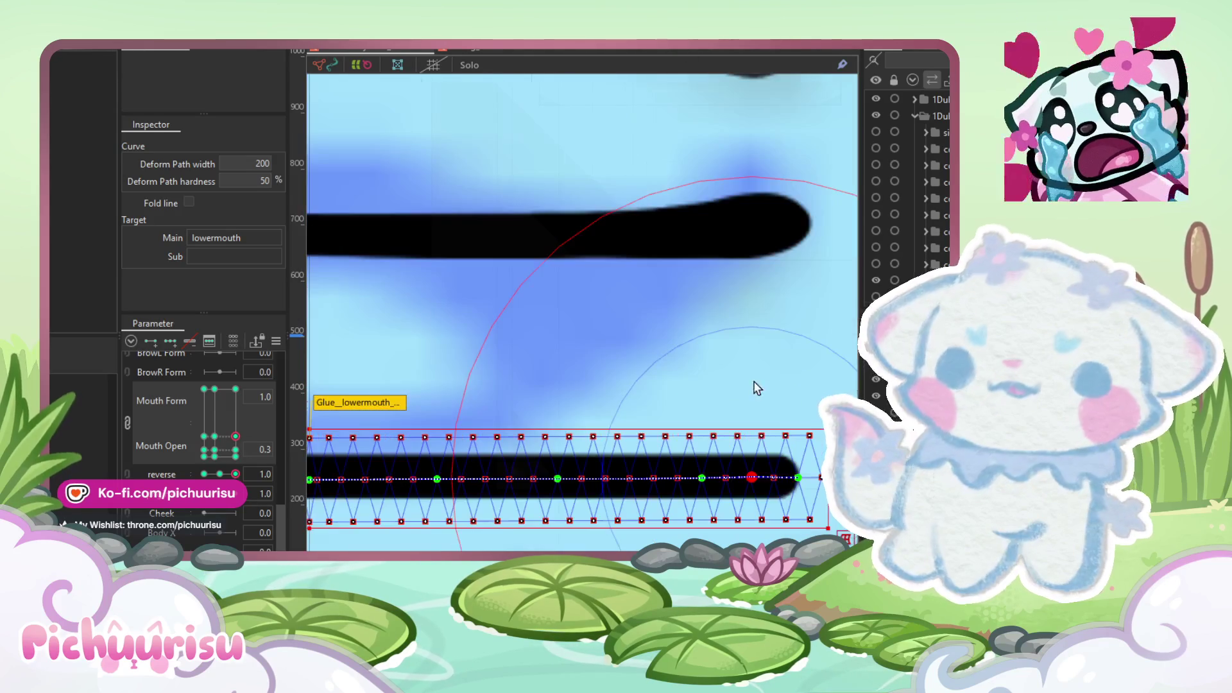
Step: Raise the path's right end to the upper lip and pull the curve's bend inward
mouse_move(797, 487)
mouse_down()
mouse_move(796, 337)
mouse_move(746, 257)
mouse_up()
mouse_move(785, 378)
mouse_down()
mouse_move(701, 385)
mouse_move(689, 345)
mouse_up()
drag(694, 482, 638, 385)
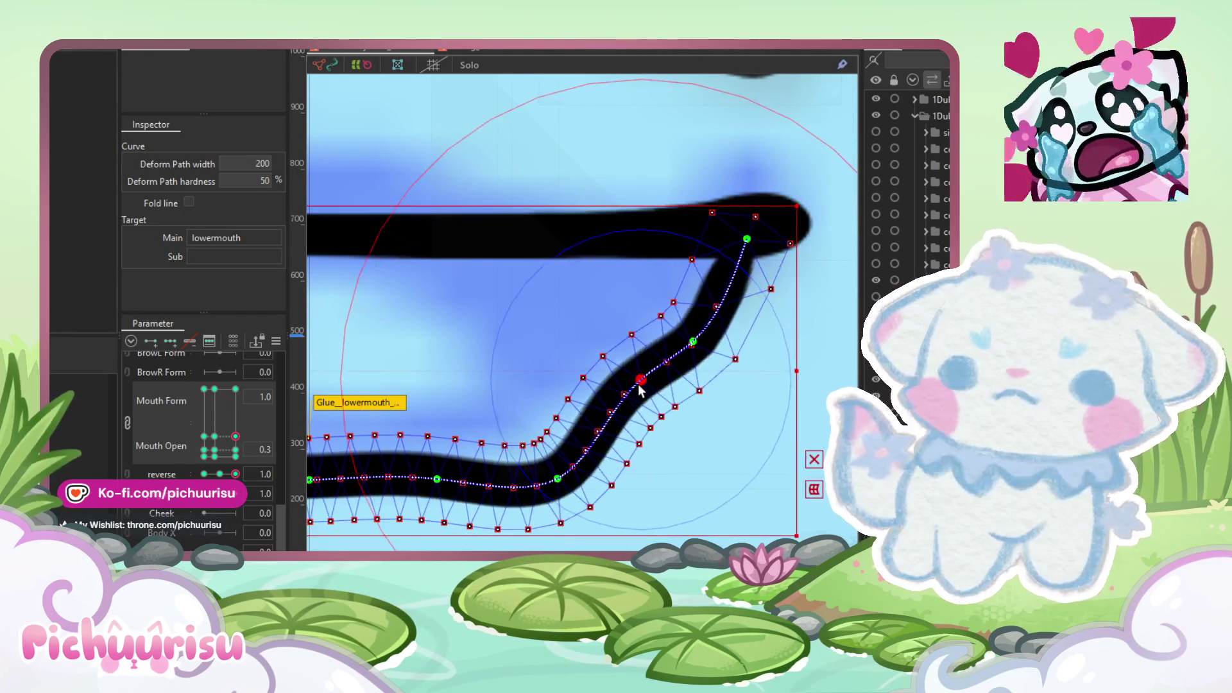
mouse_move(577, 479)
mouse_down()
mouse_move(584, 417)
mouse_move(591, 428)
mouse_move(574, 394)
mouse_move(586, 445)
mouse_up()
scroll(592, 429, down, 3)
scroll(532, 463, up, 3)
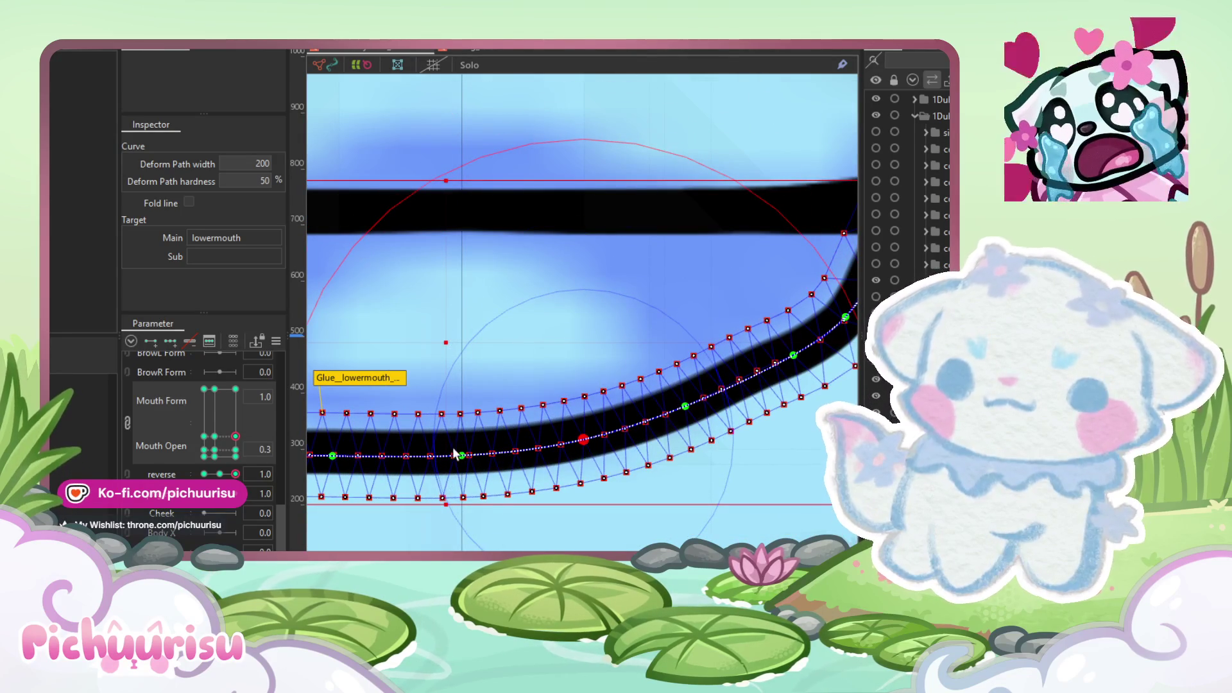
Step: Lift several points along the lower mouth curve to smooth the rising arc
mouse_move(465, 458)
mouse_down()
mouse_move(464, 436)
mouse_move(462, 448)
mouse_up()
drag(580, 439, 584, 434)
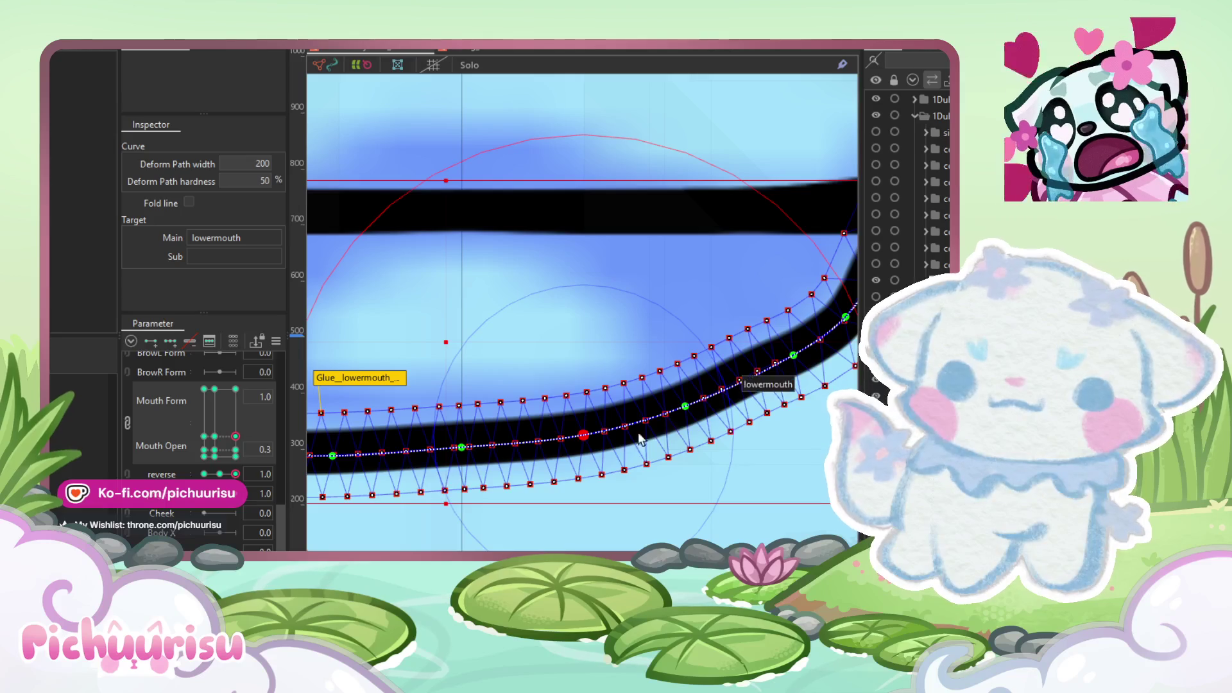
drag(668, 432, 616, 444)
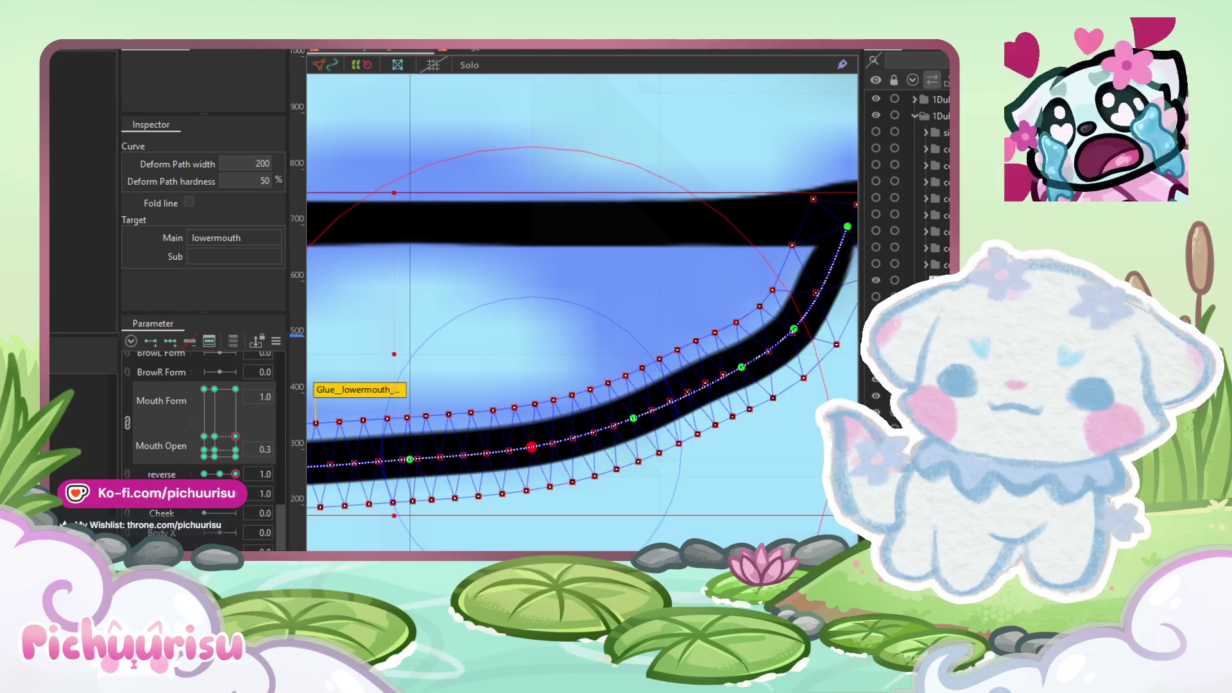
scroll(761, 379, up, 3)
mouse_move(731, 388)
mouse_down()
mouse_move(721, 357)
mouse_move(733, 342)
mouse_up()
drag(622, 446, 629, 432)
scroll(626, 436, down, 2)
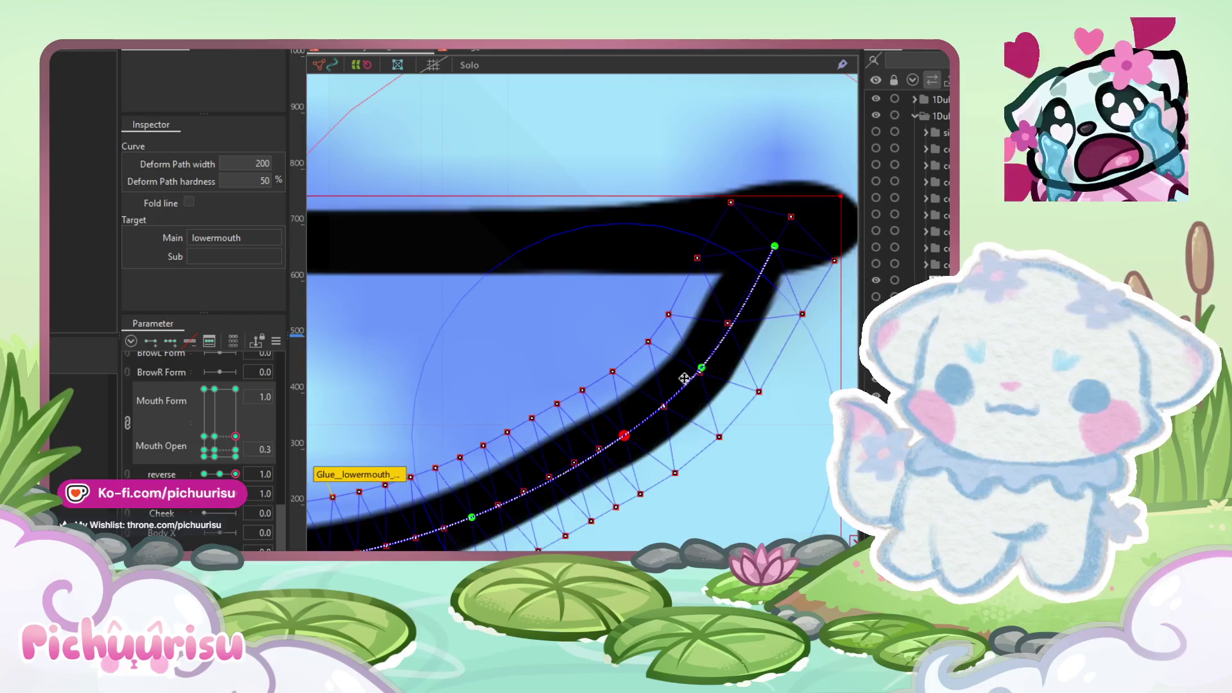
drag(707, 371, 707, 363)
Step: Fine-tune the top, middle and lower curve points and the curled endpoint, then finish path editing
click(776, 246)
drag(776, 248, 772, 240)
mouse_move(703, 363)
mouse_down()
mouse_move(721, 324)
mouse_move(721, 345)
mouse_up()
mouse_move(626, 436)
mouse_down()
mouse_move(621, 450)
mouse_move(655, 410)
mouse_up()
scroll(629, 424, down, 2)
drag(519, 494, 540, 483)
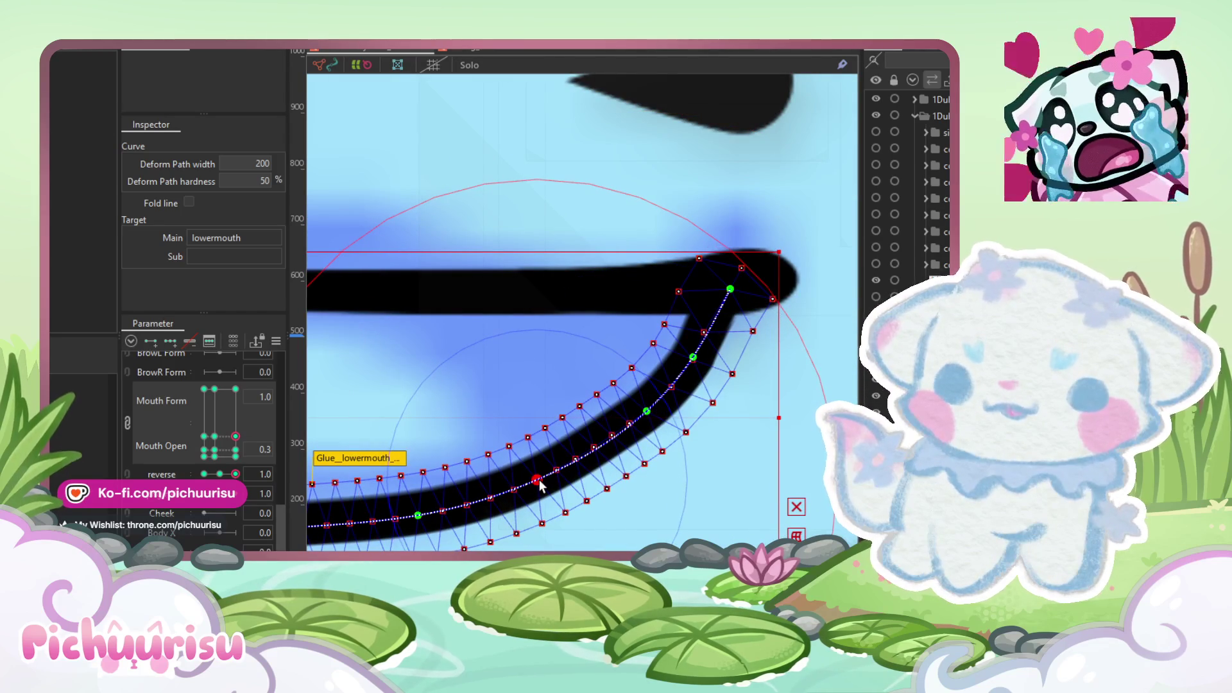
scroll(741, 364, down, 4)
scroll(741, 364, up, 5)
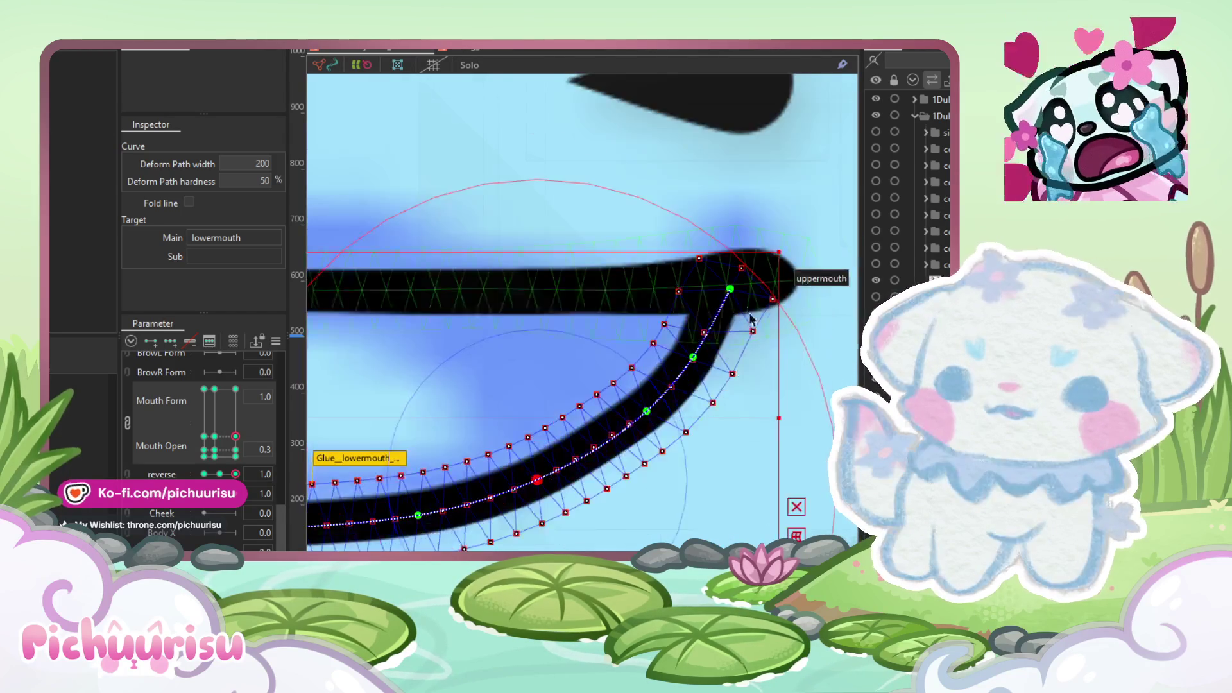
drag(725, 277, 731, 285)
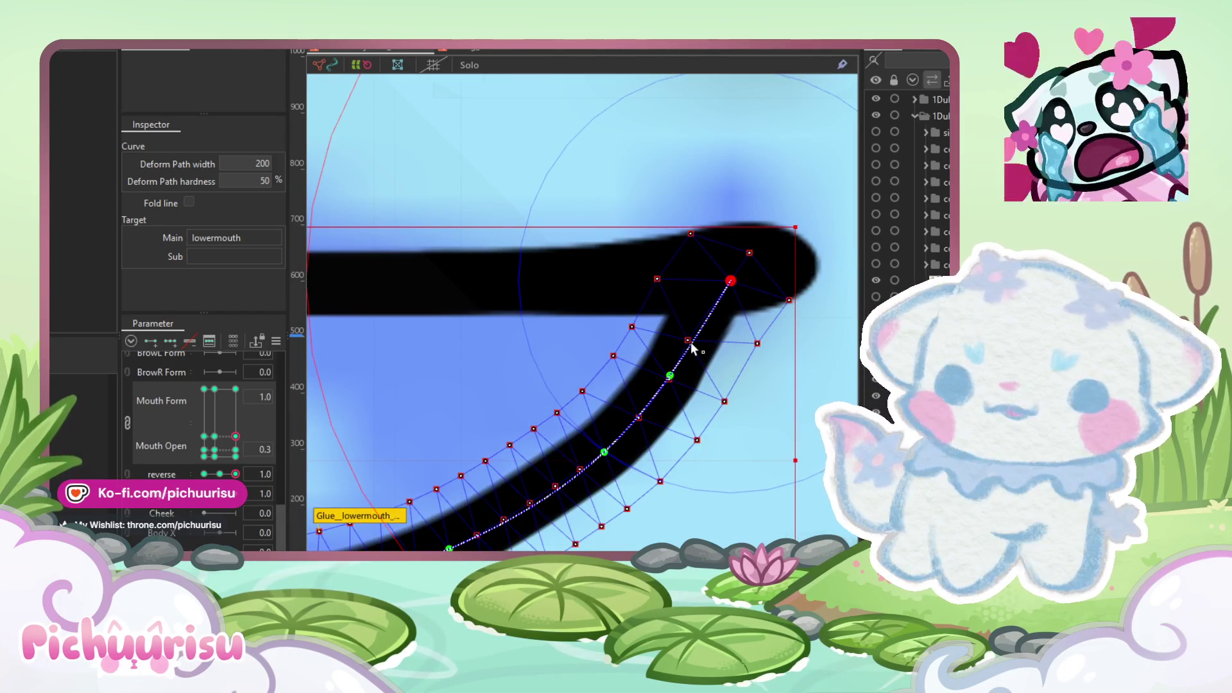
scroll(692, 347, down, 1)
key(Escape)
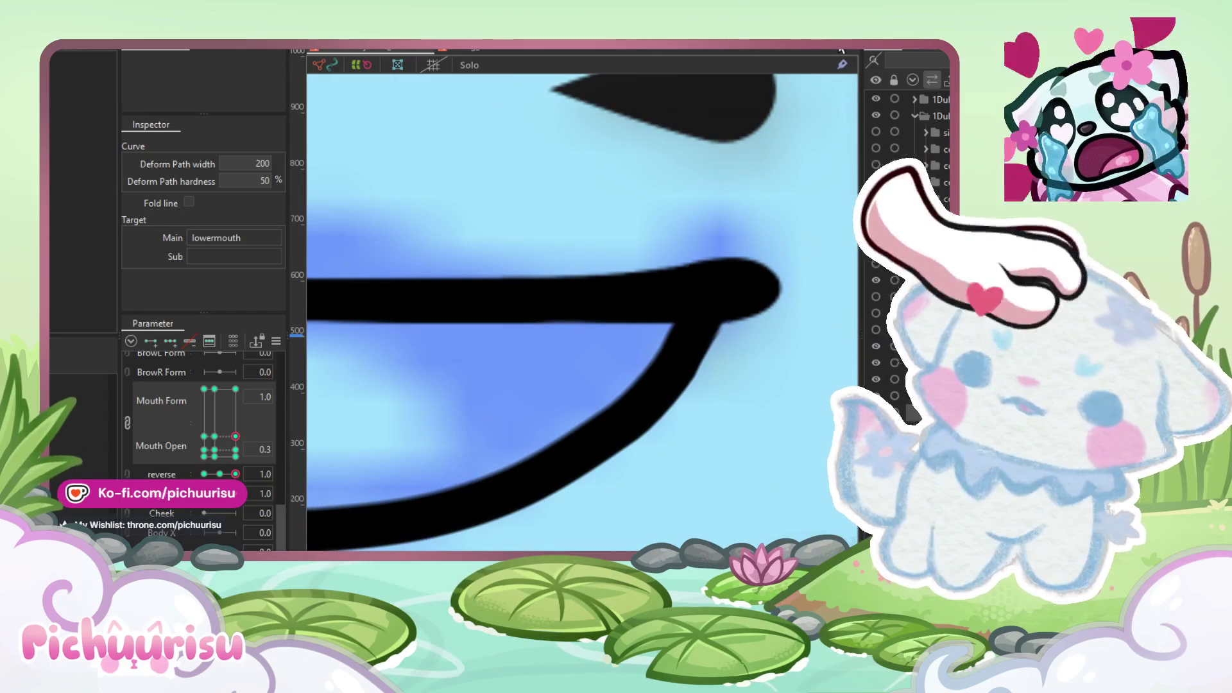
Step: Use the Deform Brush to smooth the lower mouth's rising right curve
key(b)
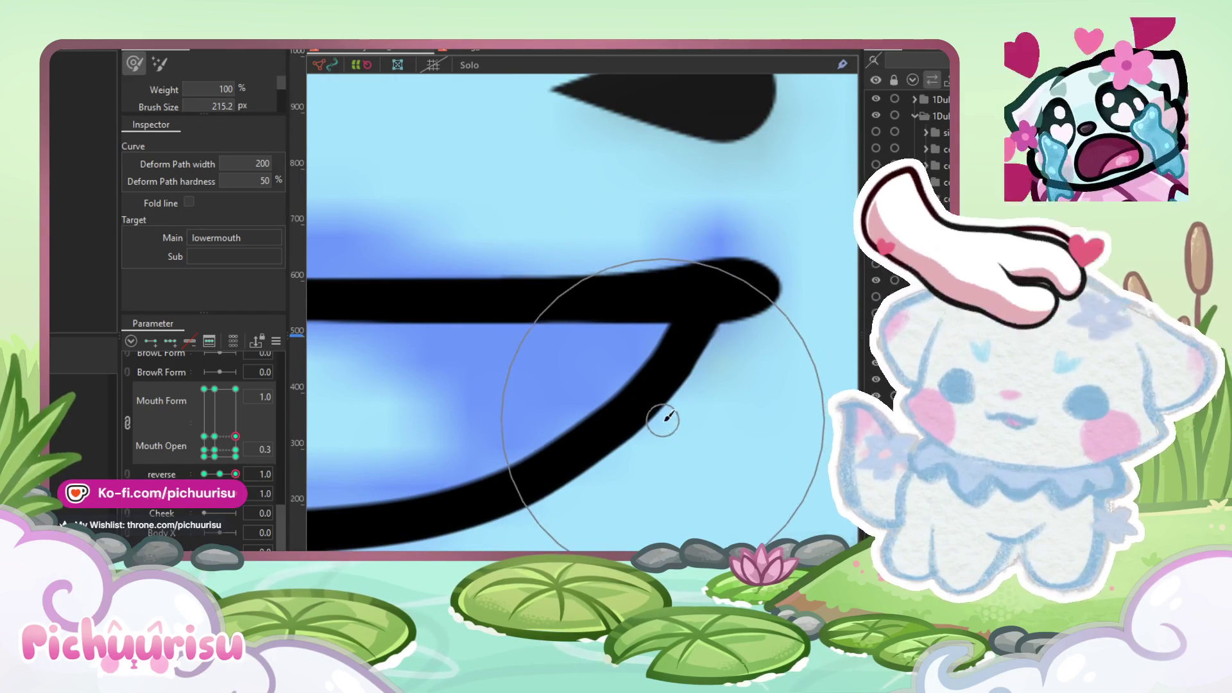
scroll(641, 399, down, 2)
scroll(638, 398, up, 3)
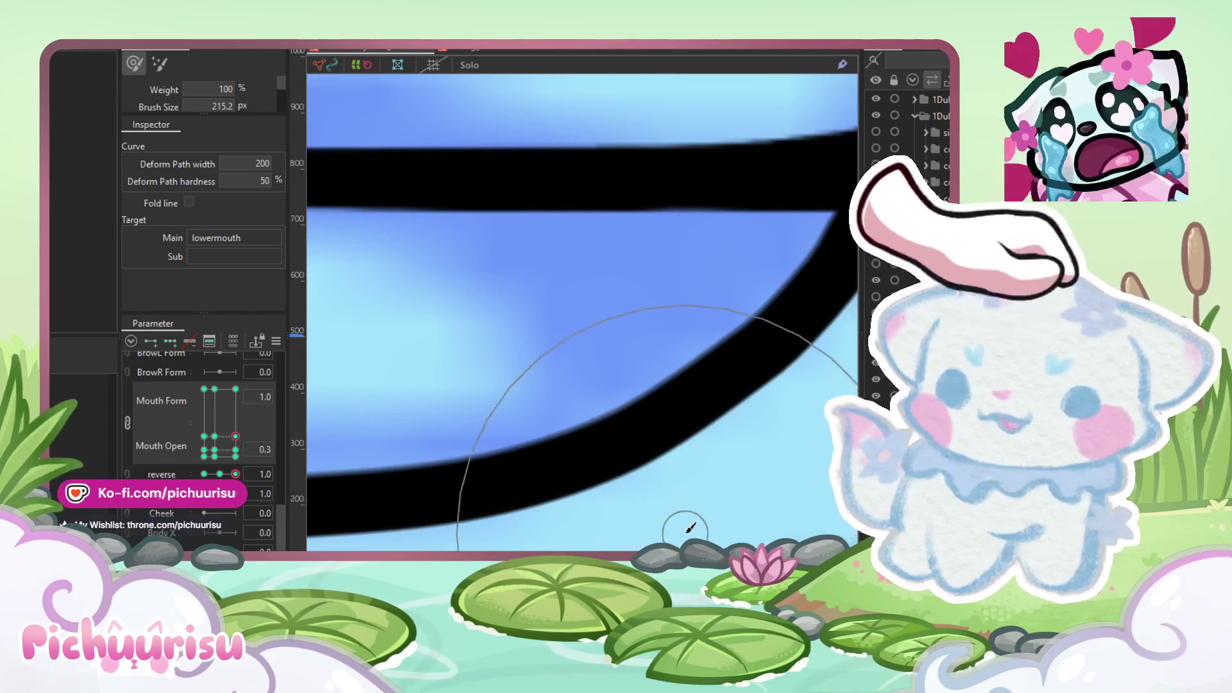
scroll(666, 515, down, 2)
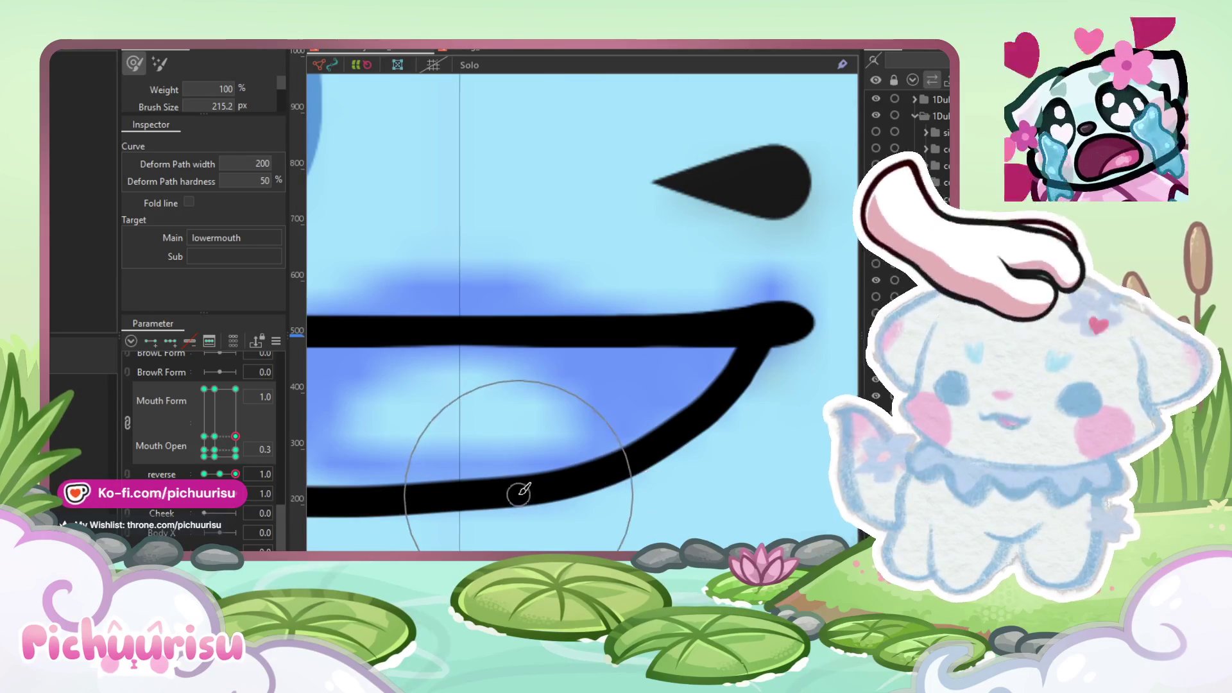
Step: Select the lowermouth art mesh and show its mesh points
click(619, 392)
scroll(622, 414, up, 1)
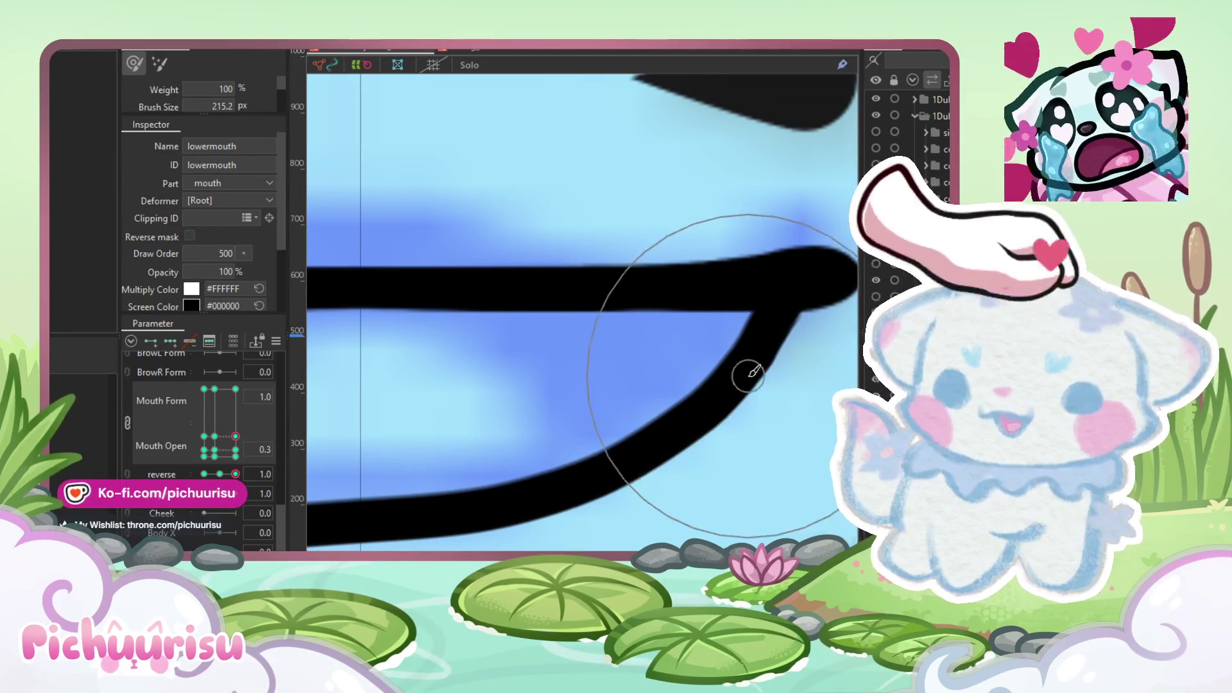
scroll(796, 321, down, 2)
scroll(796, 321, up, 2)
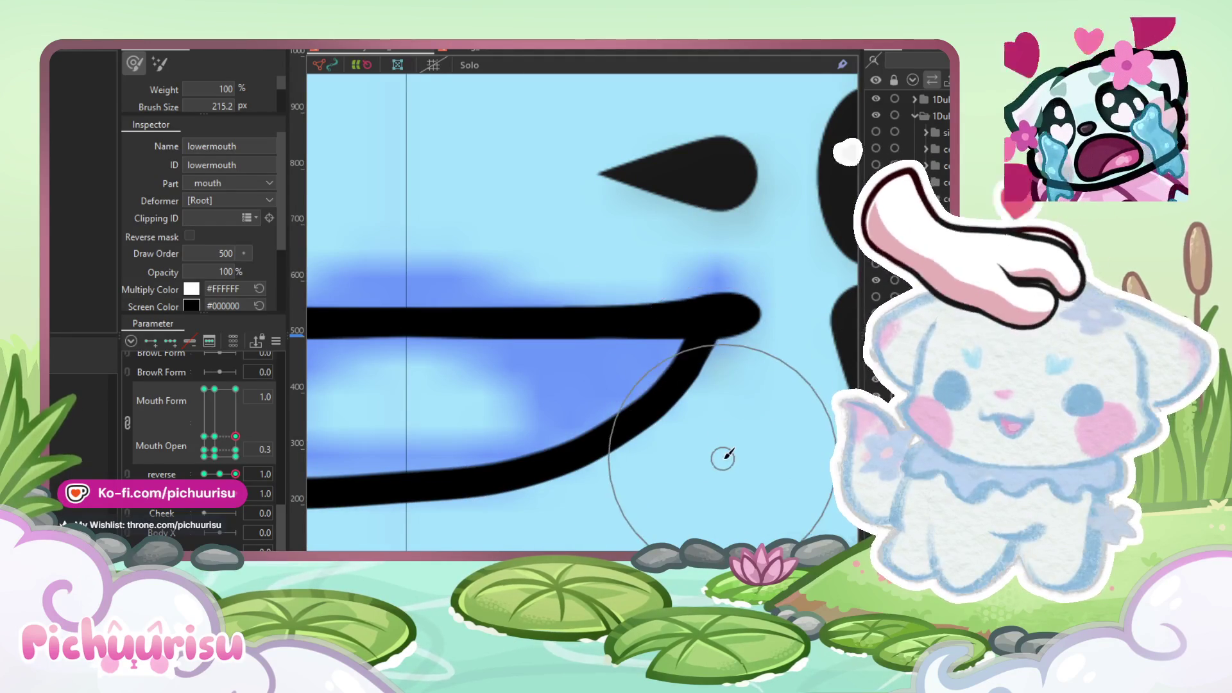
scroll(738, 321, up, 2)
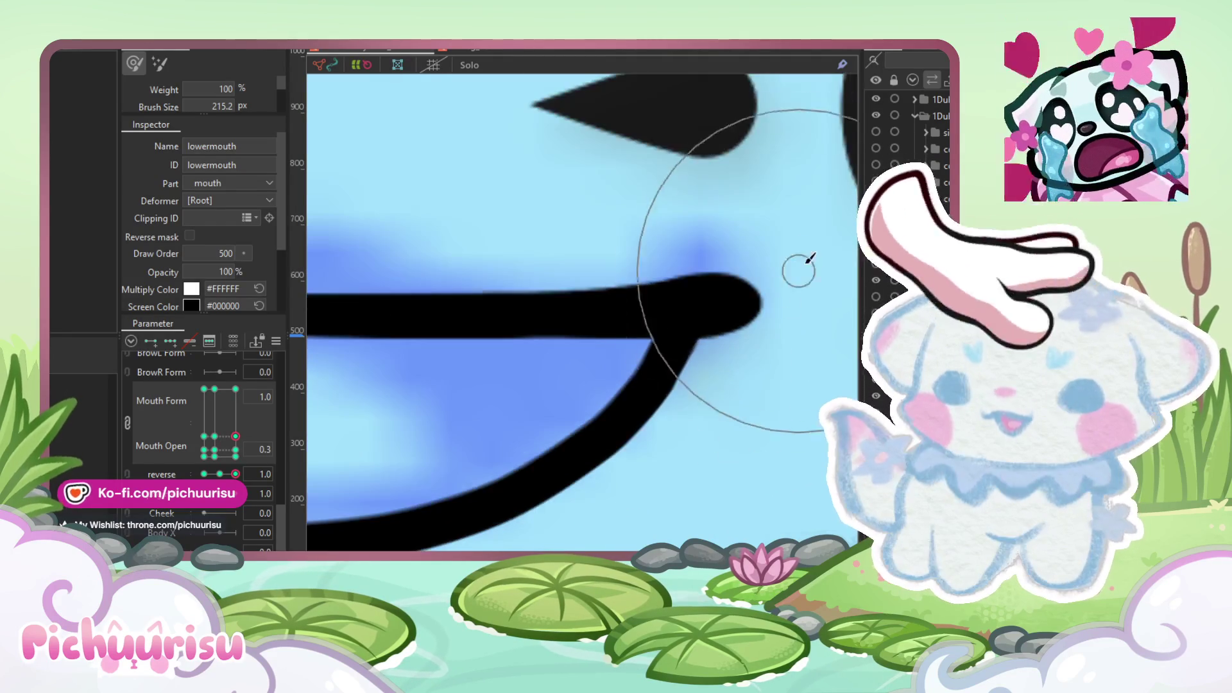
scroll(706, 289, down, 3)
scroll(573, 352, up, 2)
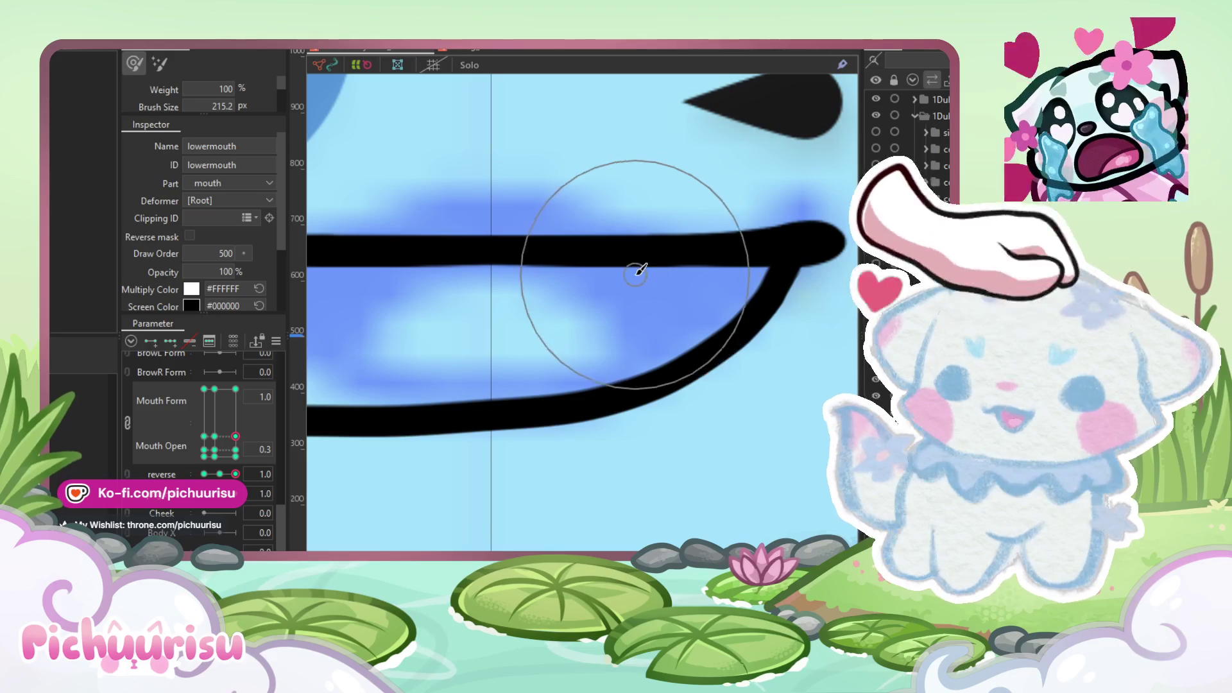
click(682, 222)
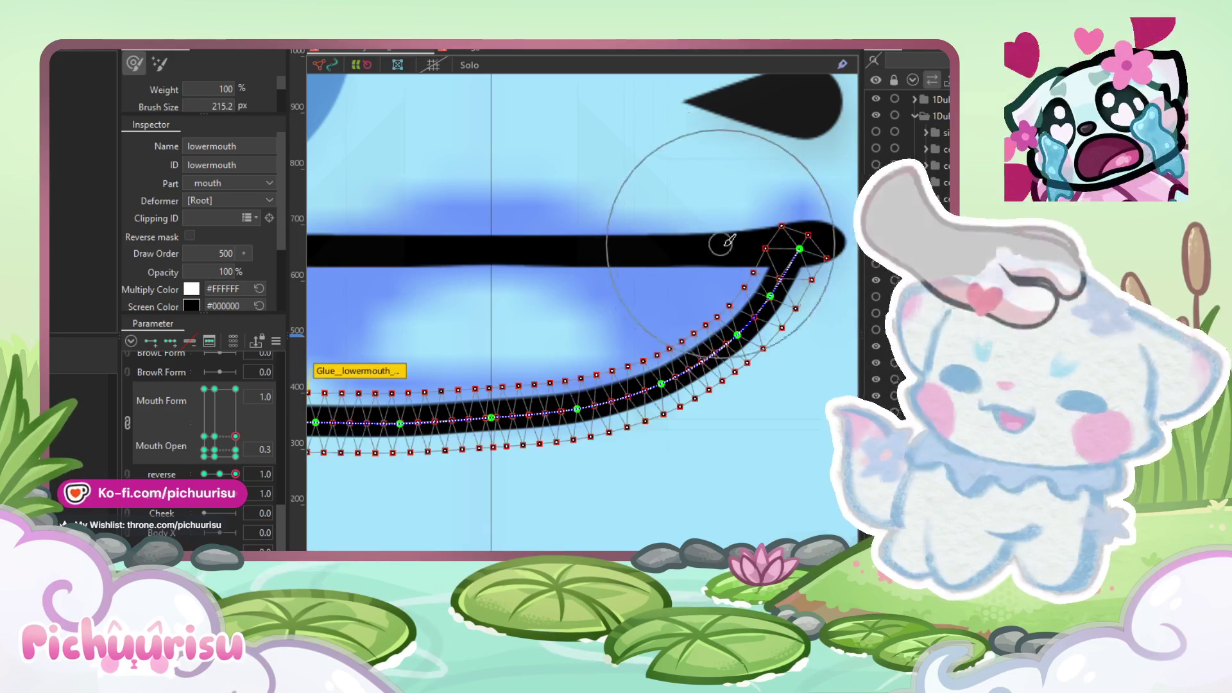
Step: Pull the lower mouth's right-tip vertices up and inward so they hug the stroke
scroll(684, 224, up, 5)
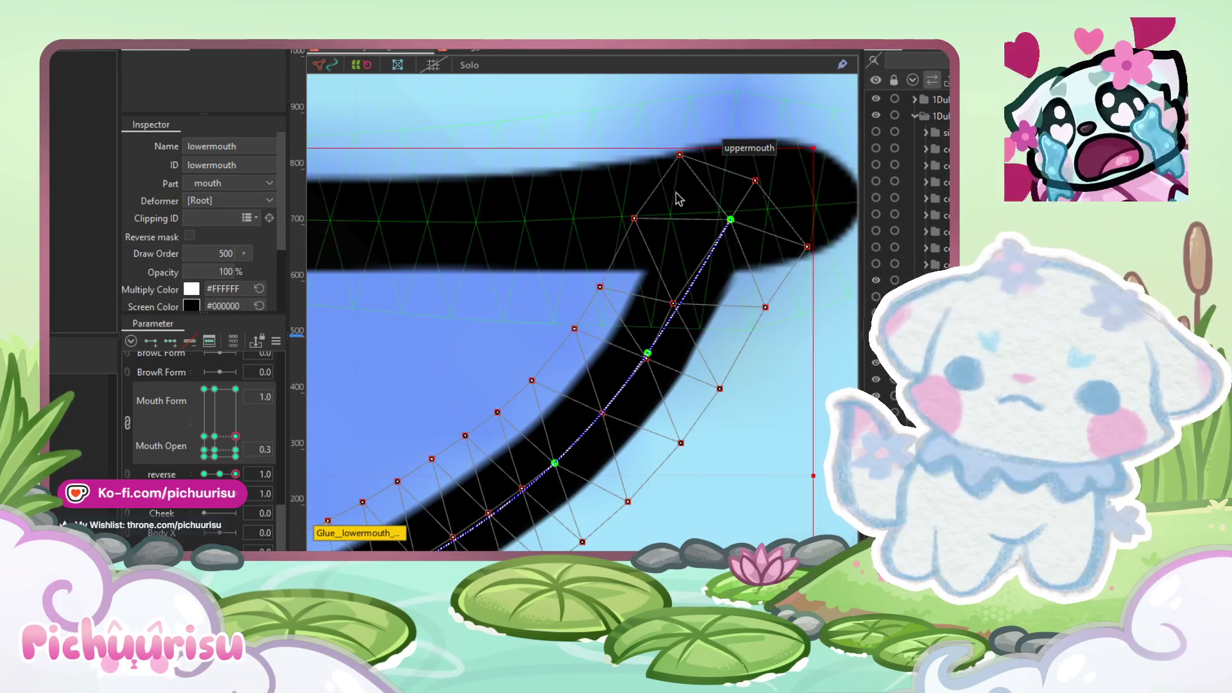
drag(635, 219, 638, 226)
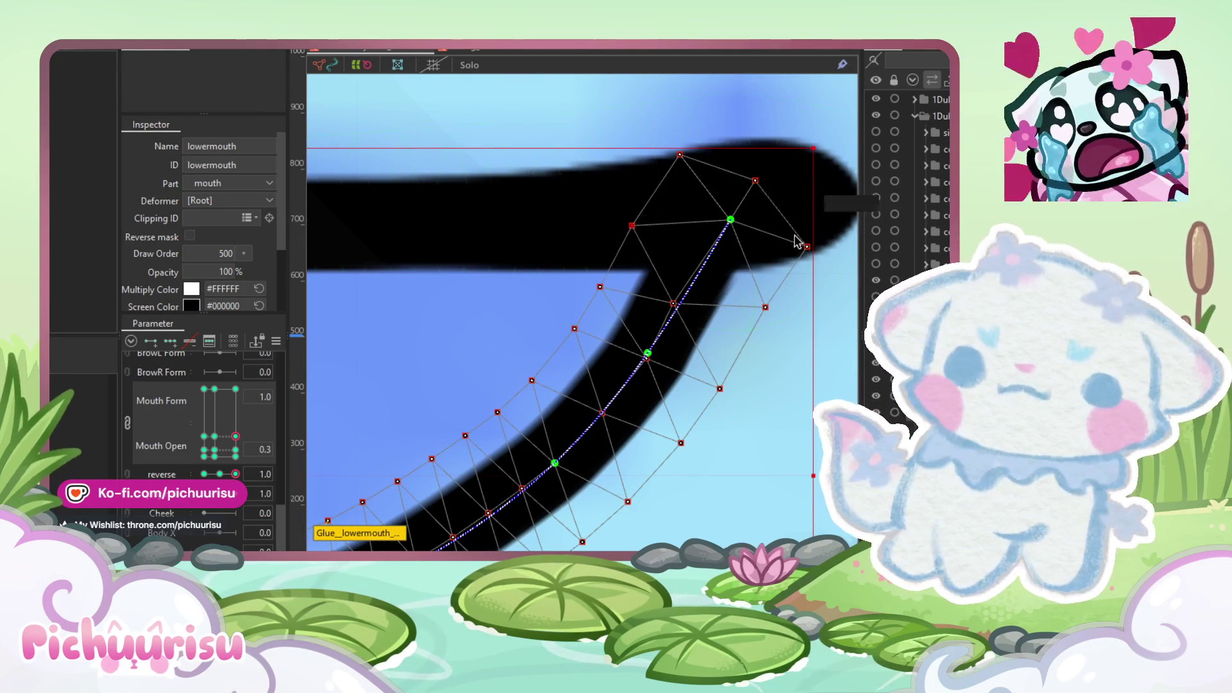
drag(808, 246, 800, 215)
drag(767, 308, 774, 296)
drag(719, 389, 729, 375)
scroll(690, 300, up, 2)
drag(659, 314, 676, 302)
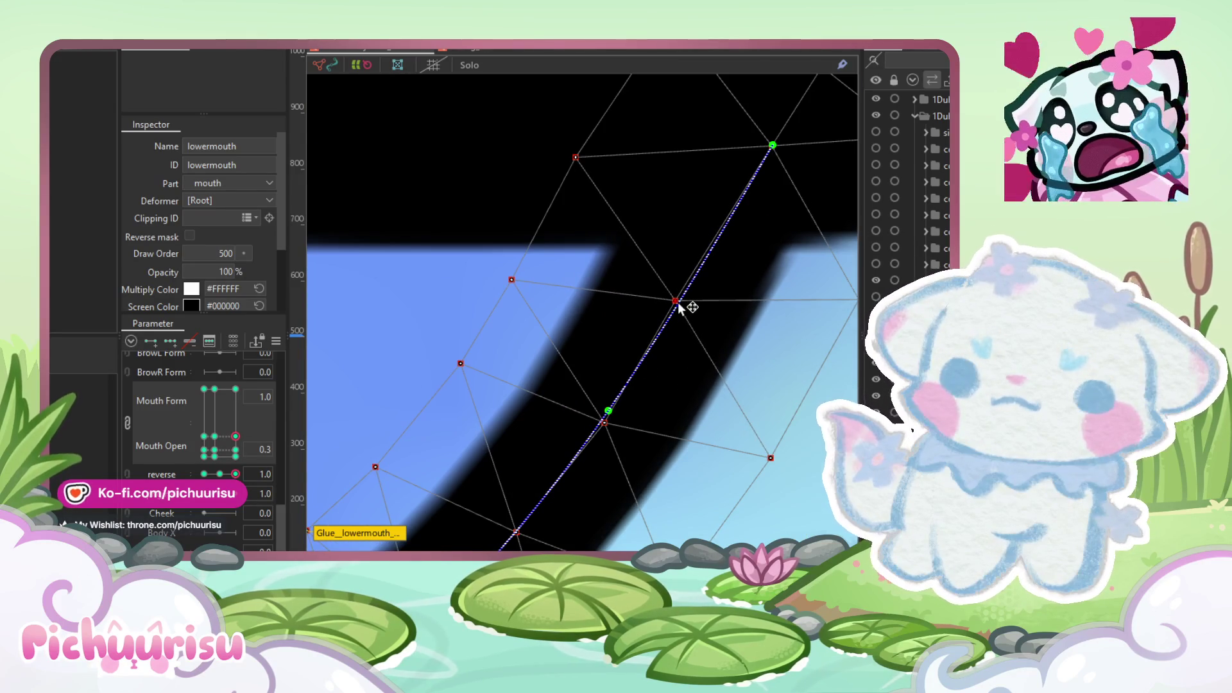
scroll(678, 306, down, 4)
scroll(743, 298, down, 4)
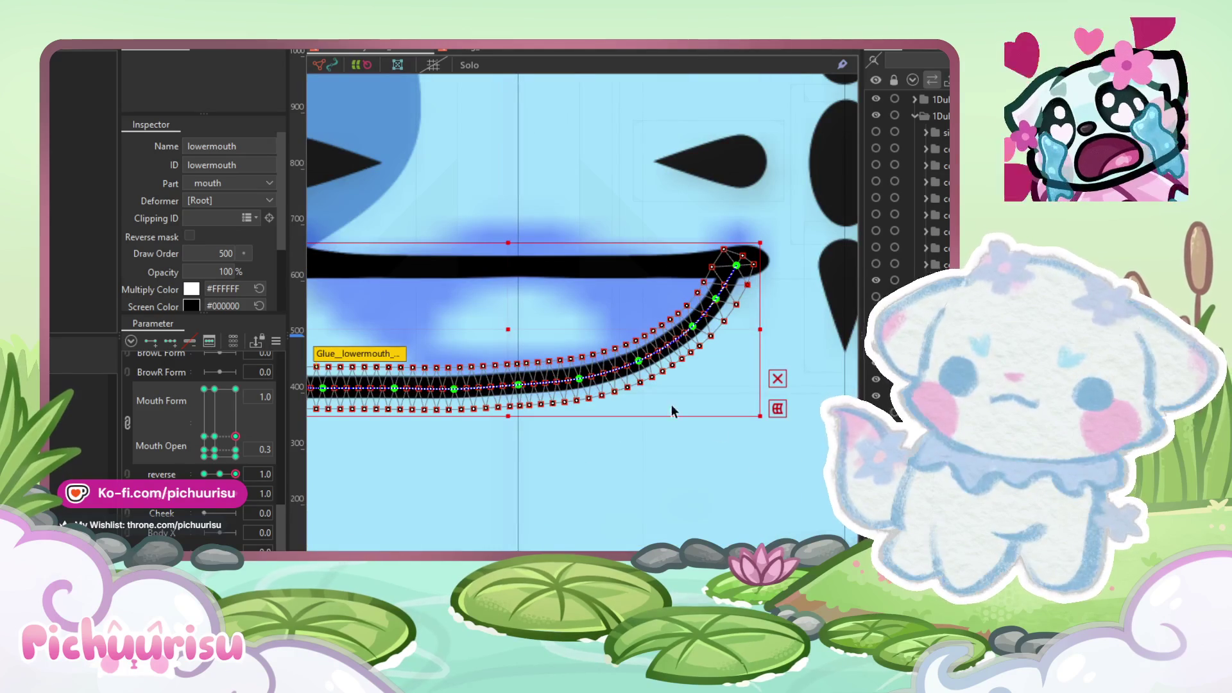
drag(769, 470, 566, 229)
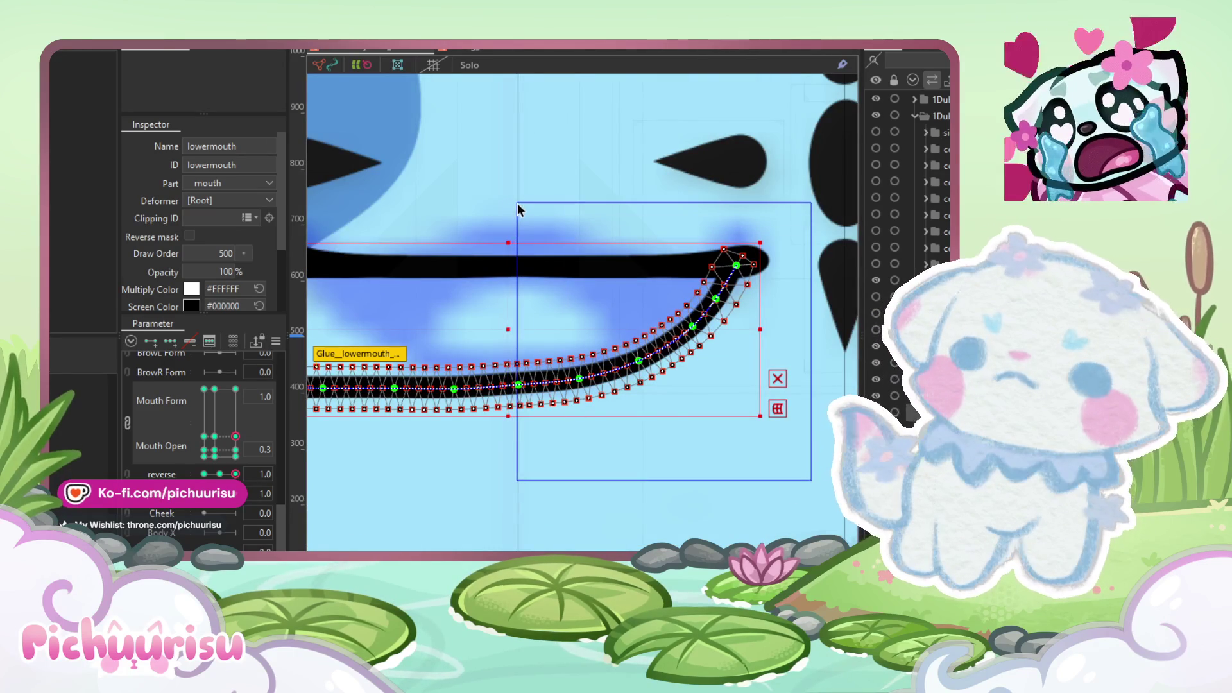
Step: Select only the lowermouth mesh, set reverse to -1.0, and box-select all its vertices
click(560, 393)
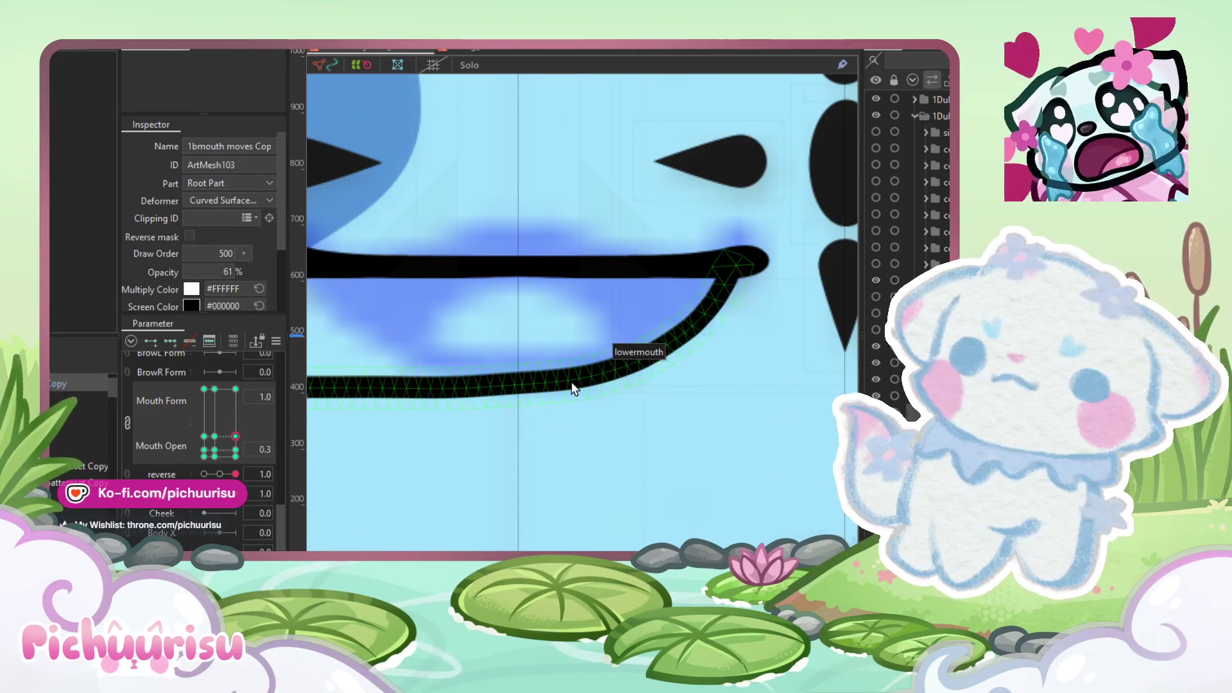
click(575, 380)
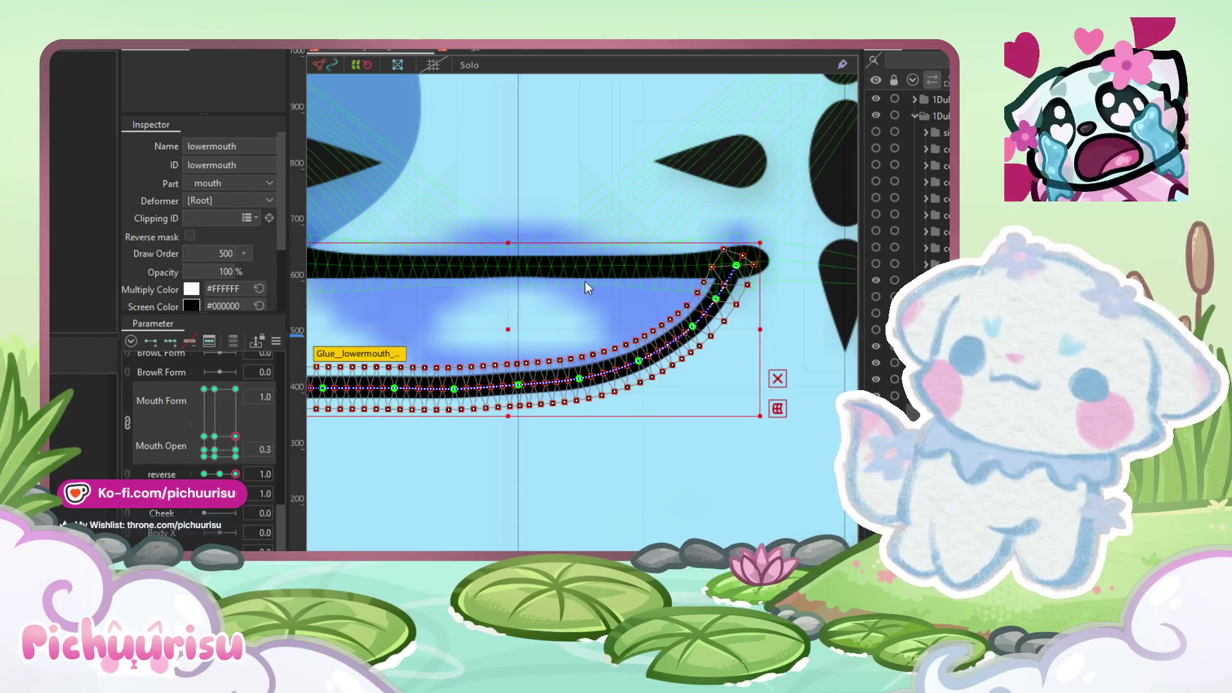
click(244, 477)
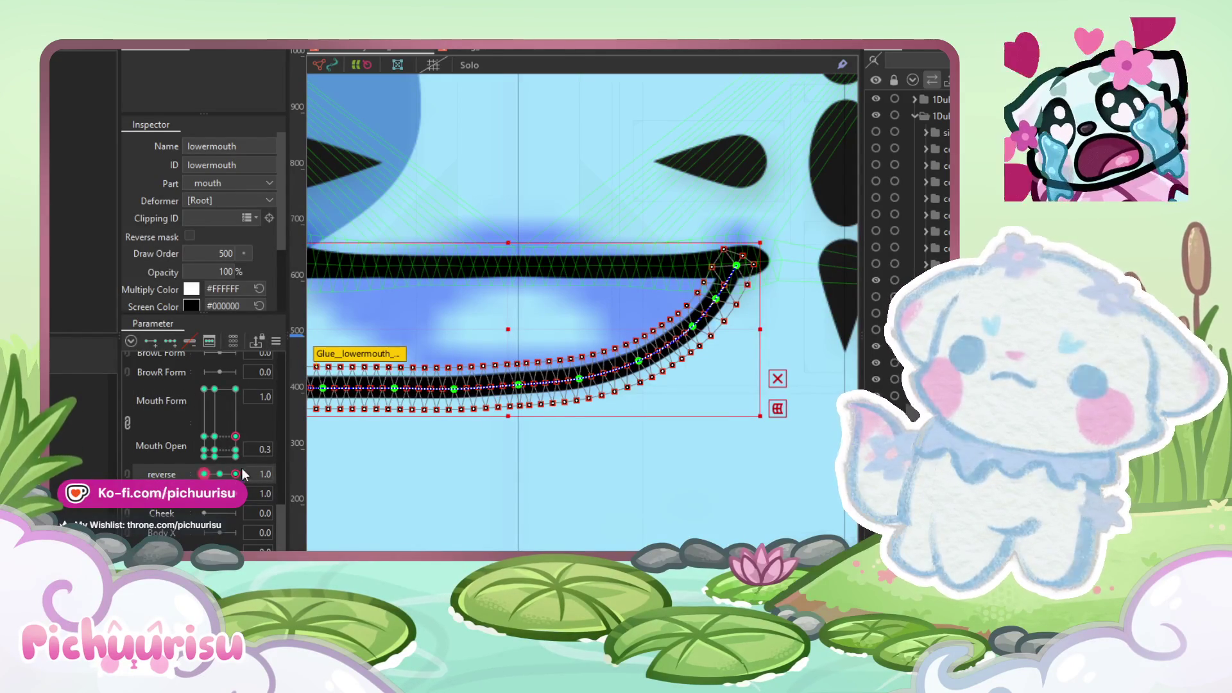
drag(235, 474, 132, 468)
scroll(449, 288, left, 3)
mouse_move(343, 163)
mouse_down()
mouse_move(602, 433)
mouse_move(627, 441)
mouse_up()
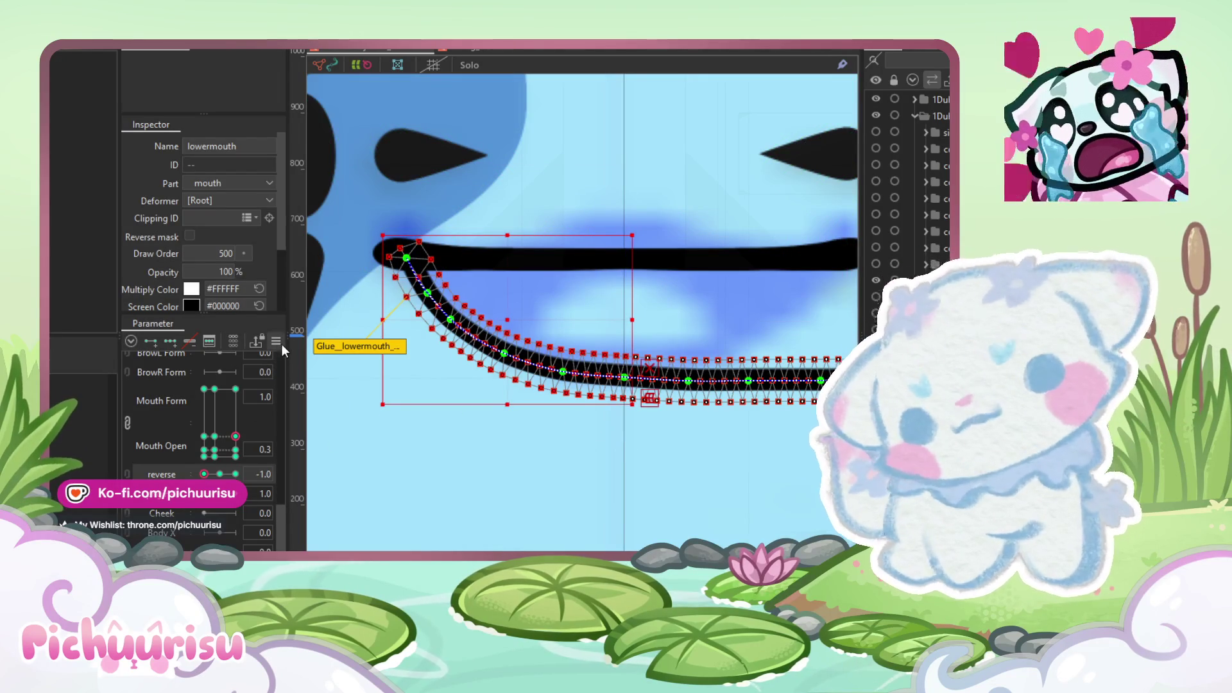
Step: Copy the mirrored reverse -1.0 form and paste it onto the reverse 1.0 keyform
key(alt+m)
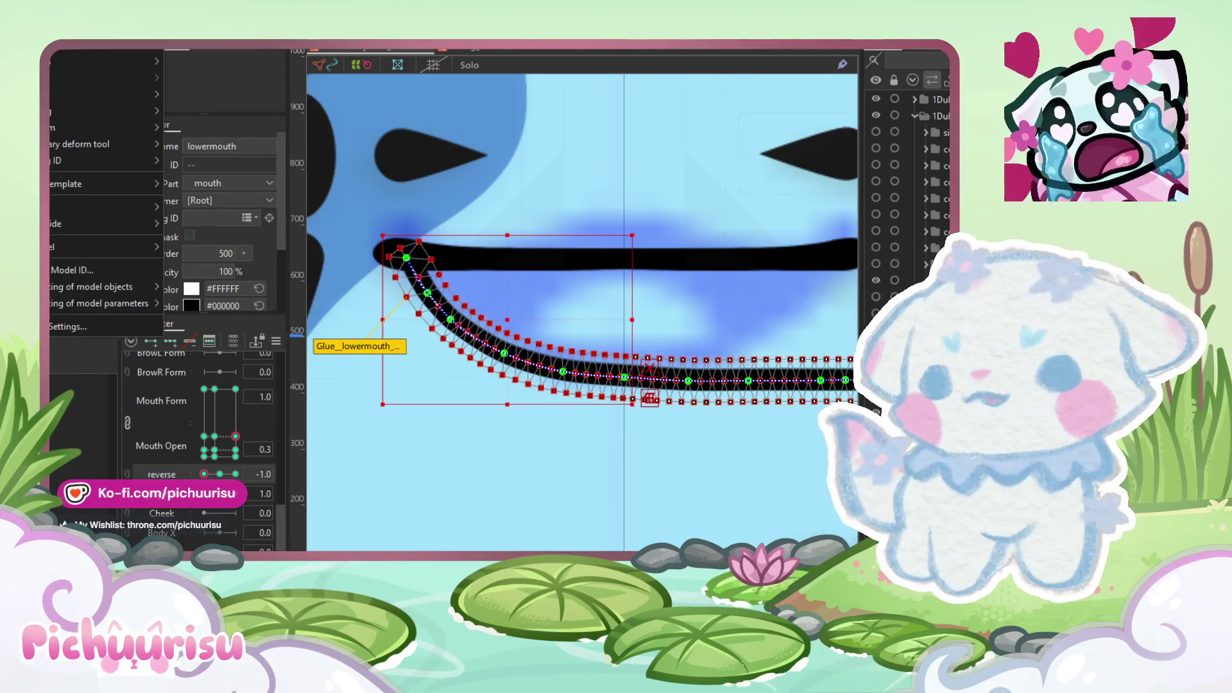
mouse_move(57, 127)
click(175, 131)
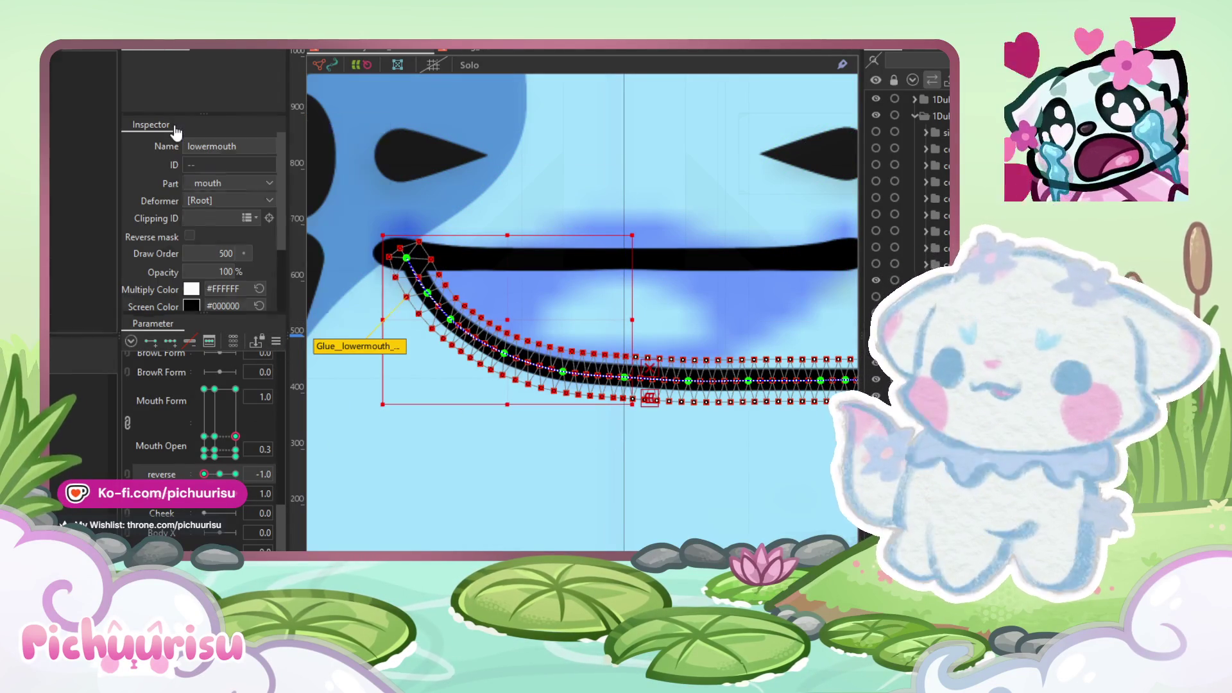
click(236, 474)
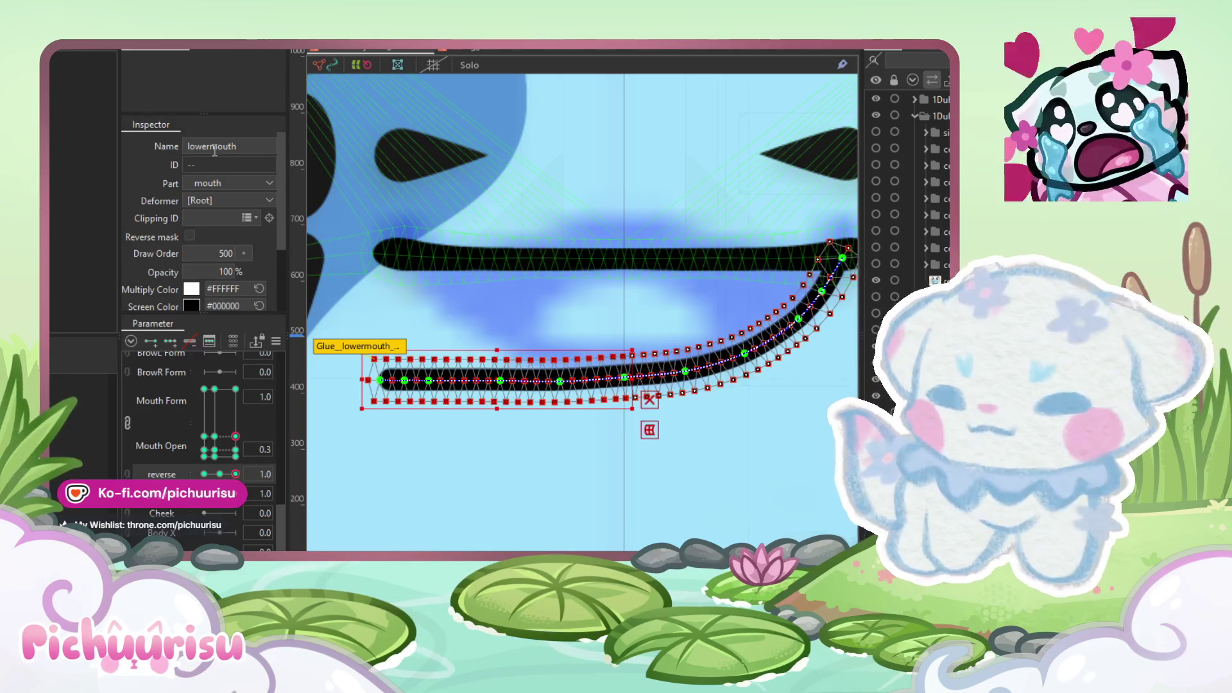
key(ctrl+v)
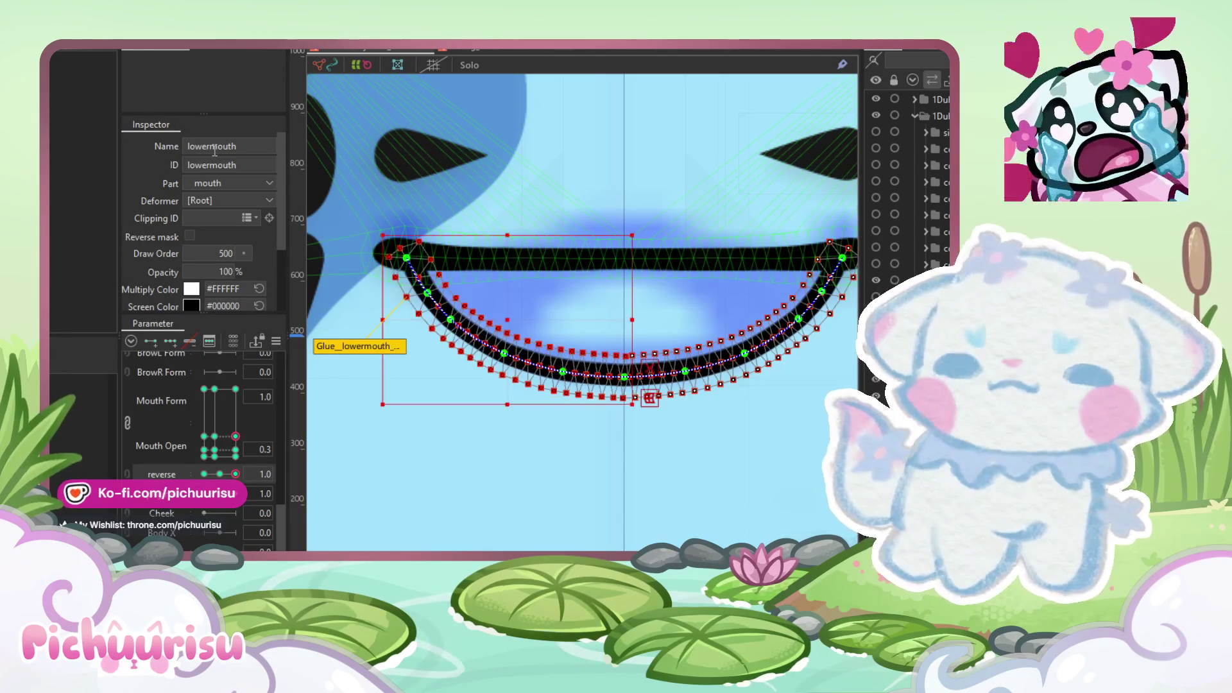
scroll(642, 372, up, 8)
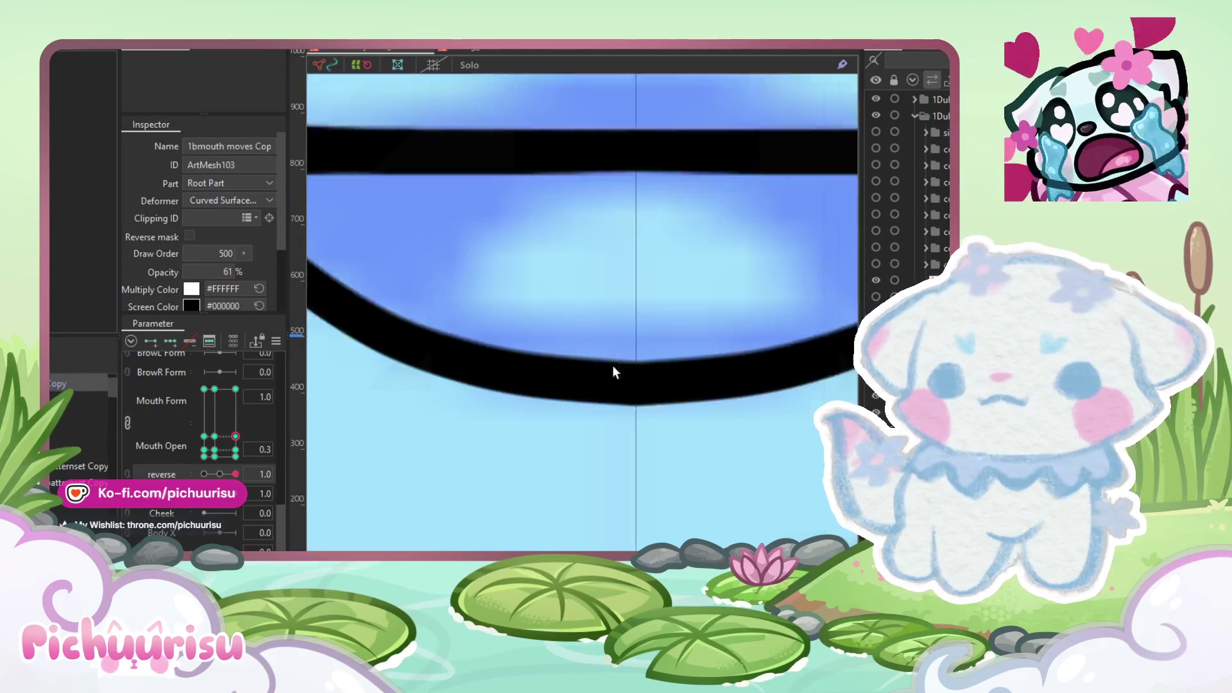
Step: Centre the top-middle and bottom-middle vertices of the lower mouth mesh
drag(621, 271, 611, 272)
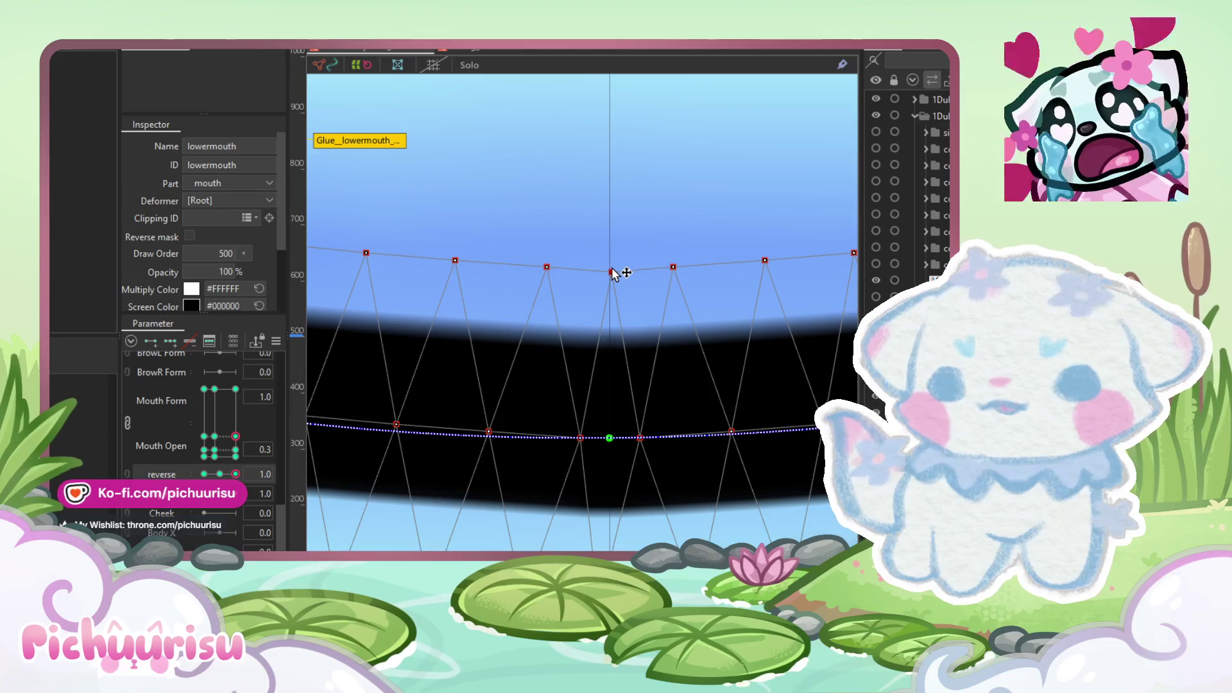
scroll(610, 385, down, 2)
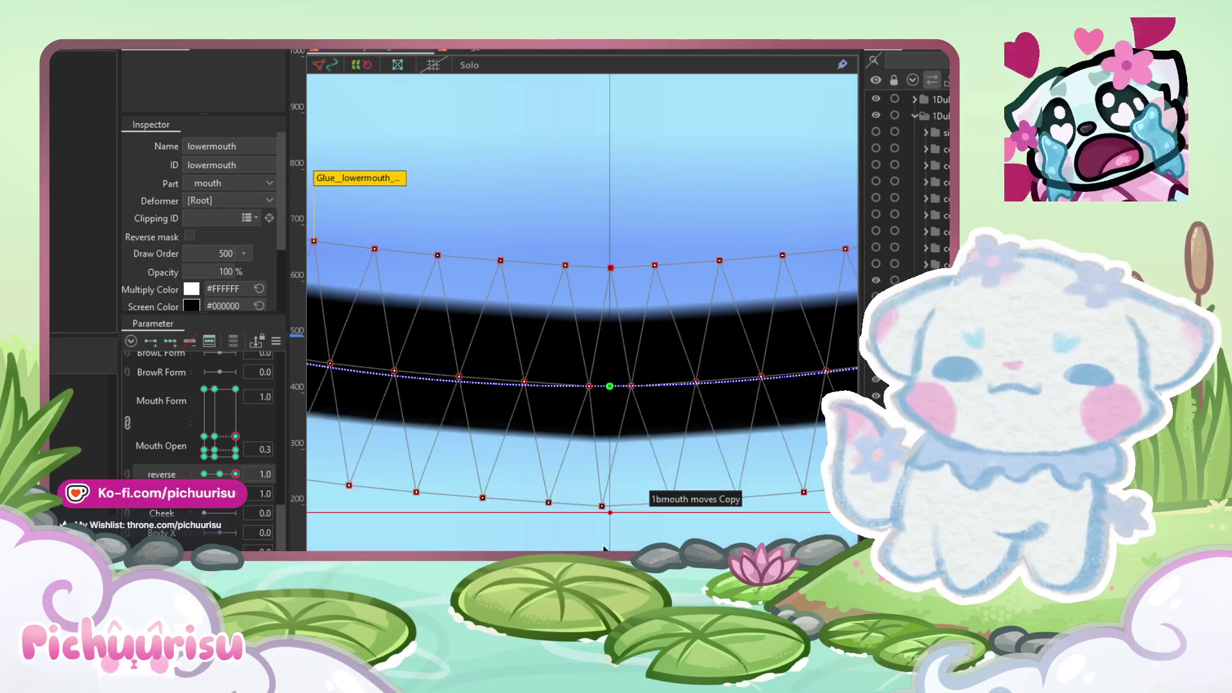
drag(602, 495, 609, 495)
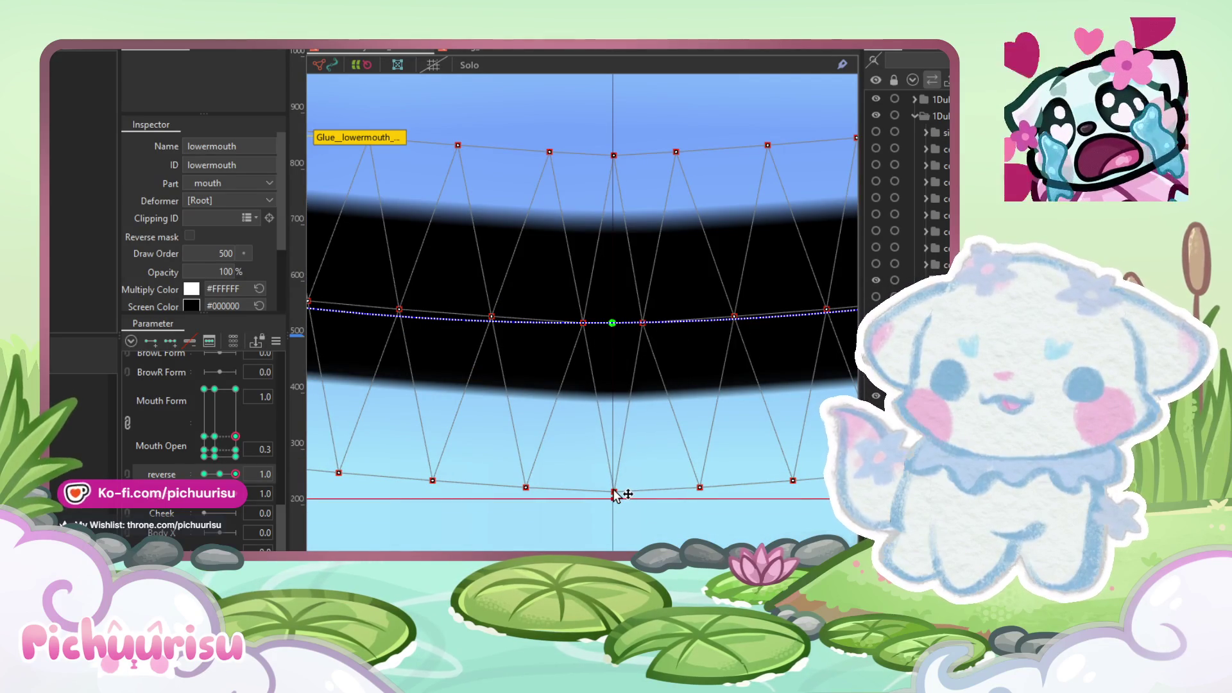
scroll(613, 495, down, 5)
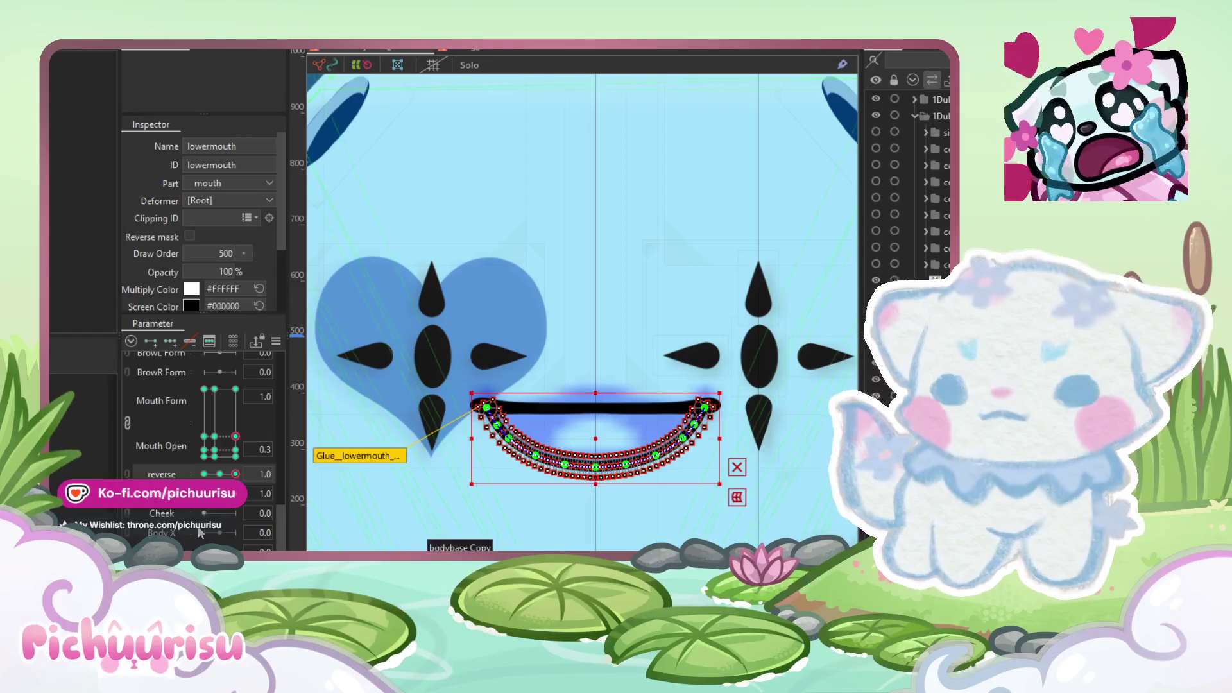
Step: Check the Mouth Form -0.3 keyform, then copy the Mouth Form 1.0 smile form
click(218, 435)
scroll(626, 474, up, 2)
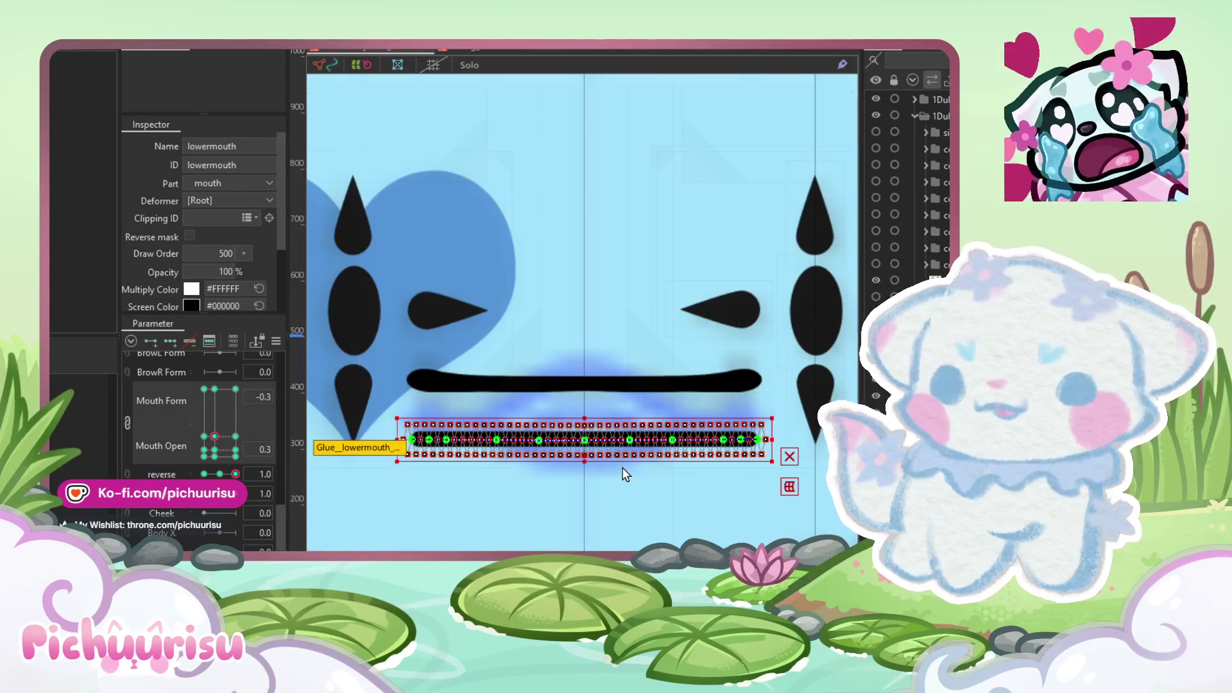
key(ctrl+a)
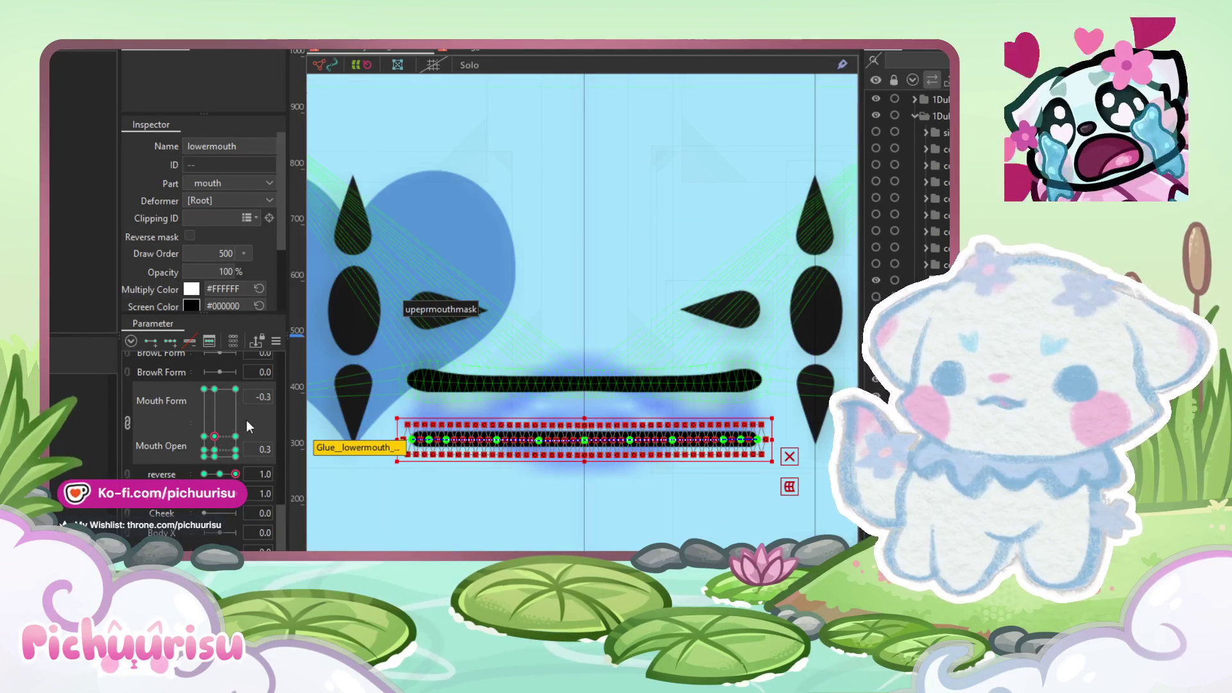
click(205, 390)
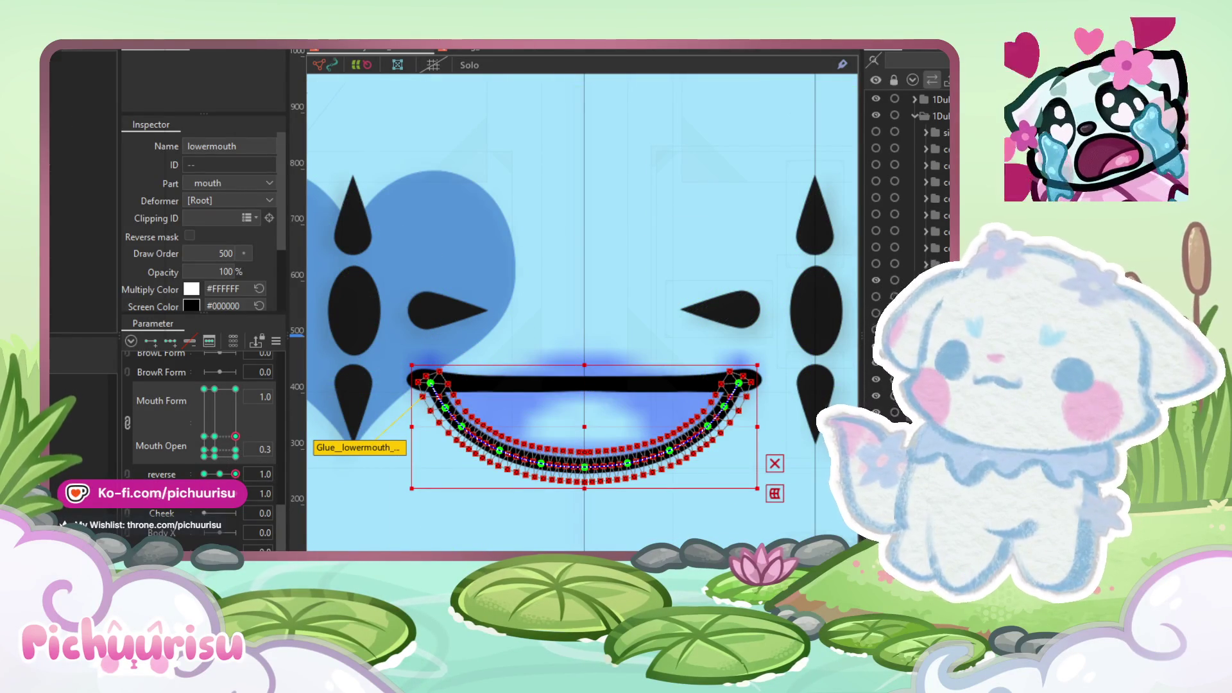
key(alt+m)
mouse_move(78, 128)
click(198, 134)
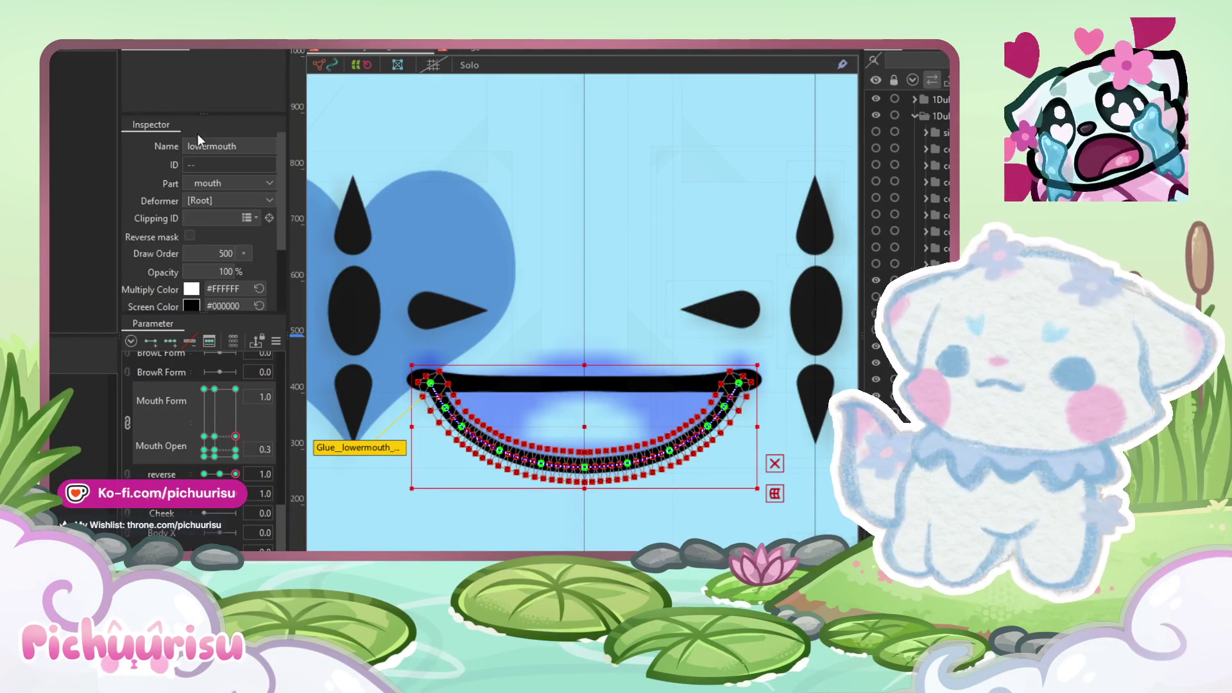
Step: Paste the copied smile form onto the Mouth Form -0.3 keyform
click(215, 437)
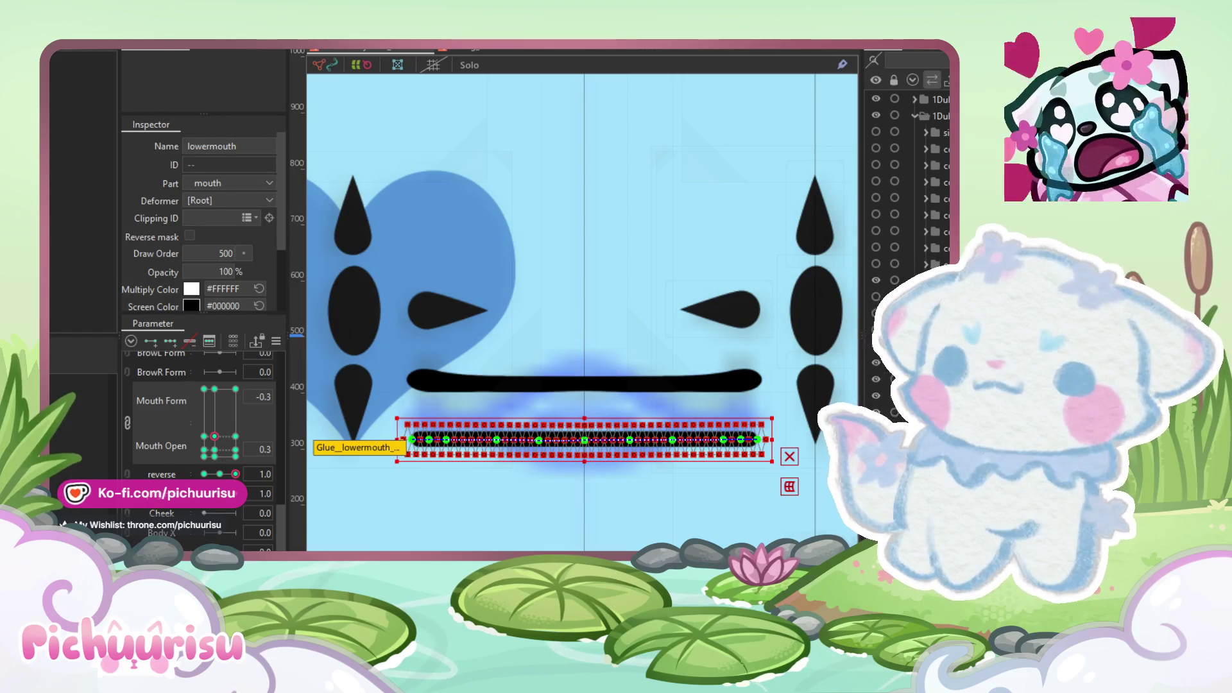
key(alt+m)
mouse_move(129, 127)
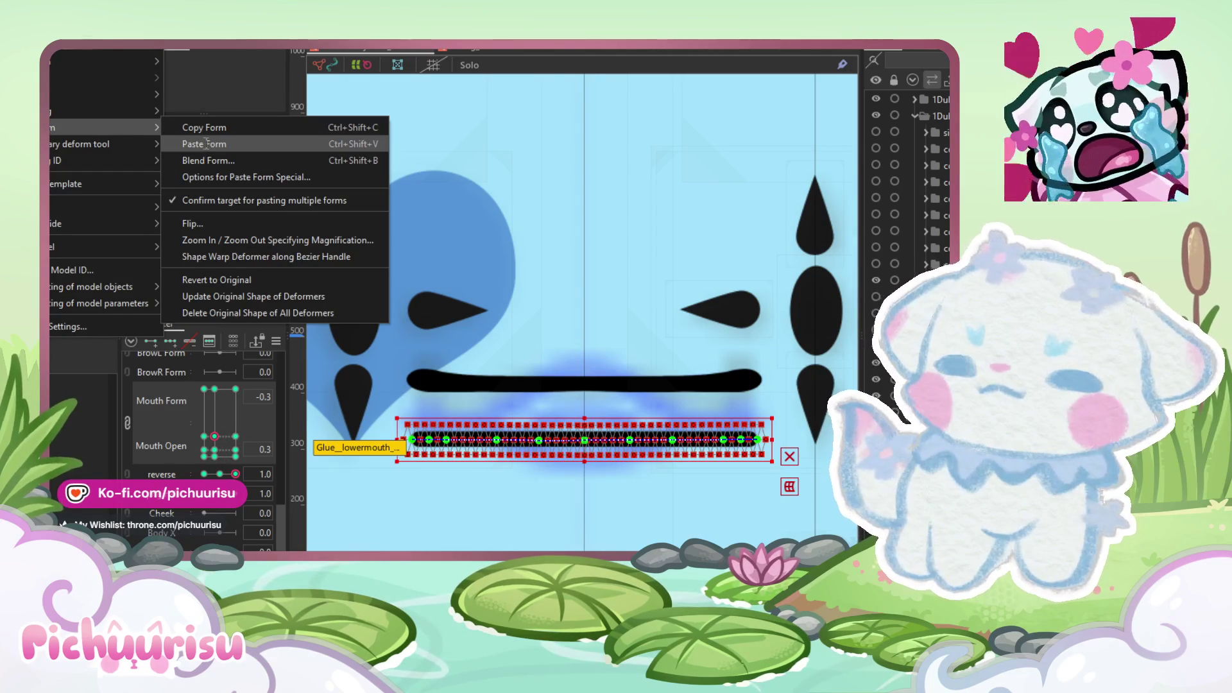
key(Return)
scroll(621, 491, up, 3)
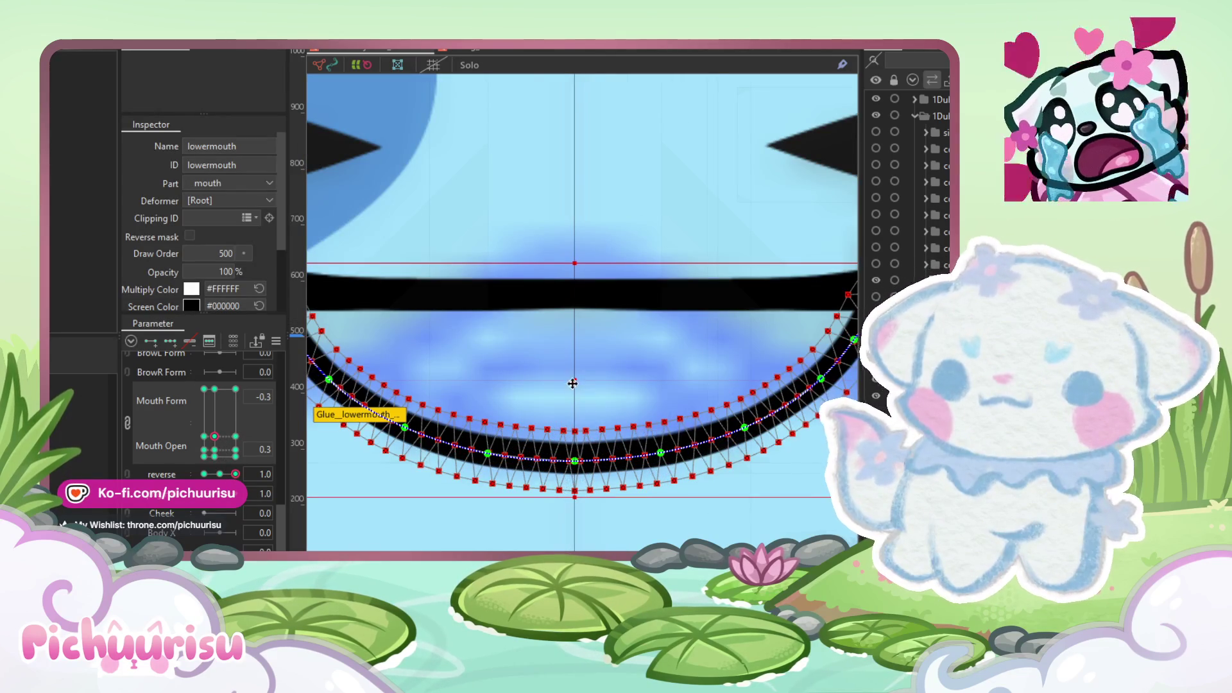
Step: Bend the deform path's right end inward and up into a hook
mouse_move(571, 367)
mouse_down()
mouse_move(571, 250)
mouse_move(563, 368)
mouse_up()
scroll(564, 368, down, 3)
scroll(608, 376, up, 3)
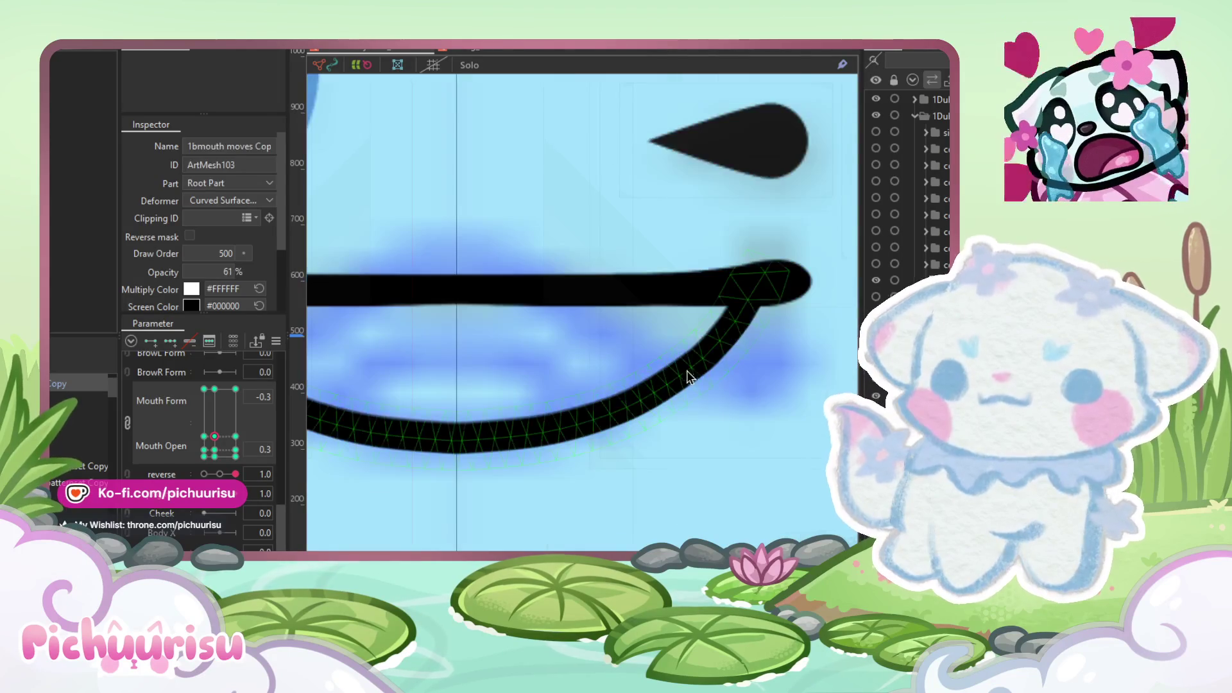
click(740, 262)
drag(735, 263, 697, 269)
mouse_move(736, 320)
mouse_down()
mouse_move(696, 319)
mouse_move(693, 358)
mouse_move(676, 357)
mouse_up()
click(624, 407)
Step: Nudge the deform-path points along the arc and hook to even out the U curve
drag(626, 408, 614, 409)
drag(544, 433, 536, 432)
drag(675, 359, 667, 360)
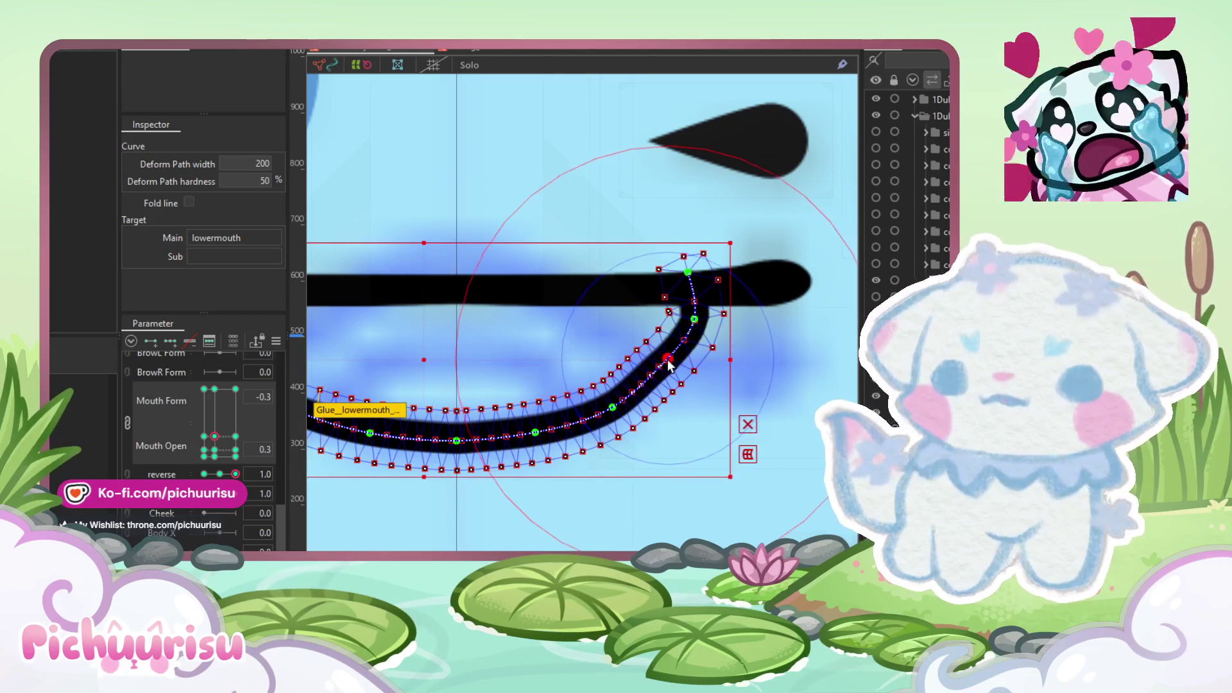
drag(694, 320, 684, 320)
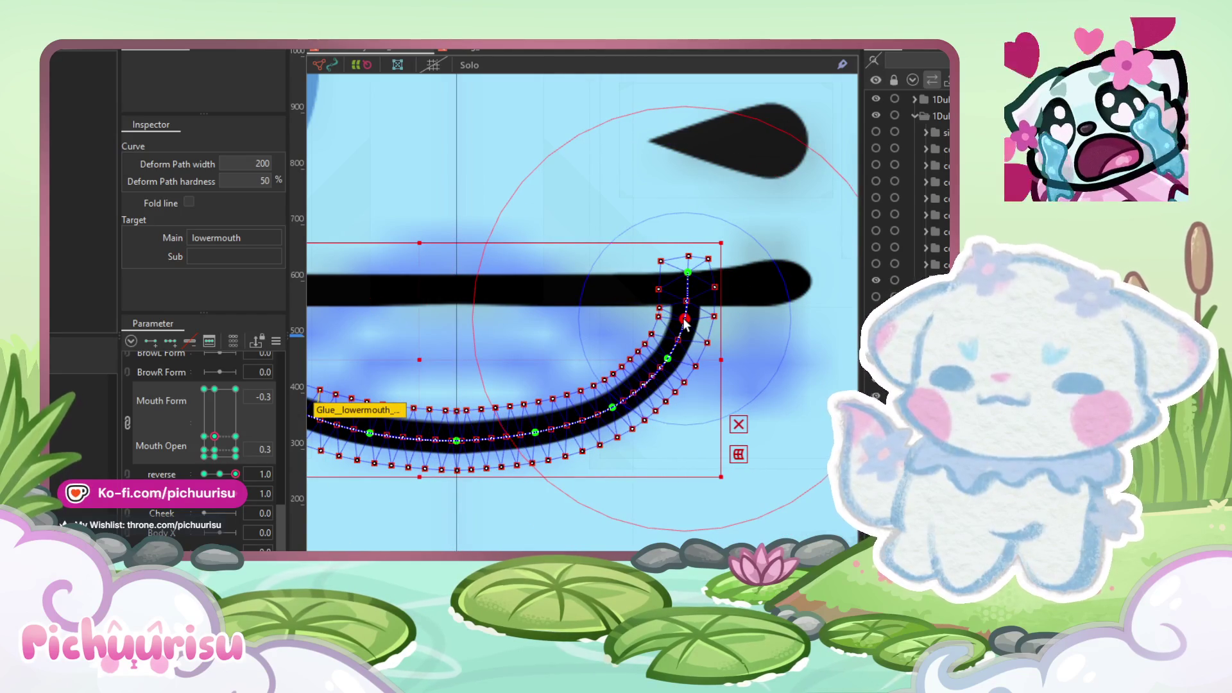
click(668, 359)
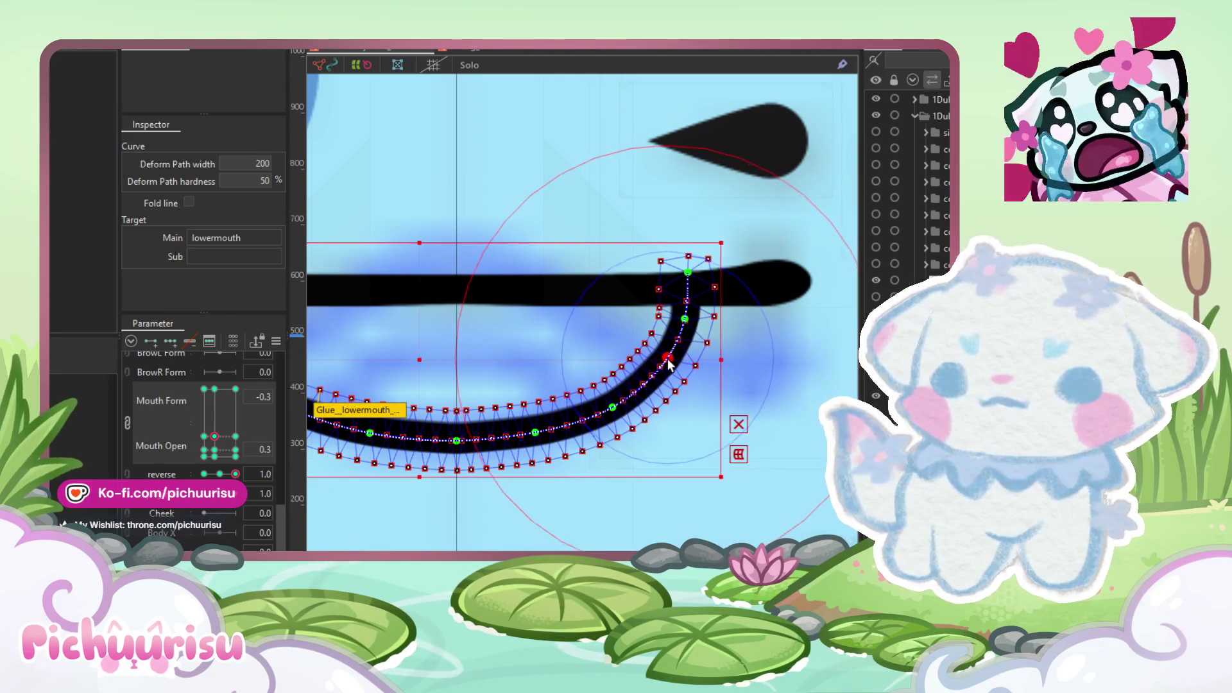
drag(611, 409, 606, 407)
drag(537, 434, 536, 434)
drag(607, 408, 603, 407)
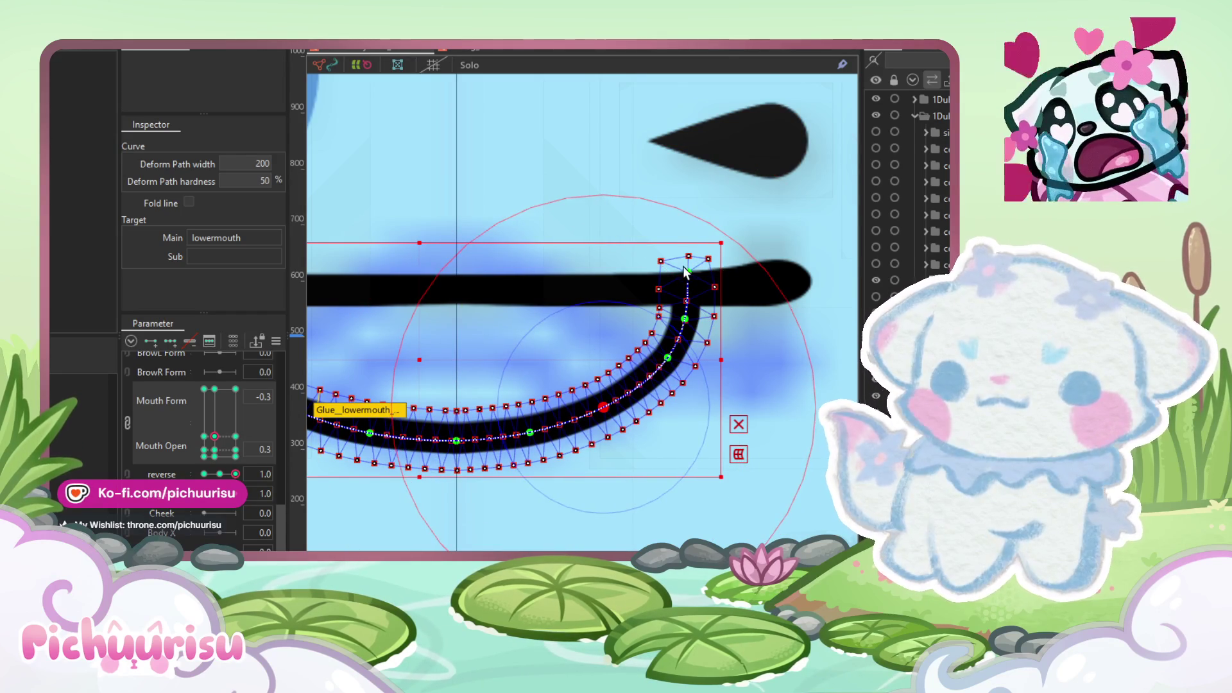
drag(684, 269, 691, 270)
drag(684, 320, 689, 322)
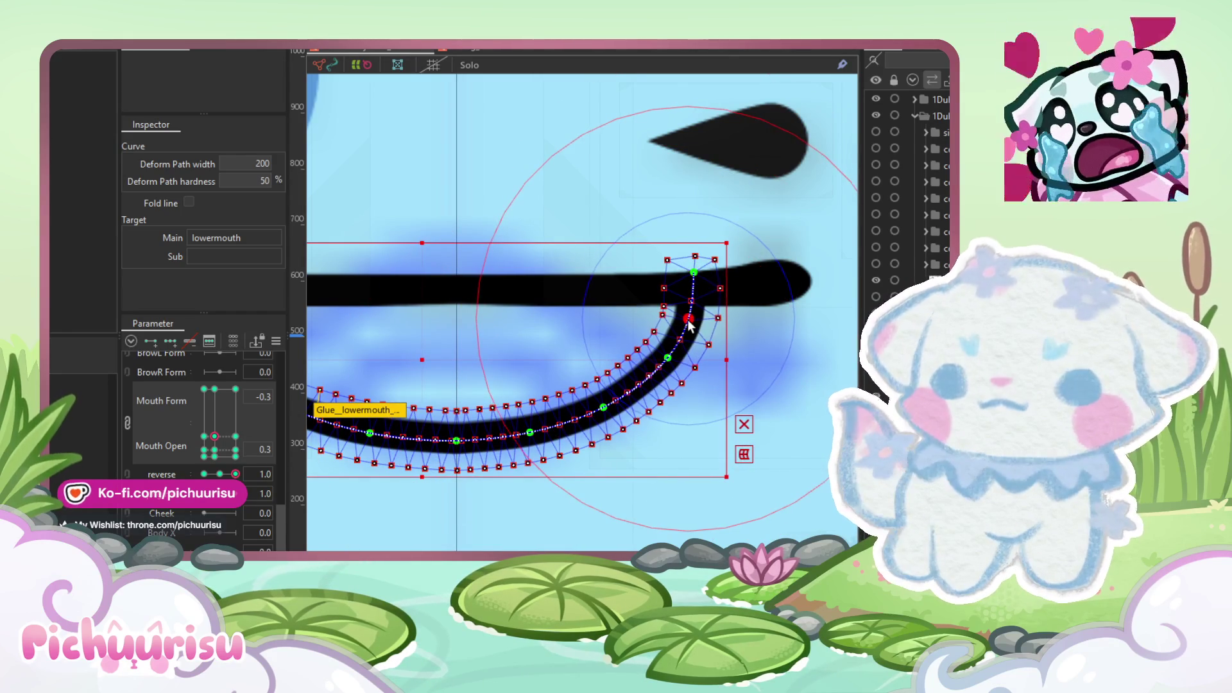
Step: Reduce the brush size to 118 px and brush-smooth the hooked curve
scroll(687, 308, up, 3)
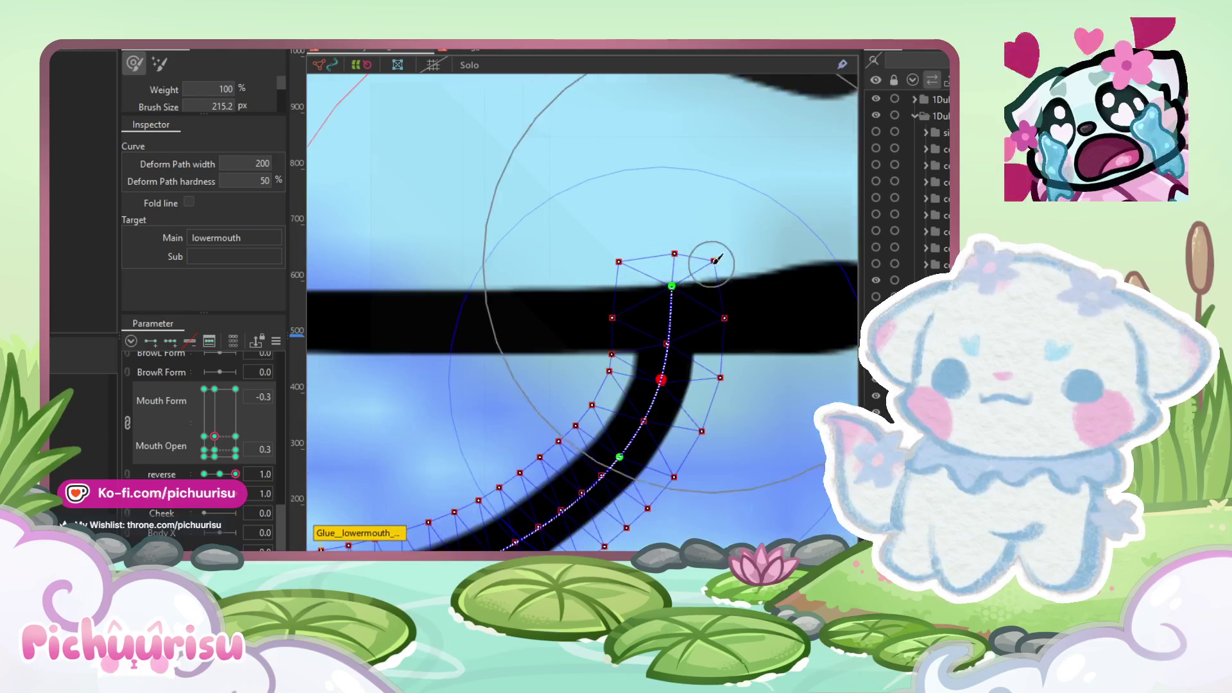
drag(673, 278, 495, 295)
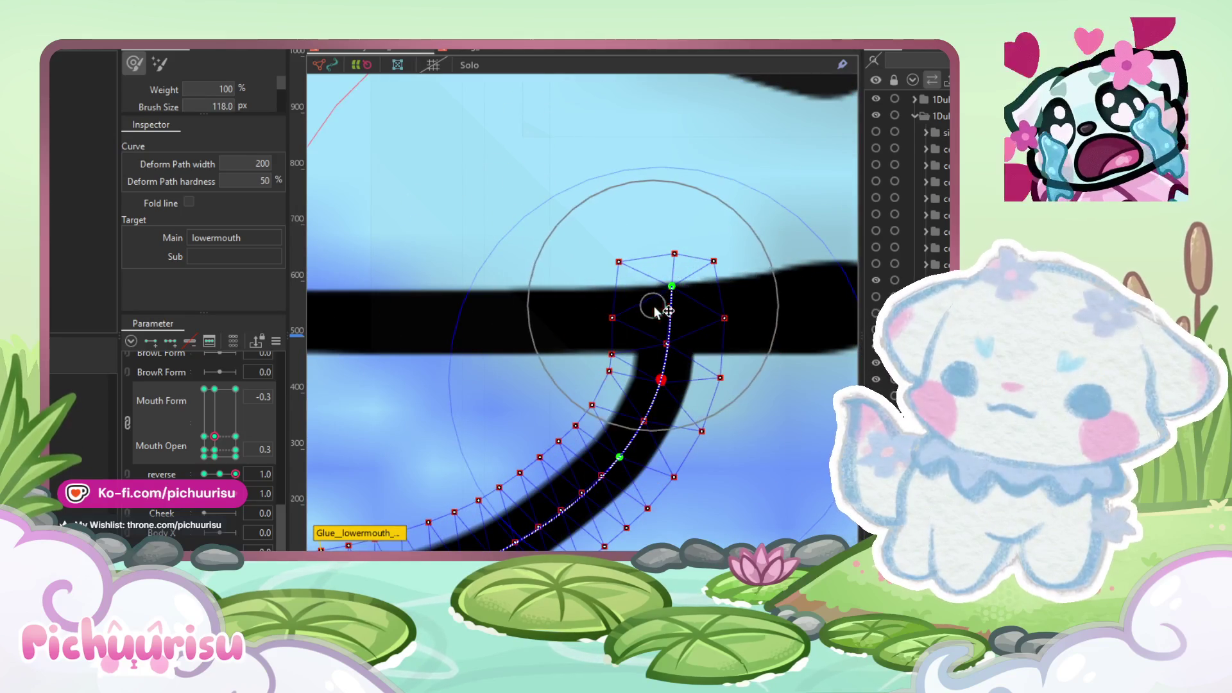
drag(645, 280, 627, 253)
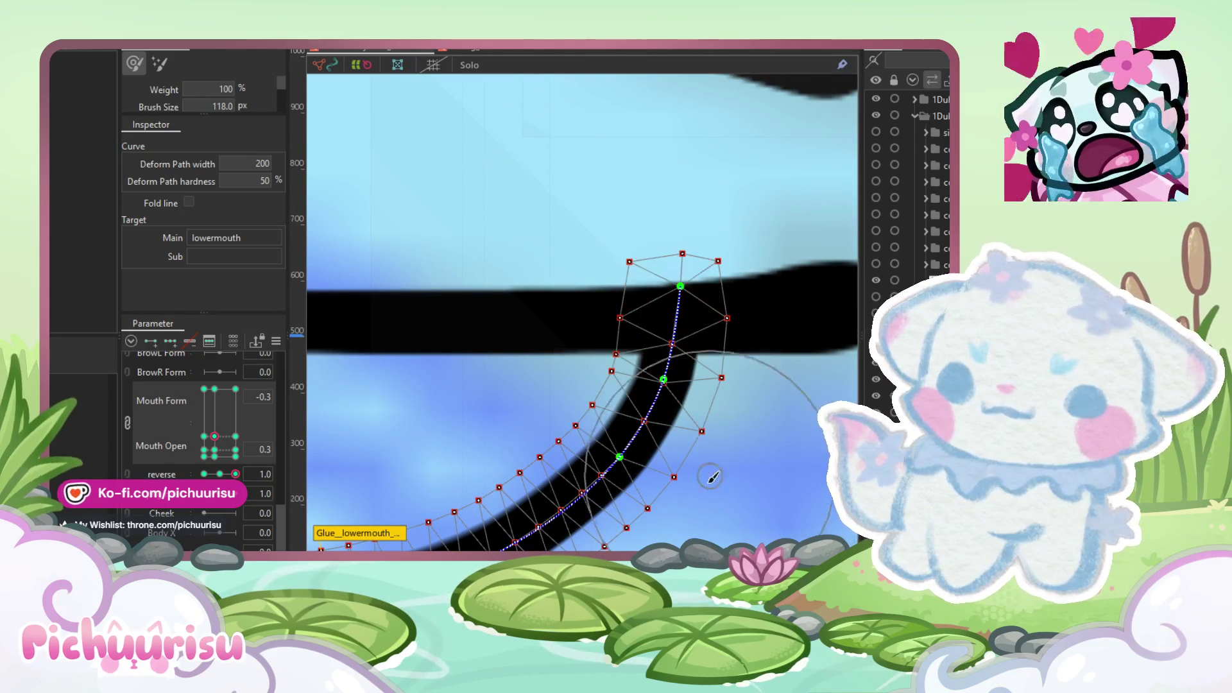
mouse_move(618, 385)
mouse_down()
mouse_move(580, 385)
mouse_move(668, 349)
mouse_up()
Step: Raise a vertex on the hook's edge to tidy the lower mouth's outline
scroll(645, 385, down, 3)
scroll(645, 385, down, 2)
scroll(591, 349, up, 5)
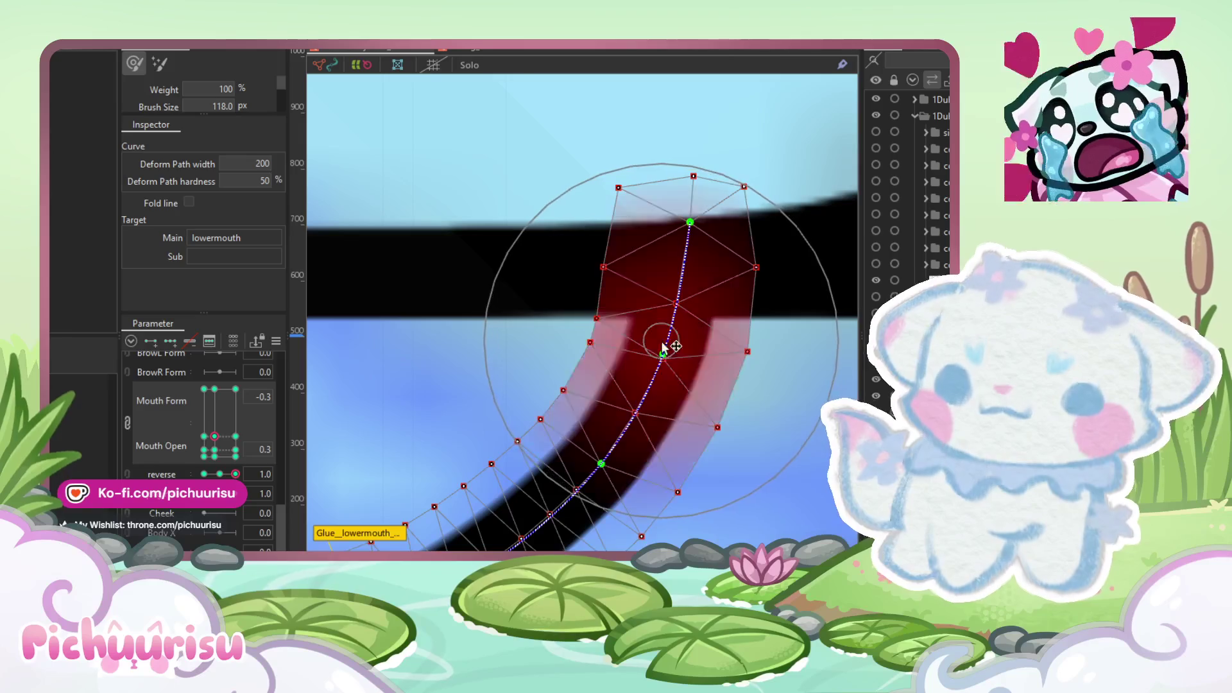
scroll(622, 335, up, 3)
click(545, 376)
drag(573, 303, 573, 281)
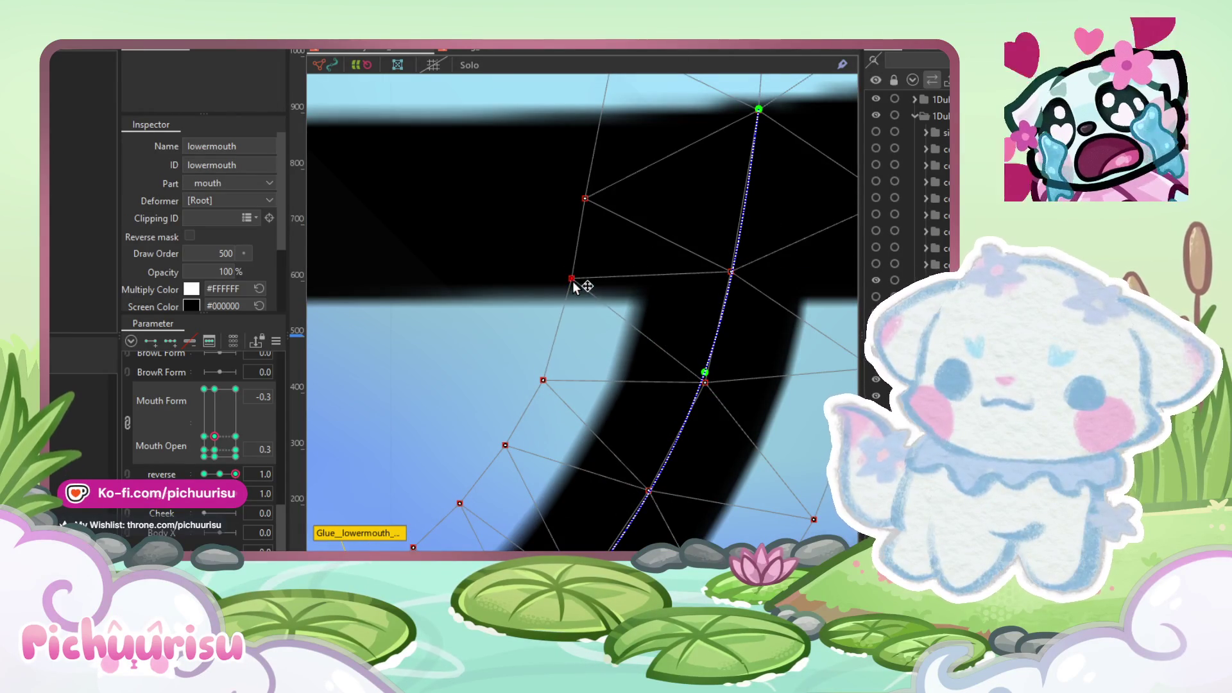
scroll(574, 282, down, 3)
scroll(575, 283, up, 2)
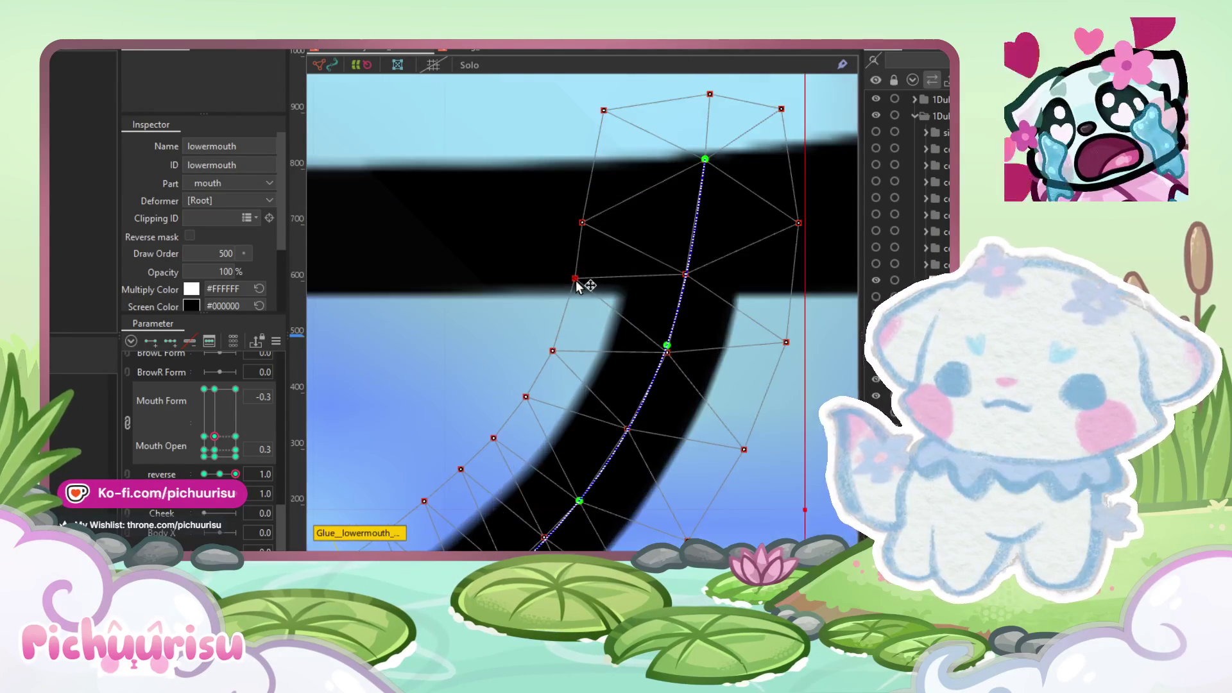
scroll(746, 357, down, 5)
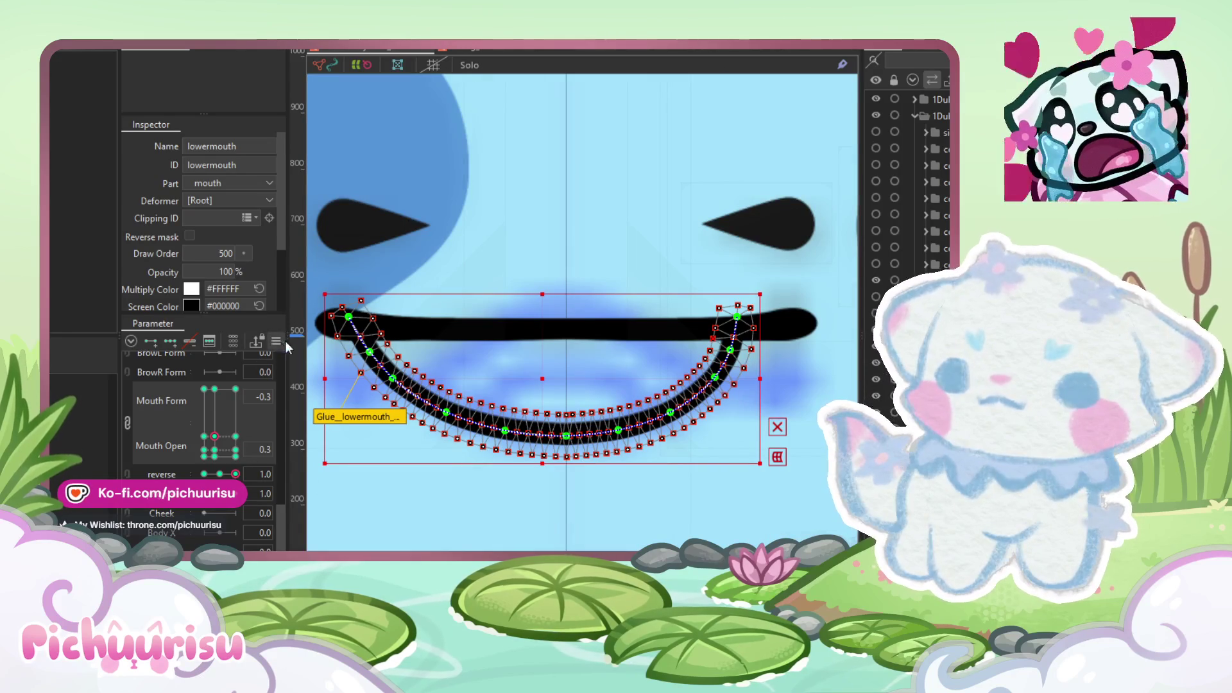
click(236, 475)
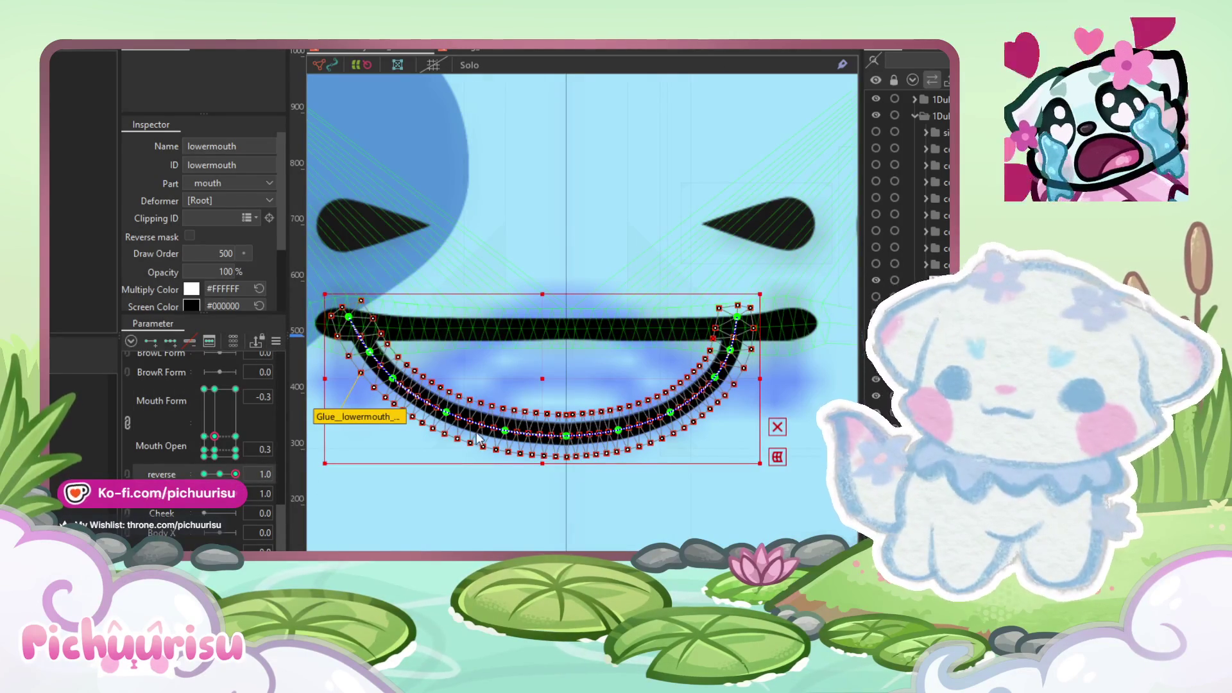
Step: Copy the lower mouth's left-half form at reverse -1.0 and paste it onto reverse 1.0
drag(236, 473, 167, 474)
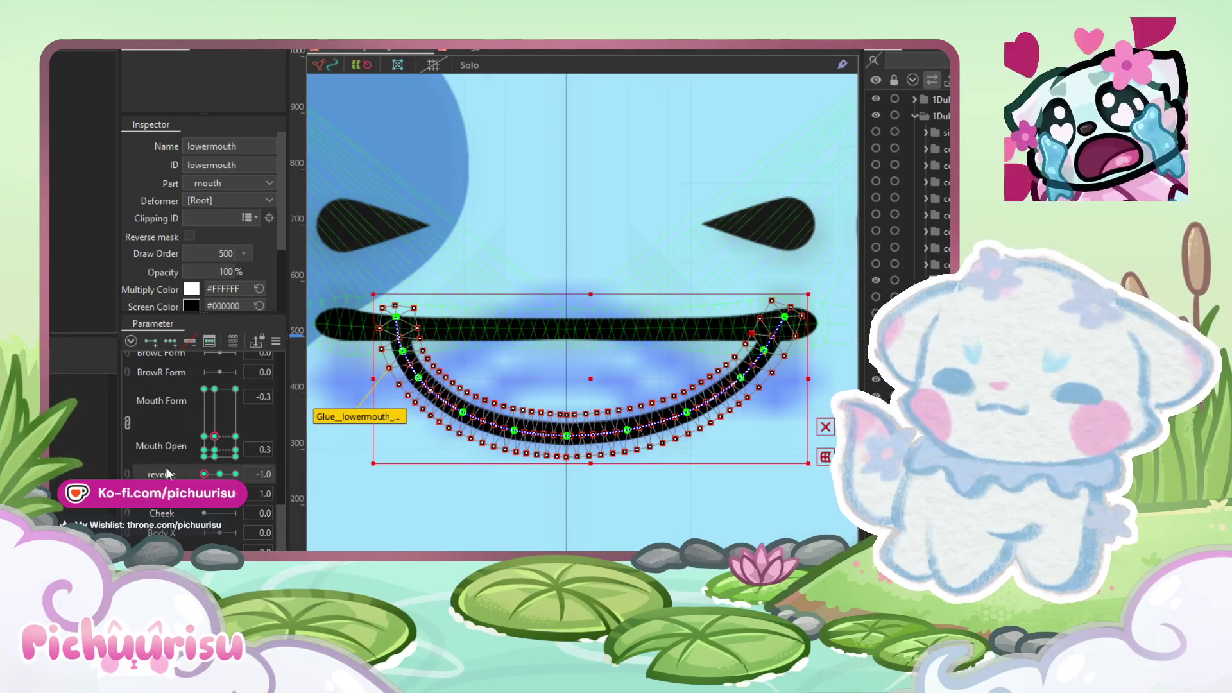
mouse_move(334, 224)
mouse_down()
mouse_move(346, 263)
mouse_move(541, 488)
mouse_move(568, 485)
mouse_up()
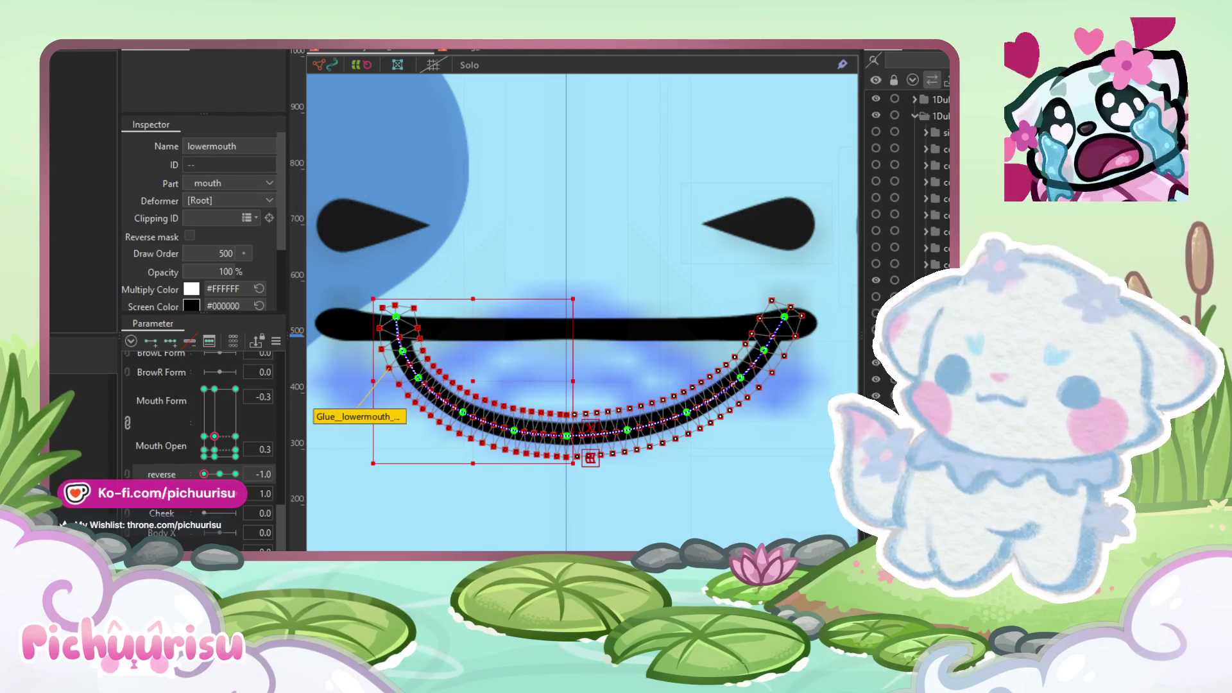
mouse_move(106, 125)
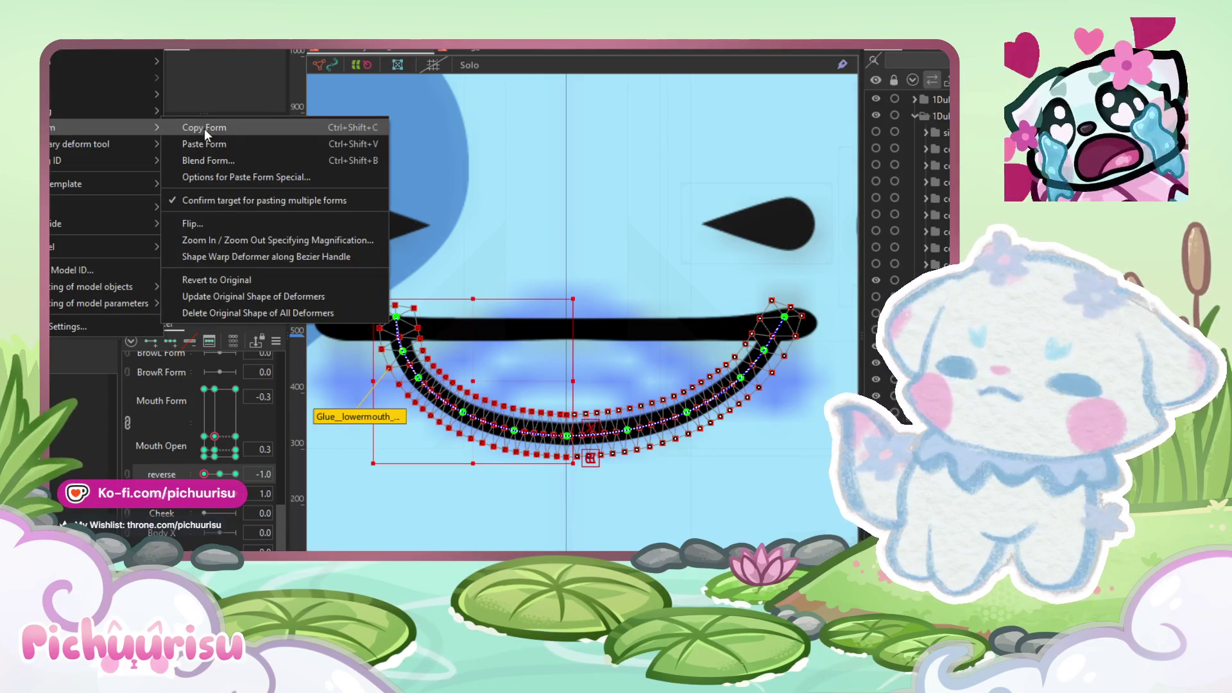
click(204, 129)
click(237, 474)
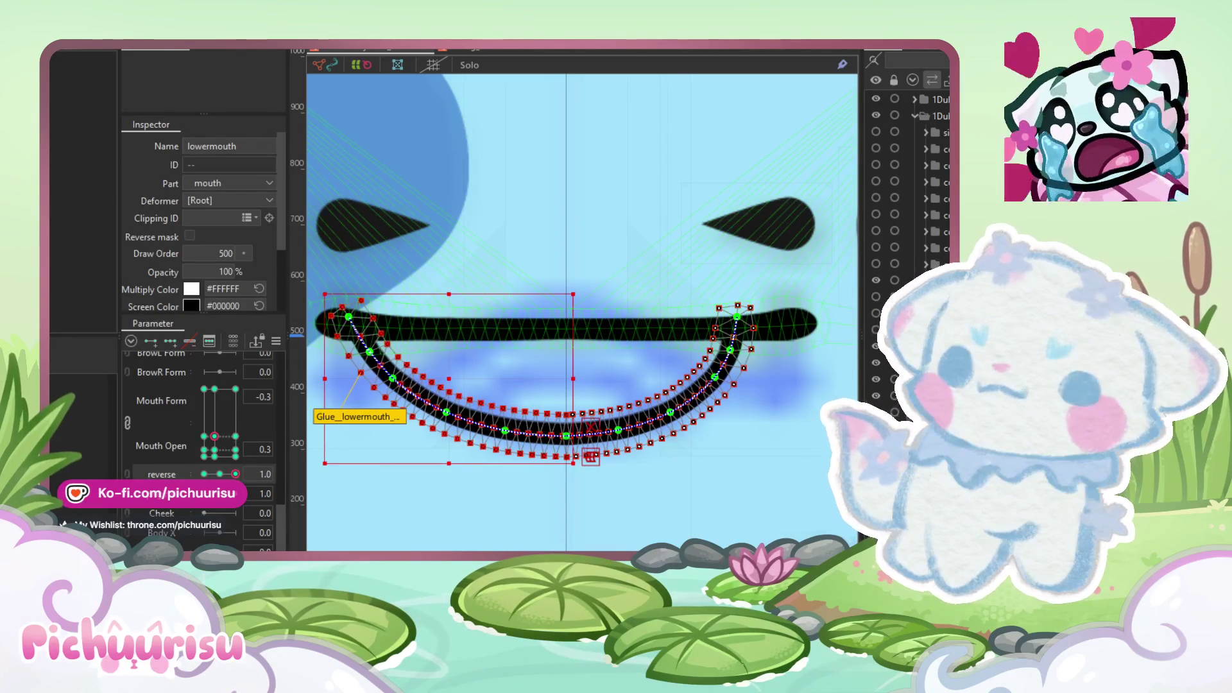
mouse_move(59, 126)
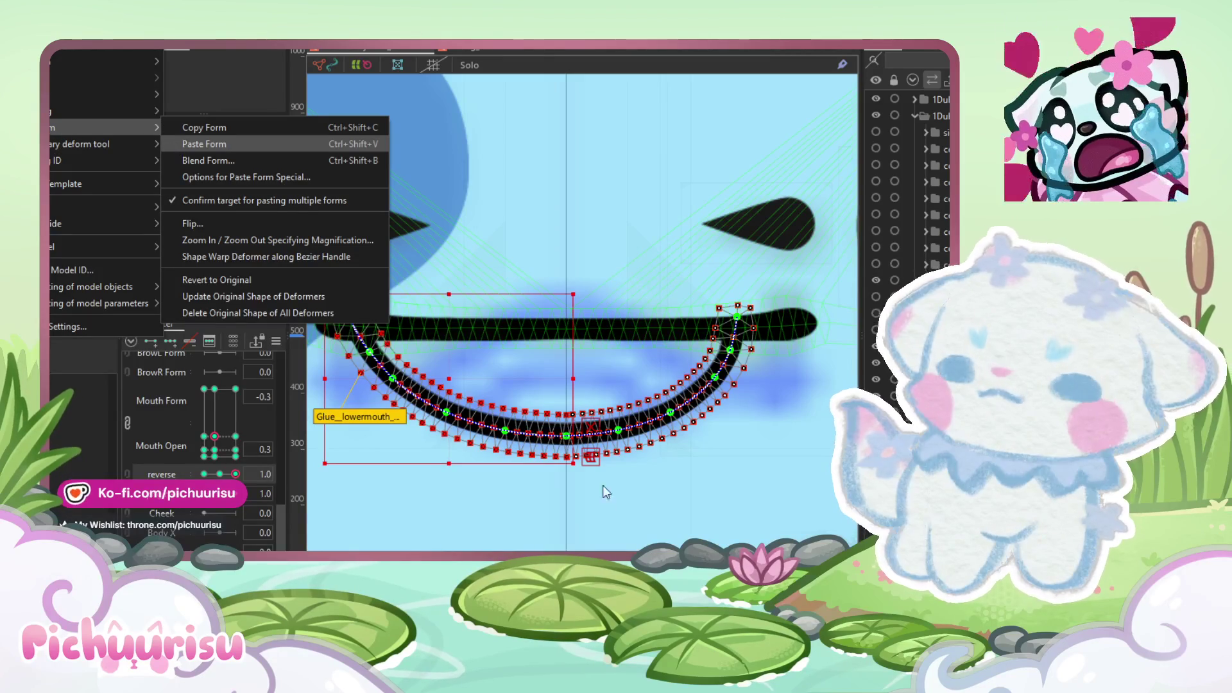
key(Return)
scroll(583, 413, up, 5)
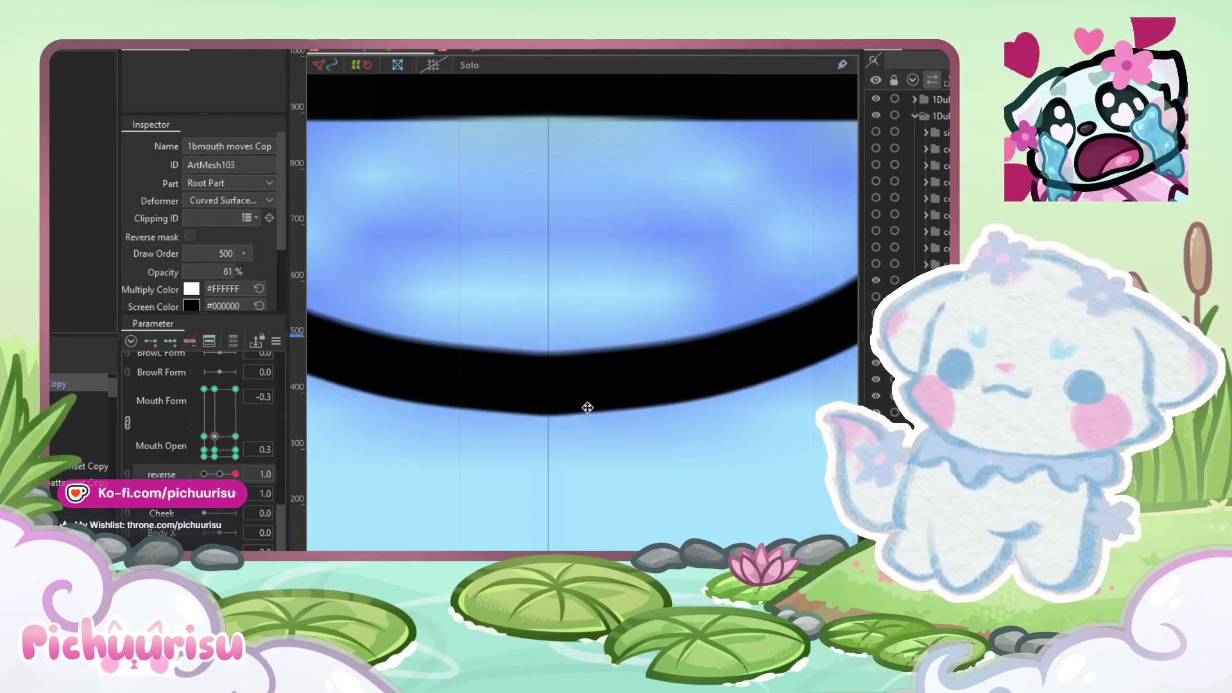
click(584, 388)
Step: Reselect the lowermouth mesh and jump to the Mouth Form -1.0 keyform
scroll(538, 344, up, 2)
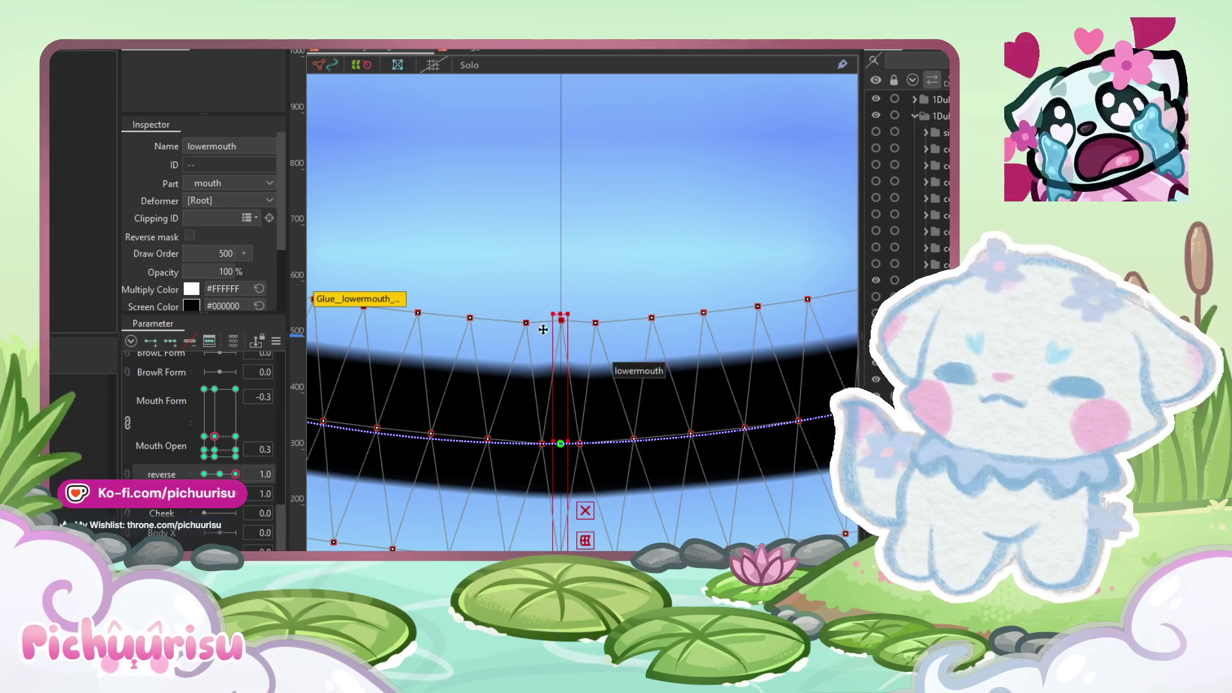
click(569, 399)
click(568, 327)
scroll(558, 326, up, 2)
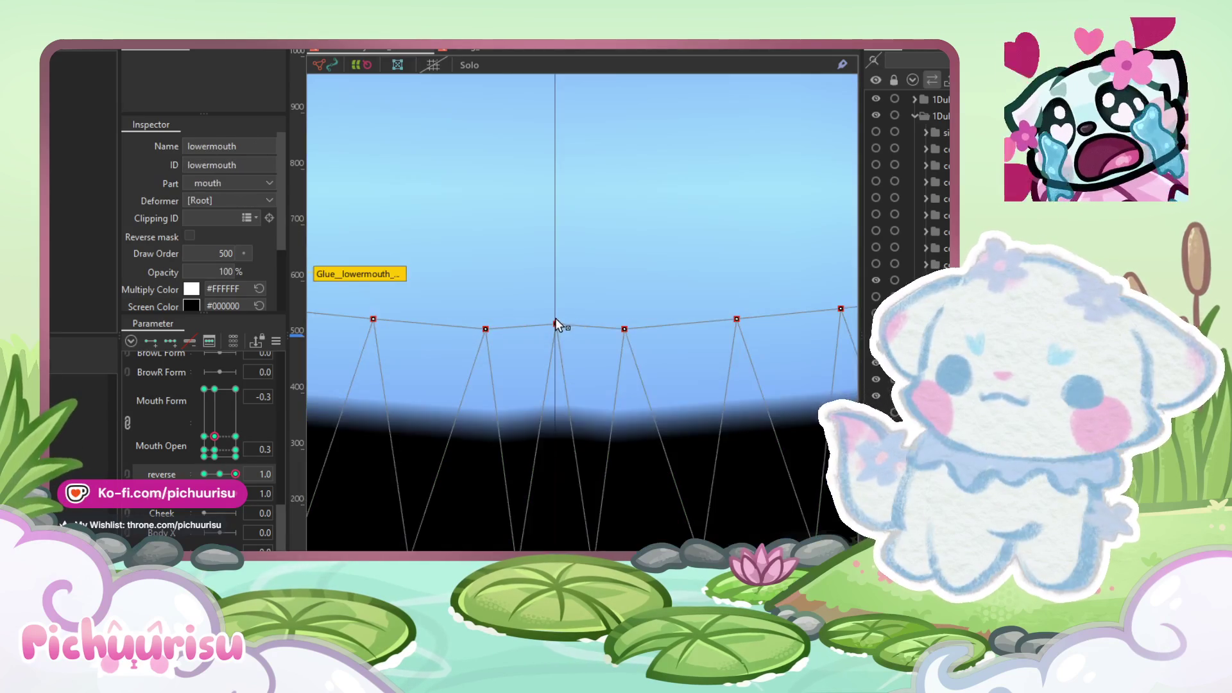
scroll(556, 333, down, 4)
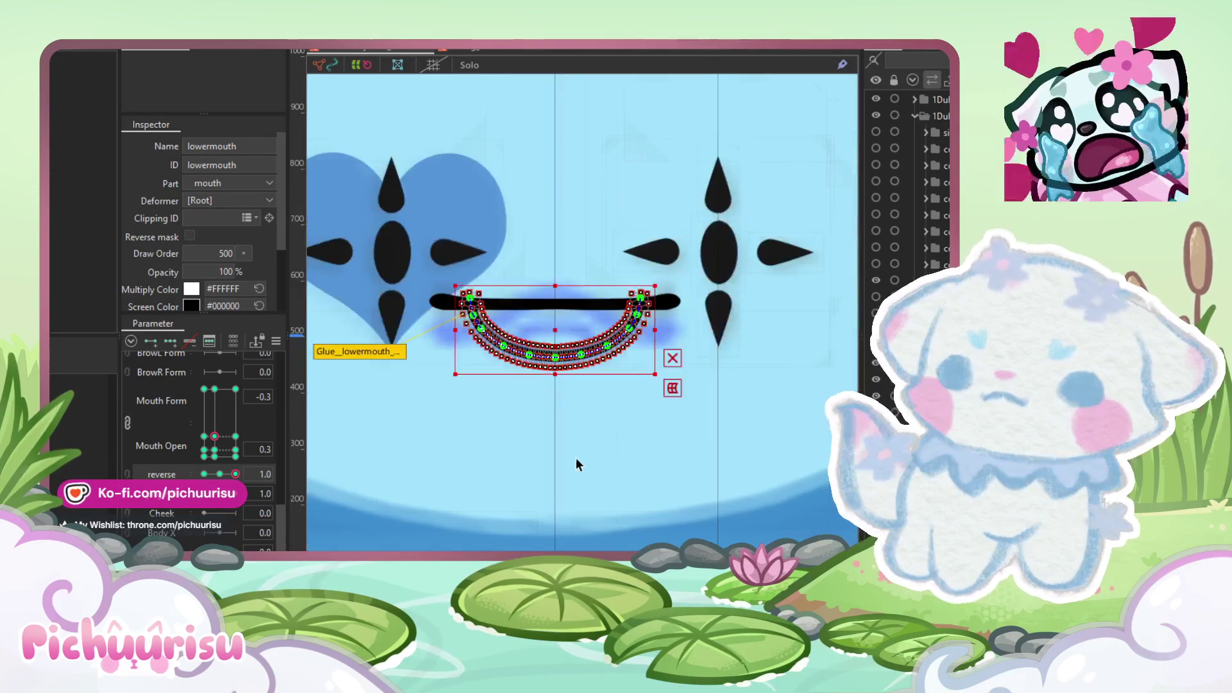
click(570, 418)
scroll(597, 335, up, 3)
click(597, 372)
scroll(597, 373, down, 3)
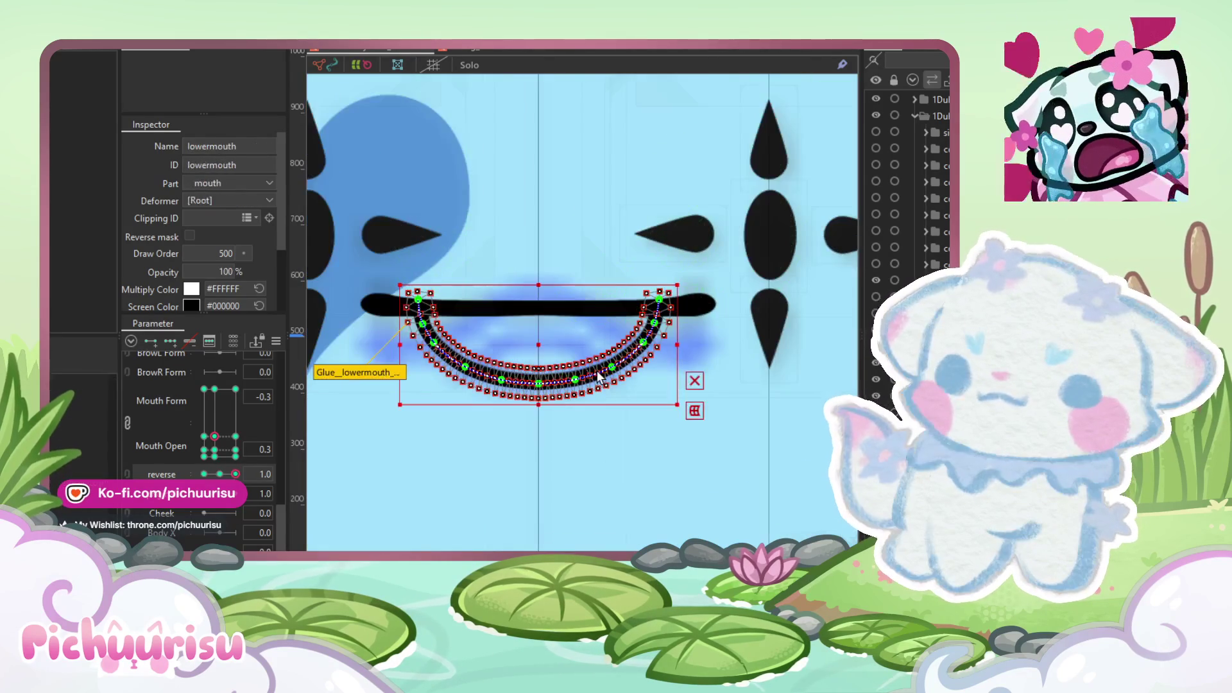
click(204, 437)
scroll(509, 281, up, 3)
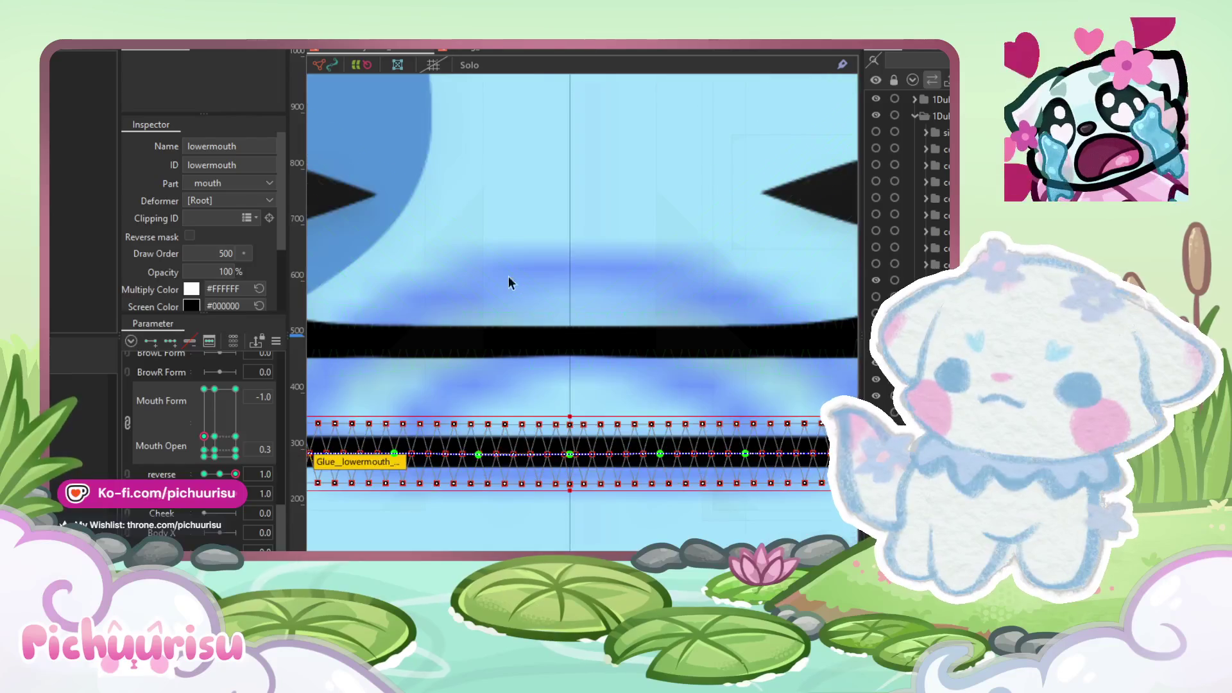
Step: Curl the right end of the lower mouth path upward and pull a middle point down
scroll(621, 377, down, 1)
scroll(590, 418, down, 2)
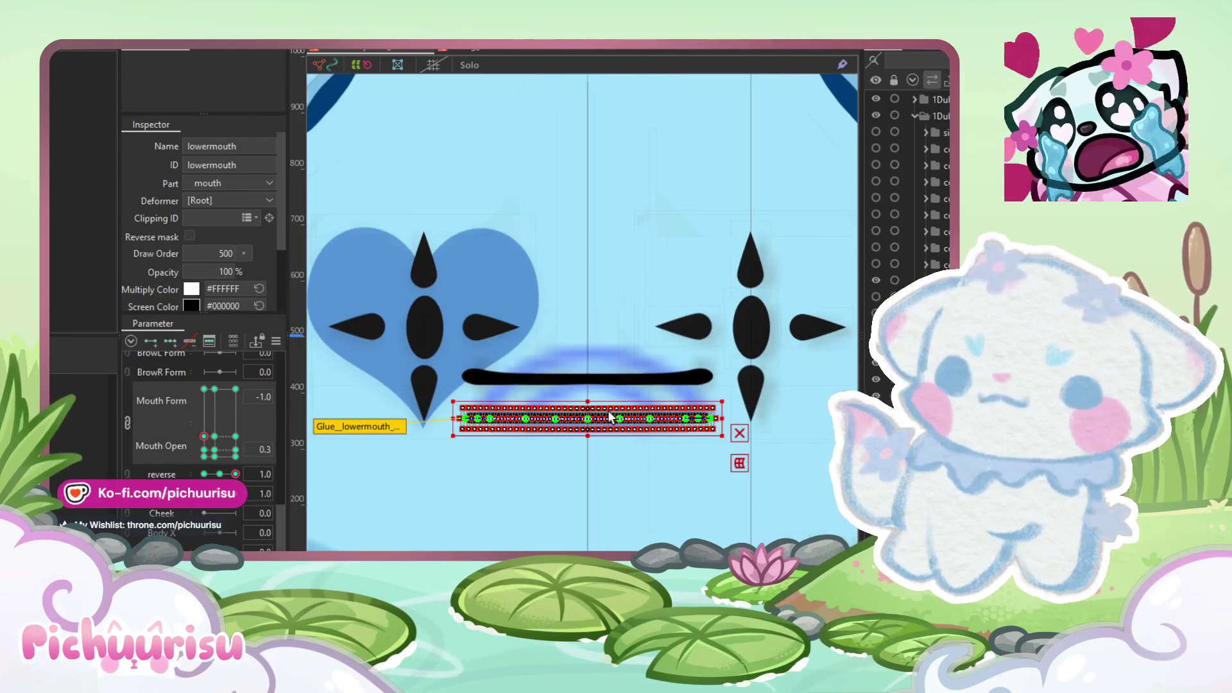
scroll(611, 417, up, 1)
scroll(738, 431, up, 3)
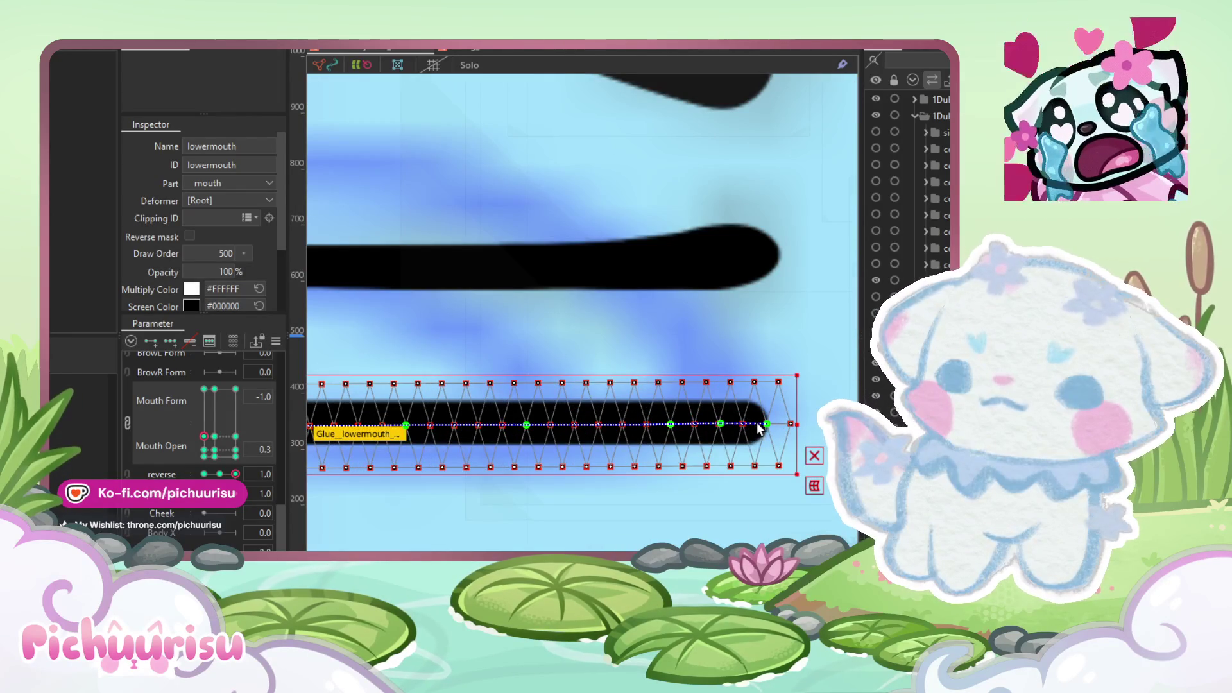
drag(765, 423, 748, 374)
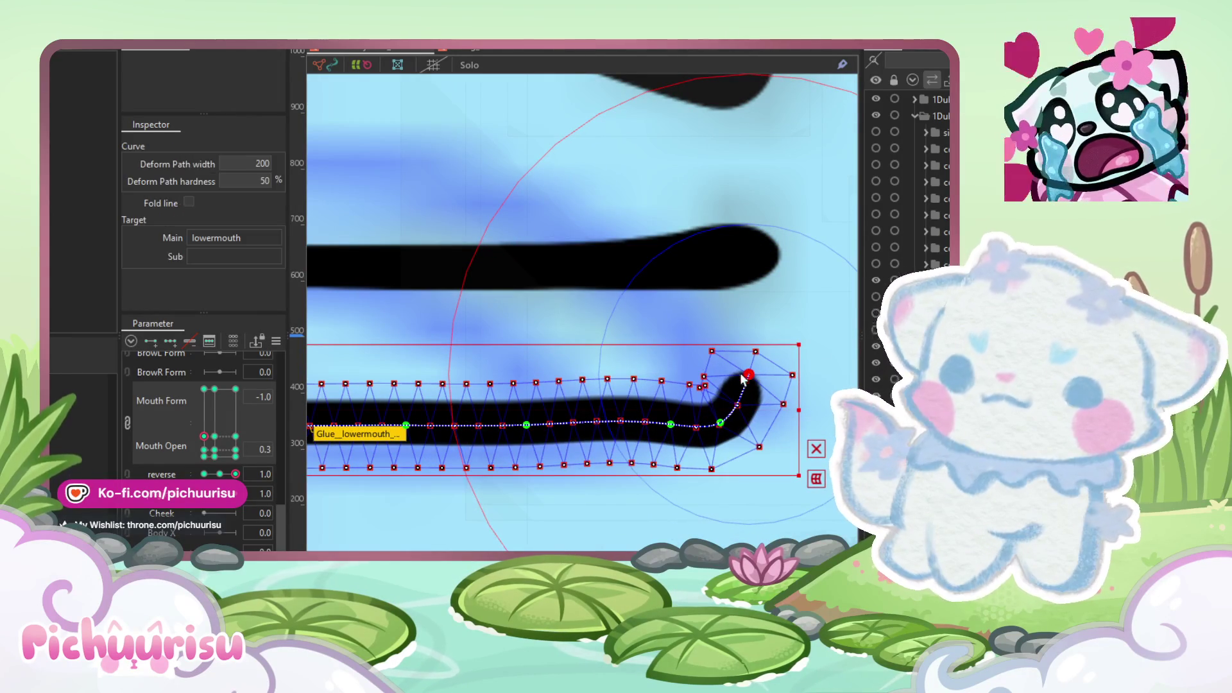
mouse_move(718, 426)
mouse_down()
mouse_move(710, 410)
mouse_move(665, 425)
mouse_up()
scroll(666, 424, up, 5)
drag(463, 430, 464, 458)
Step: Pull more mouth-path points down and lift the path's right end
click(642, 423)
drag(643, 423, 641, 454)
drag(817, 431, 817, 412)
scroll(512, 396, down, 3)
scroll(487, 425, up, 2)
drag(478, 435, 478, 443)
scroll(491, 389, up, 2)
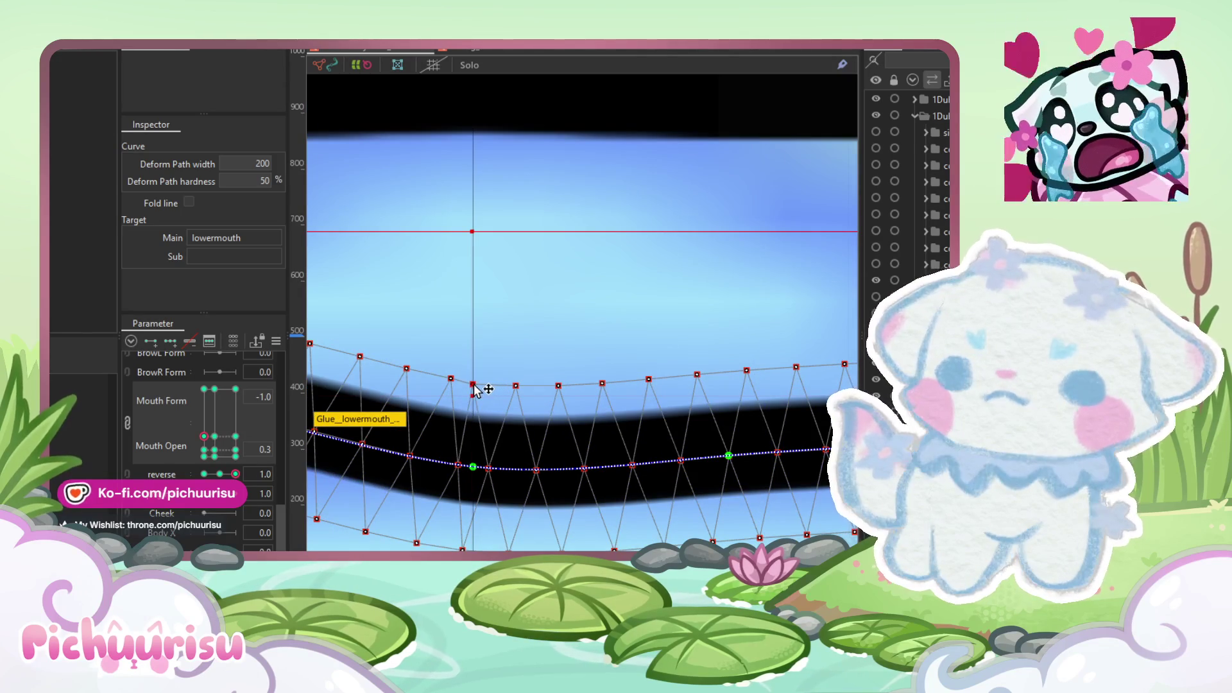
Step: On the lowermouth glue path, bend the right end upward into a hook
click(467, 443)
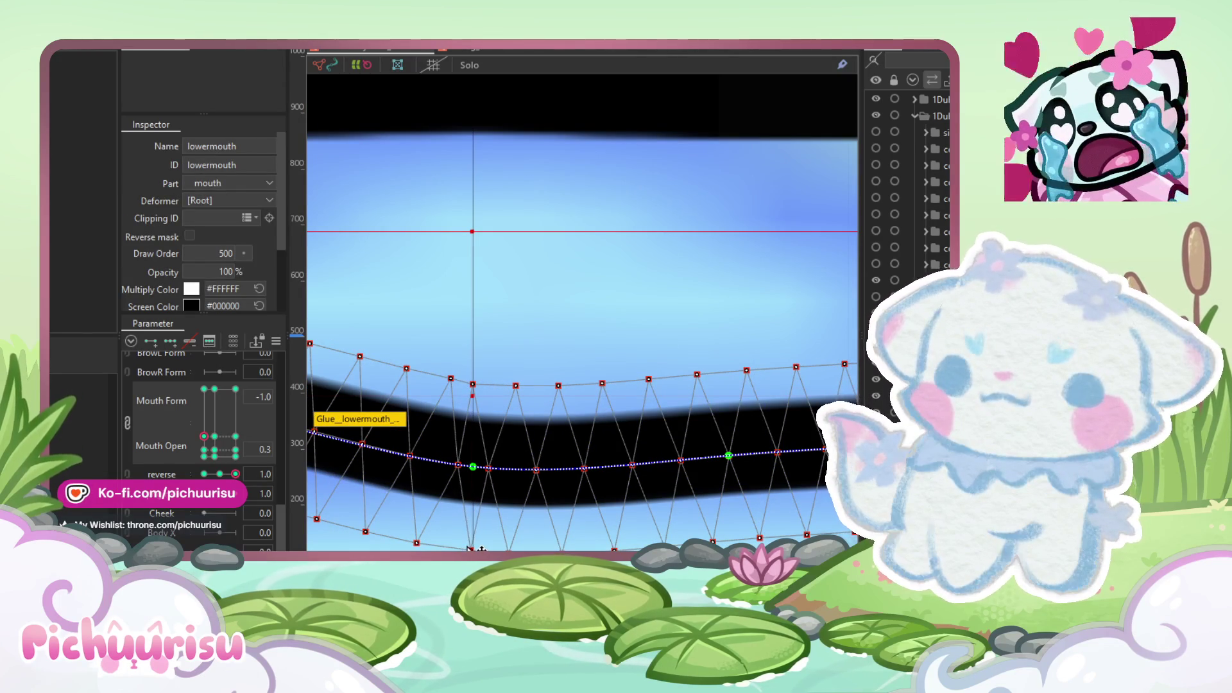
scroll(459, 443, down, 3)
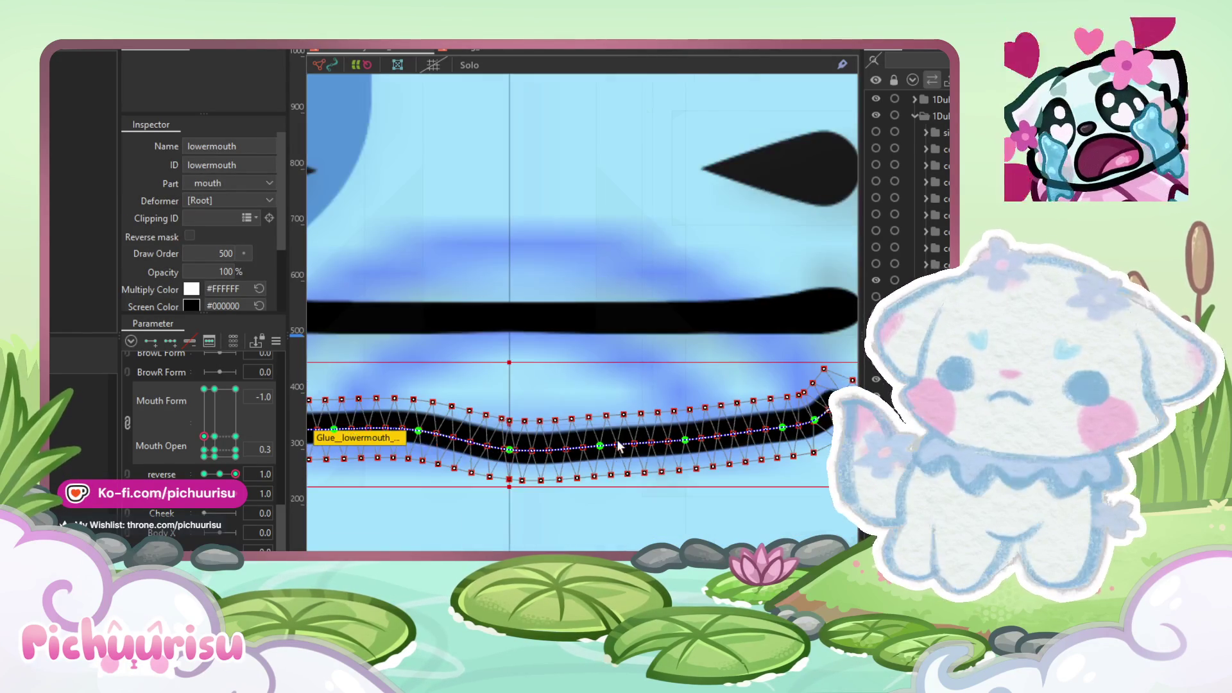
scroll(594, 448, up, 3)
click(610, 457)
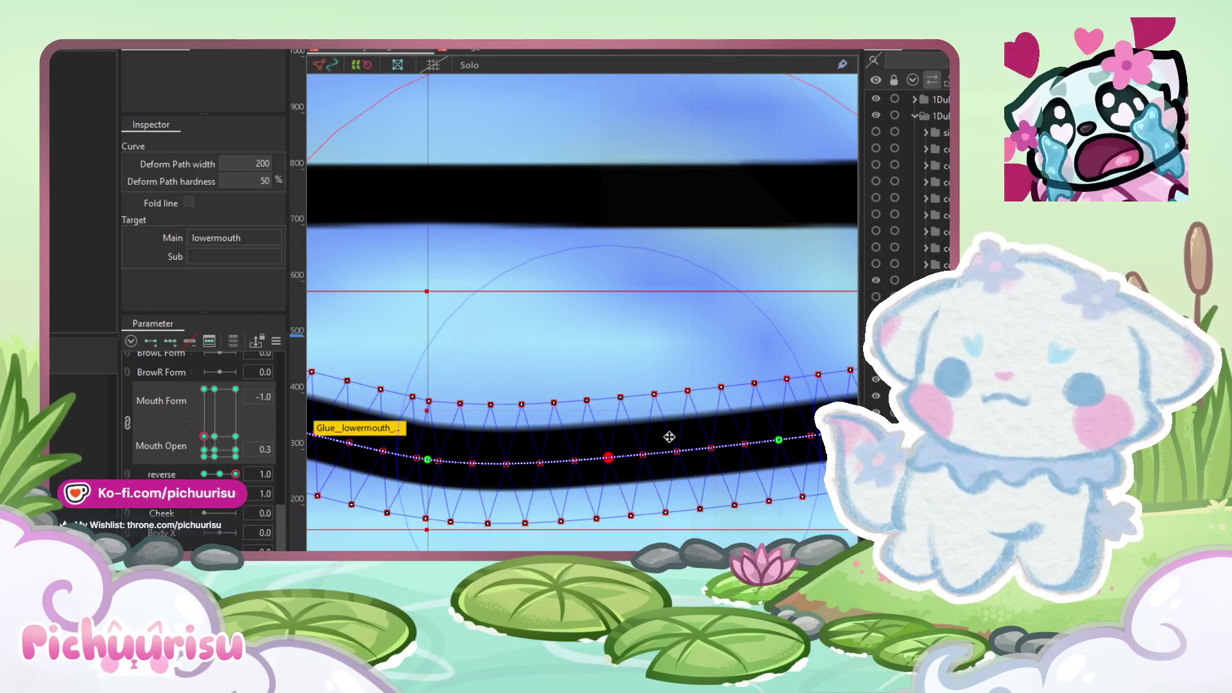
mouse_move(779, 441)
mouse_down()
mouse_move(745, 431)
mouse_move(716, 354)
mouse_up()
click(668, 400)
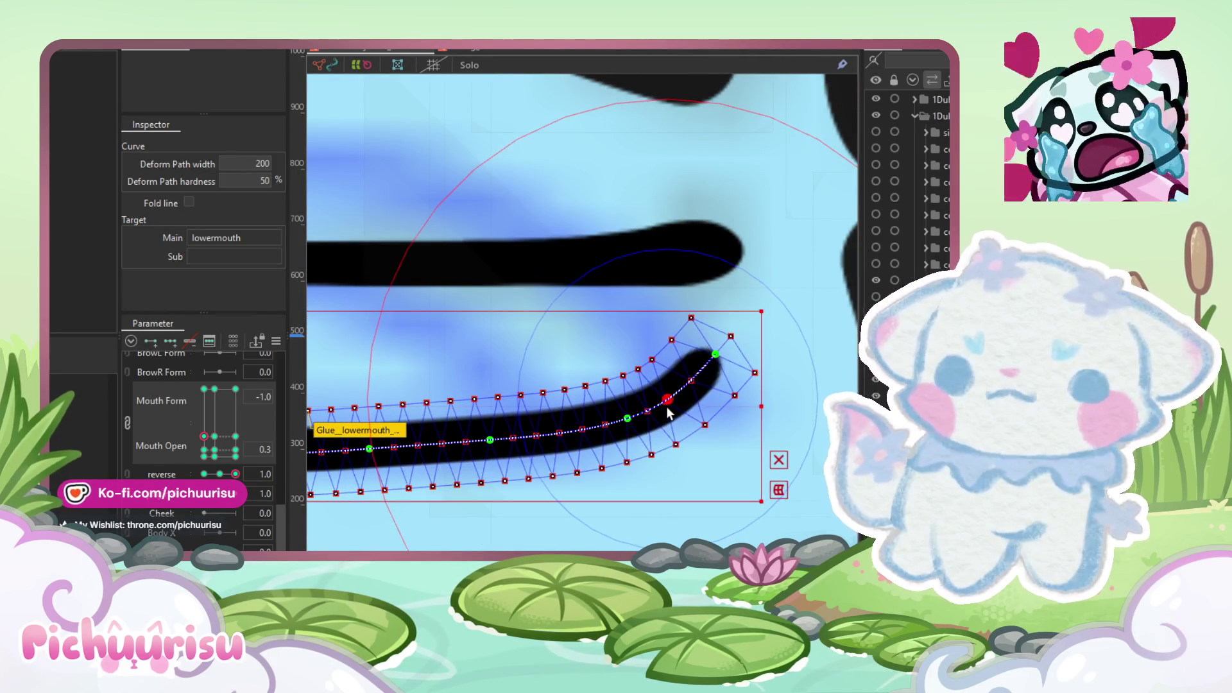
scroll(732, 372, down, 4)
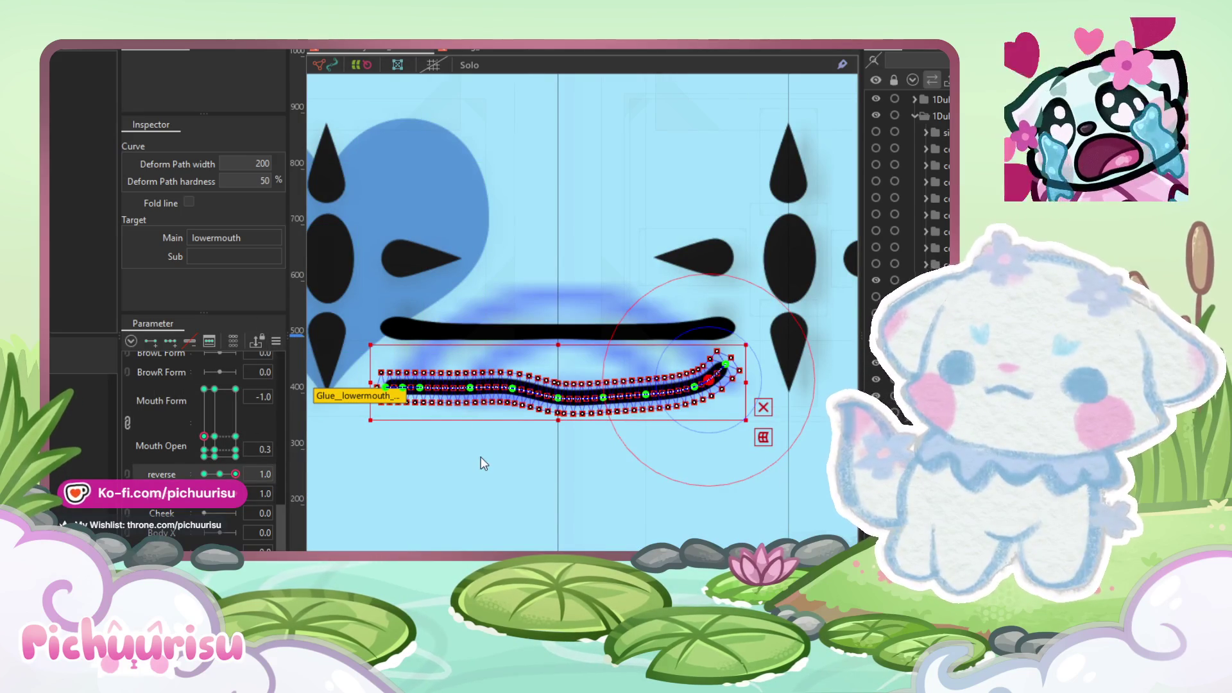
Step: At reverse -1.0, select the lower mouth's left-half vertices and copy their form
drag(236, 476, 204, 474)
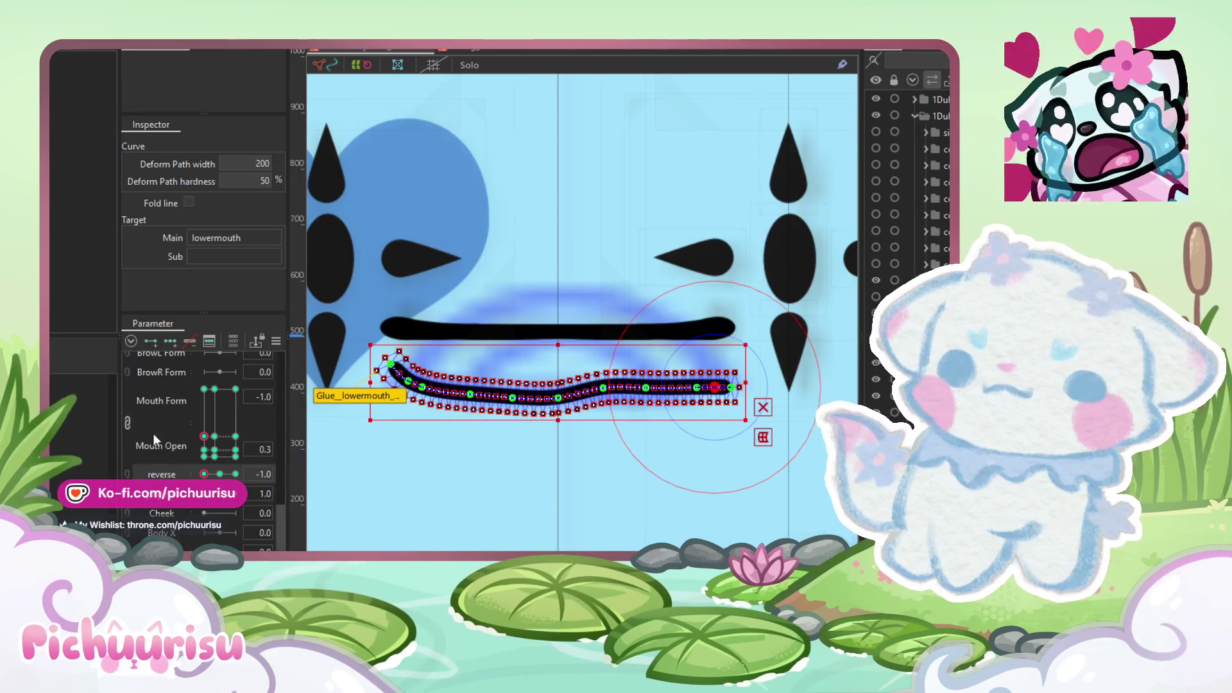
mouse_move(333, 283)
mouse_down()
mouse_move(514, 442)
mouse_move(558, 444)
mouse_up()
scroll(558, 444, up, 5)
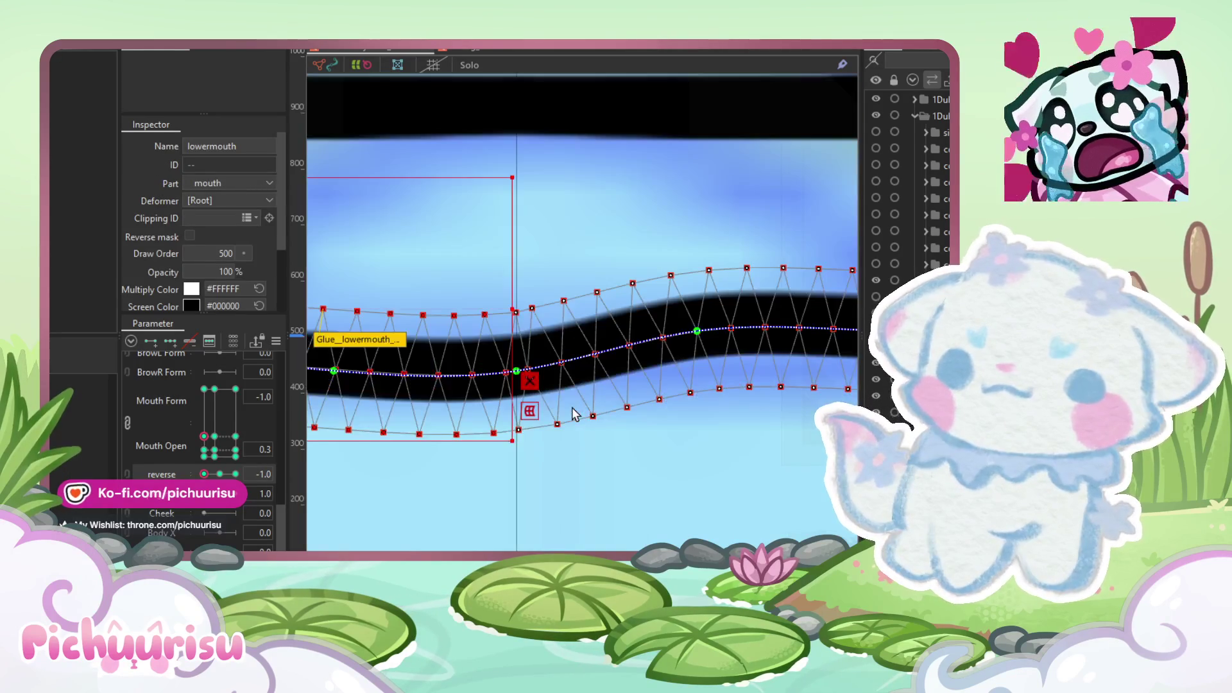
scroll(573, 414, down, 4)
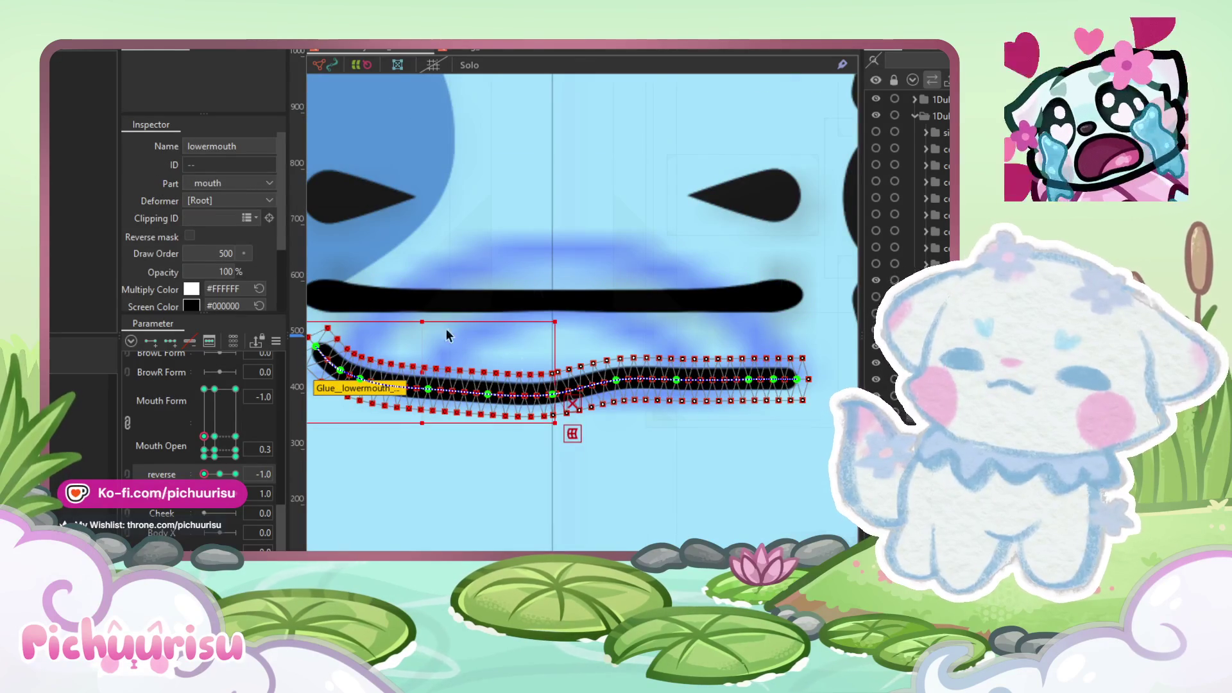
mouse_move(309, 262)
mouse_down()
mouse_move(433, 396)
mouse_move(592, 457)
mouse_up()
drag(591, 457, 592, 457)
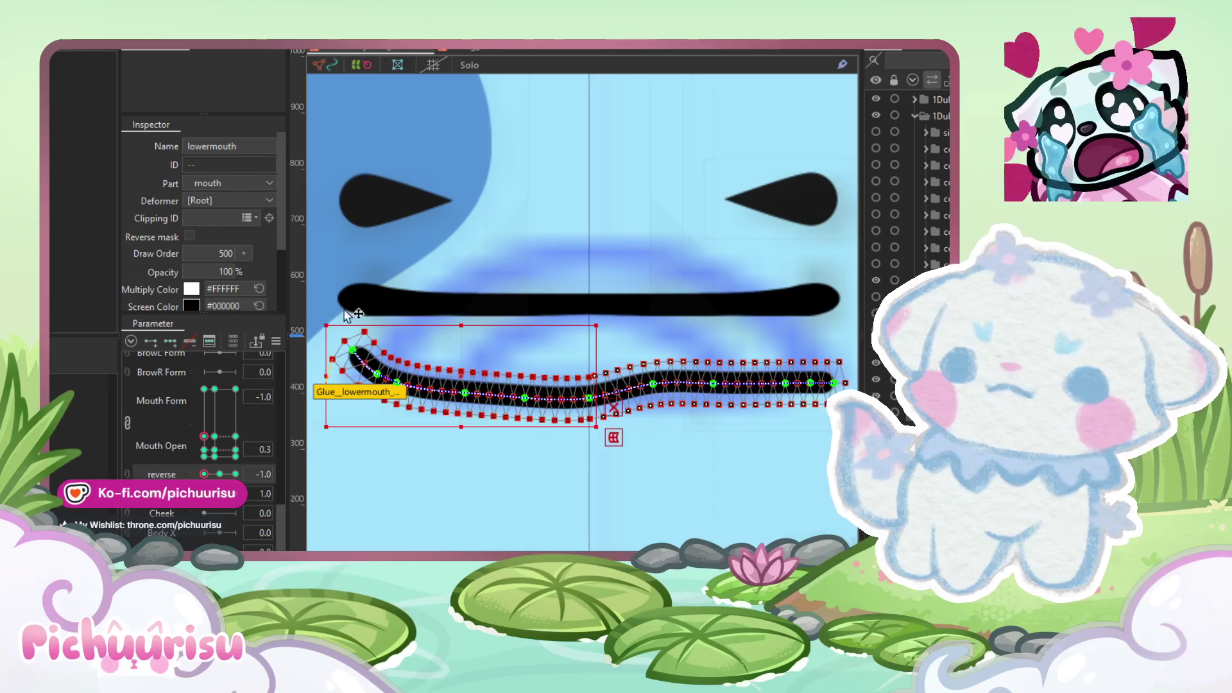
click(65, 42)
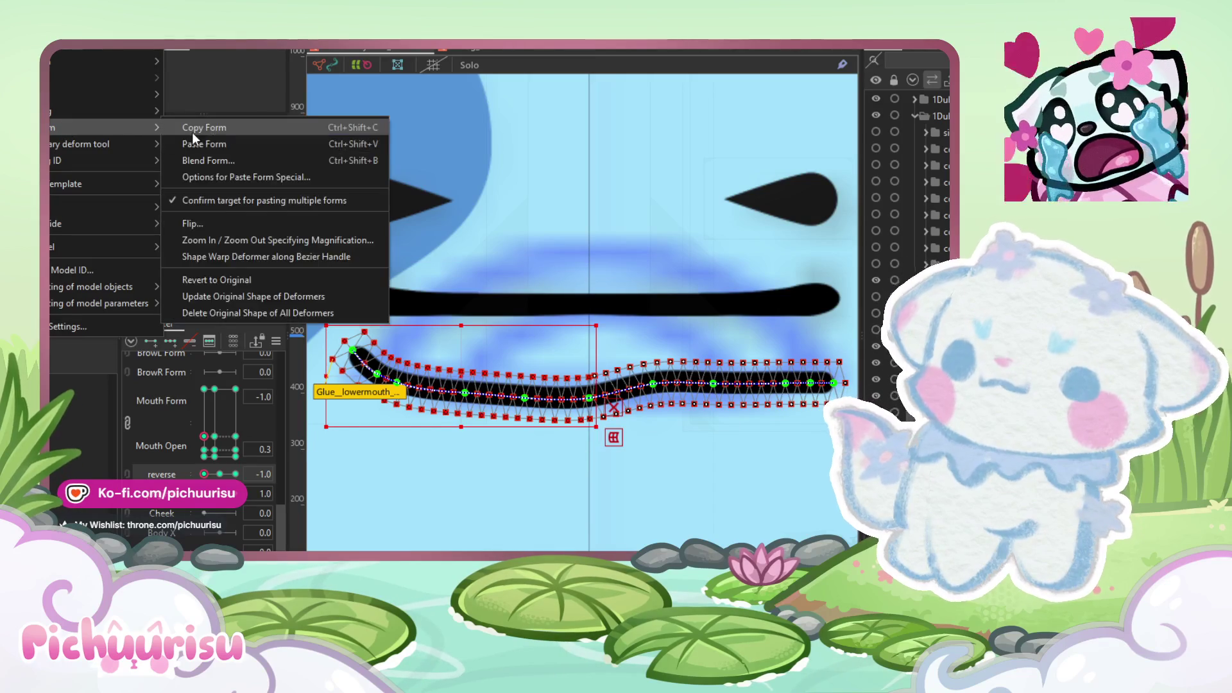
click(232, 472)
Step: Paste the copied left-hook form onto the reverse 1.0 keyform
click(234, 475)
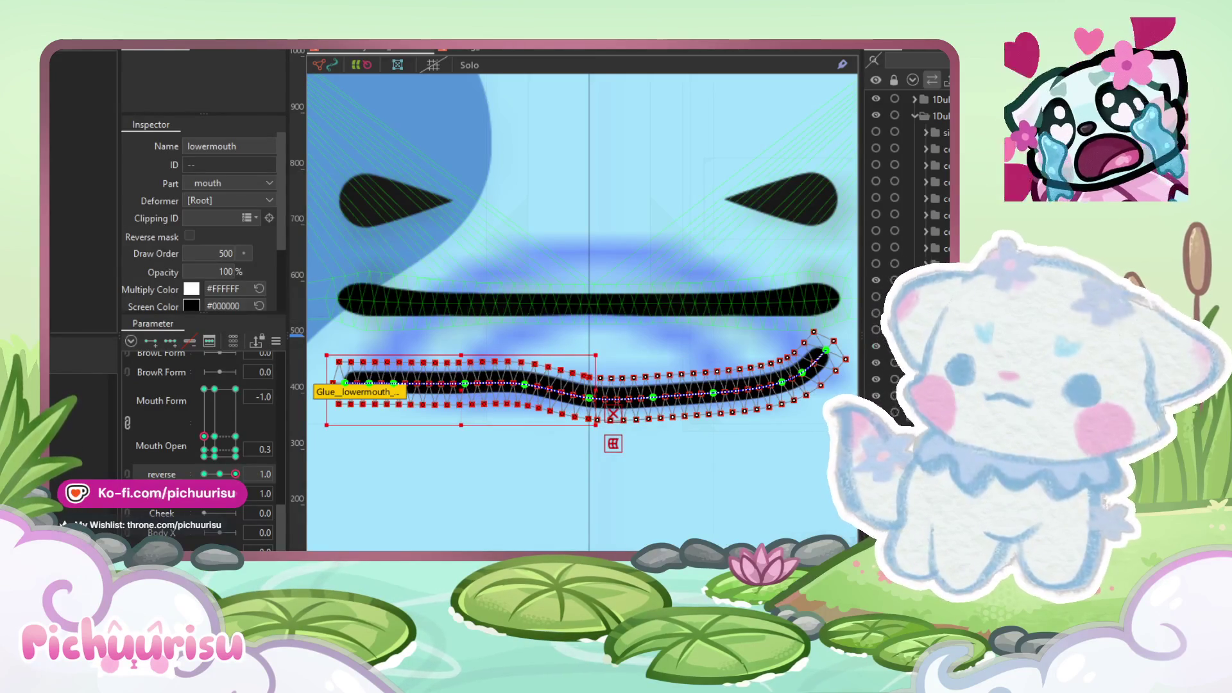
click(64, 41)
mouse_move(67, 129)
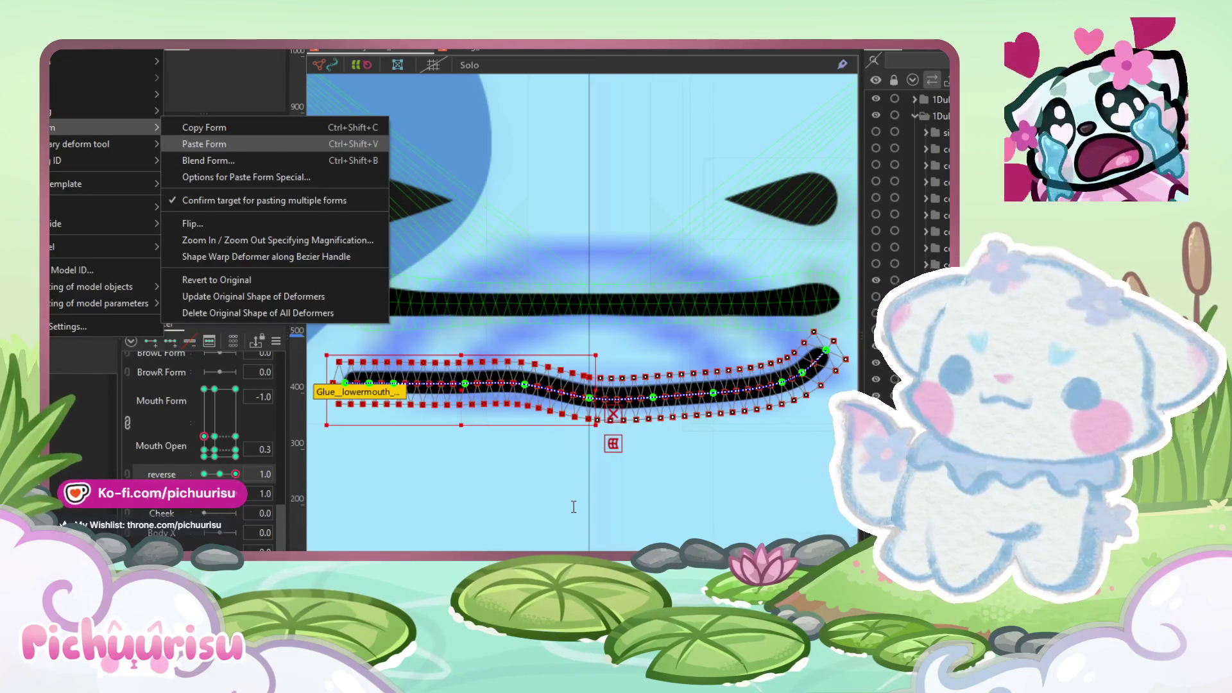
key(Return)
scroll(591, 421, up, 5)
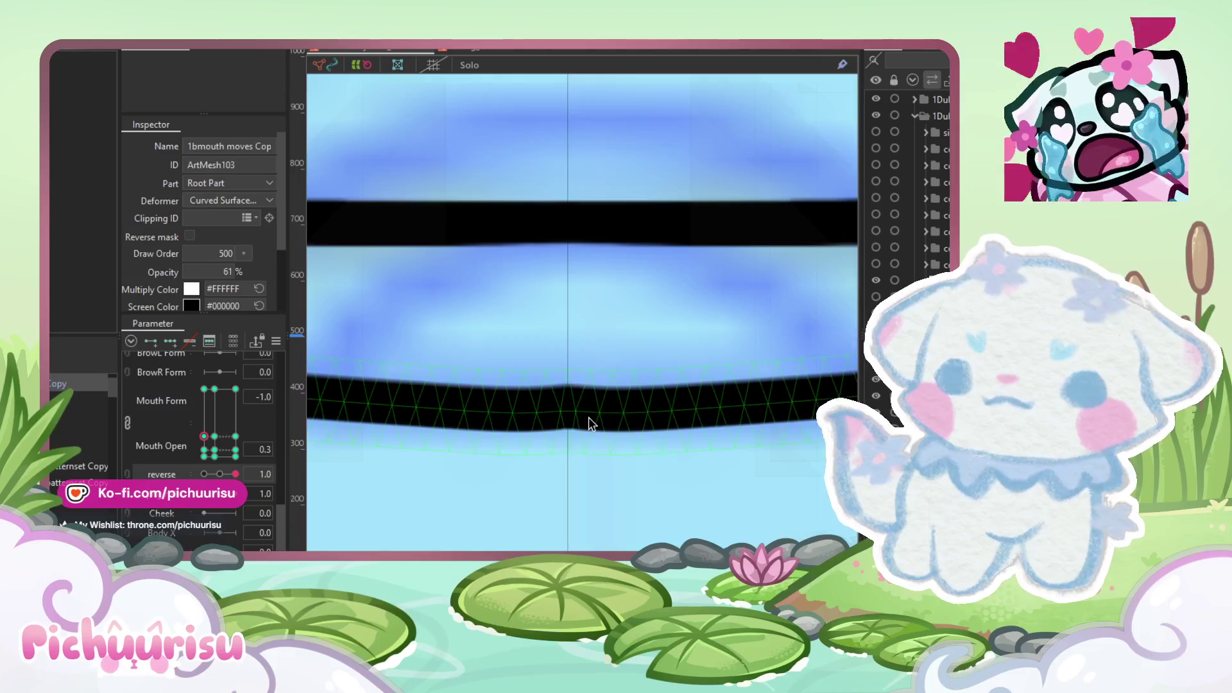
Step: Nudge the lower mouth's three middle bottom vertices slightly down
scroll(577, 429, up, 5)
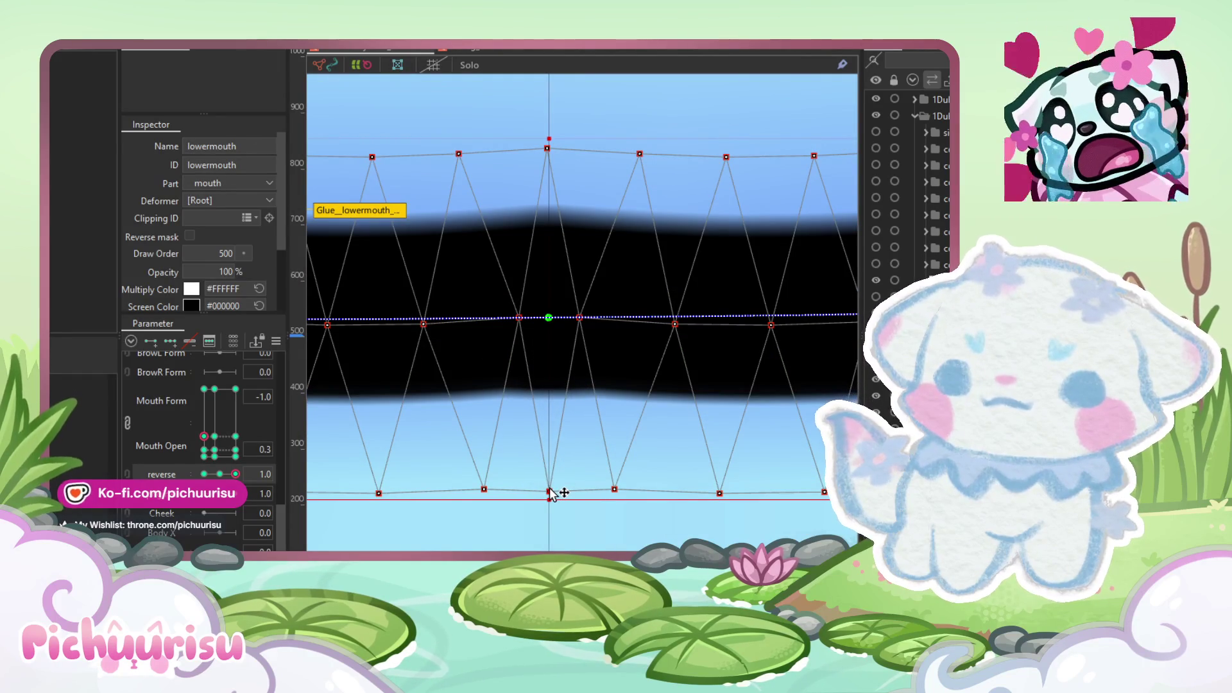
drag(633, 514, 398, 461)
drag(556, 490, 556, 496)
key(Return)
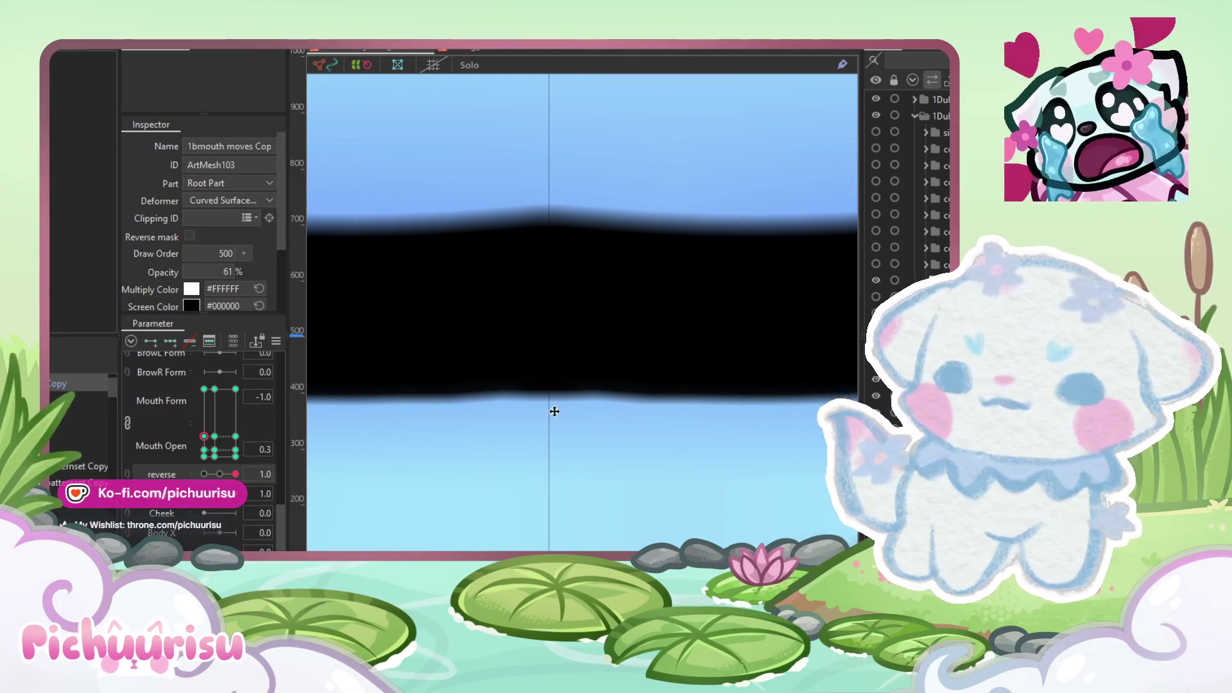
click(553, 404)
click(570, 383)
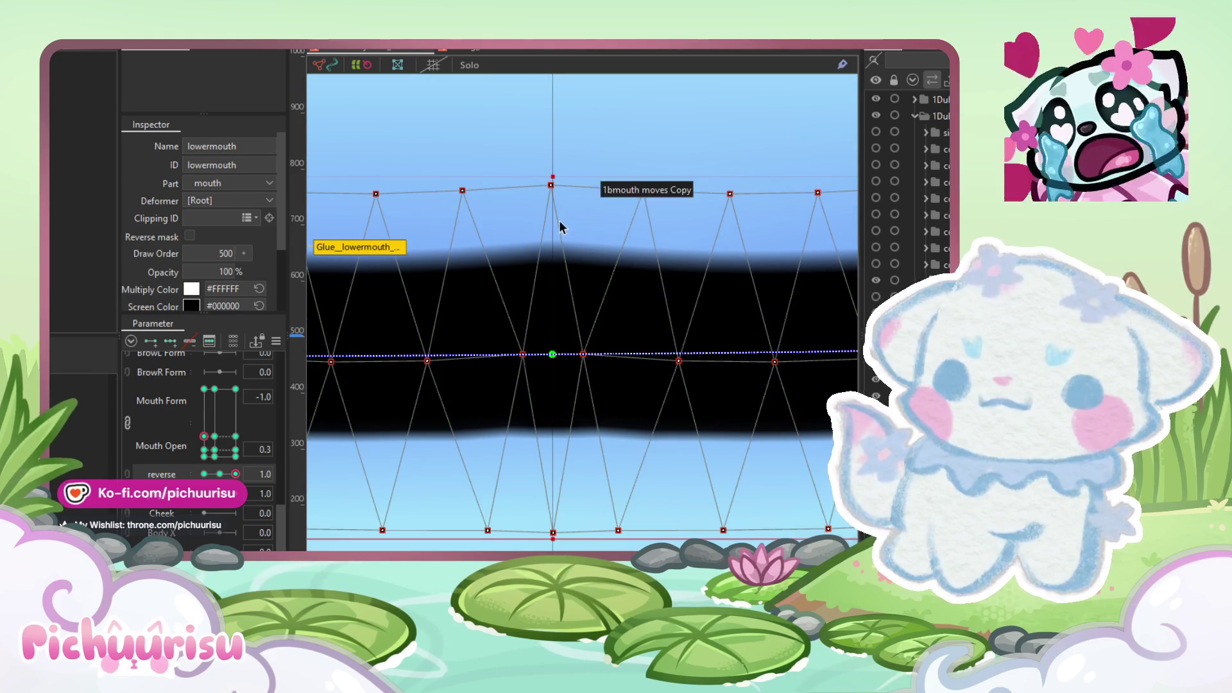
scroll(549, 186, up, 3)
Step: Lower the top centre vertices to flatten the mesh's upper edge
drag(553, 188, 553, 225)
scroll(554, 229, down, 3)
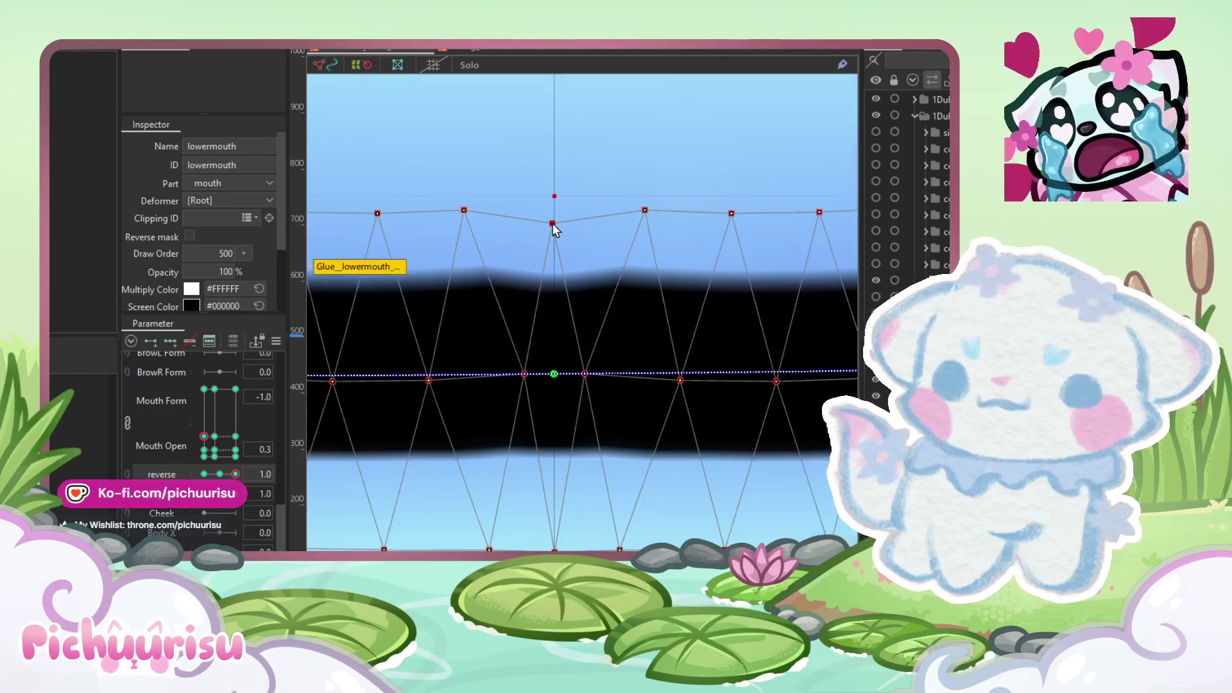
scroll(482, 215, up, 2)
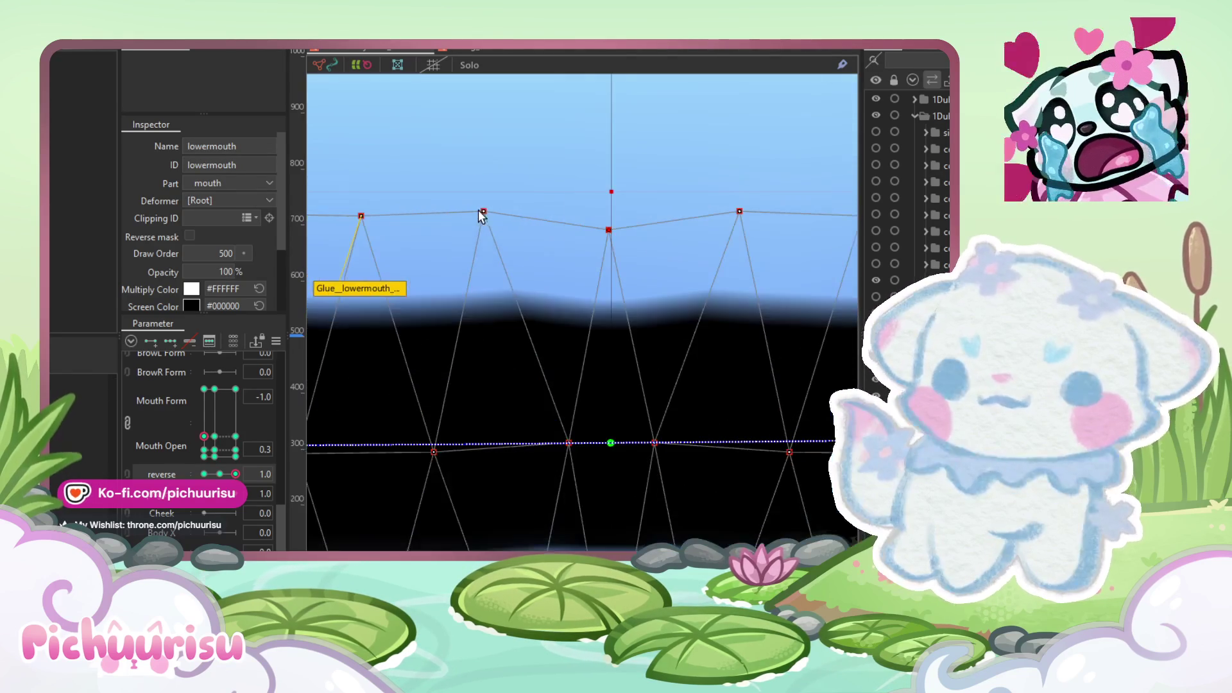
shift+click(740, 212)
drag(609, 212, 608, 226)
scroll(609, 226, down, 3)
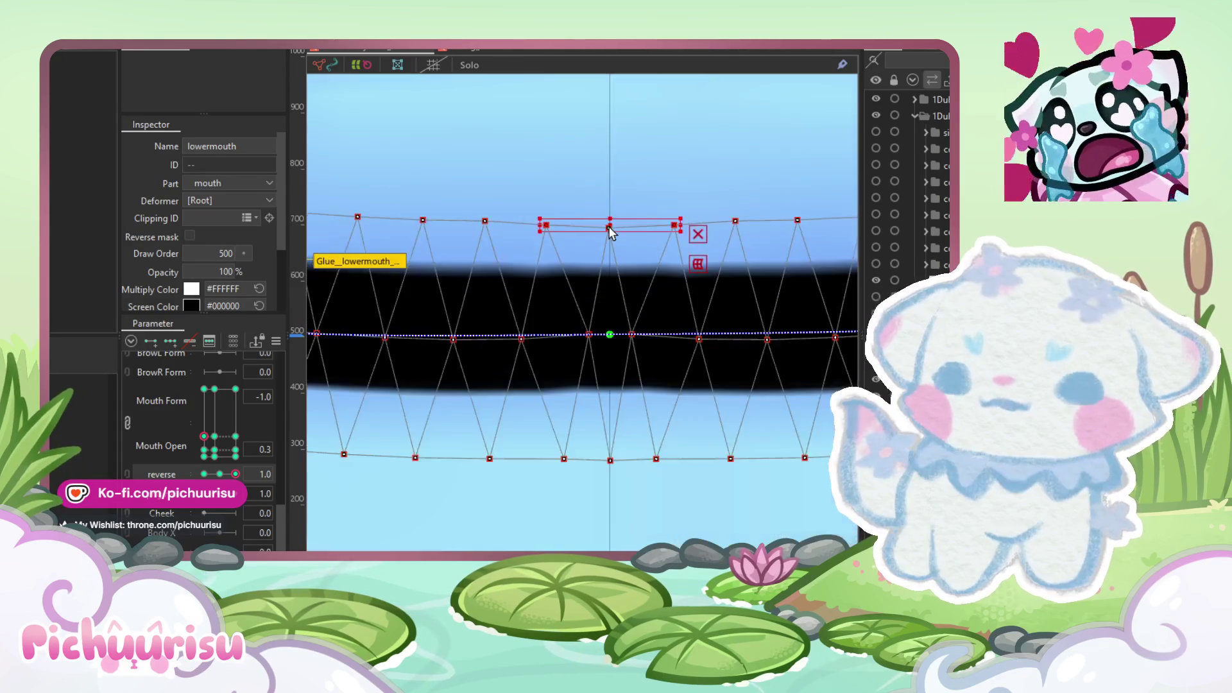
Step: Paint glue weight across the mesh's middle with a 226.9 px brush
click(609, 226)
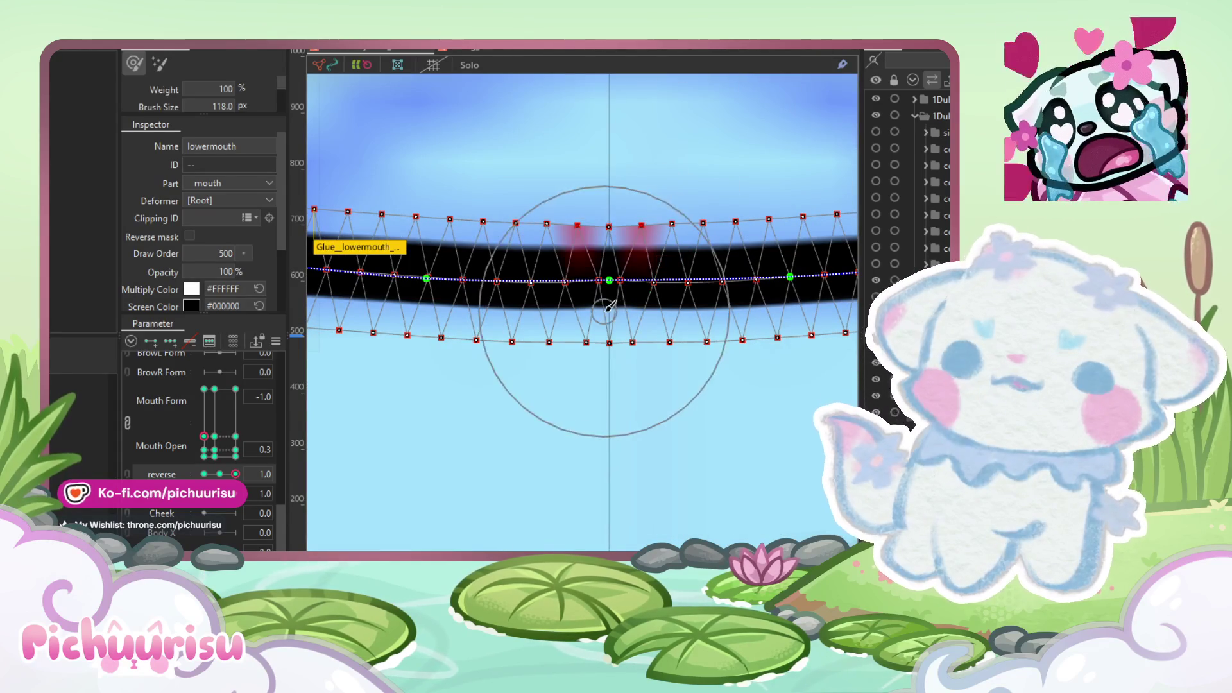
drag(523, 344, 613, 383)
key(ctrl+z)
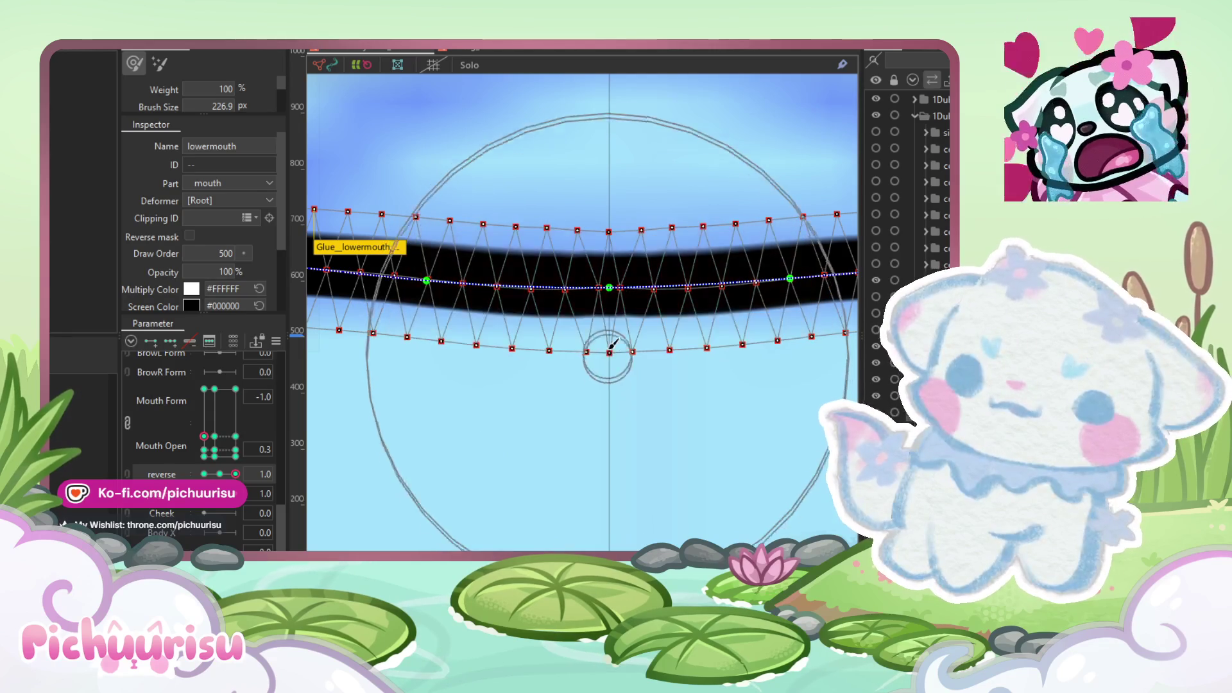
scroll(603, 359, up, 2)
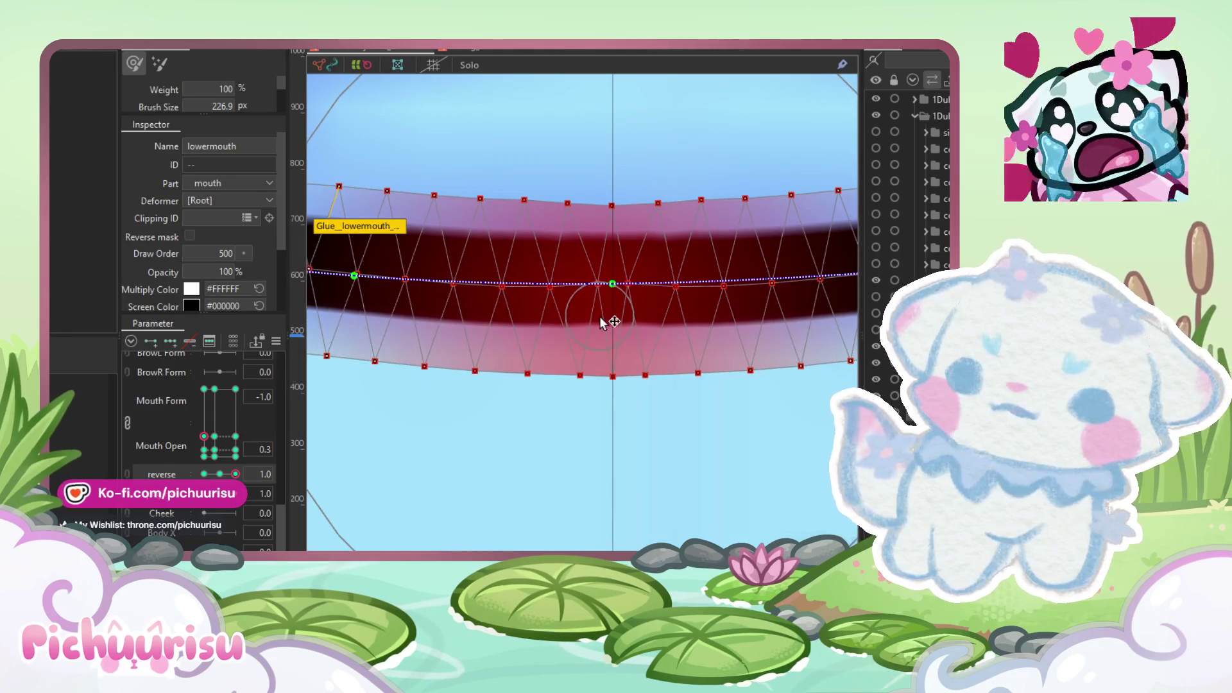
scroll(605, 315, down, 5)
Step: Select the 1bmouth moves Copy mesh and go to the Mouth Open 0.1 keyform
scroll(543, 231, down, 4)
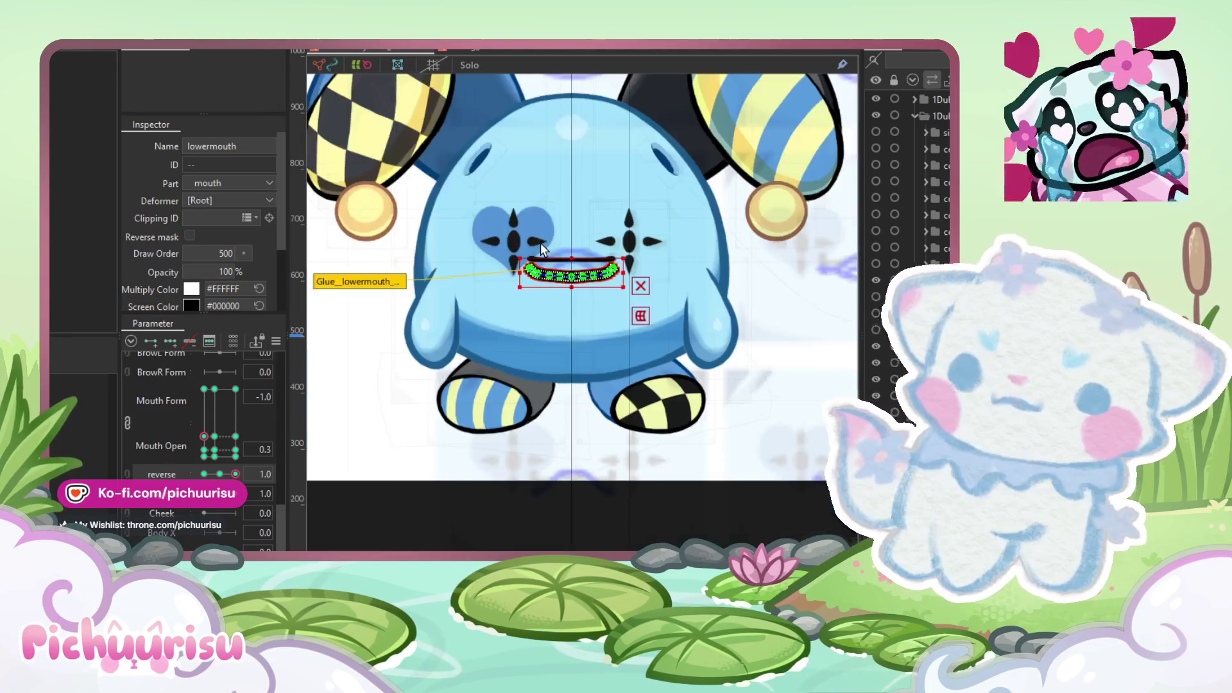
click(571, 258)
scroll(571, 258, up, 5)
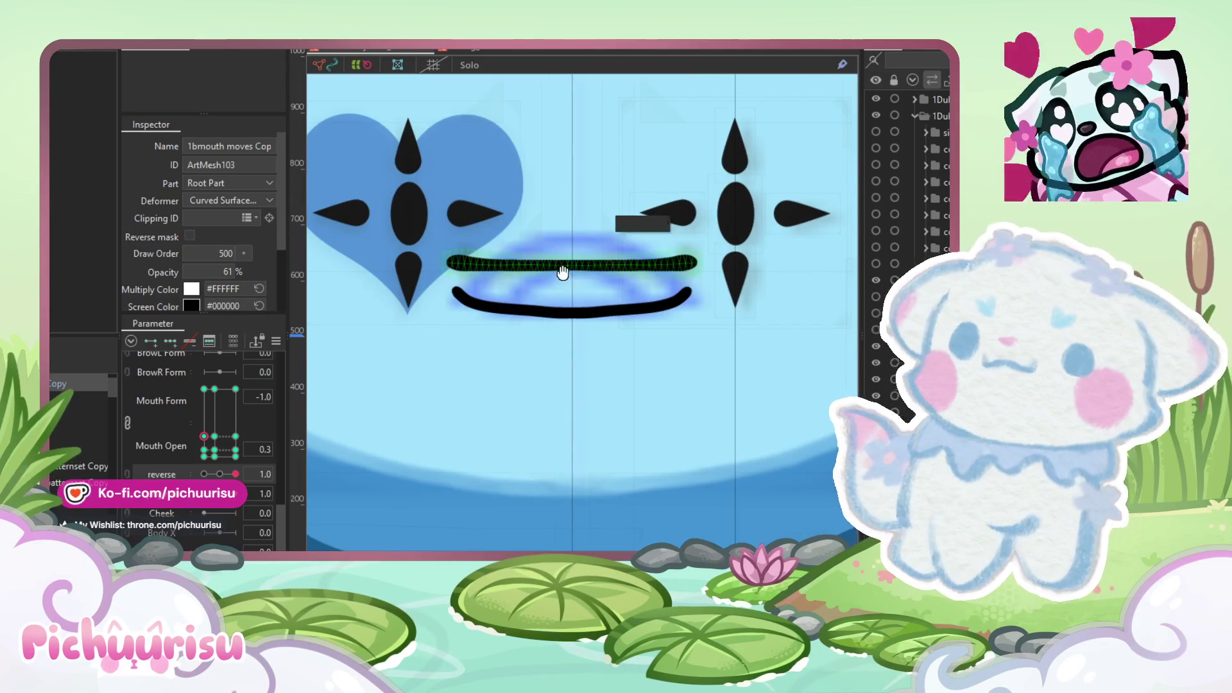
scroll(563, 275, up, 1)
click(205, 449)
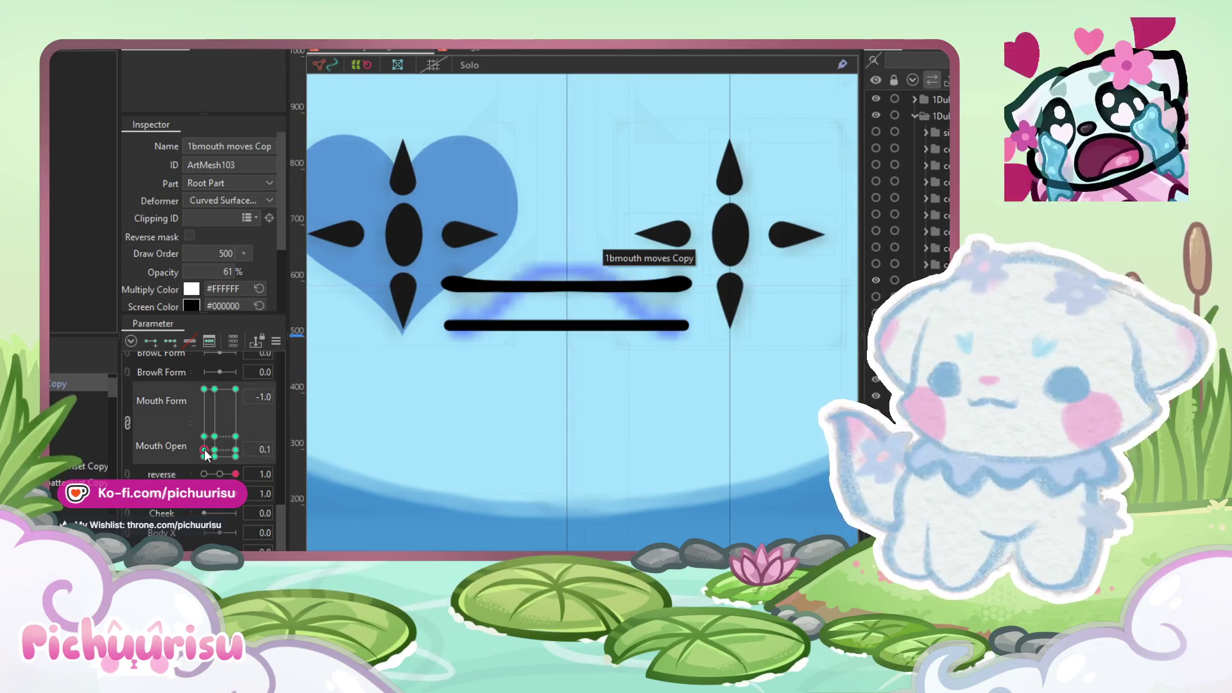
Step: Raise the lower mouth just beneath the upper line and pull its right end down
scroll(627, 267, up, 3)
click(555, 390)
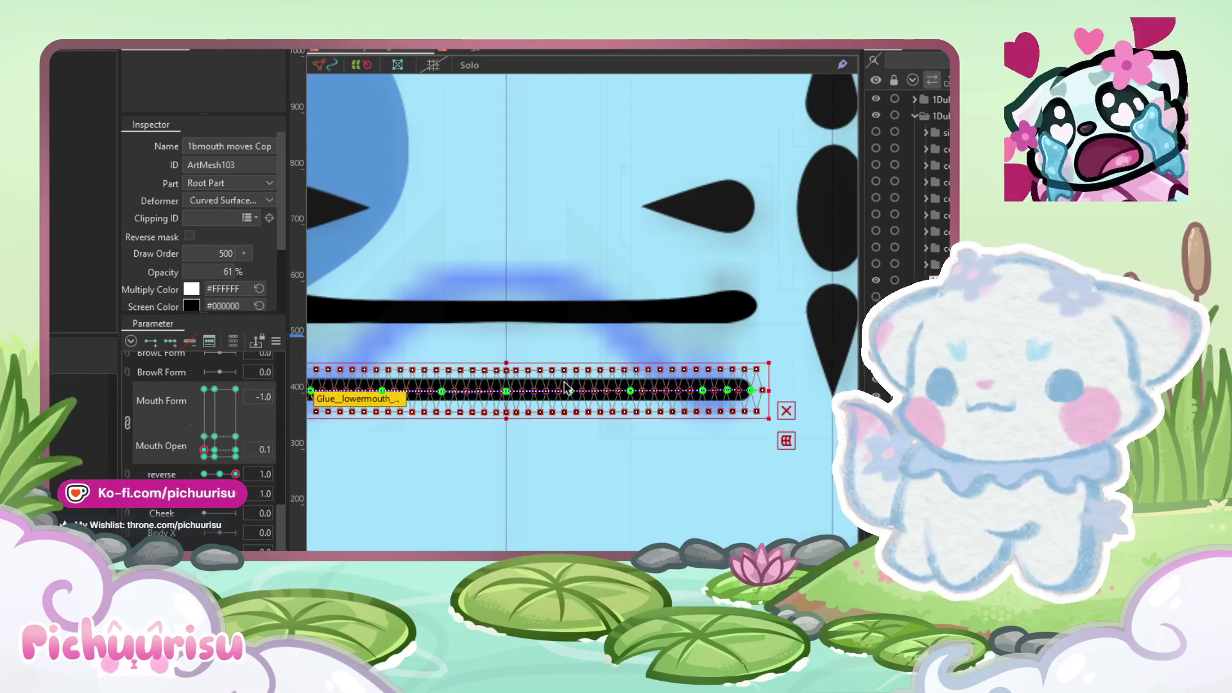
scroll(565, 385, down, 2)
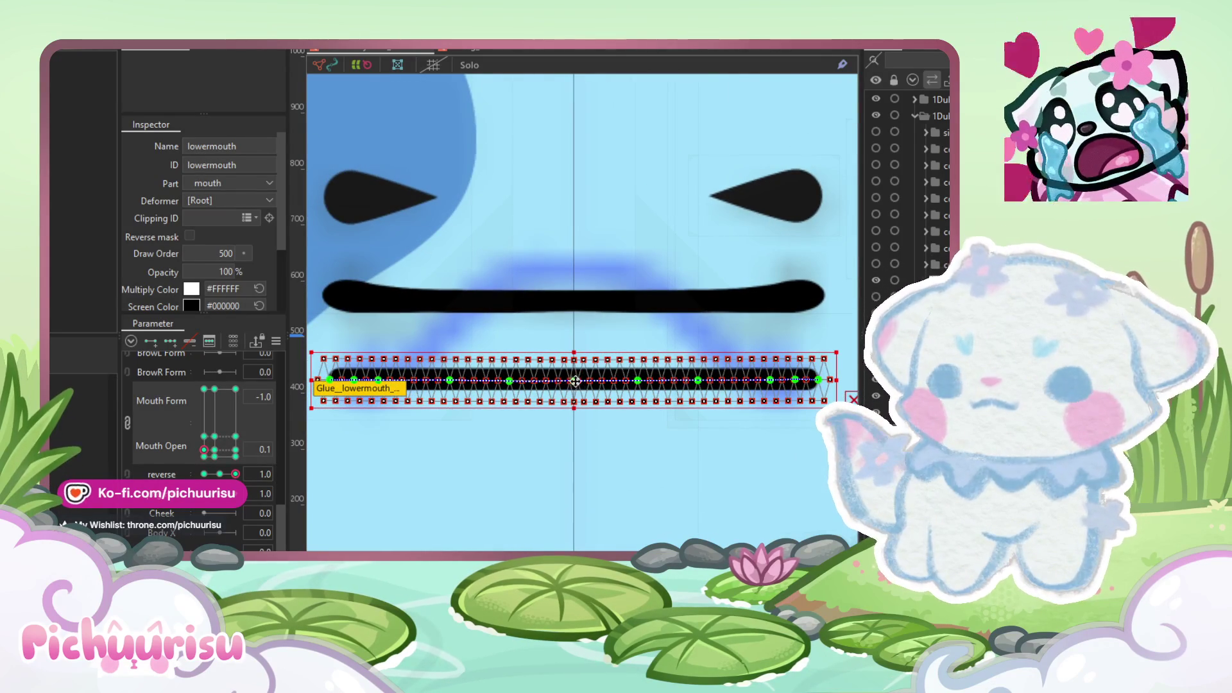
mouse_move(572, 382)
mouse_down()
mouse_move(578, 273)
mouse_move(570, 315)
mouse_up()
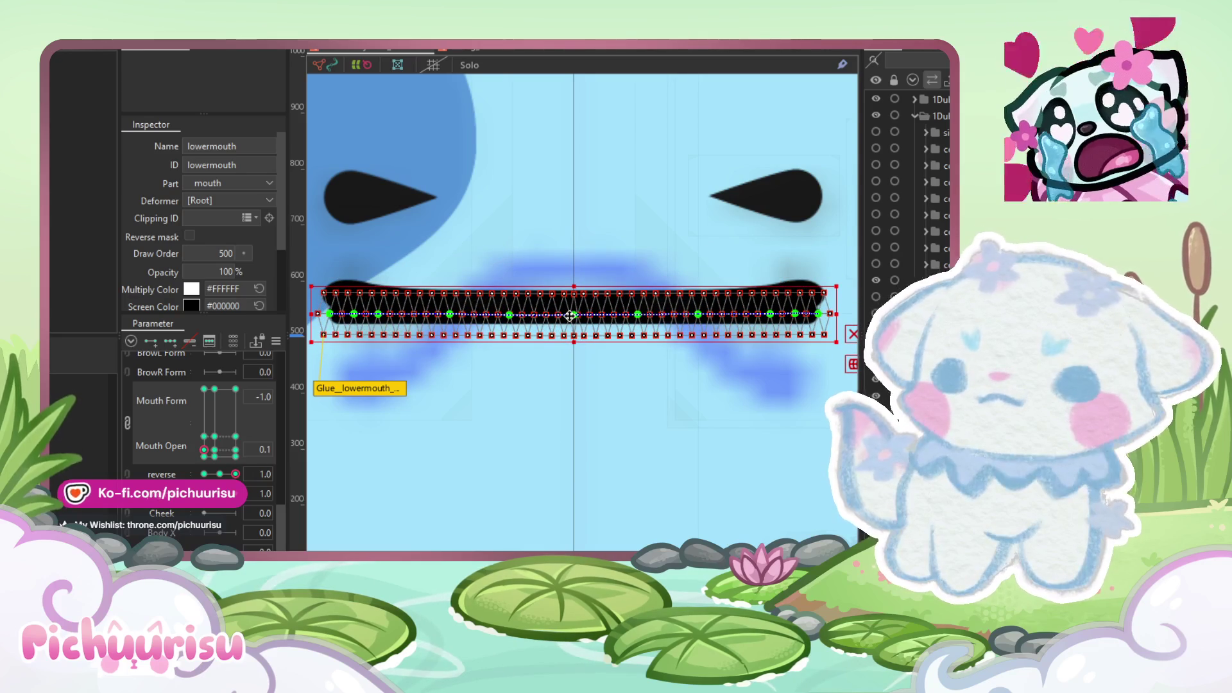
mouse_move(814, 319)
mouse_down()
mouse_move(792, 344)
mouse_move(792, 398)
mouse_up()
scroll(792, 398, up, 3)
Step: Reshape the lower mouth path into an S-curve ending in a diagonal downward tail
mouse_move(802, 313)
mouse_down()
mouse_move(739, 409)
mouse_move(671, 358)
mouse_move(581, 324)
mouse_up()
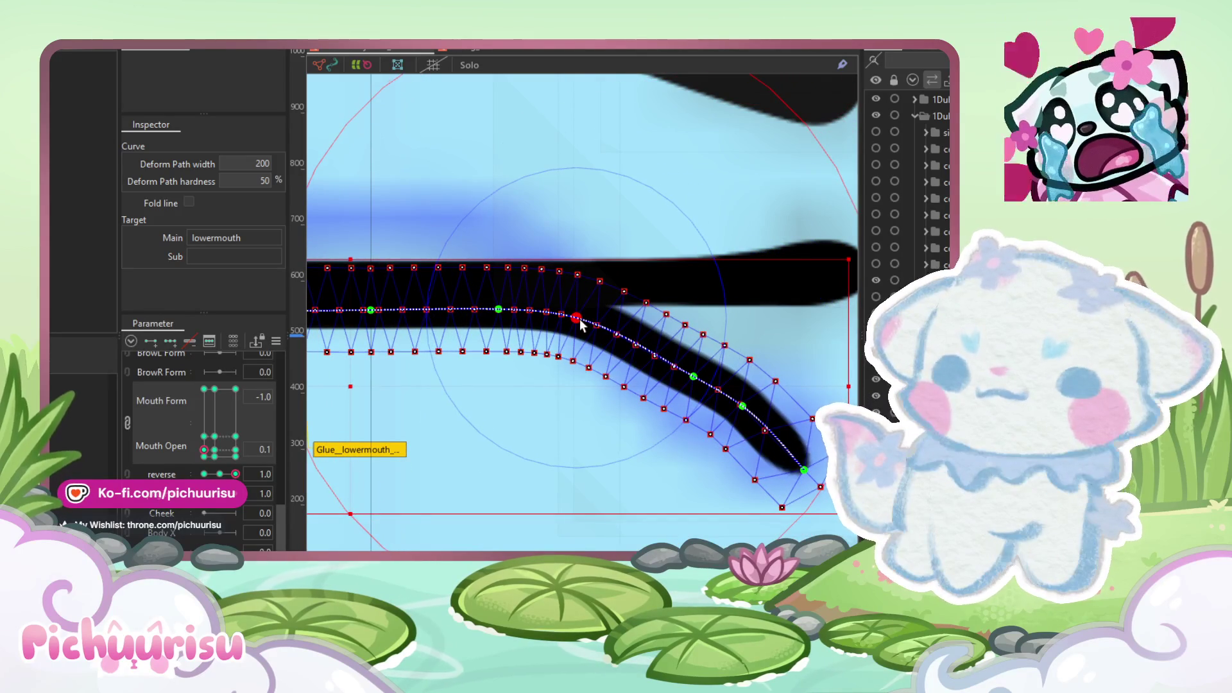
mouse_move(693, 377)
mouse_down()
mouse_move(579, 326)
mouse_move(693, 388)
mouse_up()
drag(804, 470, 795, 470)
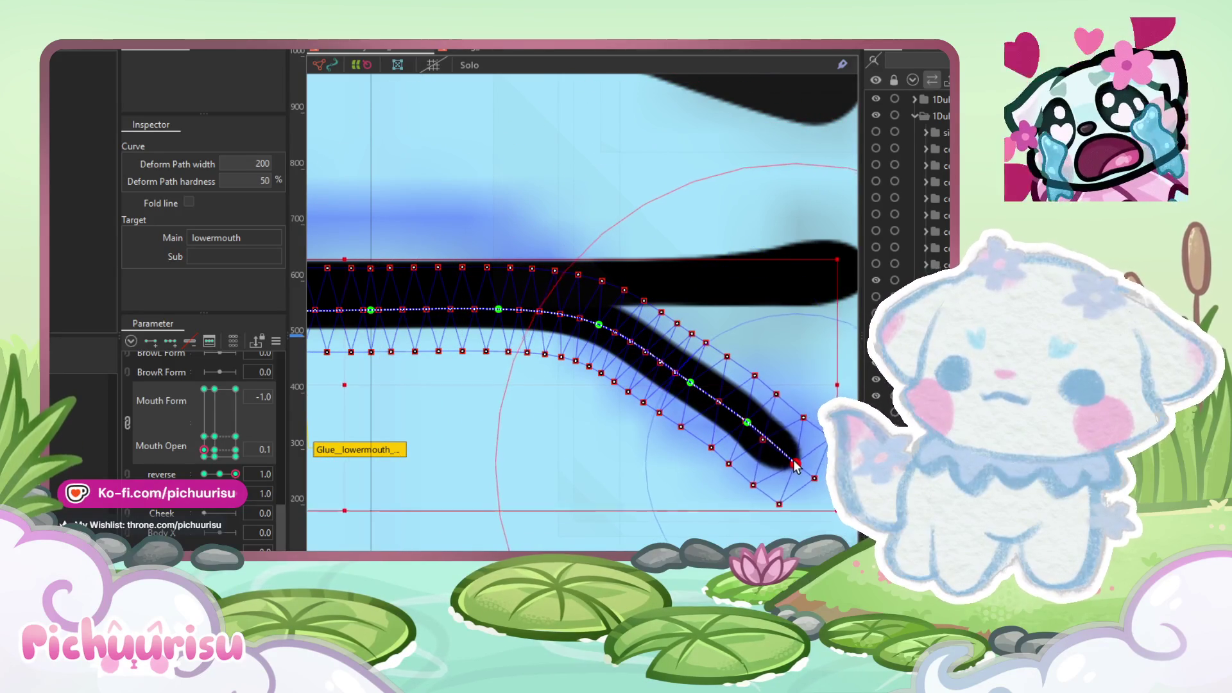
mouse_move(563, 324)
mouse_down()
mouse_move(644, 378)
mouse_move(571, 376)
mouse_move(571, 342)
mouse_up()
scroll(641, 380, down, 3)
scroll(578, 385, up, 3)
drag(701, 391, 740, 380)
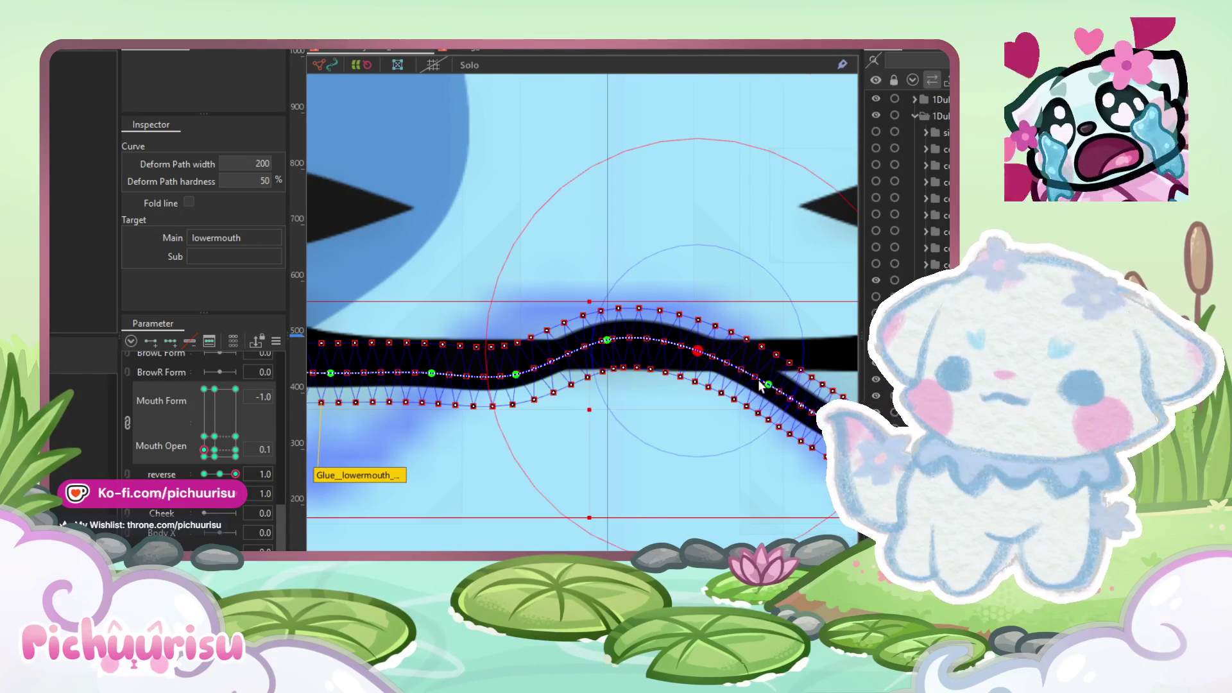
scroll(580, 420, down, 3)
key(Escape)
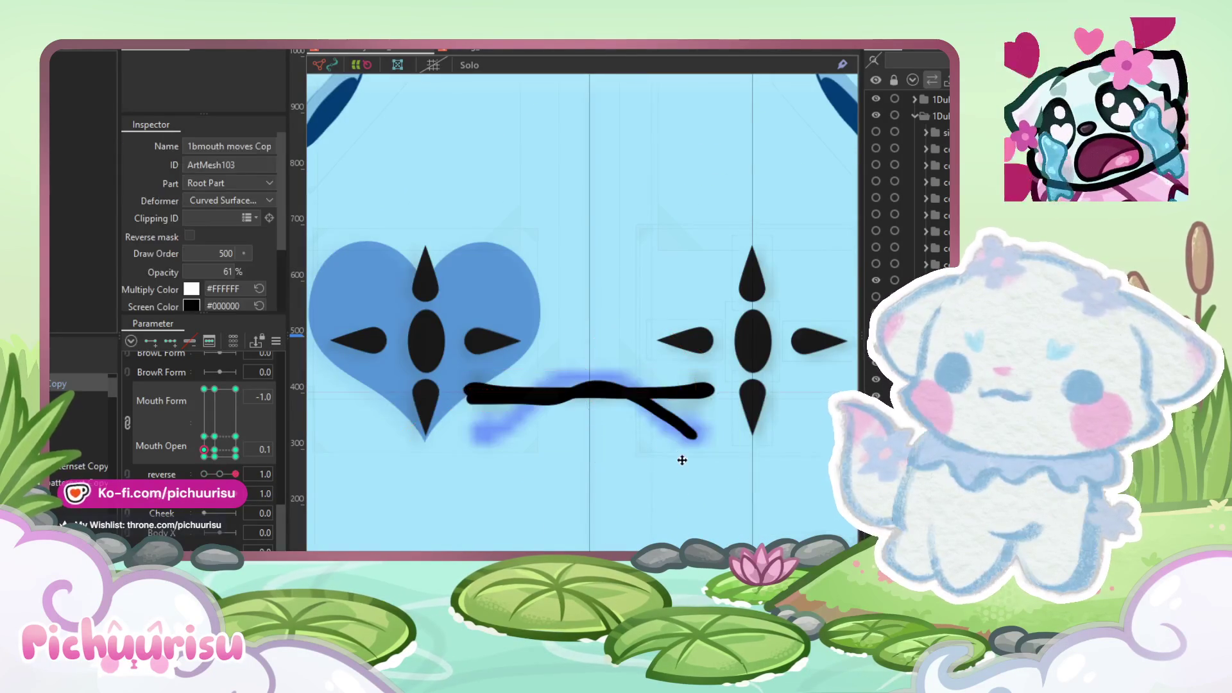
scroll(682, 449, up, 3)
Step: Realign stray top and bottom lowermouth mesh vertices to hug the curved stroke
click(716, 459)
scroll(467, 331, up, 7)
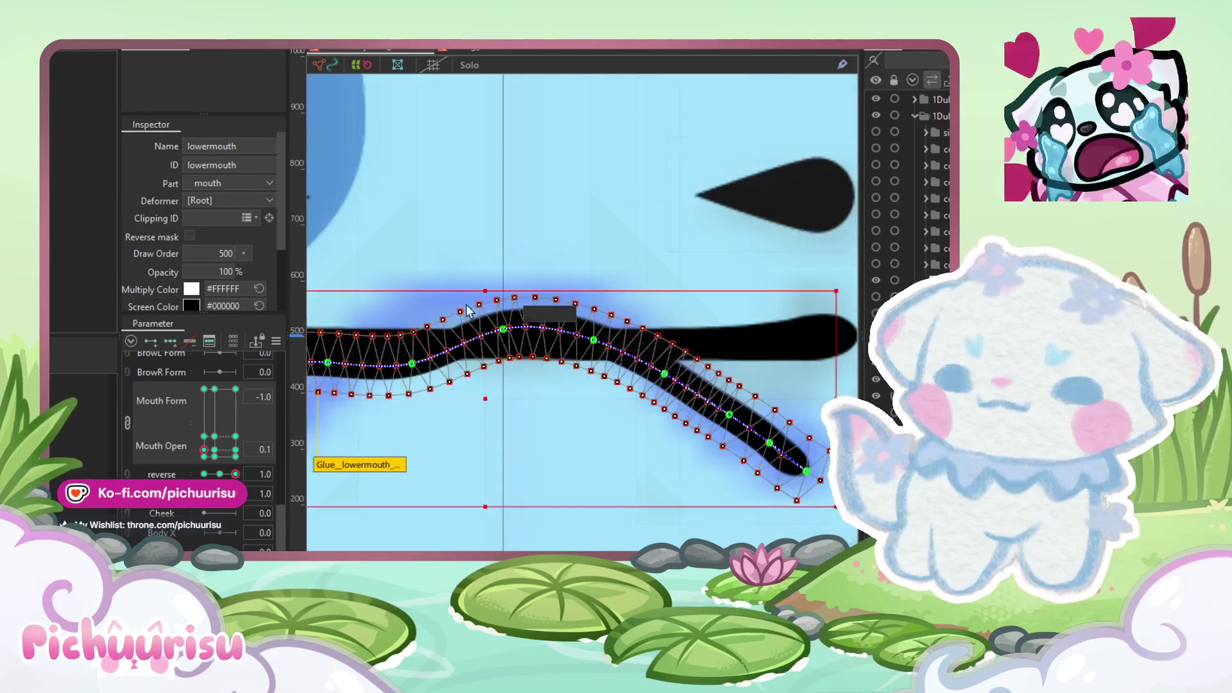
drag(575, 240, 599, 233)
drag(627, 467, 566, 481)
drag(504, 254, 495, 257)
drag(646, 226, 662, 225)
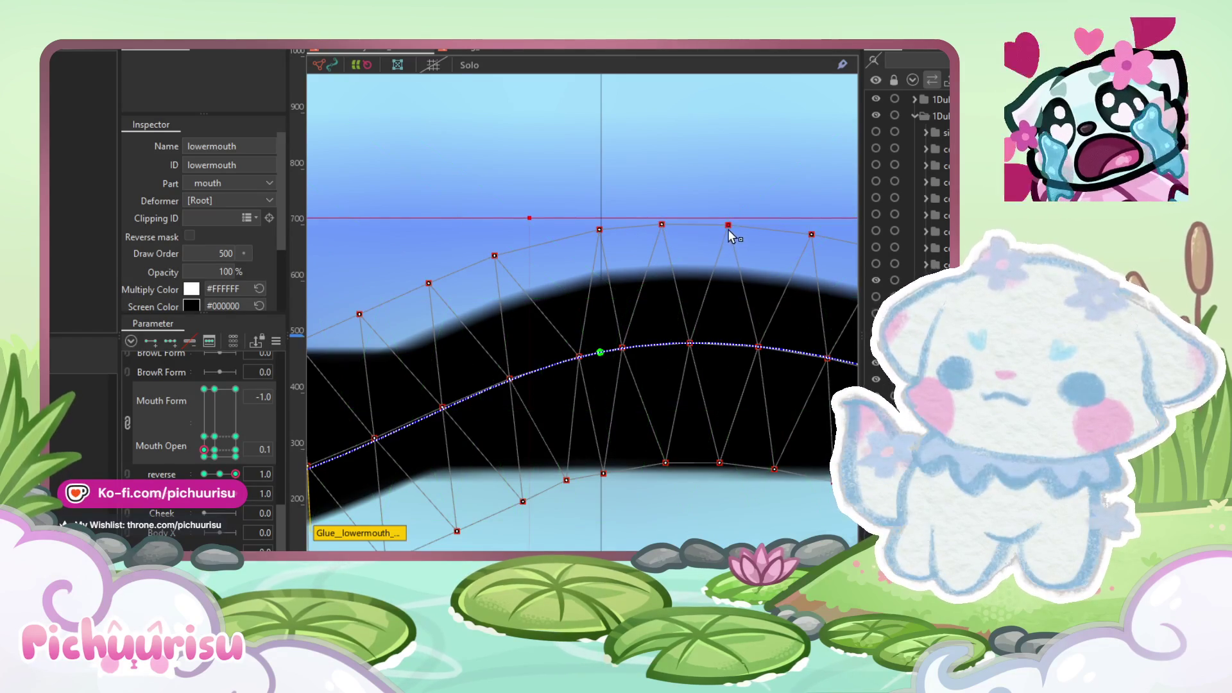
key(Return)
scroll(603, 295, down, 4)
drag(799, 414, 603, 237)
scroll(609, 278, up, 2)
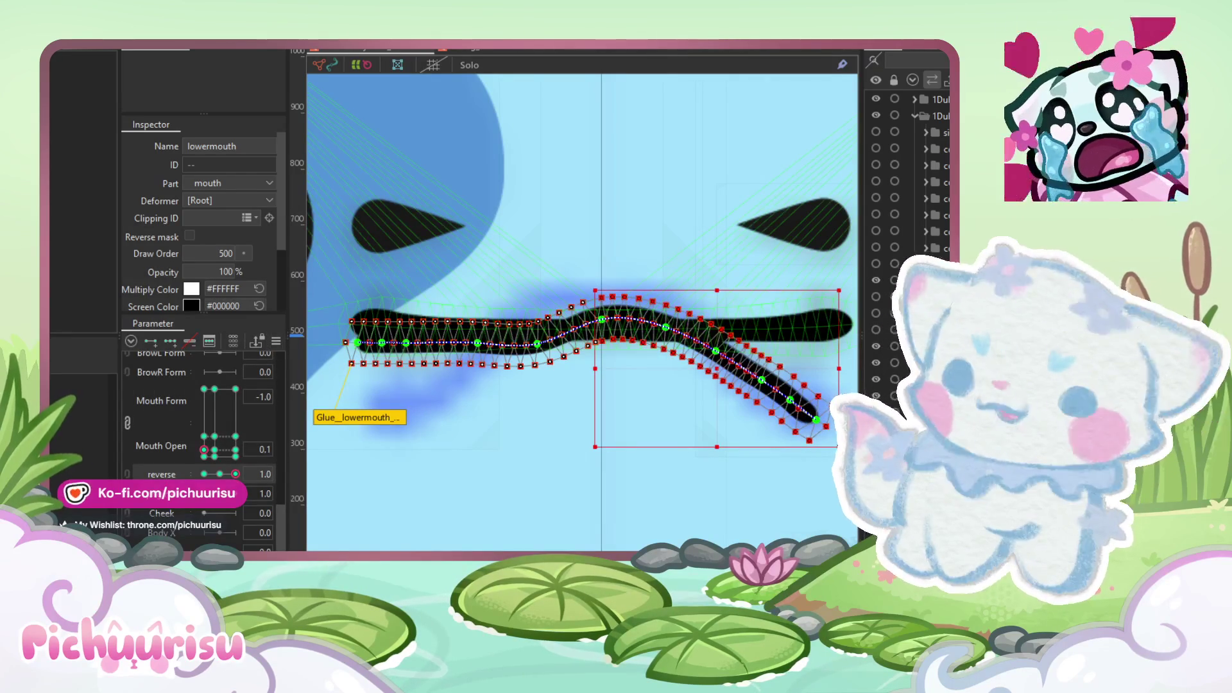
key(alt+v)
Step: Select the mouth's left half at reverse -1.0, then return to 1.0 and undo two changes
key(Escape)
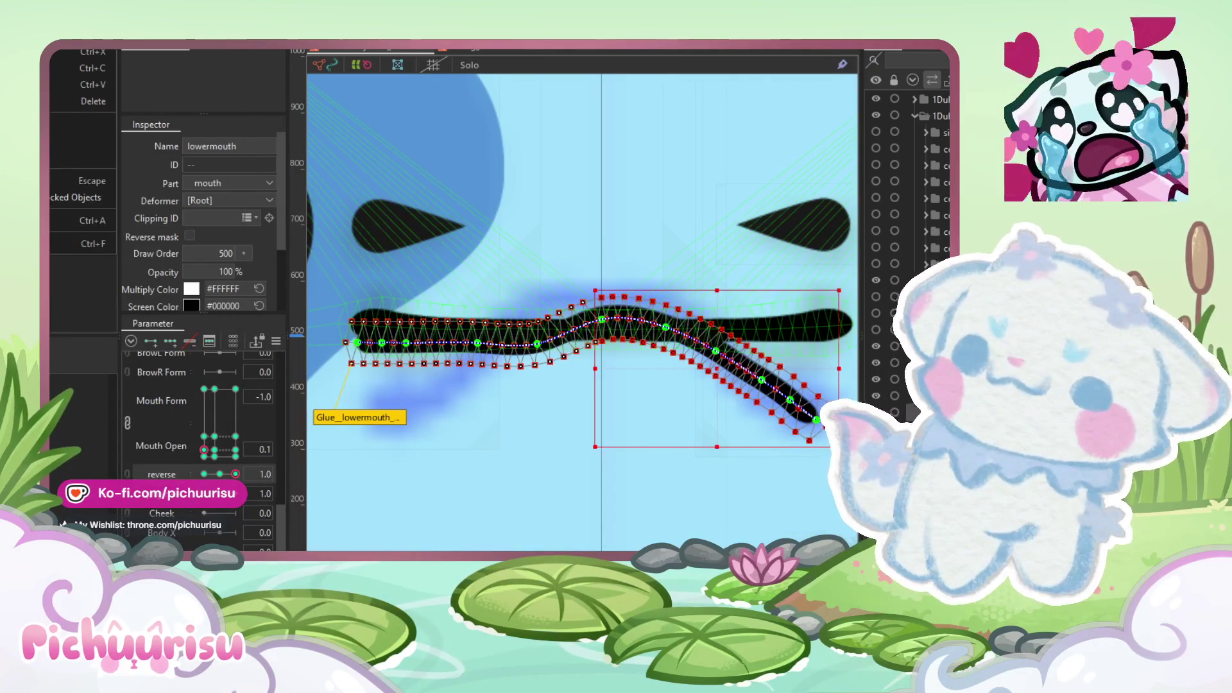
key(alt+m)
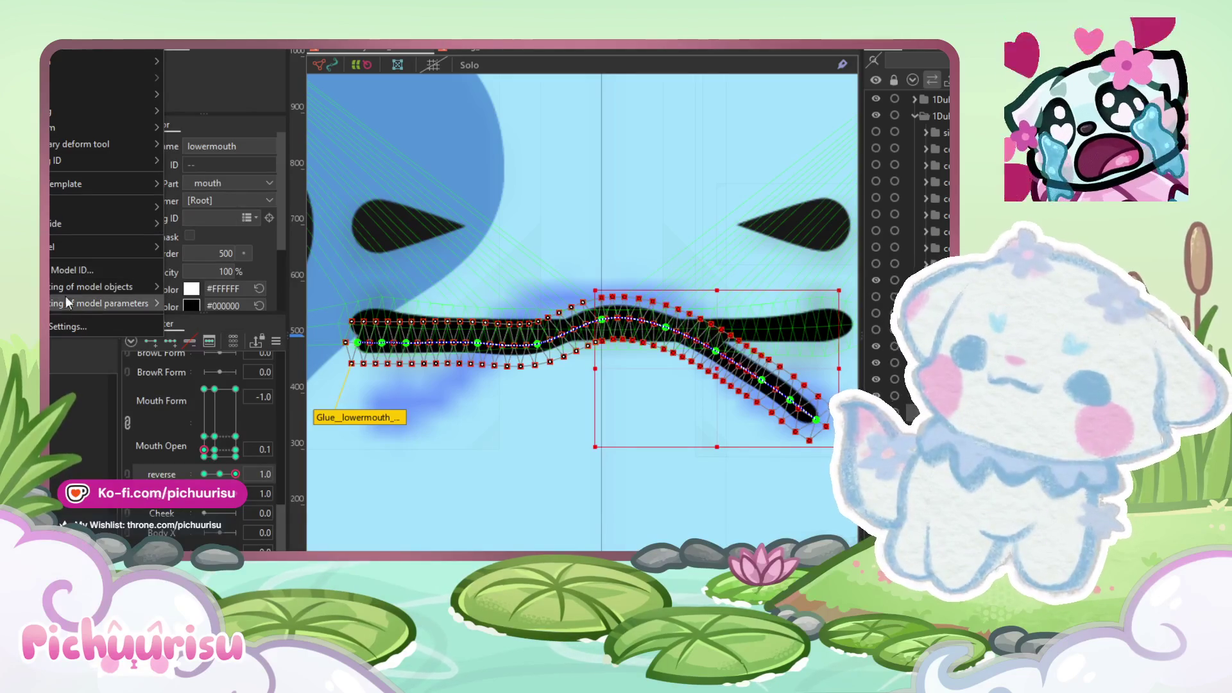
key(Left)
key(Left)
key(Left)
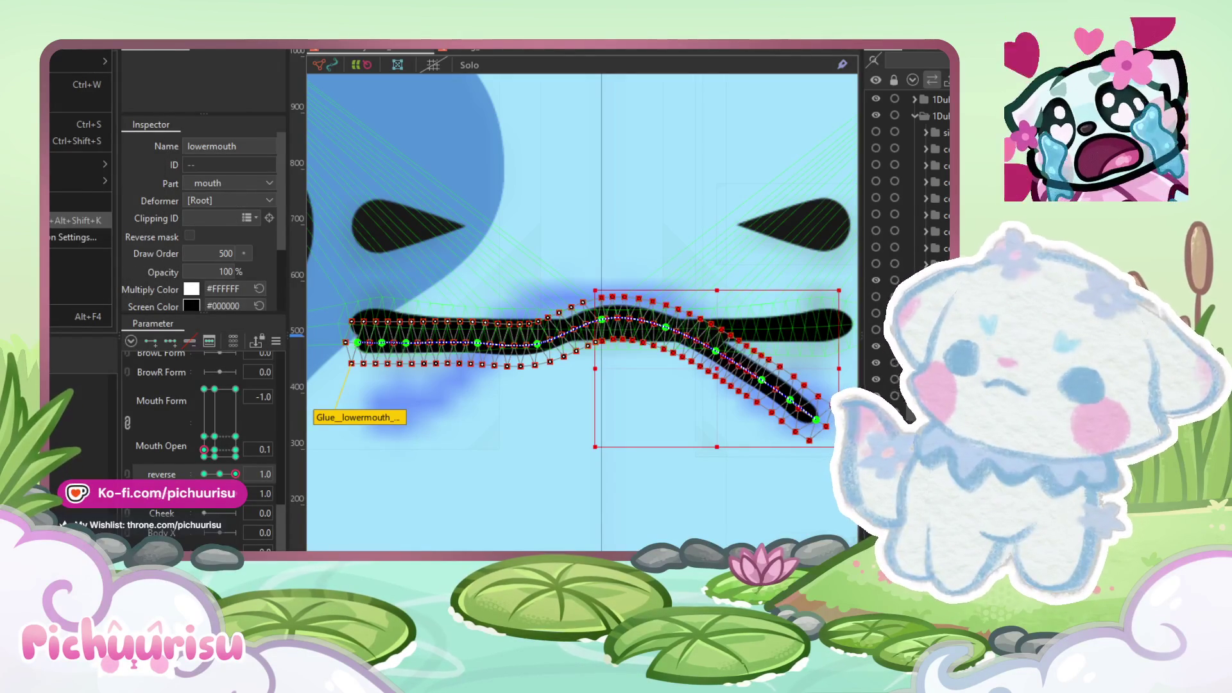
key(Escape)
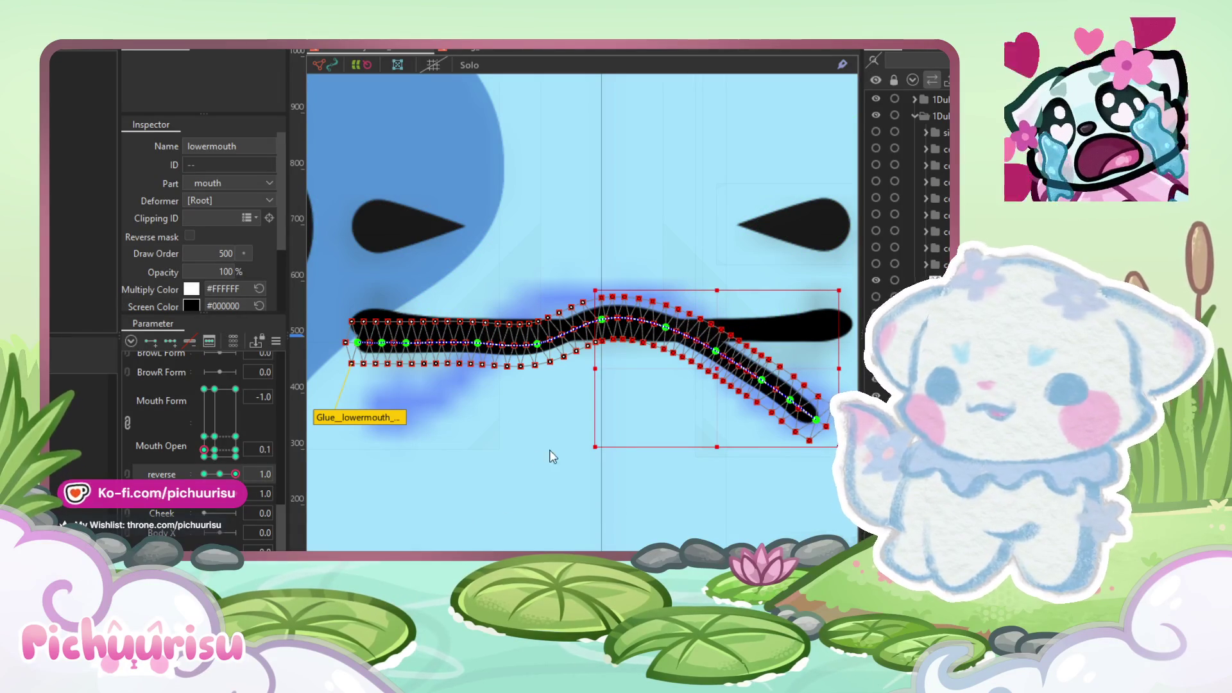
click(203, 473)
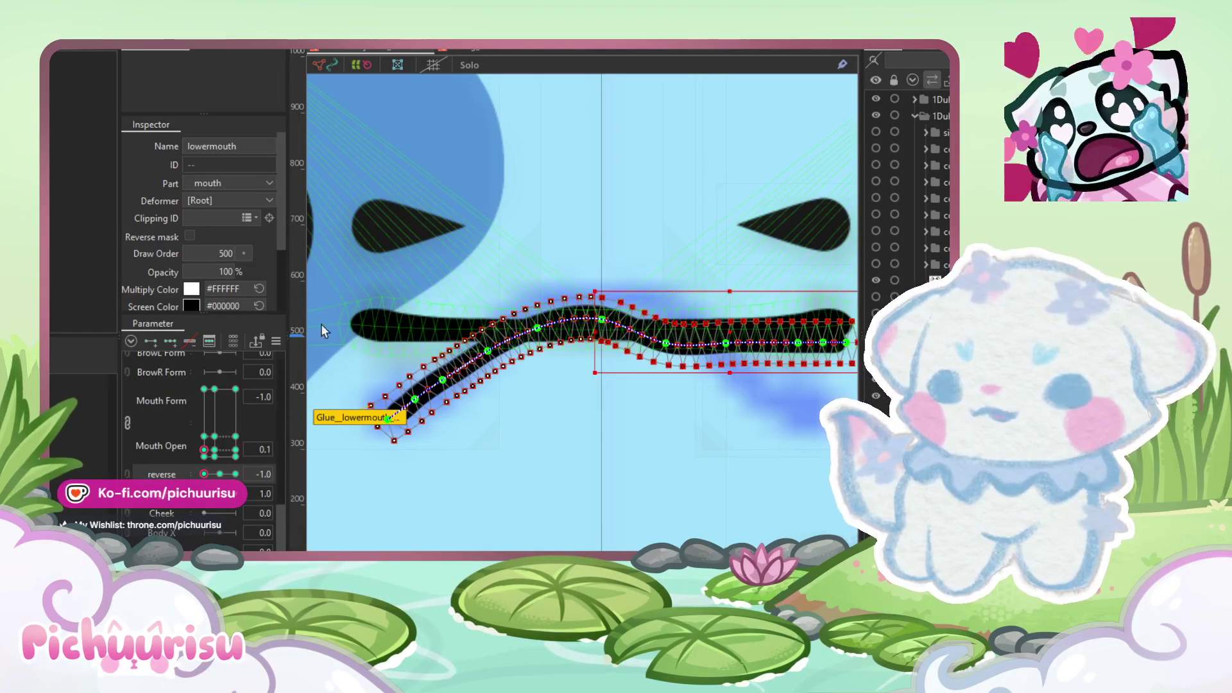
mouse_move(343, 212)
mouse_down()
mouse_move(517, 446)
mouse_move(603, 455)
mouse_up()
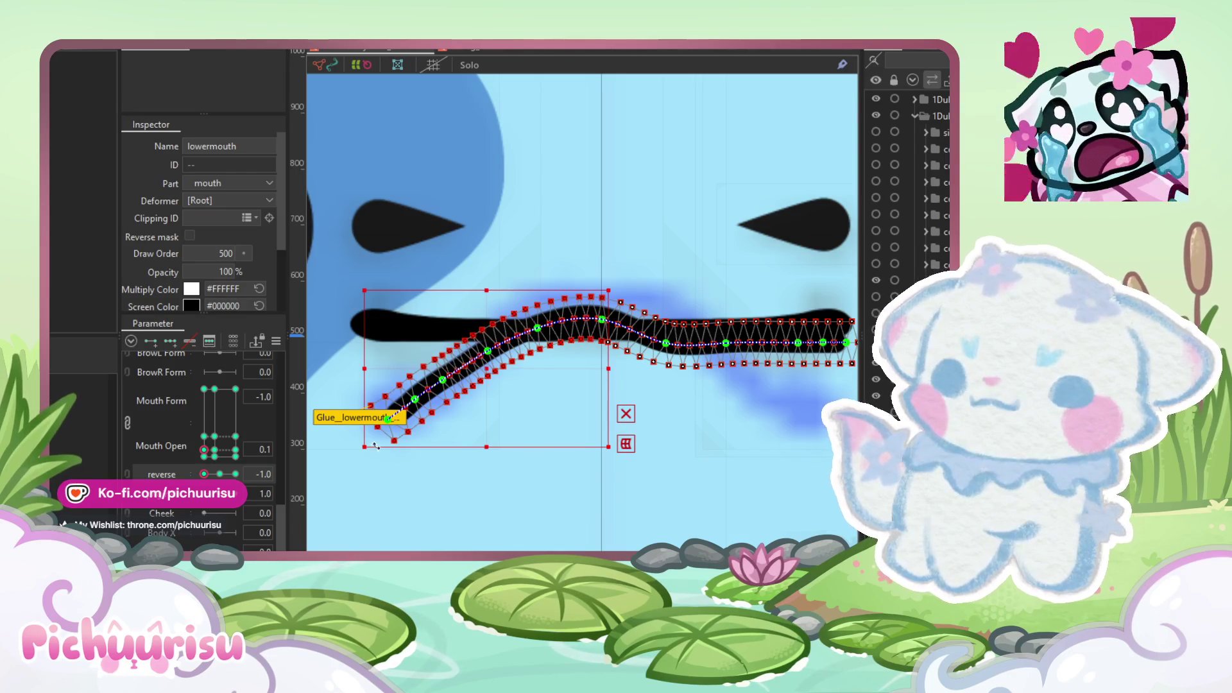
click(235, 474)
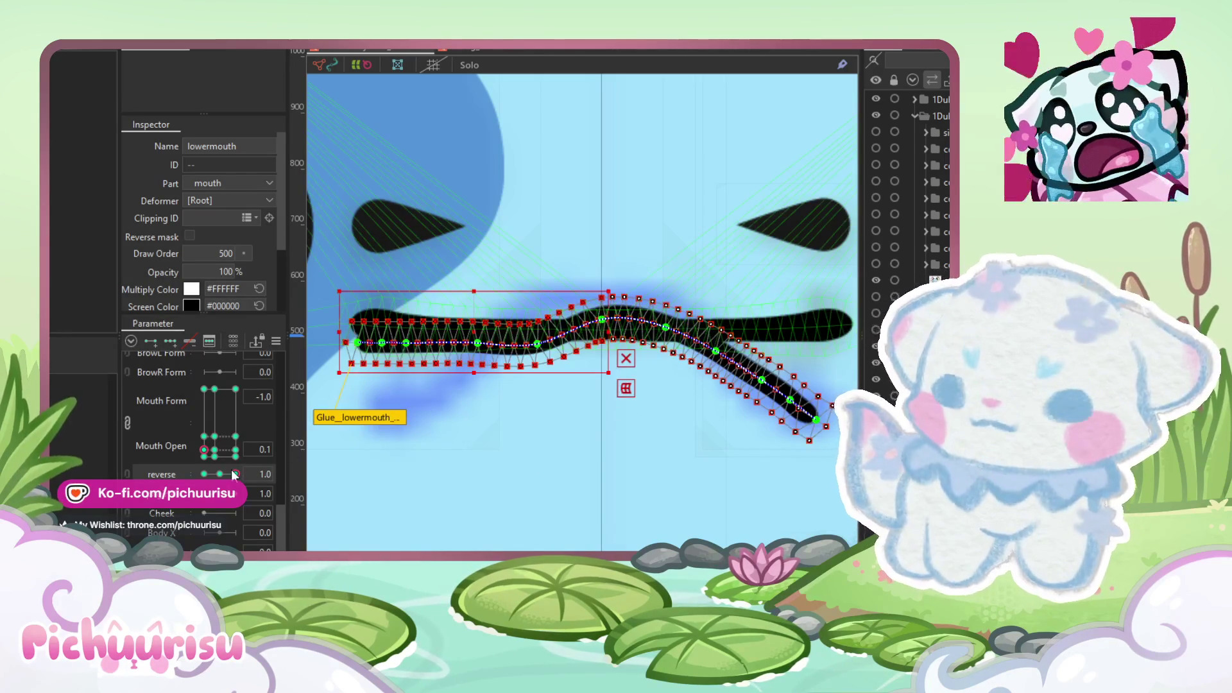
key(ctrl+z)
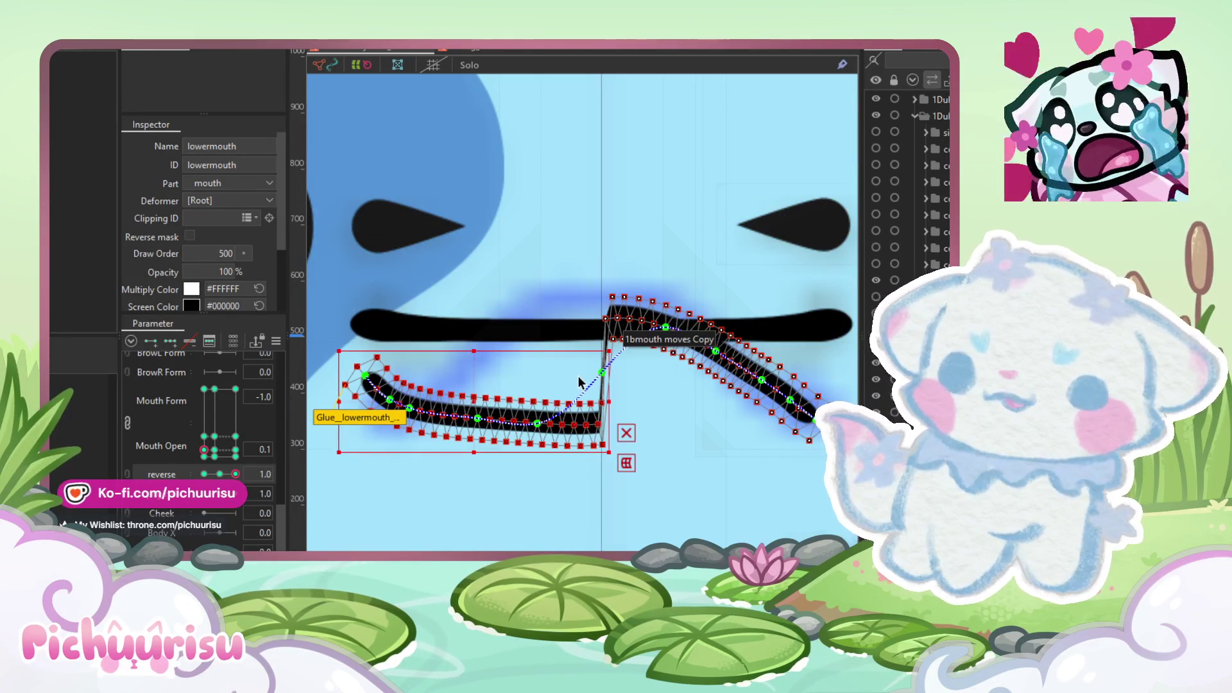
key(ctrl+z)
key(ctrl+z)
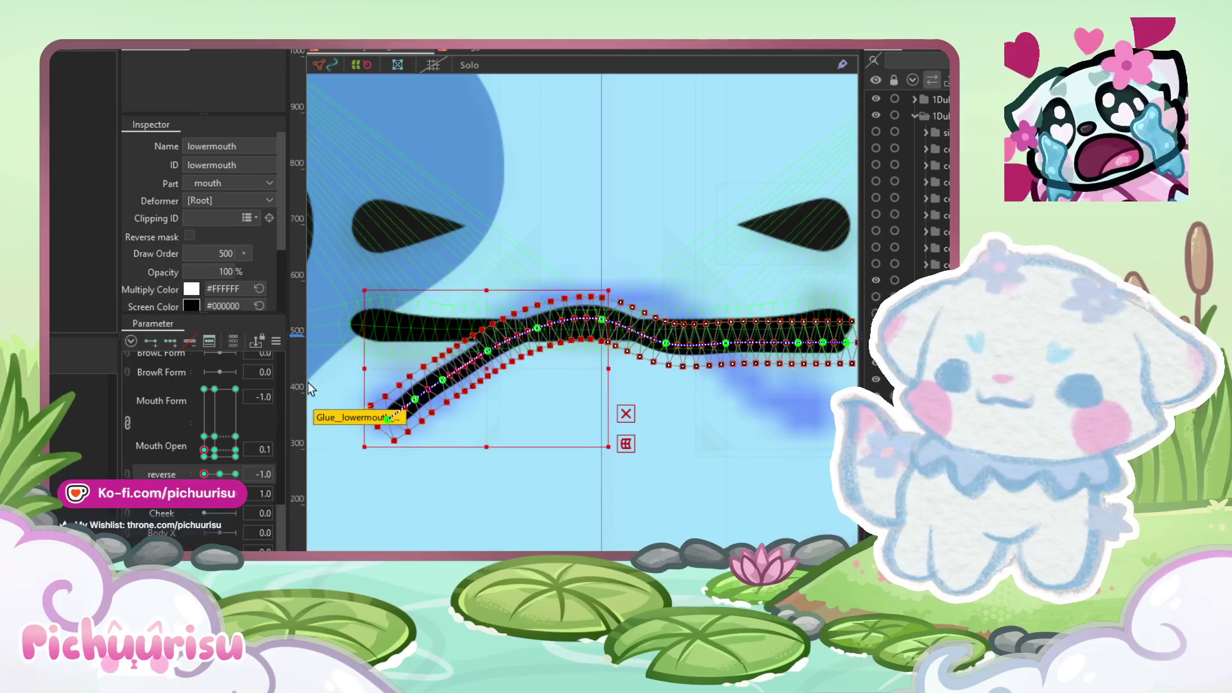
Step: Compare the lower mouth's shapes at reverse 1.0 and -1.0
key(alt+m)
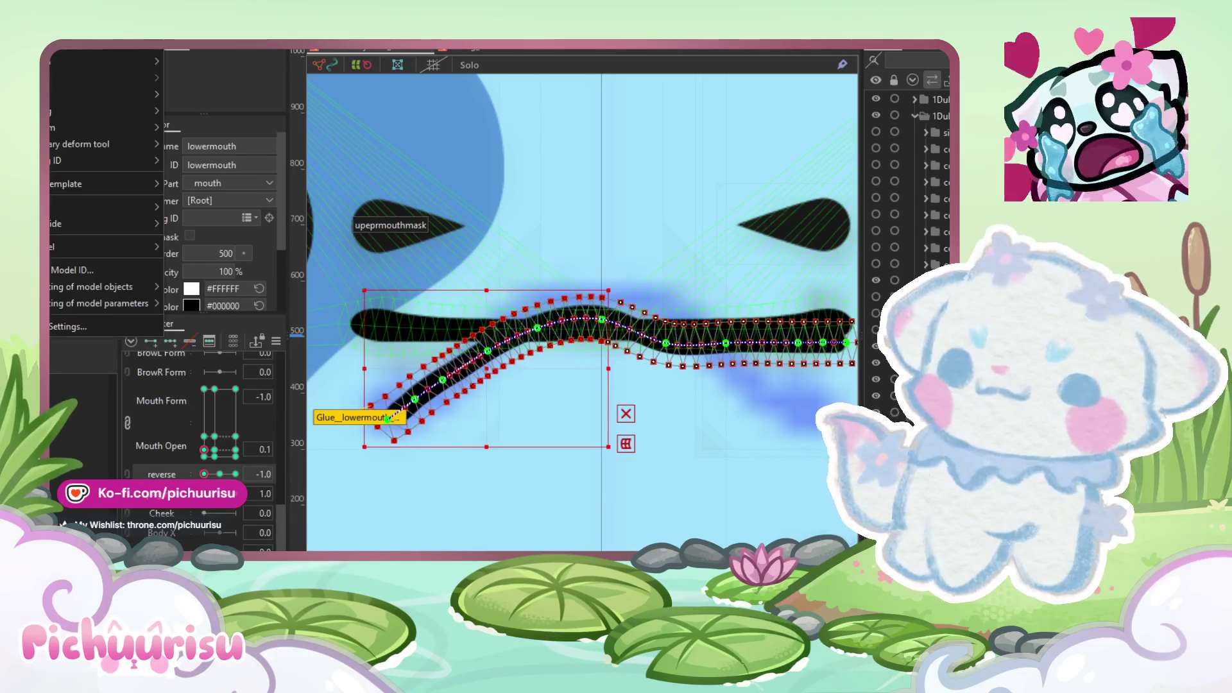
key(alt+f)
key(Up)
key(Up)
key(Up)
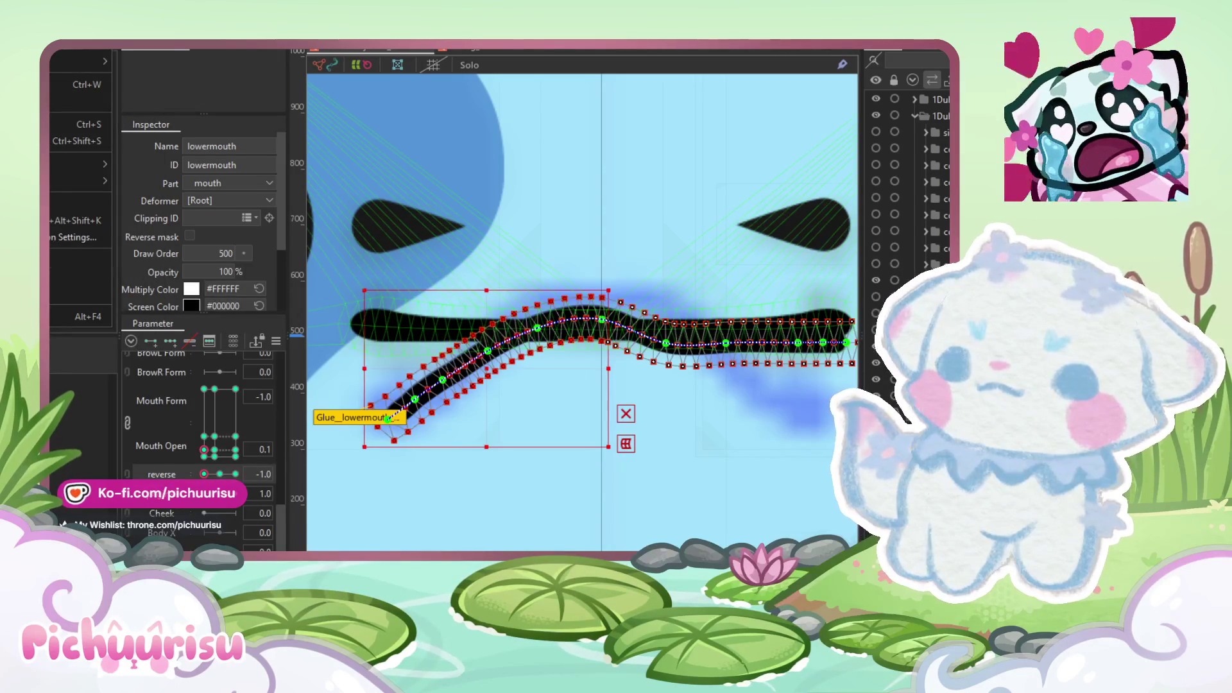
key(Down)
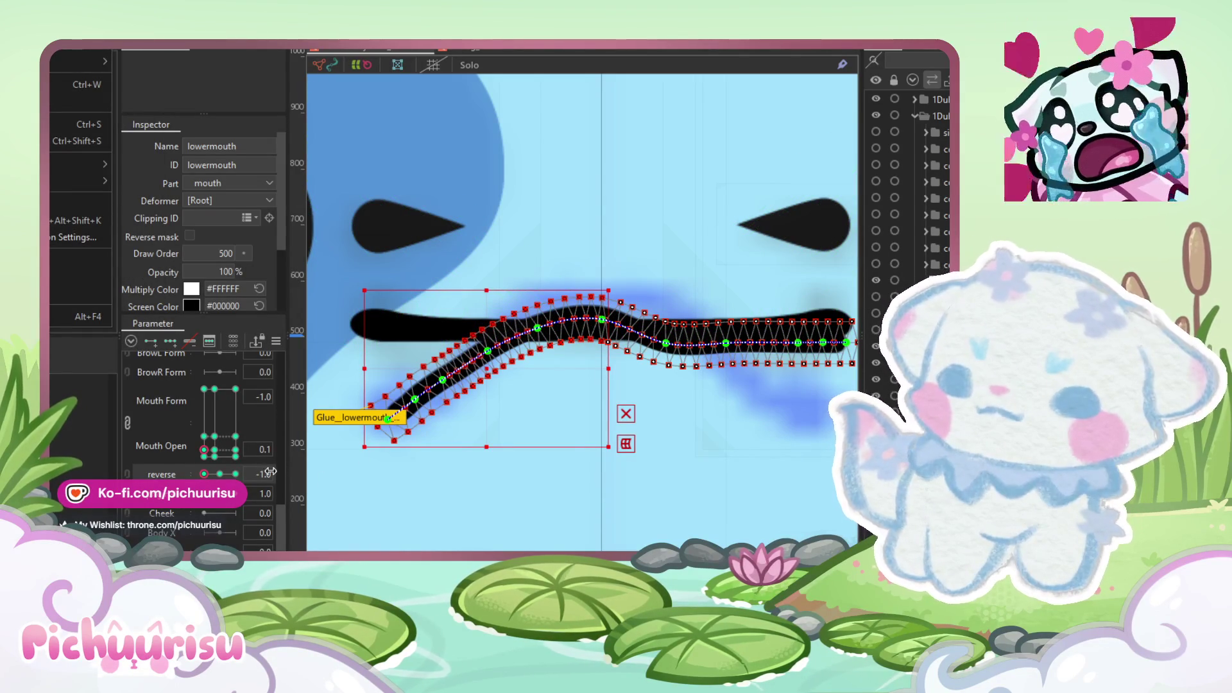
click(235, 475)
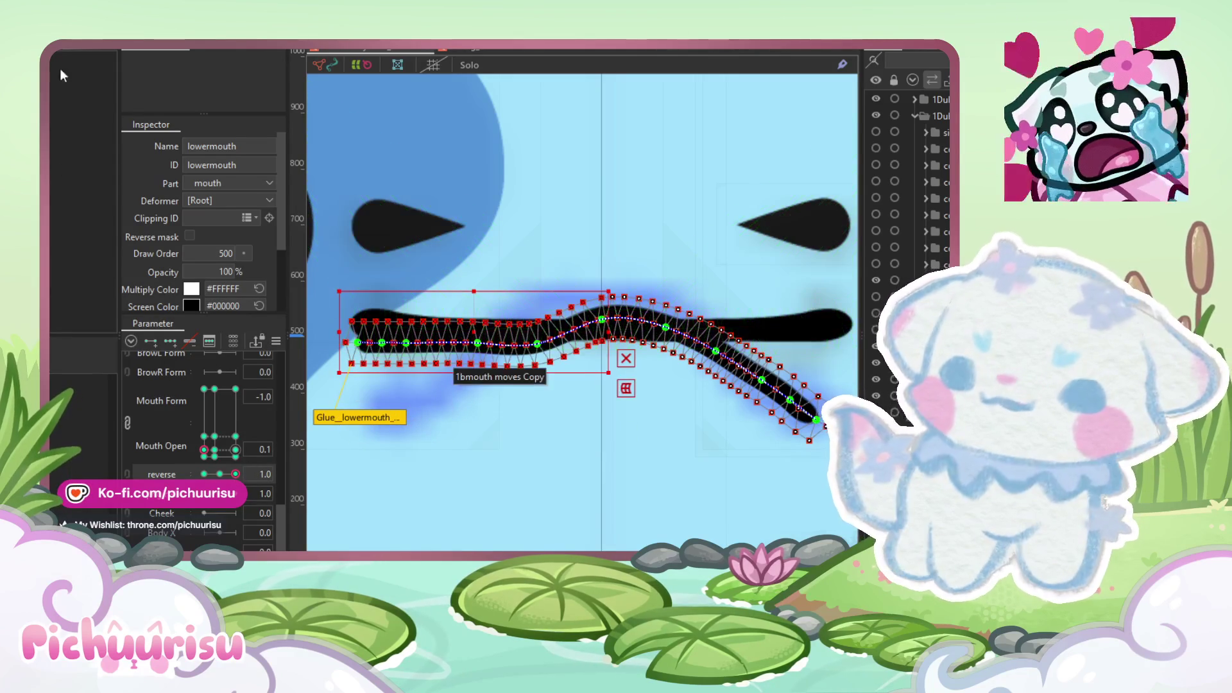
click(204, 475)
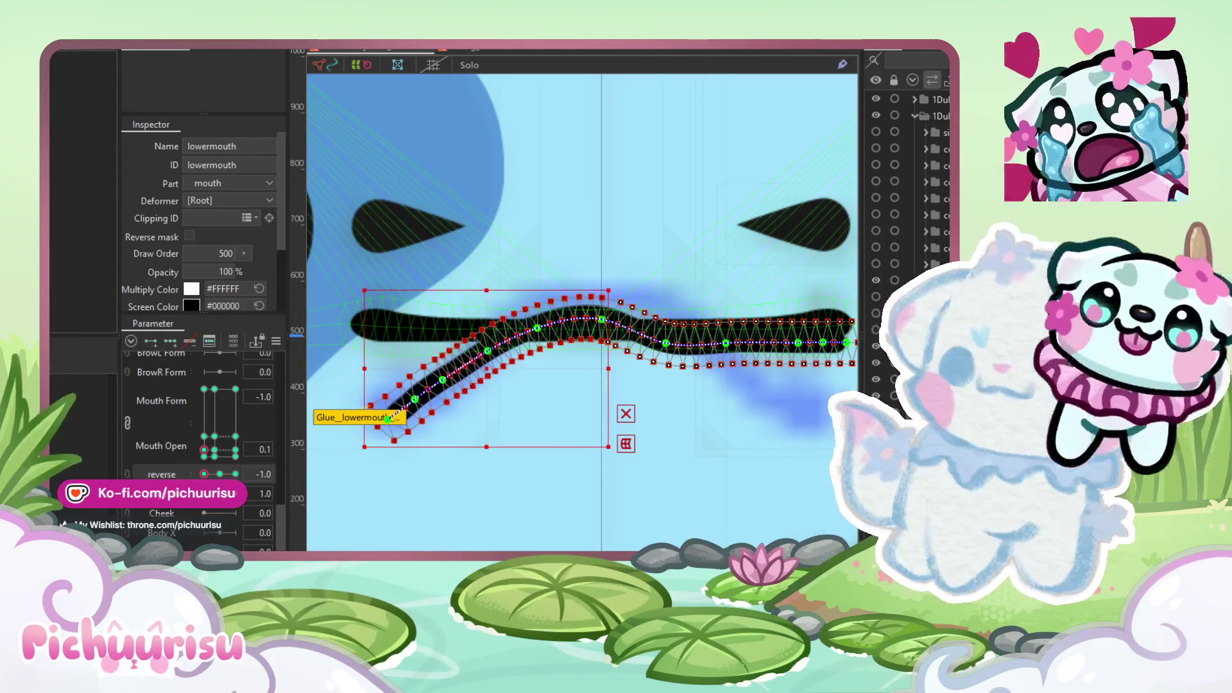
Step: Copy the lower mouth's arched form and paste it onto the keyform via Modeling > Form
click(70, 43)
mouse_move(96, 127)
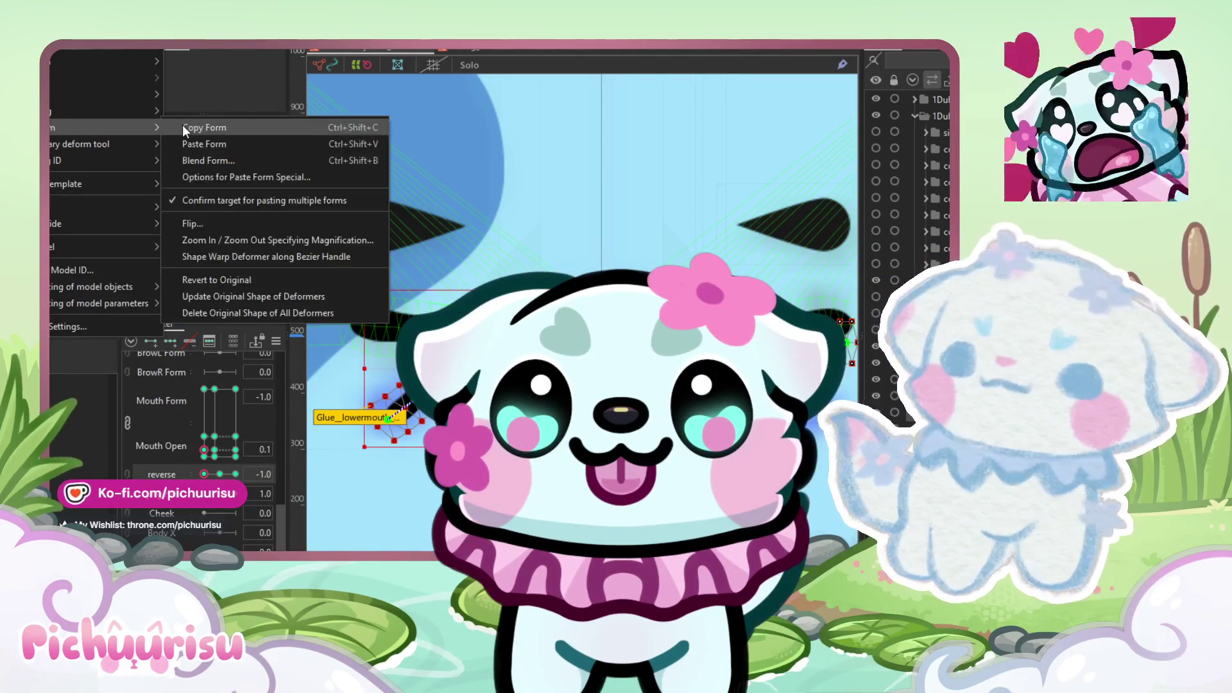
click(193, 128)
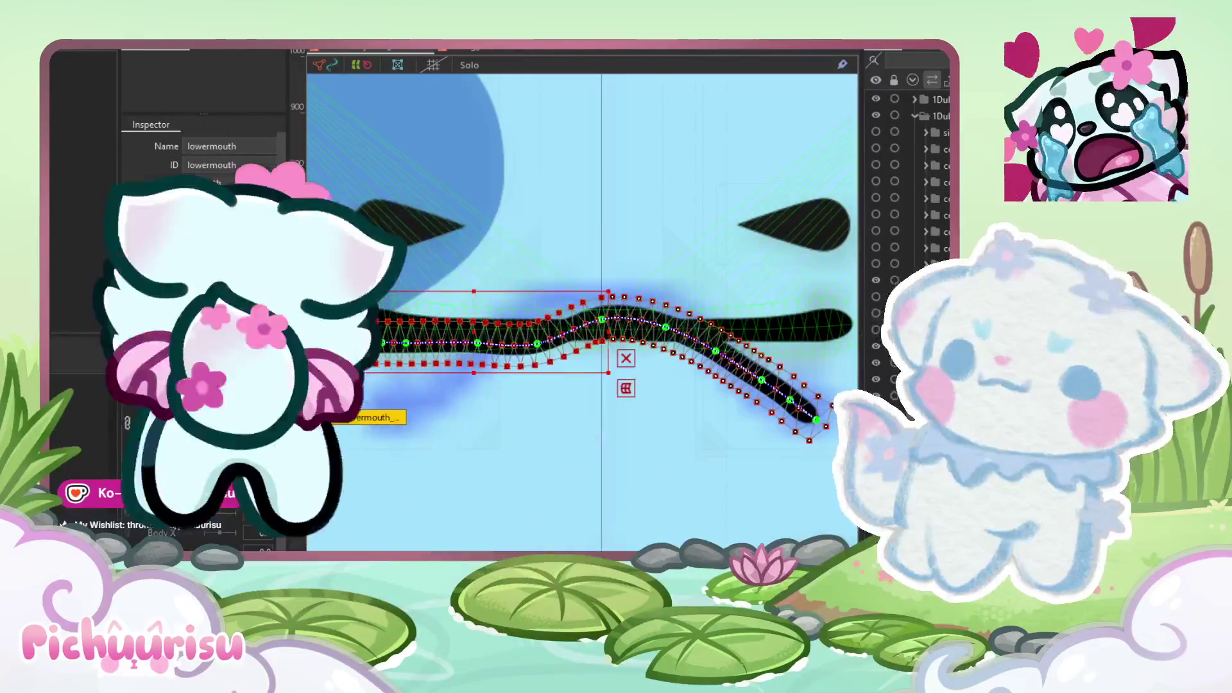
click(71, 42)
mouse_move(96, 127)
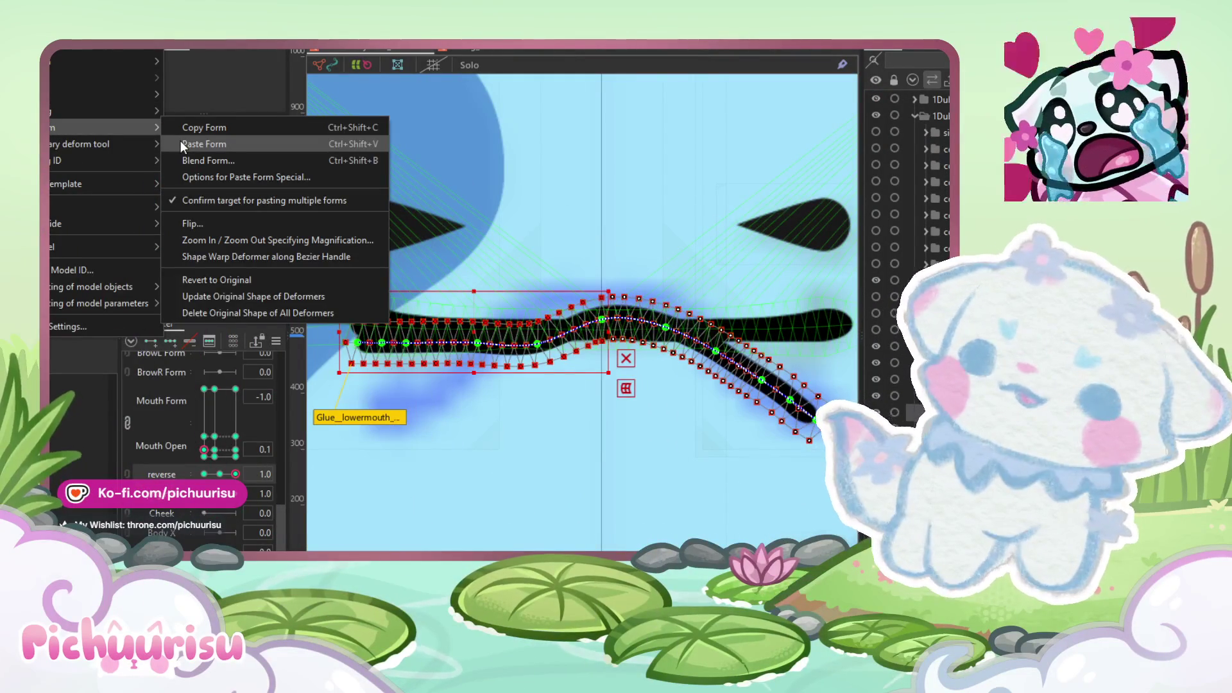
click(181, 144)
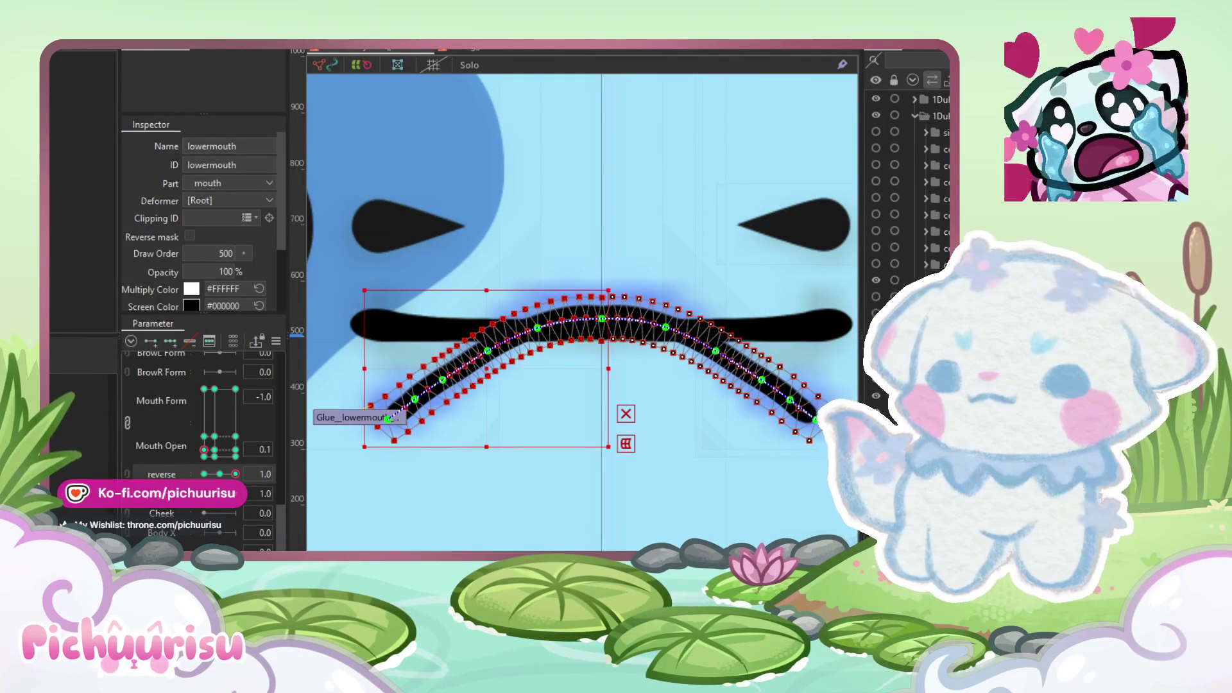
click(70, 42)
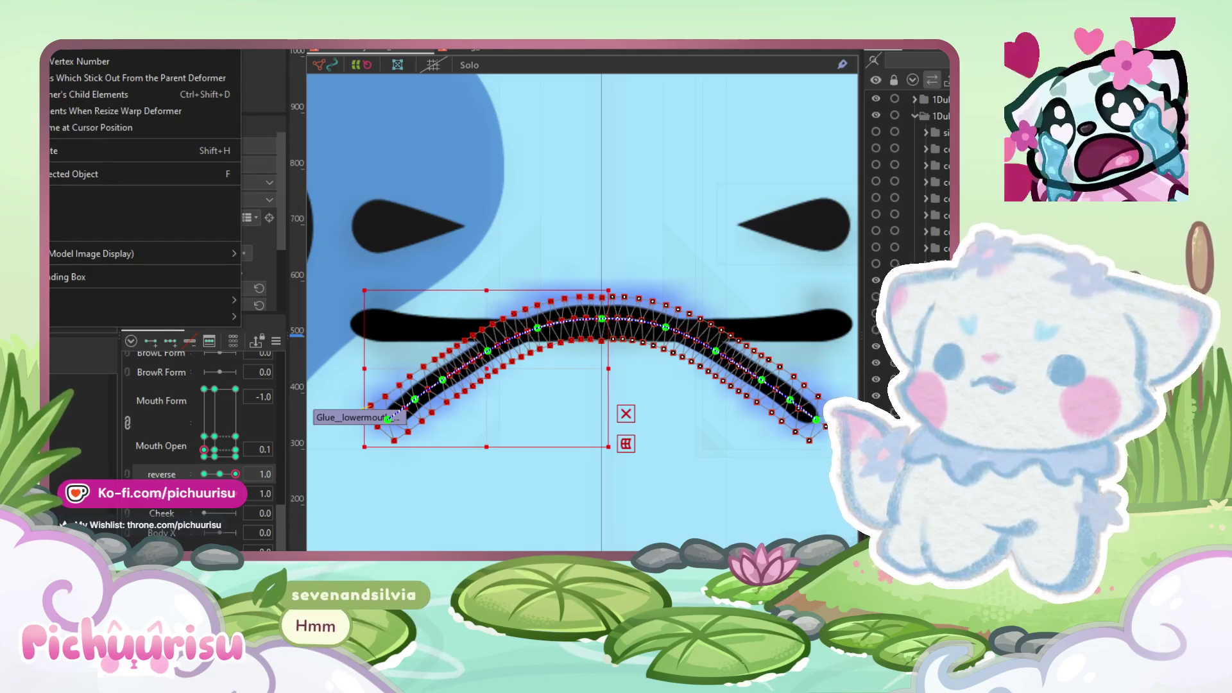
click(71, 43)
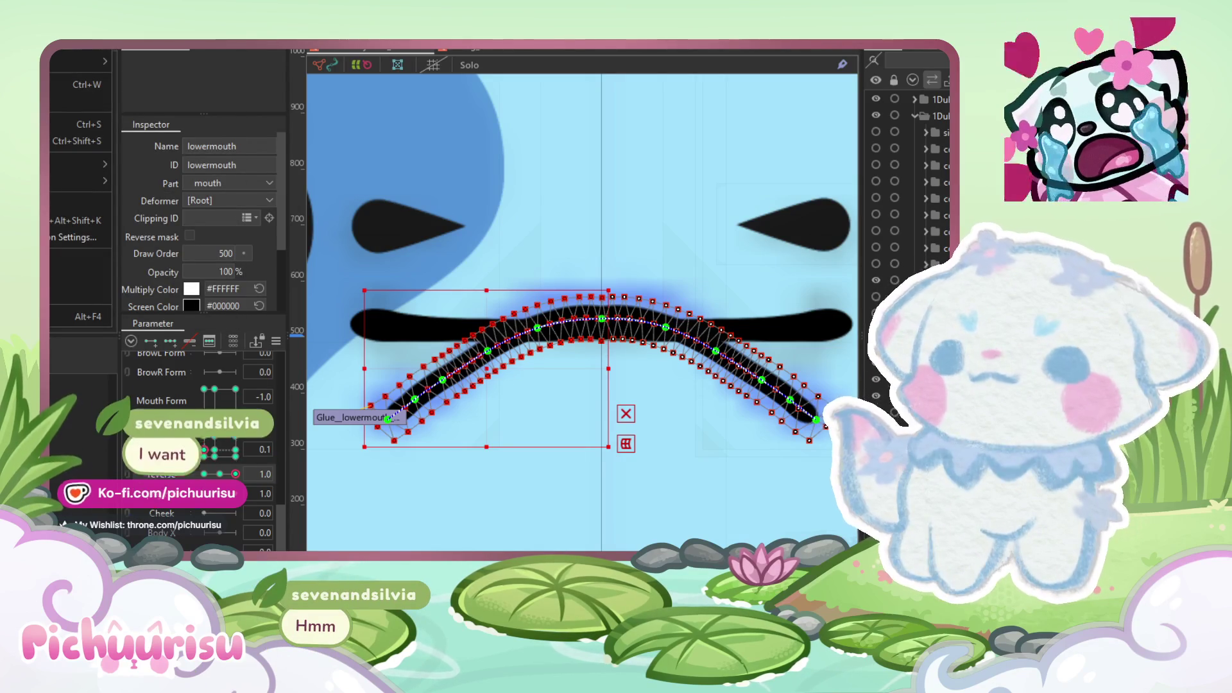
click(70, 43)
key(Right)
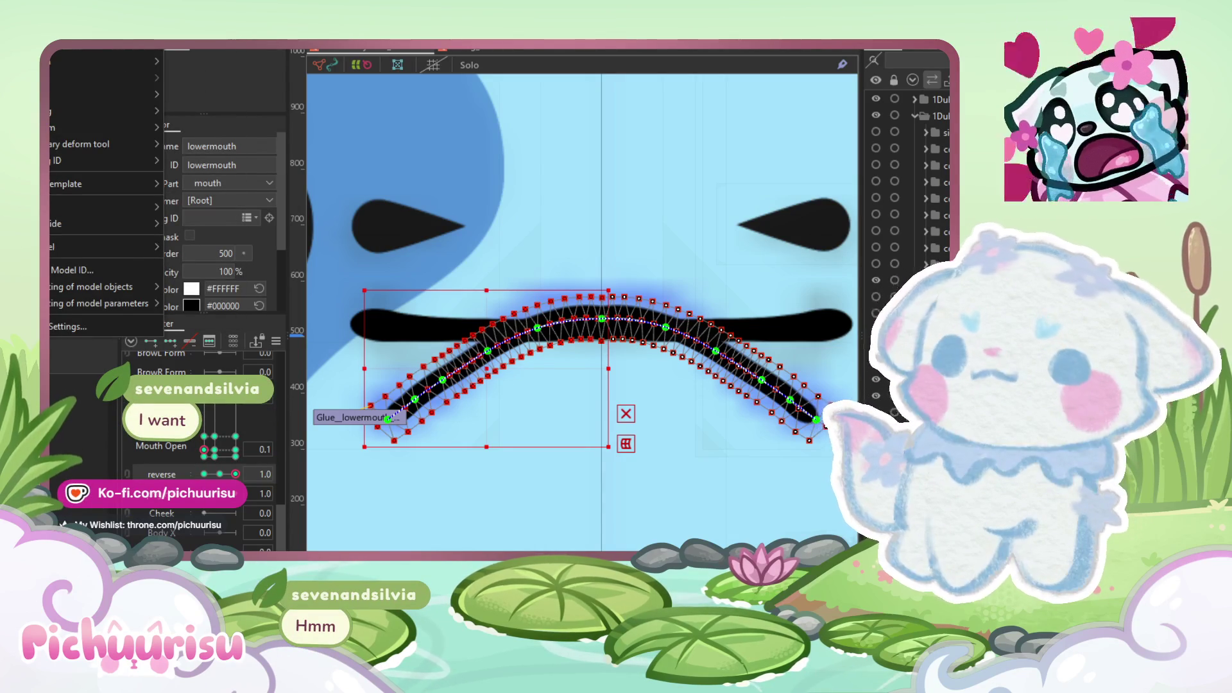
key(Left)
key(Left)
key(Left)
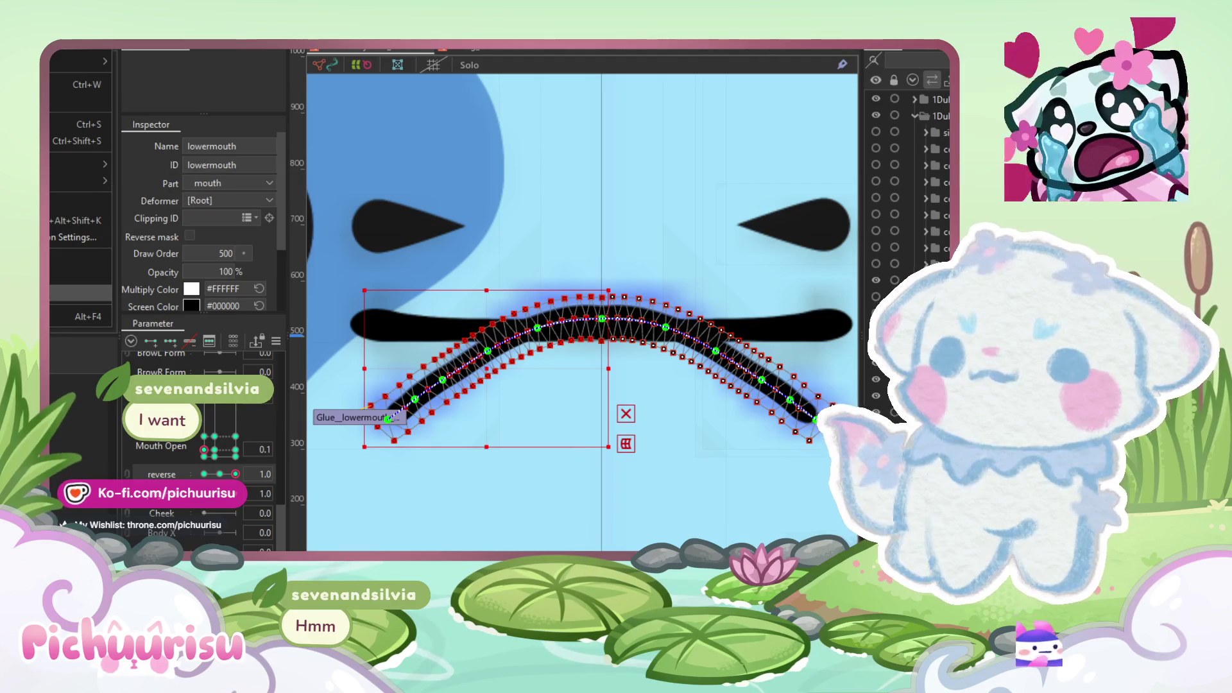
key(Escape)
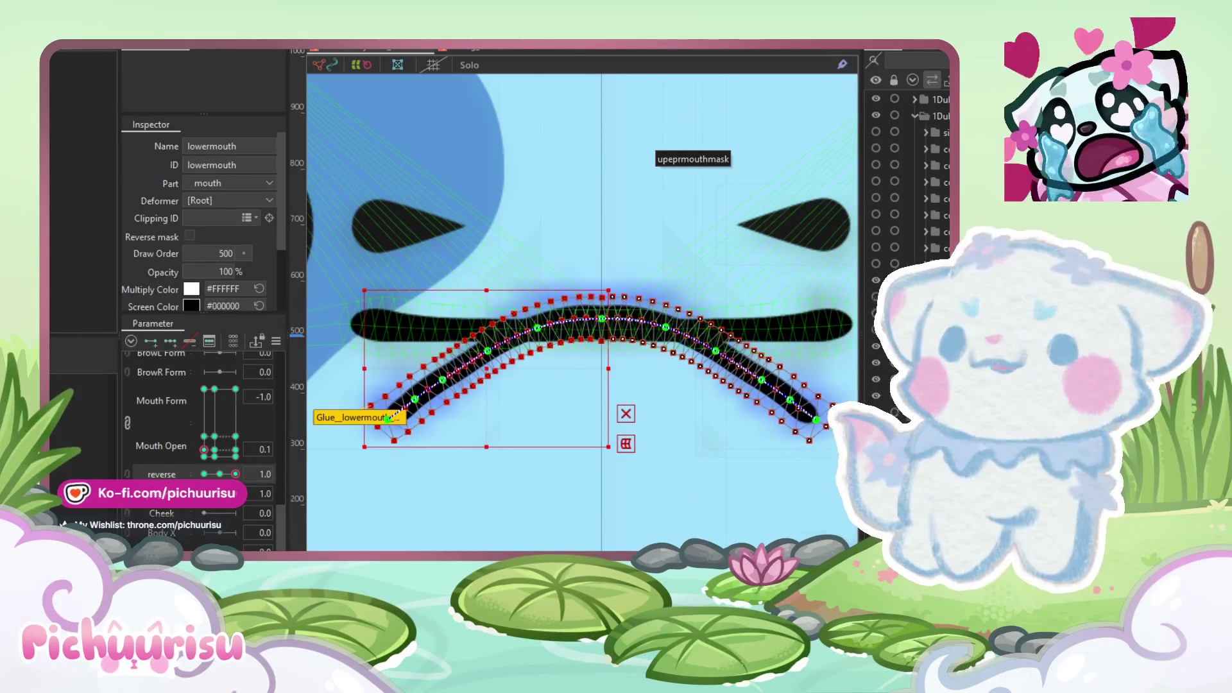
key(alt+f)
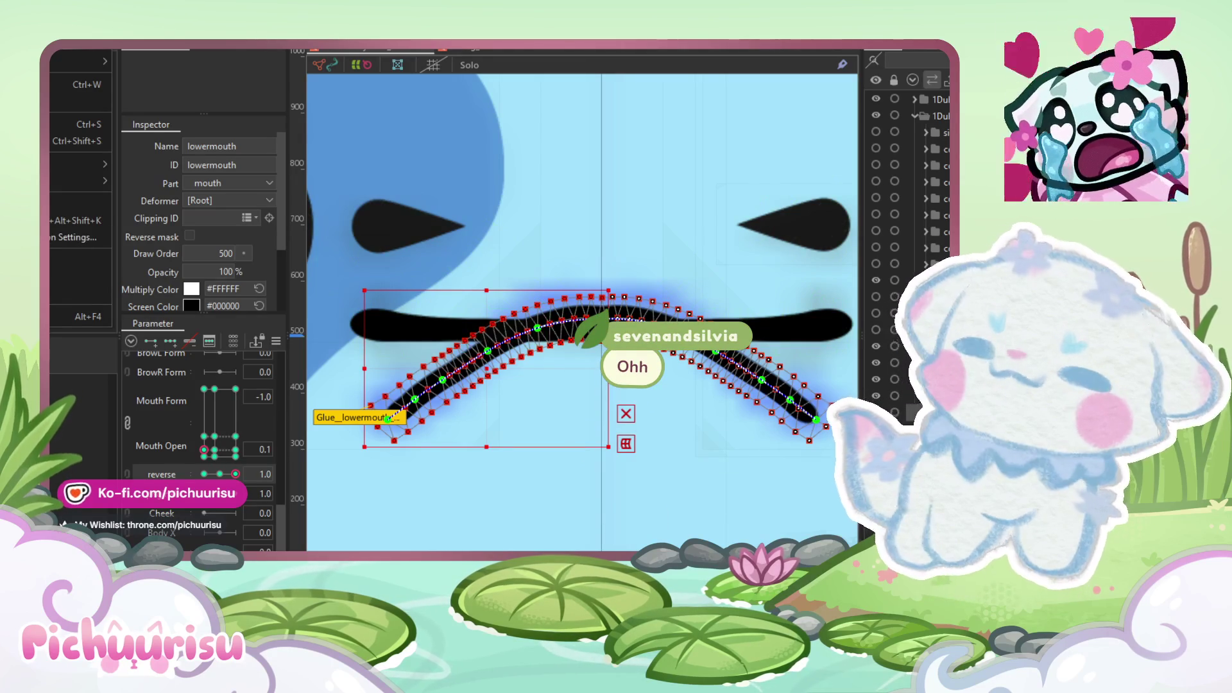
key(Escape)
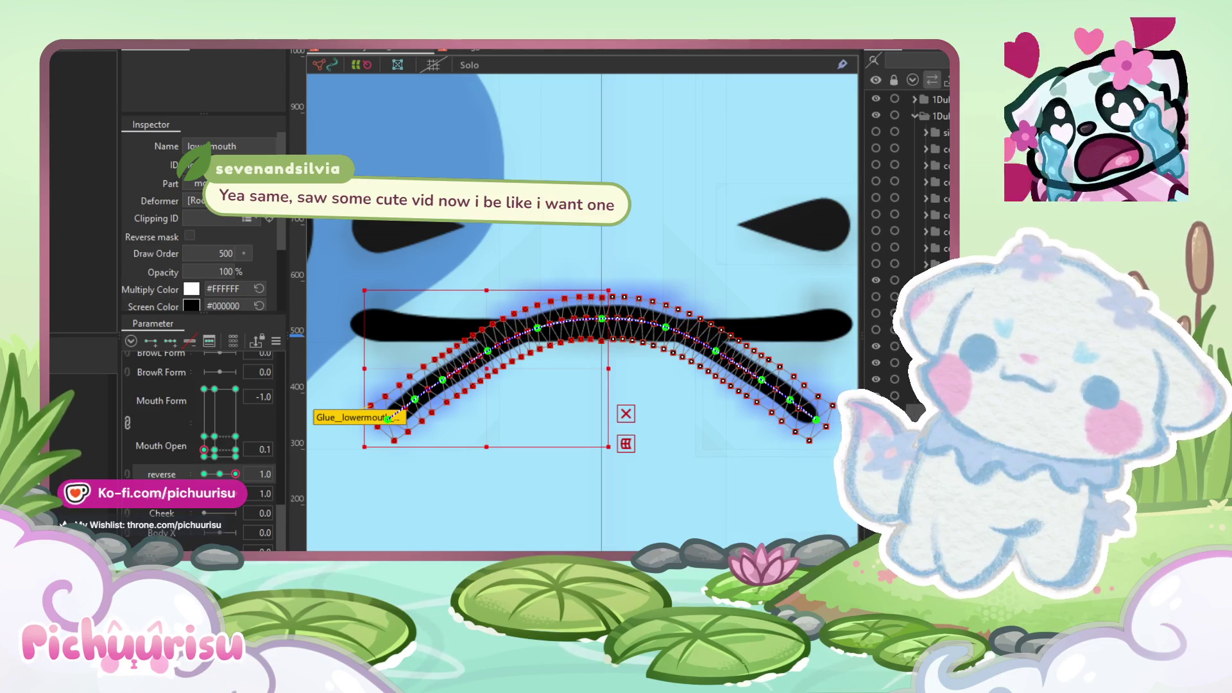
scroll(576, 328, up, 2)
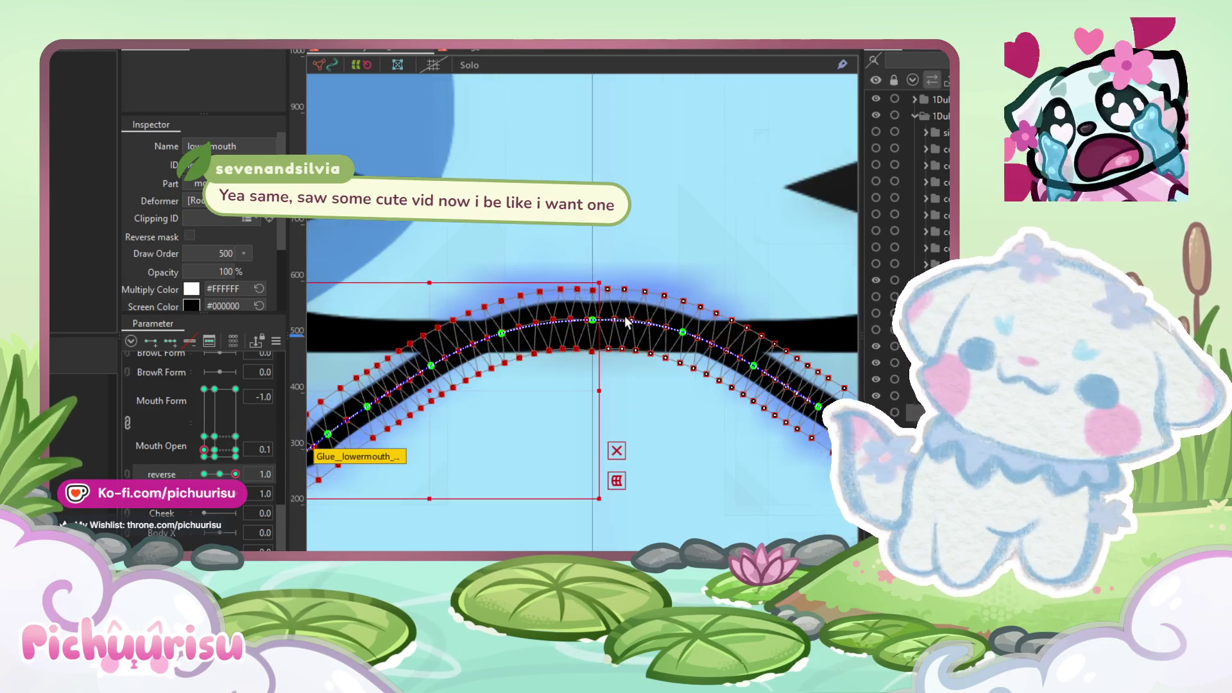
Step: Raise the centre path point of the lower mouth arch slightly
scroll(581, 330, up, 6)
drag(583, 331, 583, 310)
scroll(583, 310, down, 8)
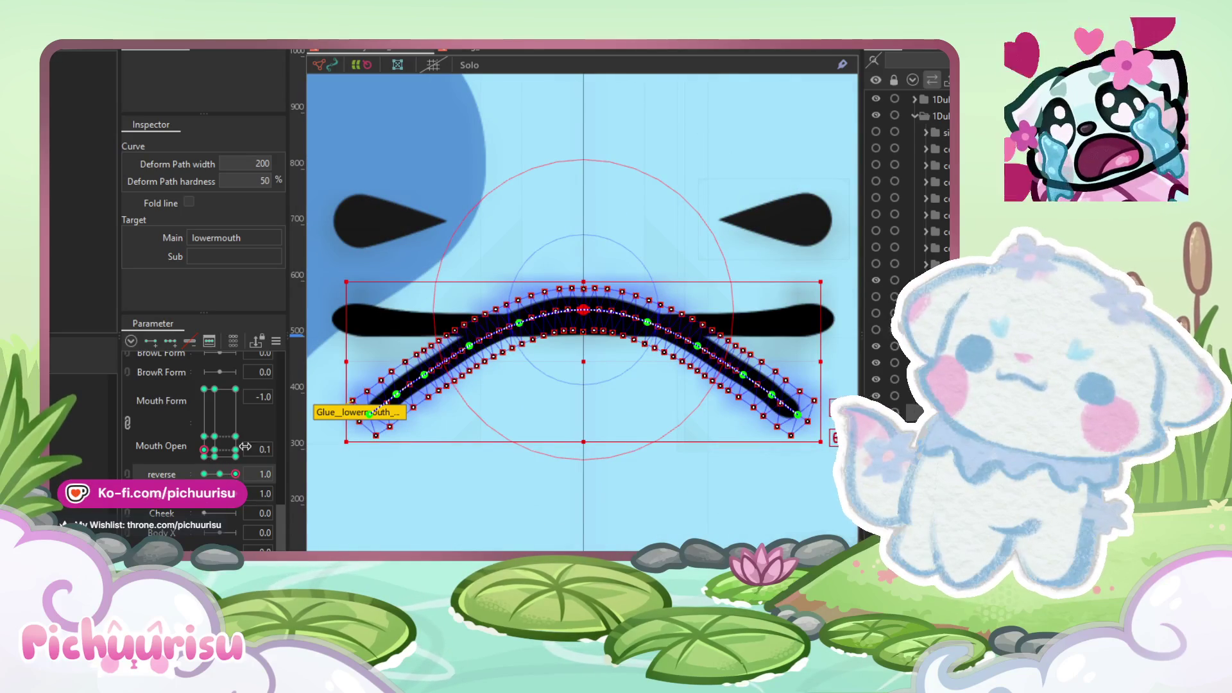
key(alt+f)
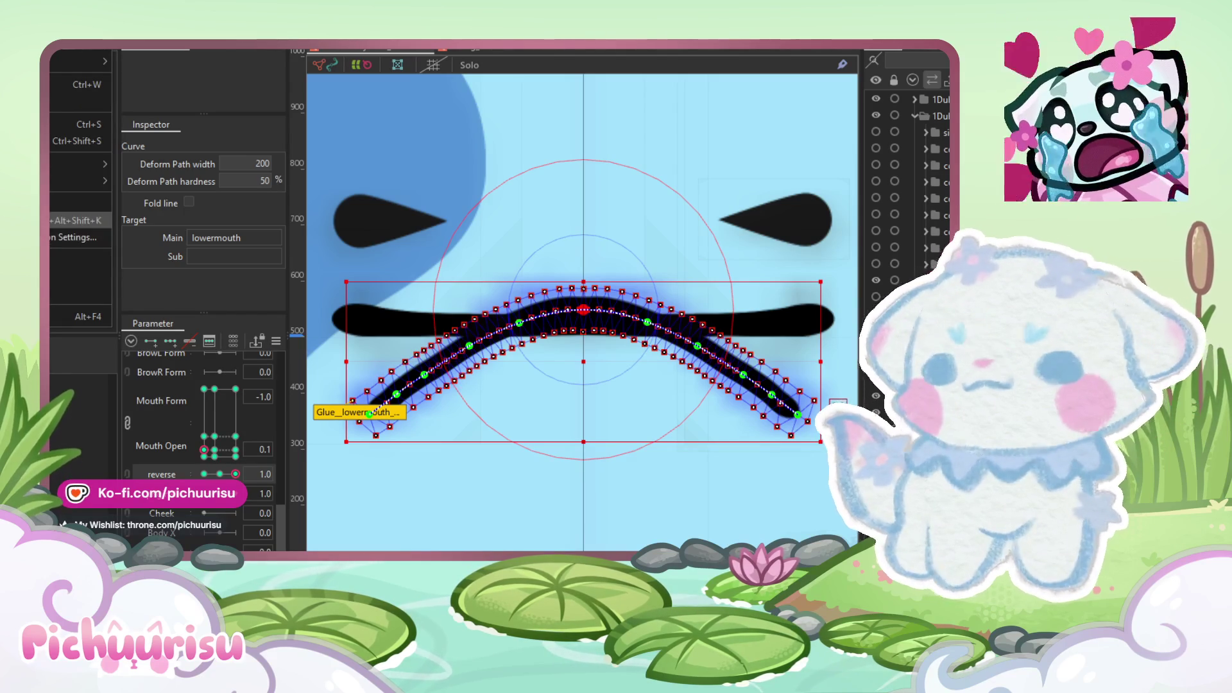
click(245, 222)
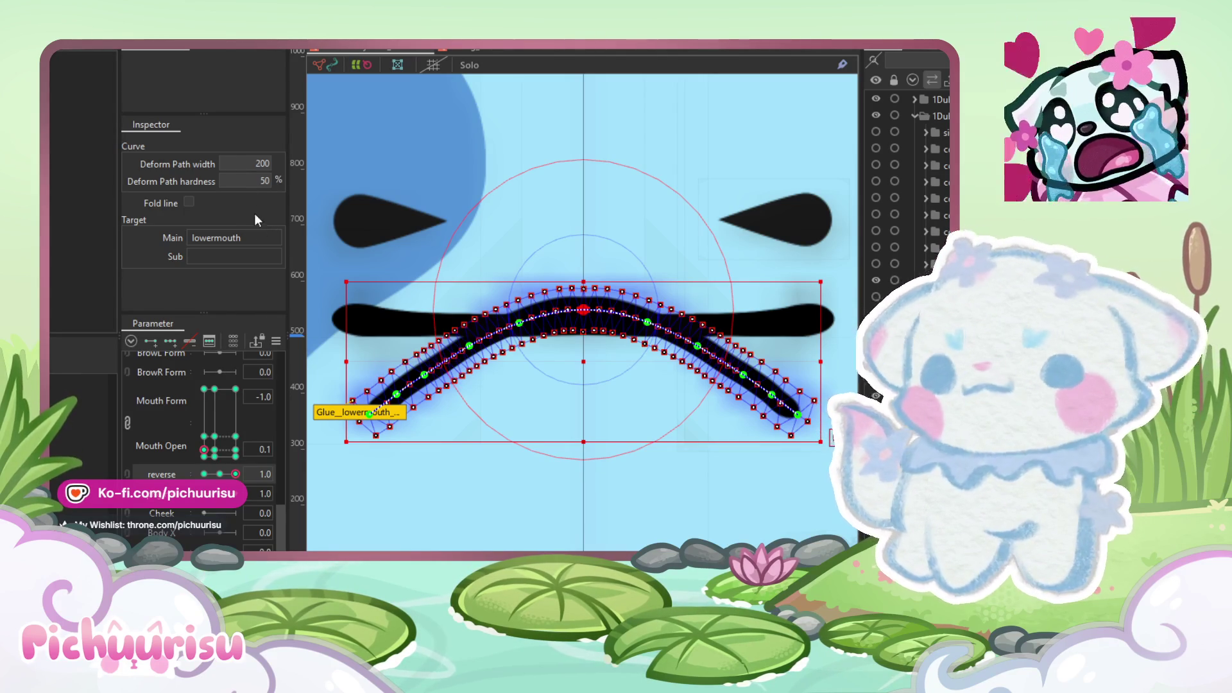
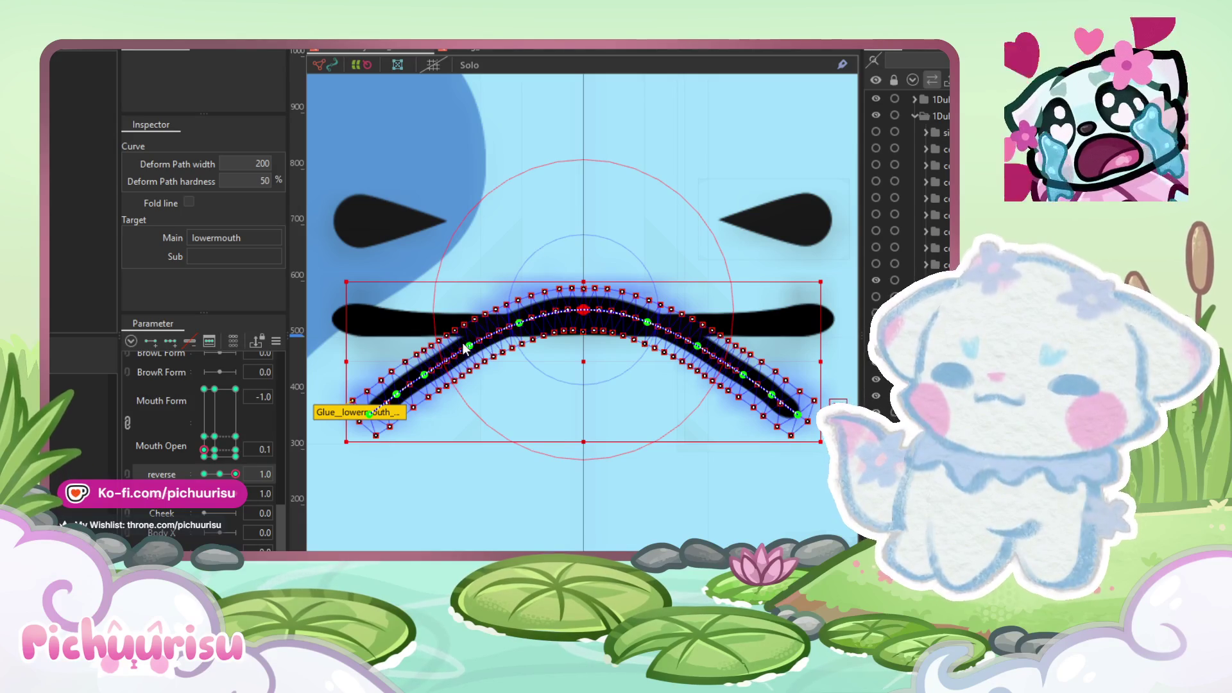
Step: Compare the lower mouth's keyforms at reverse -1.0 and 1.0 and Mouth Form -1.0 and -0.3
scroll(449, 398, down, 2)
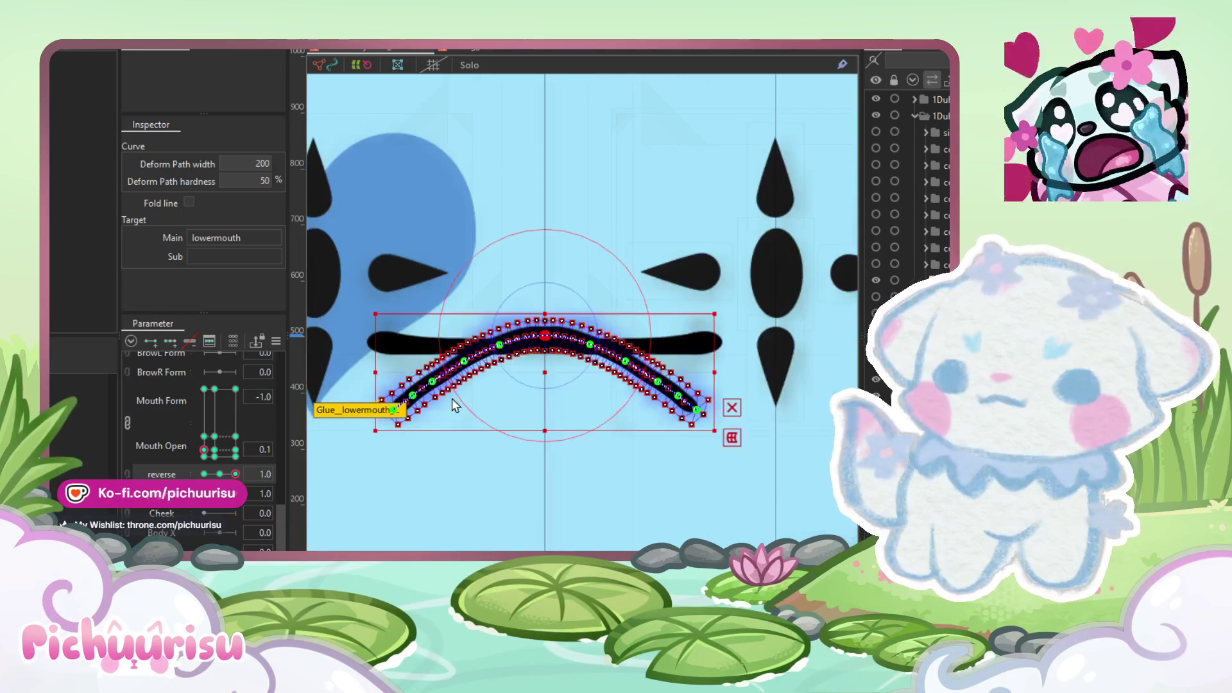
click(205, 474)
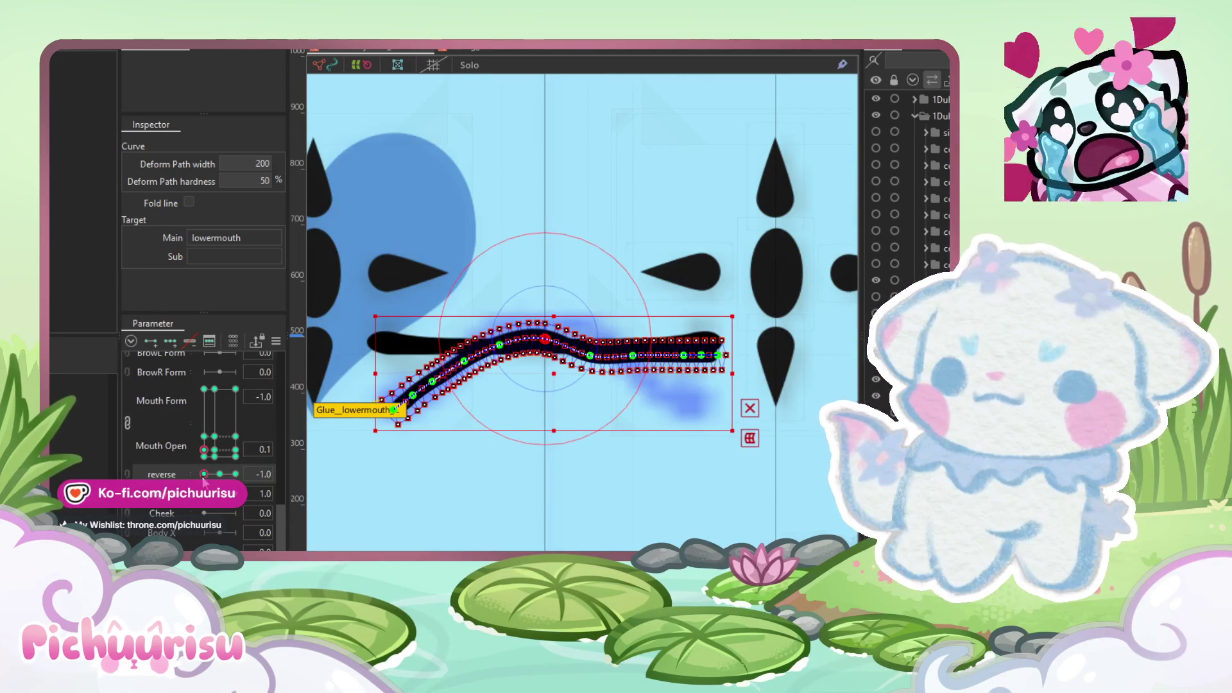
click(235, 474)
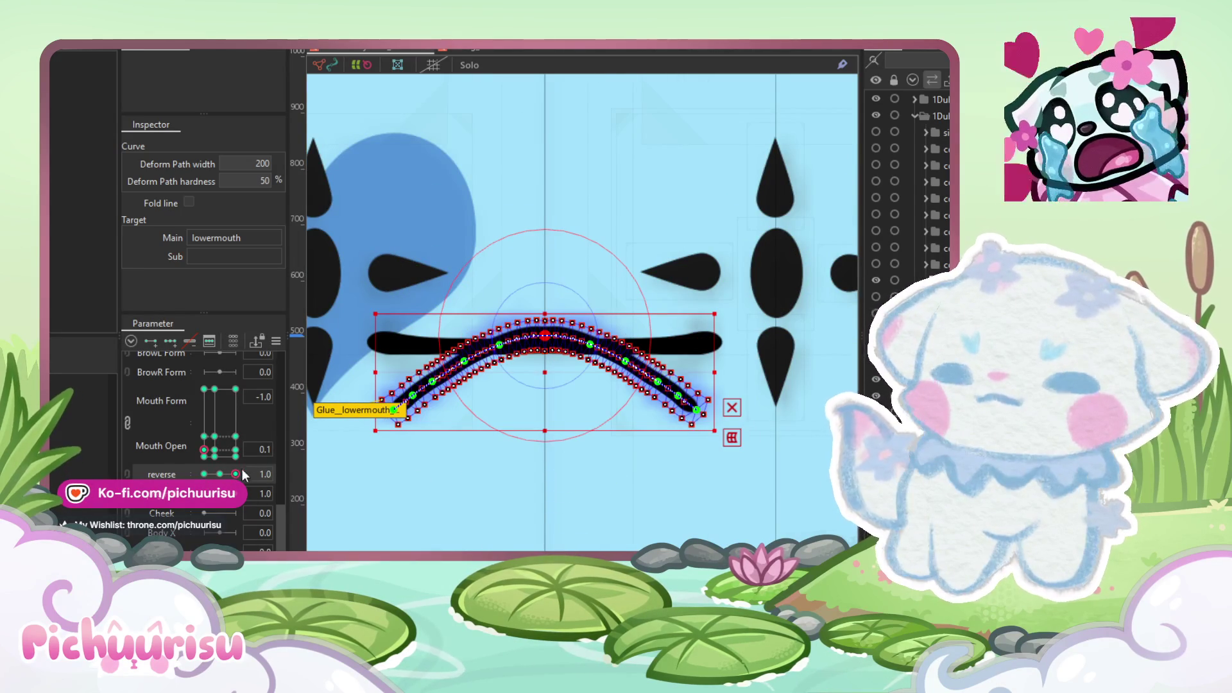
click(215, 449)
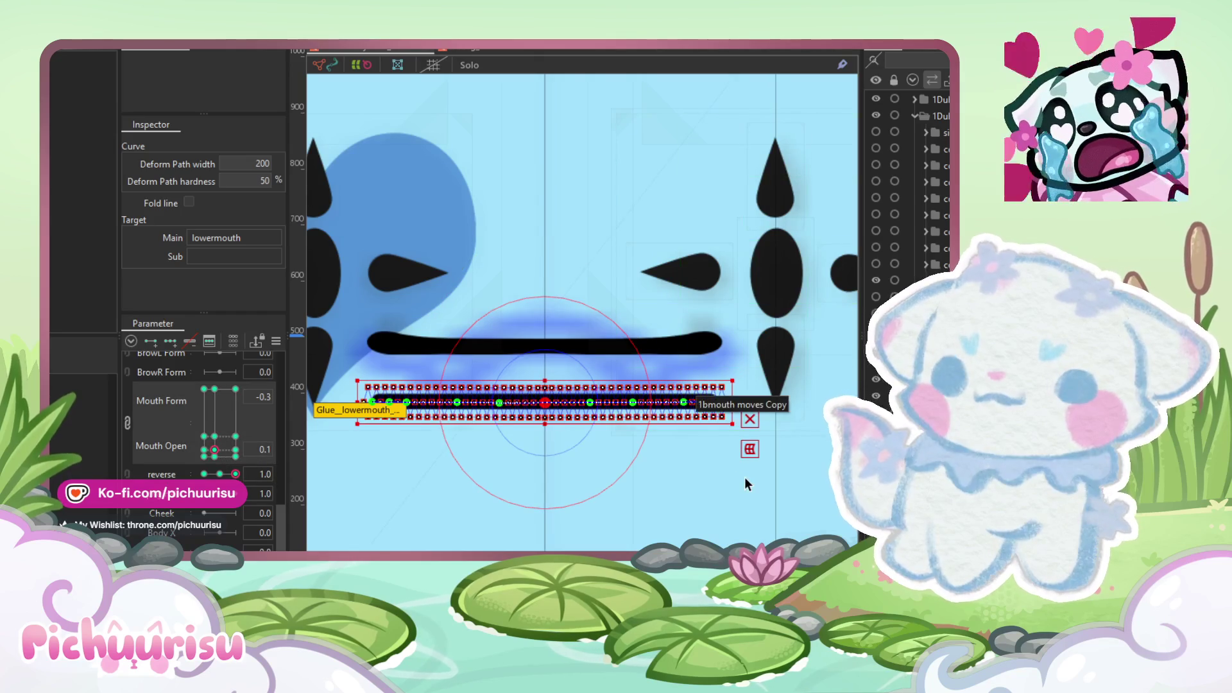
scroll(729, 476, left, 2)
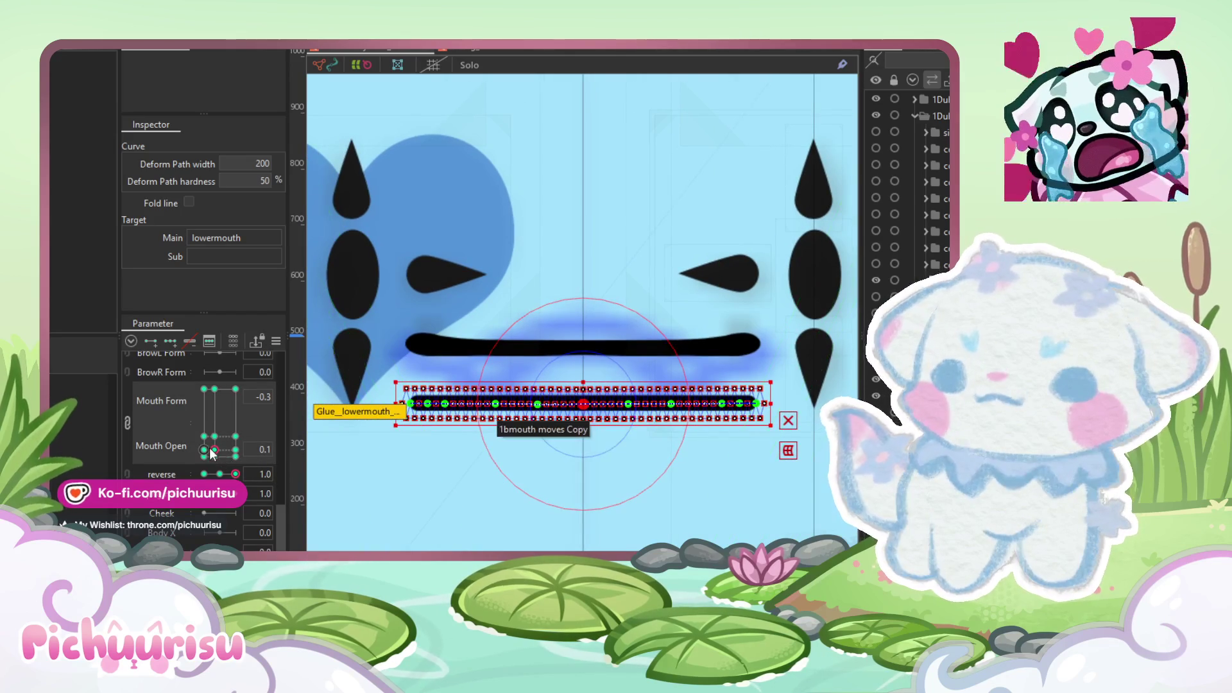
click(204, 450)
click(401, 280)
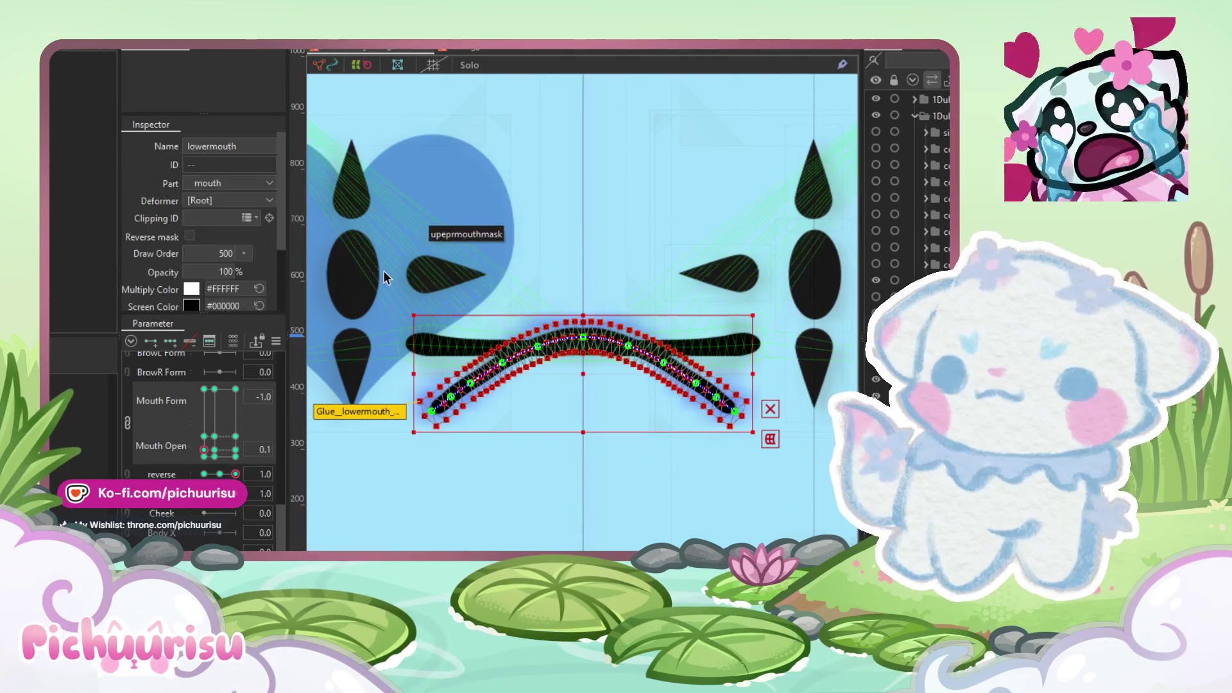
click(214, 449)
Step: Try pulling the lower mouth's centre into a V at Mouth Form -0.3, then undo back to flat
scroll(628, 312, up, 2)
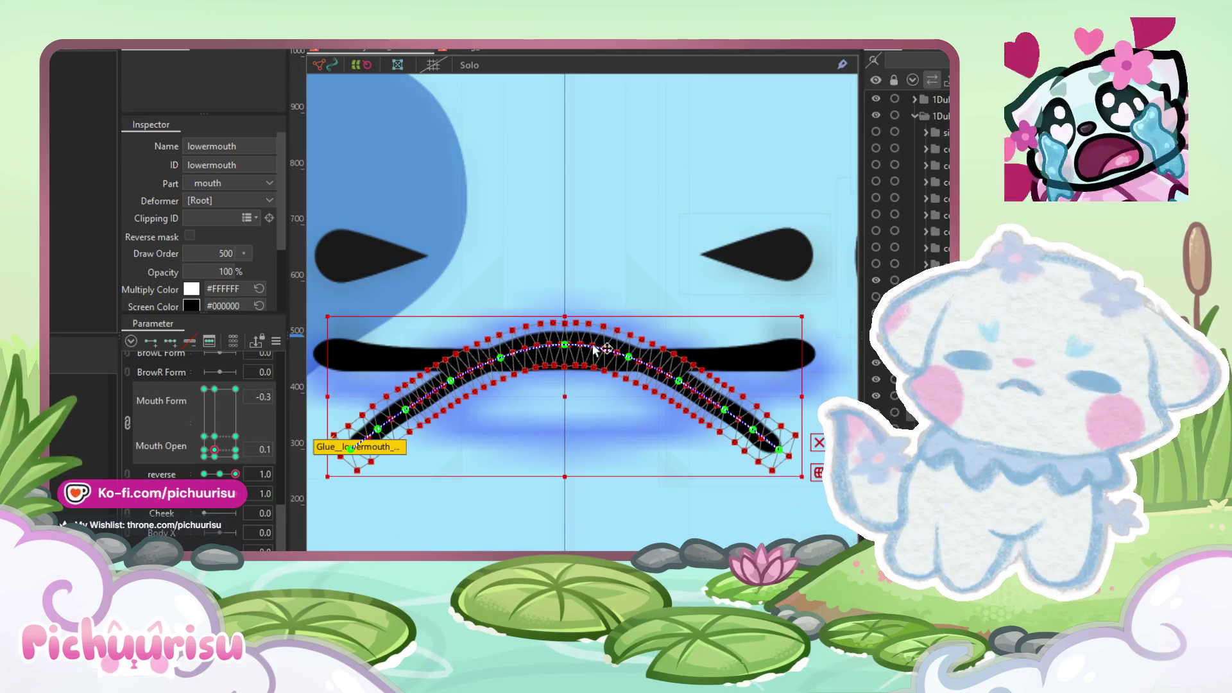
scroll(562, 344, up, 2)
click(565, 346)
drag(565, 347, 563, 472)
key(ctrl+z)
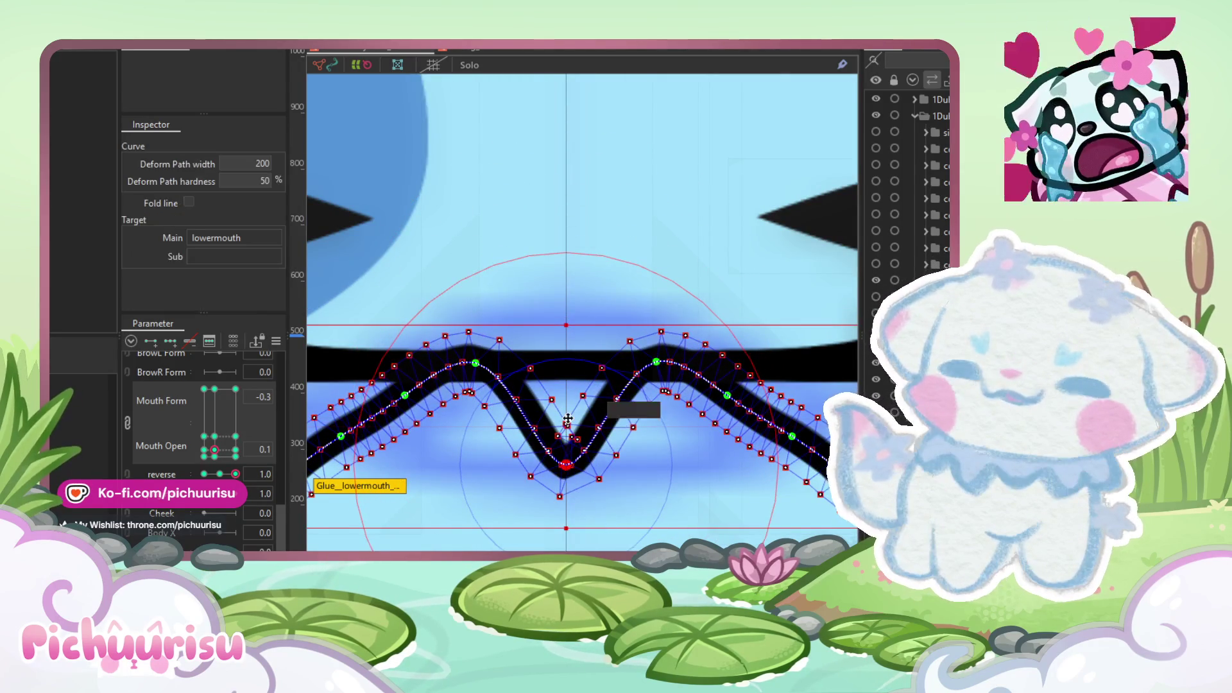
scroll(569, 424, down, 2)
key(ctrl+z)
key(ctrl+z)
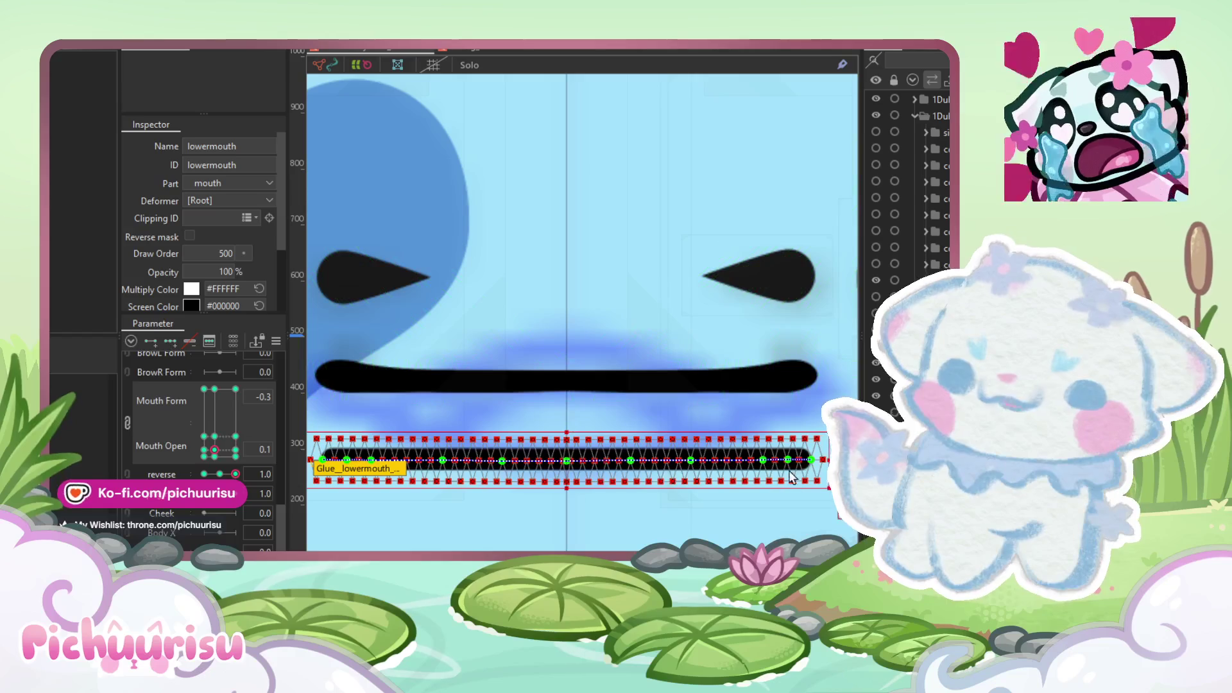
scroll(629, 391, down, 2)
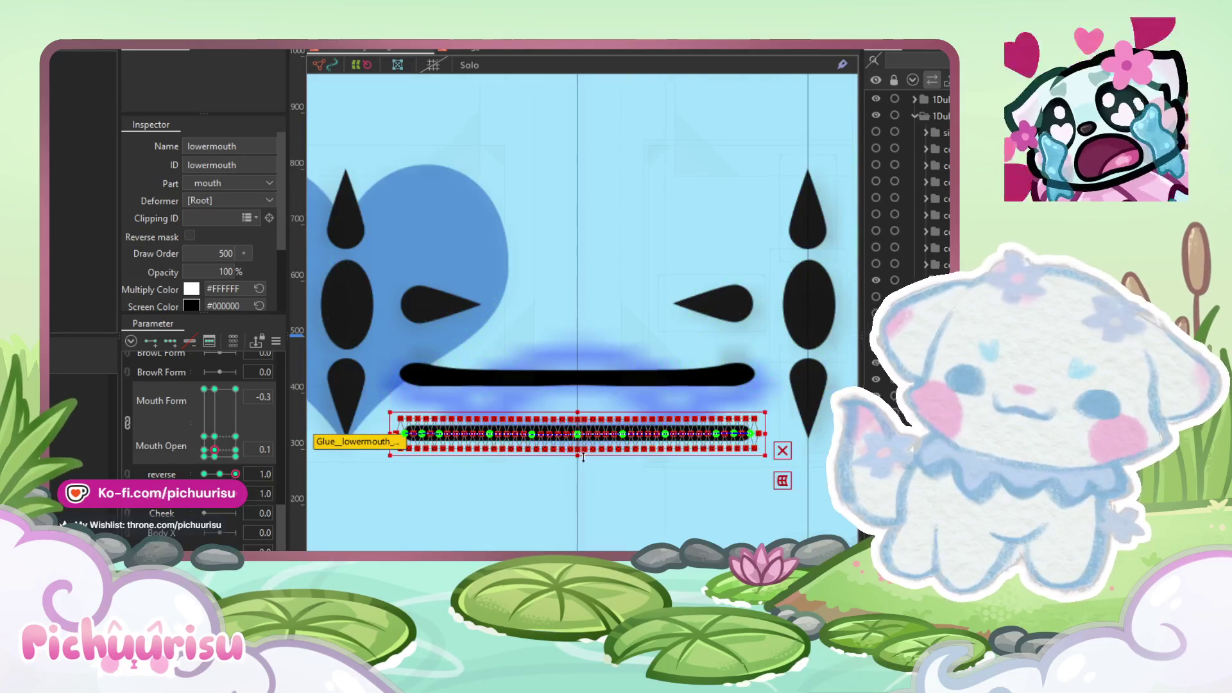
scroll(580, 443, up, 2)
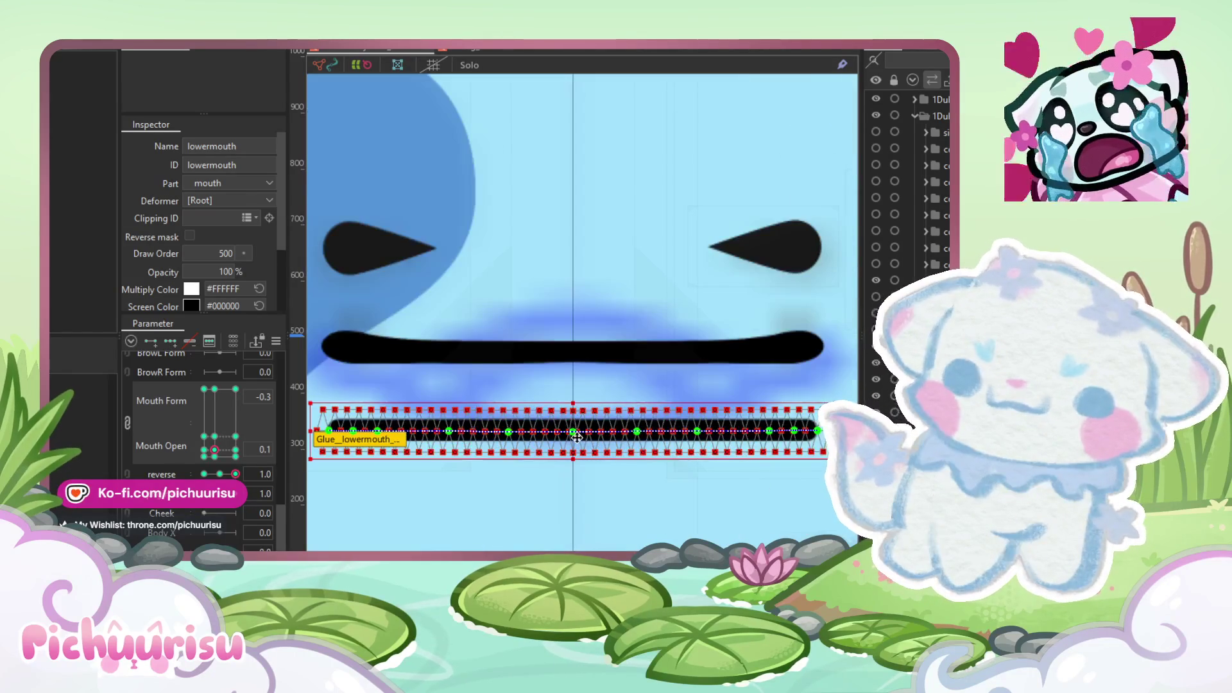
Step: Curl the lower mouth's right end up toward the upper stroke, rising gradually along its length
click(597, 443)
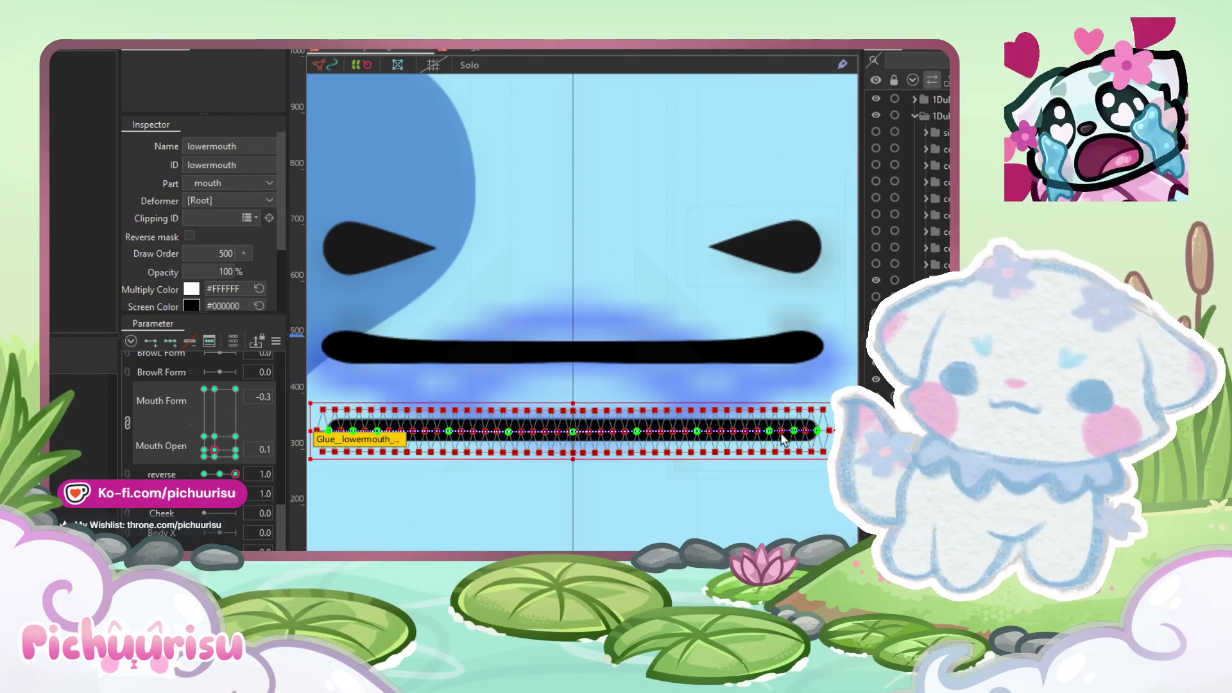
drag(824, 434, 784, 427)
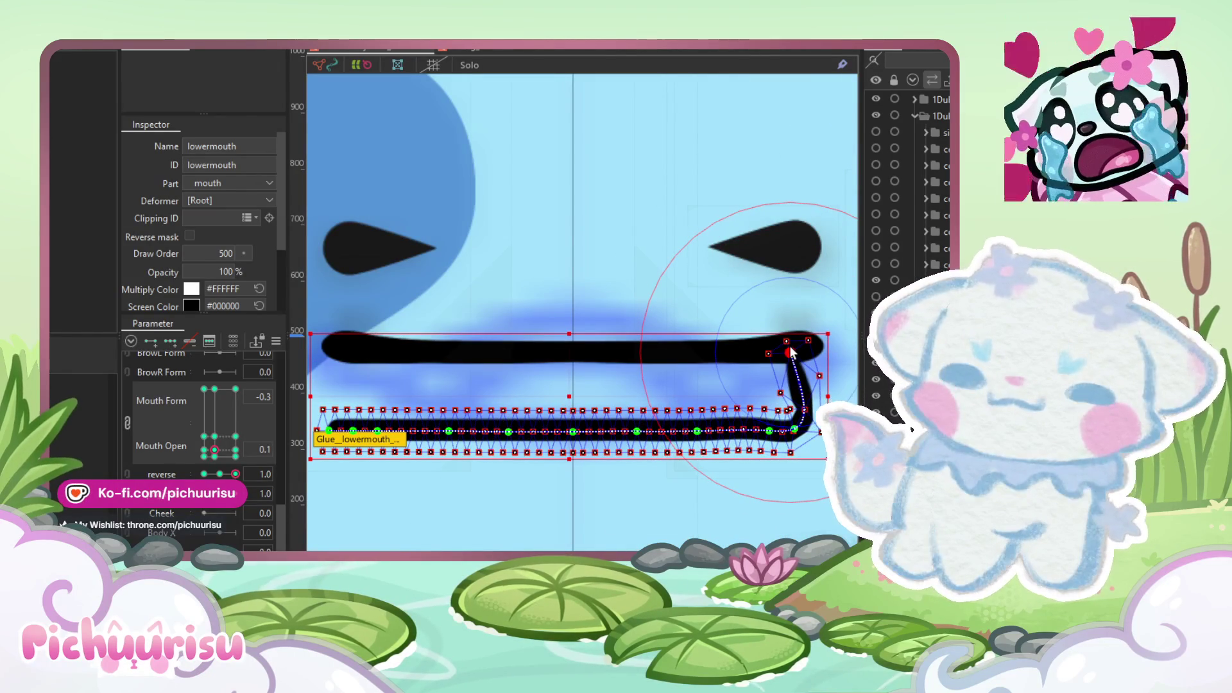
scroll(784, 426, up, 1)
drag(808, 437, 764, 436)
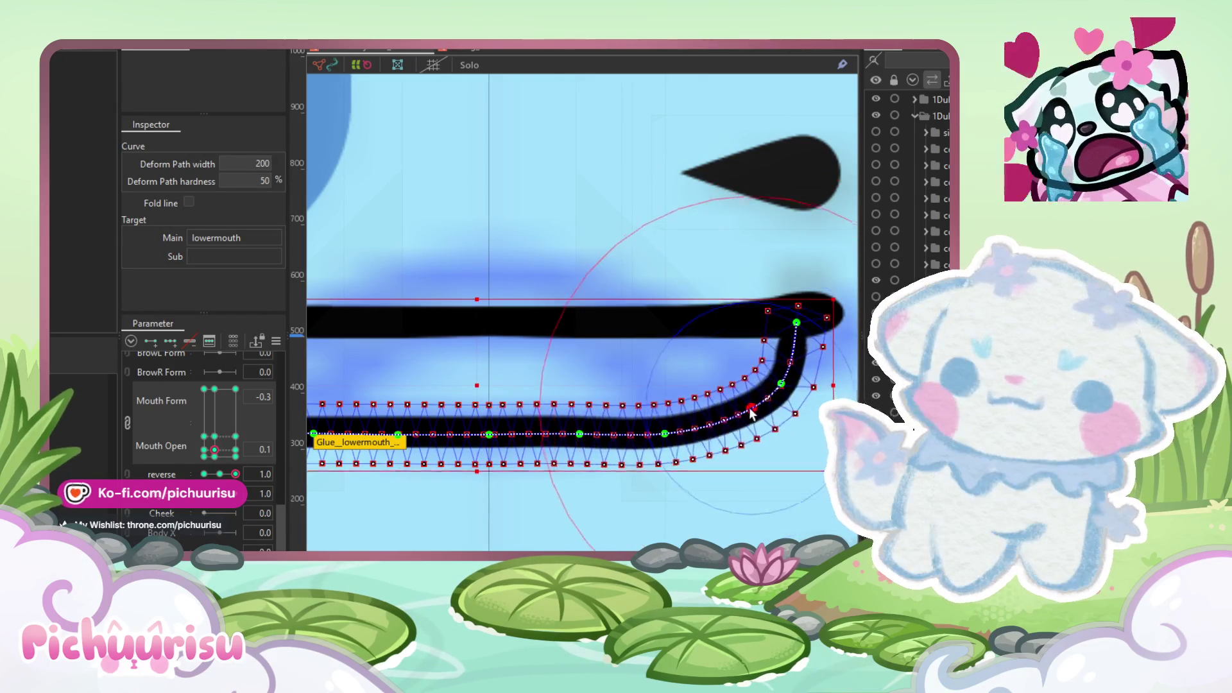
drag(666, 434, 664, 423)
click(584, 434)
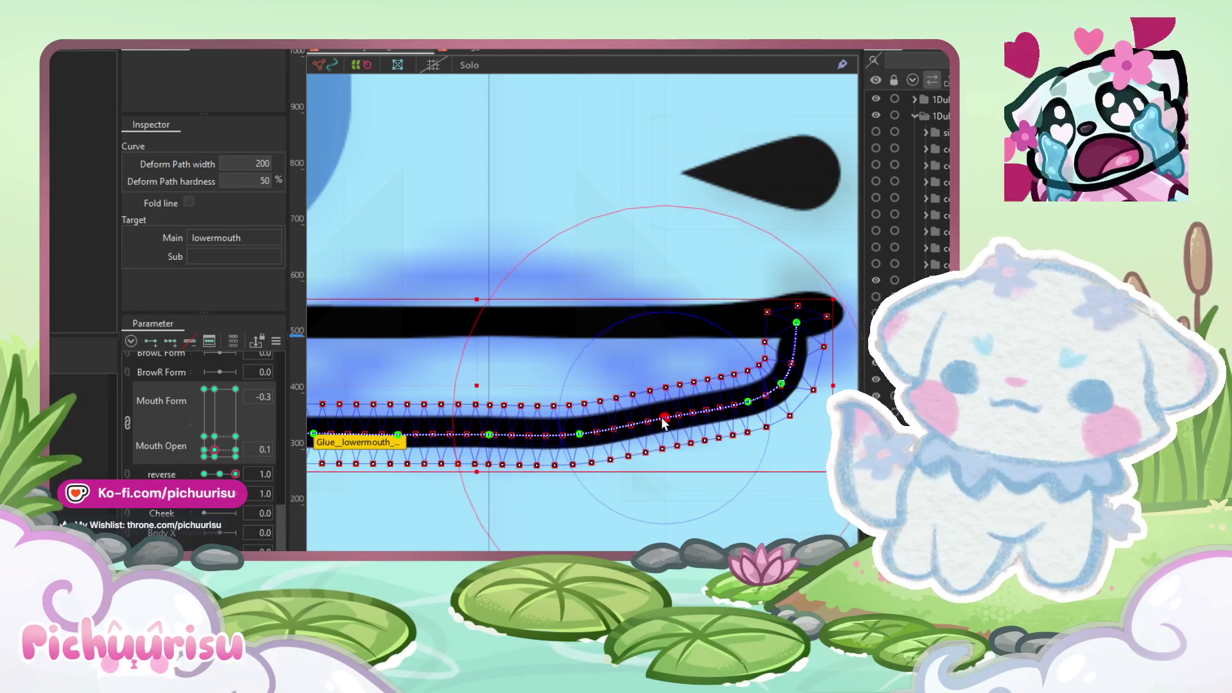
mouse_move(584, 434)
mouse_down()
mouse_move(592, 380)
mouse_move(581, 433)
mouse_up()
scroll(512, 436, up, 3)
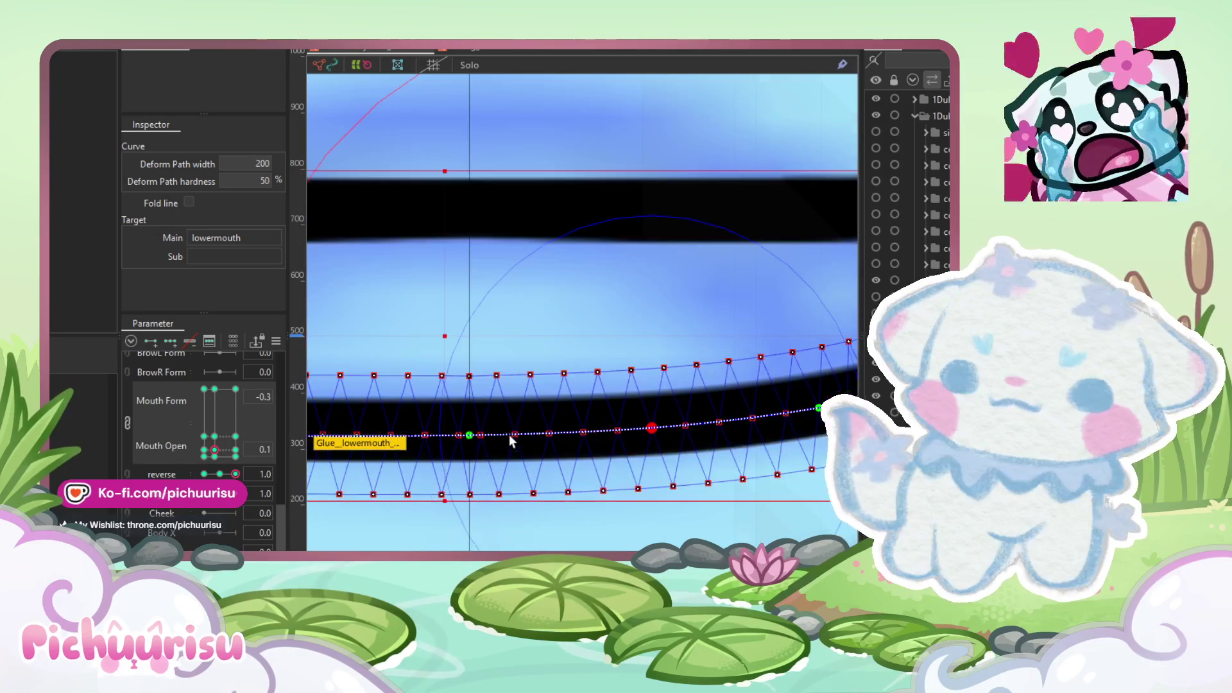
drag(469, 433, 469, 424)
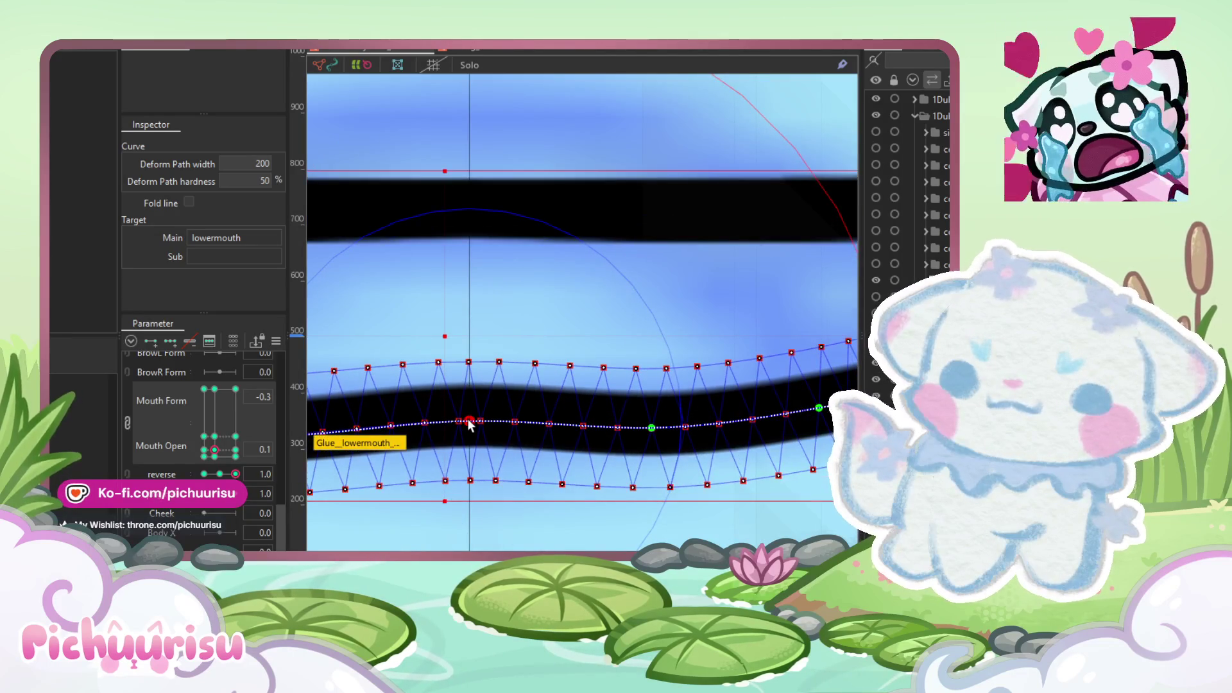
scroll(470, 423, down, 3)
Step: Smooth the corner bend and lift the curve's end onto the upper stroke's tip
click(727, 393)
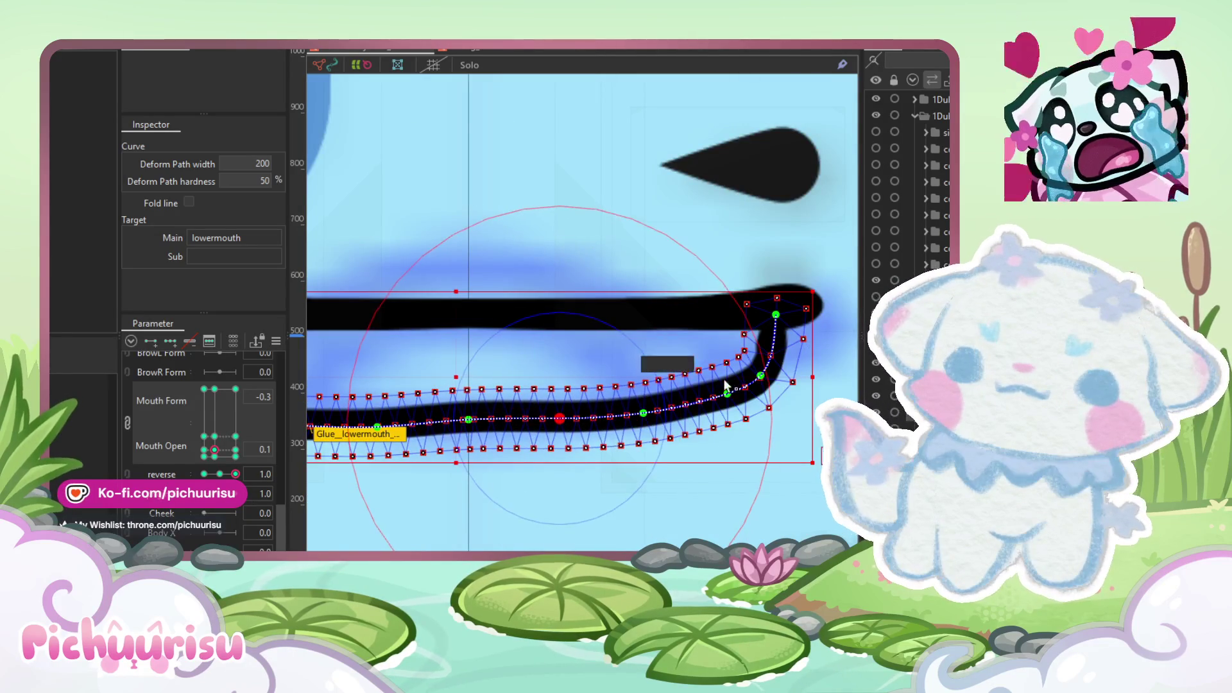
scroll(722, 389, up, 2)
drag(705, 403, 694, 416)
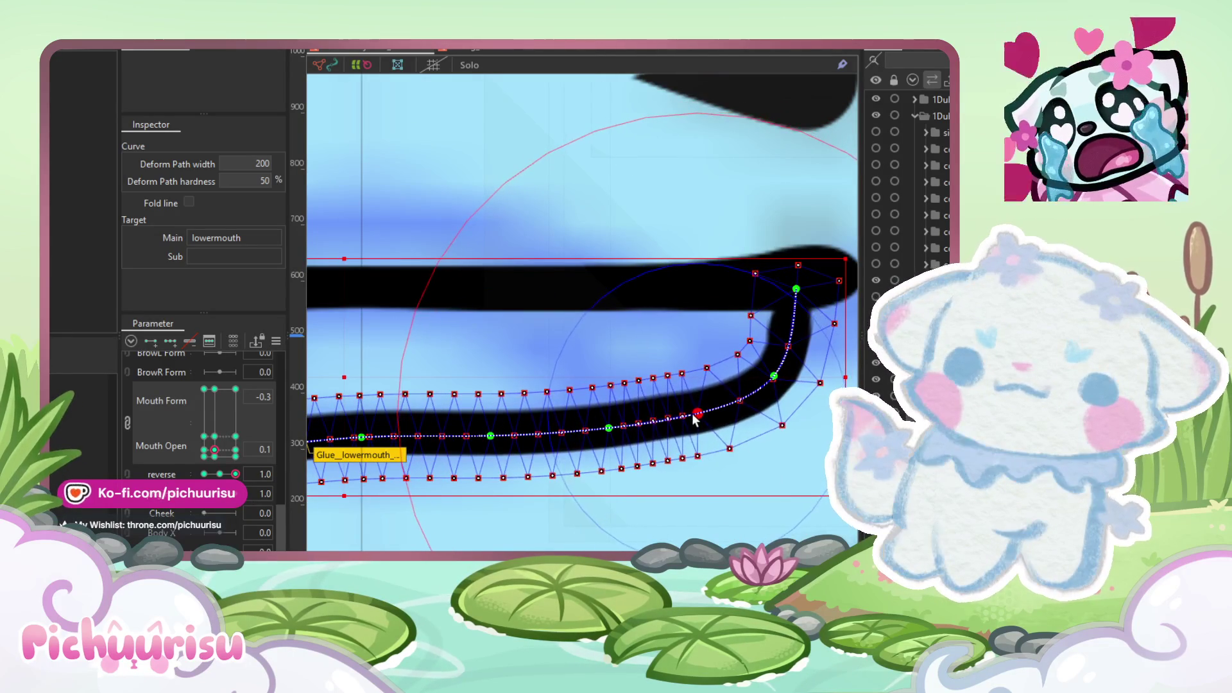
drag(610, 434, 587, 432)
mouse_move(774, 380)
mouse_down()
mouse_move(769, 389)
mouse_move(760, 371)
mouse_up()
click(790, 300)
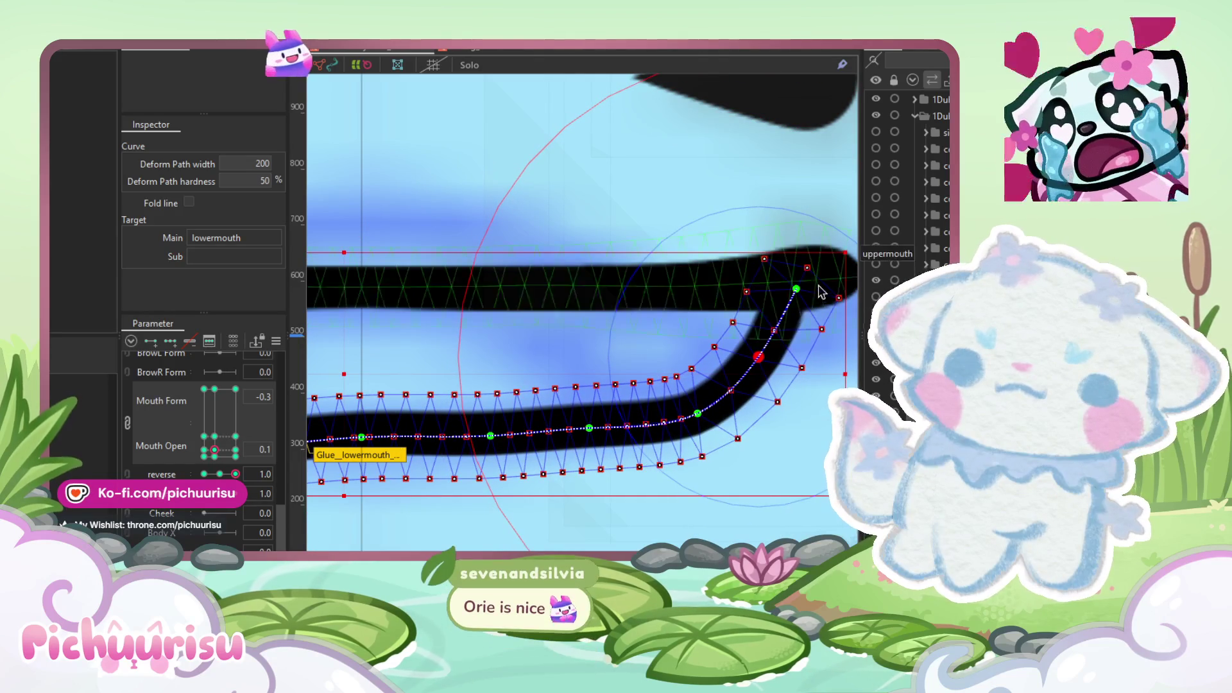
drag(789, 300, 795, 300)
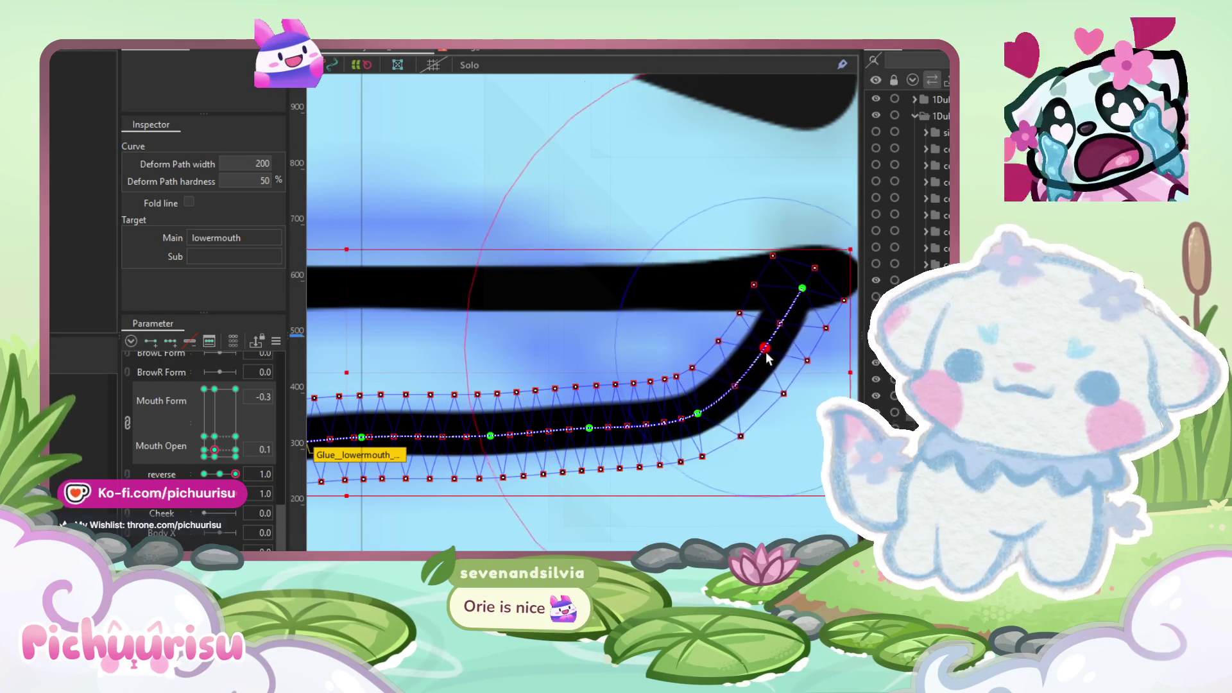
drag(732, 393, 723, 402)
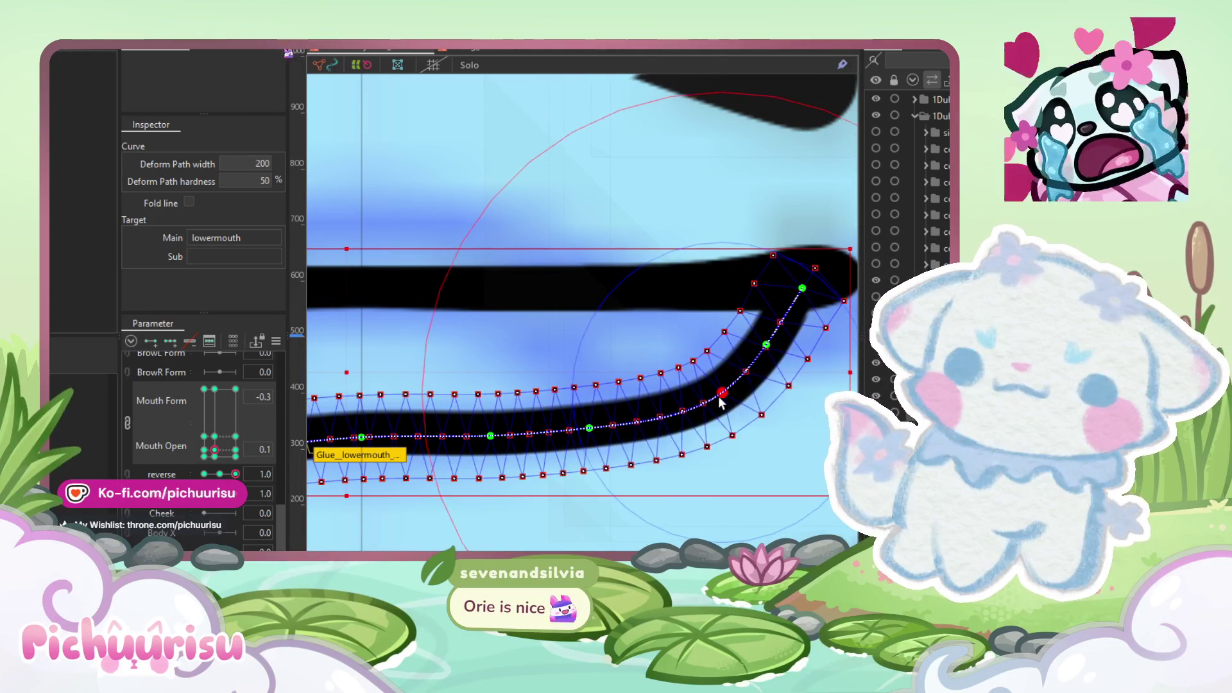
drag(613, 425, 623, 435)
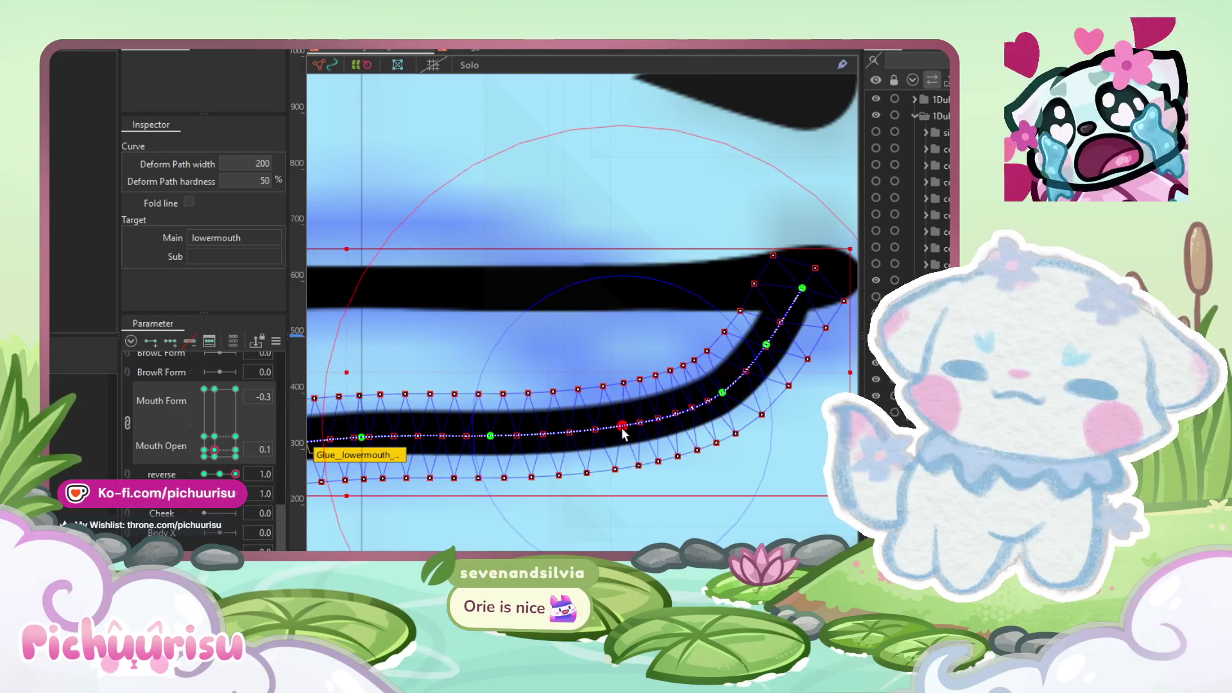
drag(722, 394, 725, 398)
click(767, 347)
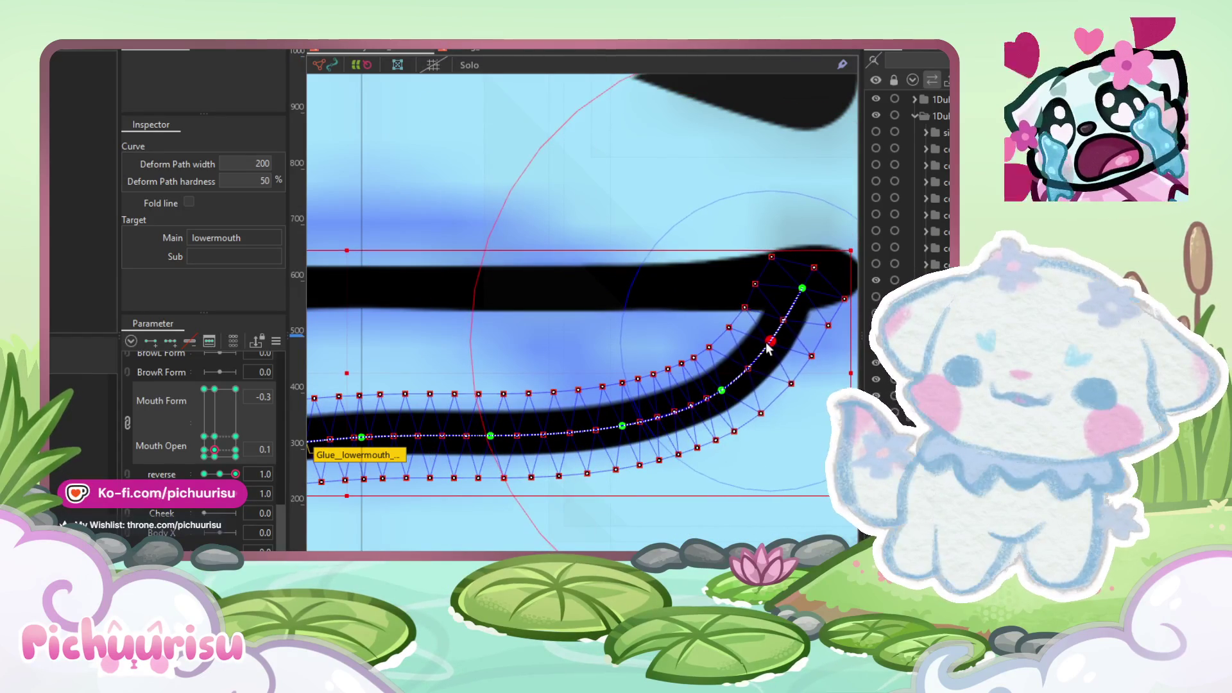
drag(802, 289, 814, 284)
Step: Fine-tune the lower mouth's middle and corner points at Mouth Form -0.3
scroll(814, 289, down, 3)
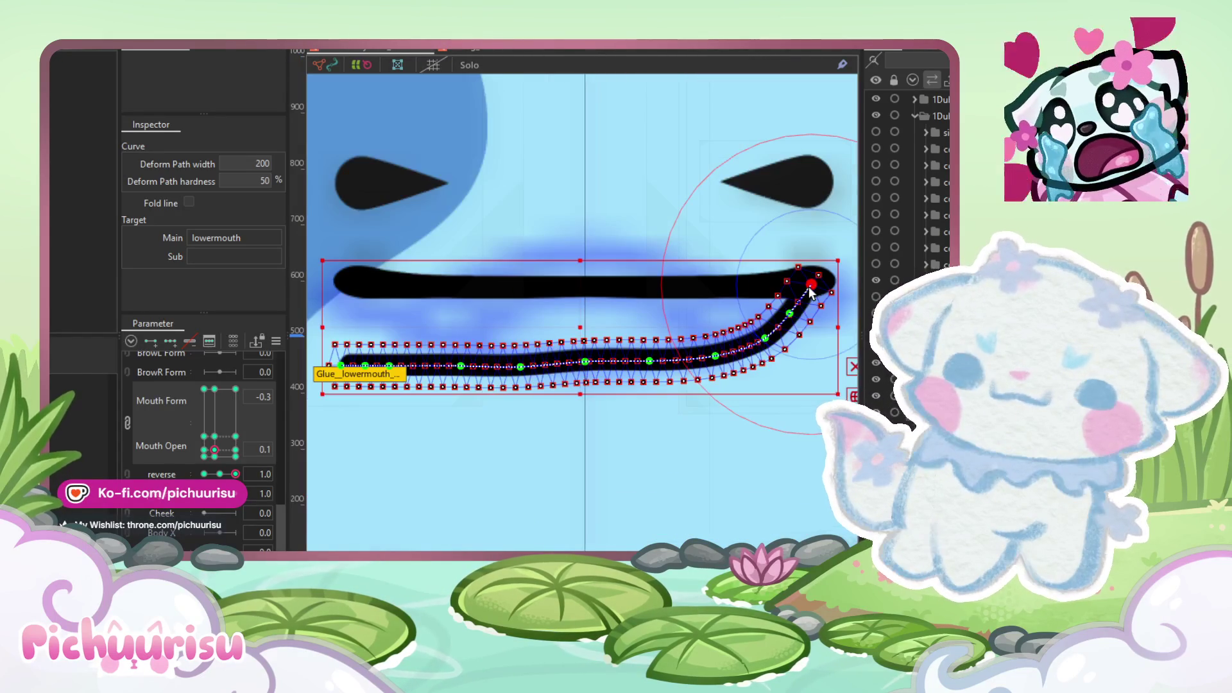
scroll(678, 367, up, 2)
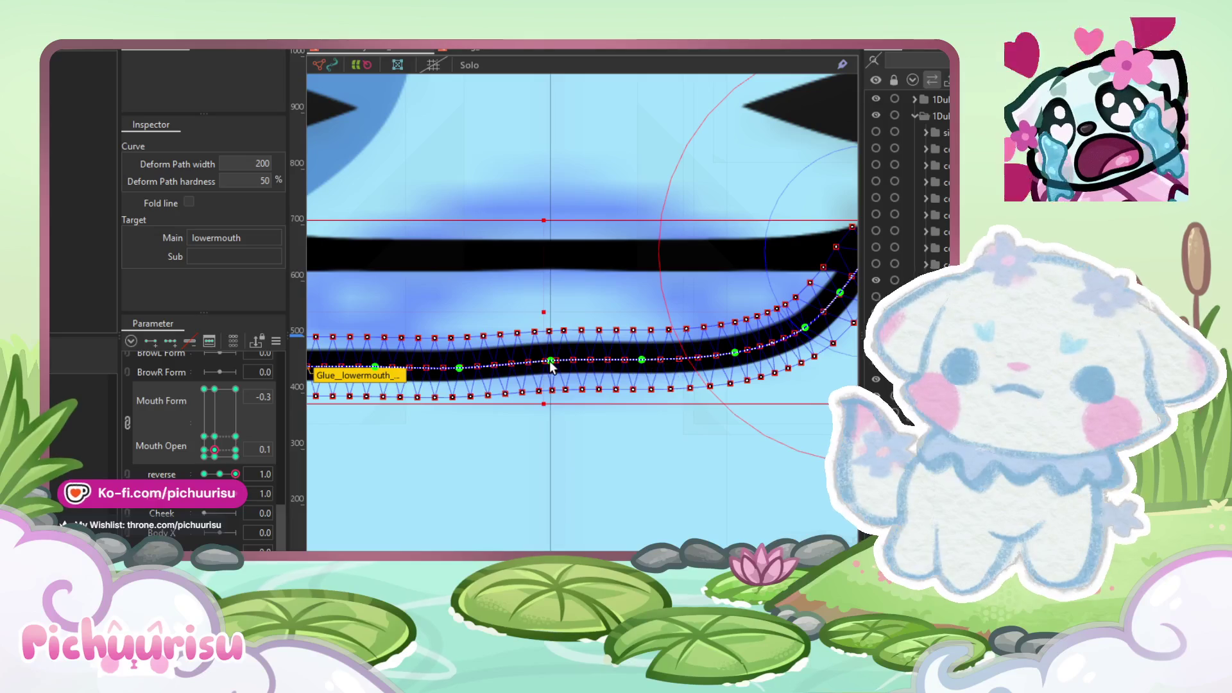
drag(550, 361, 551, 366)
click(642, 364)
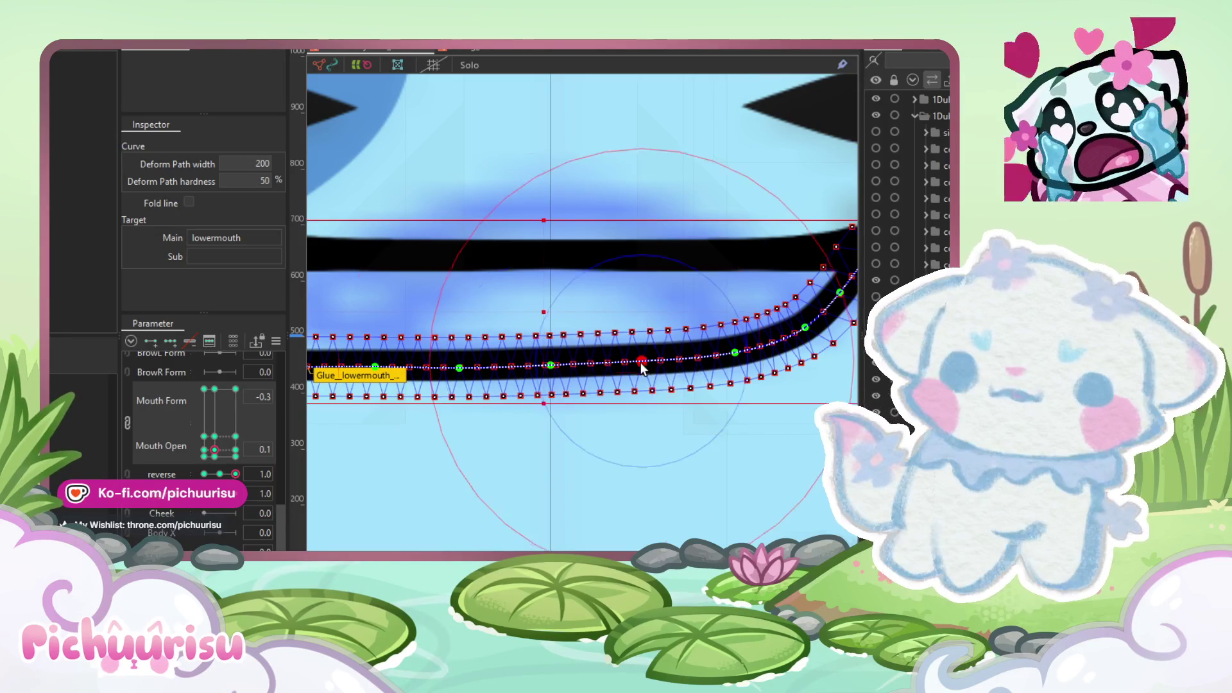
scroll(642, 369, down, 2)
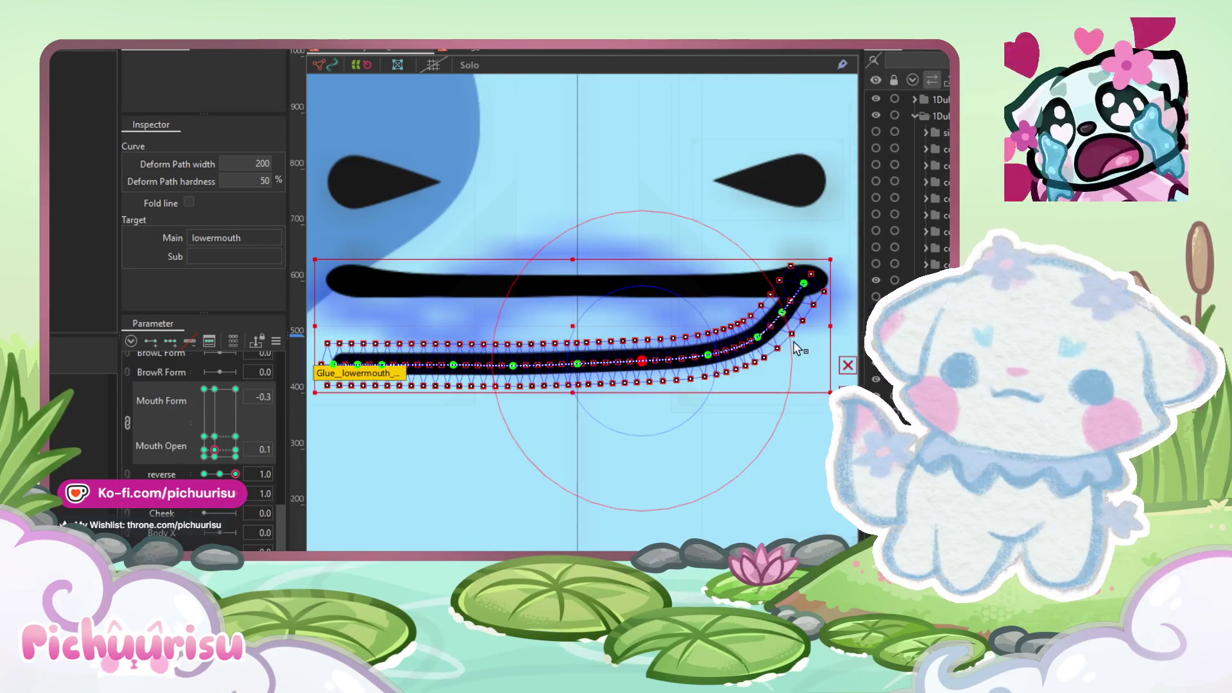
click(758, 337)
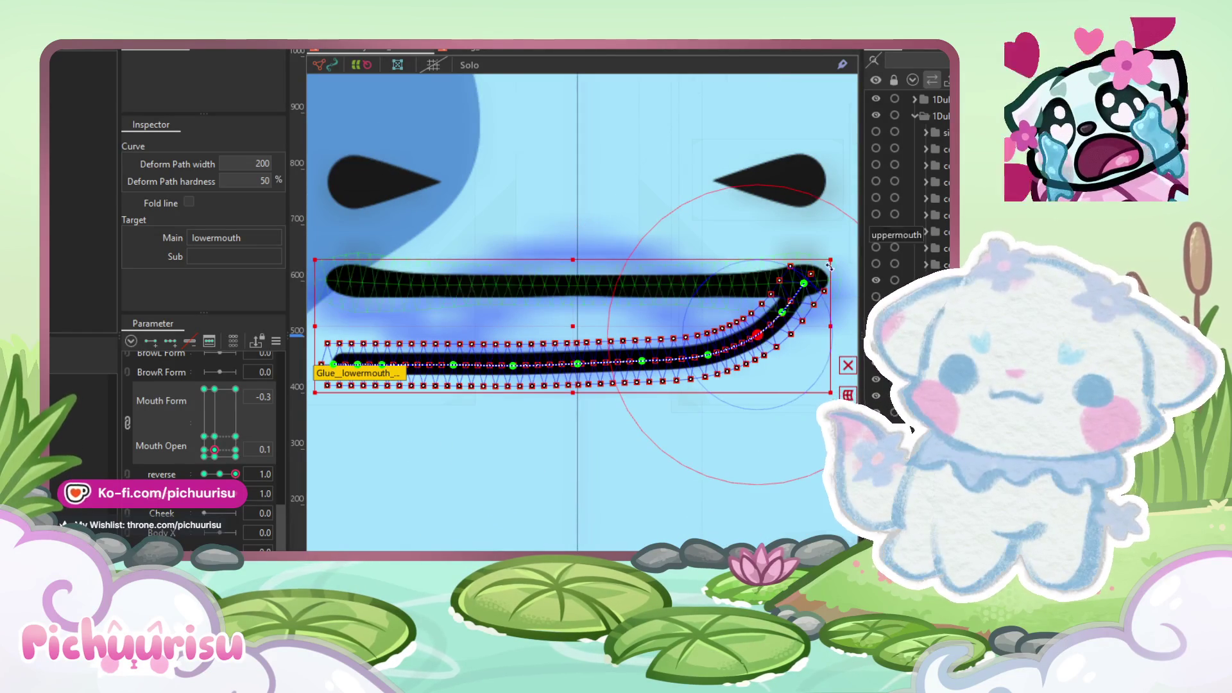
scroll(796, 292, up, 2)
drag(795, 292, 802, 290)
click(764, 331)
drag(727, 364, 723, 360)
scroll(720, 357, down, 2)
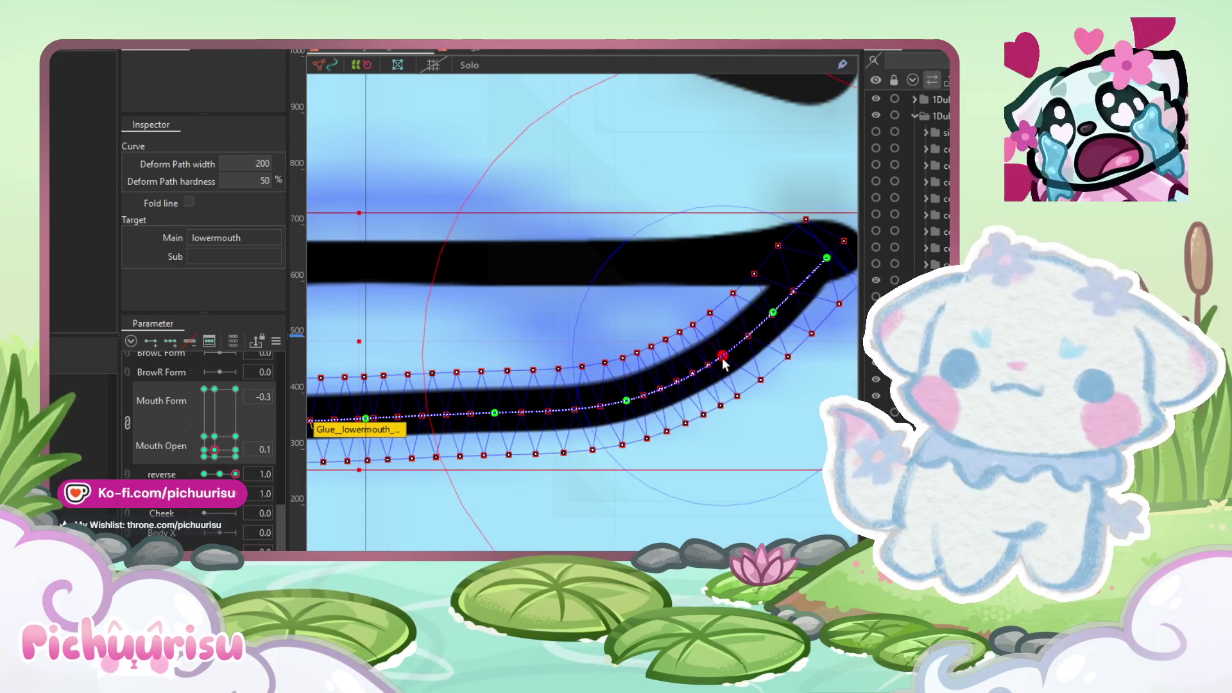
scroll(724, 363, down, 3)
key(b)
scroll(713, 369, up, 3)
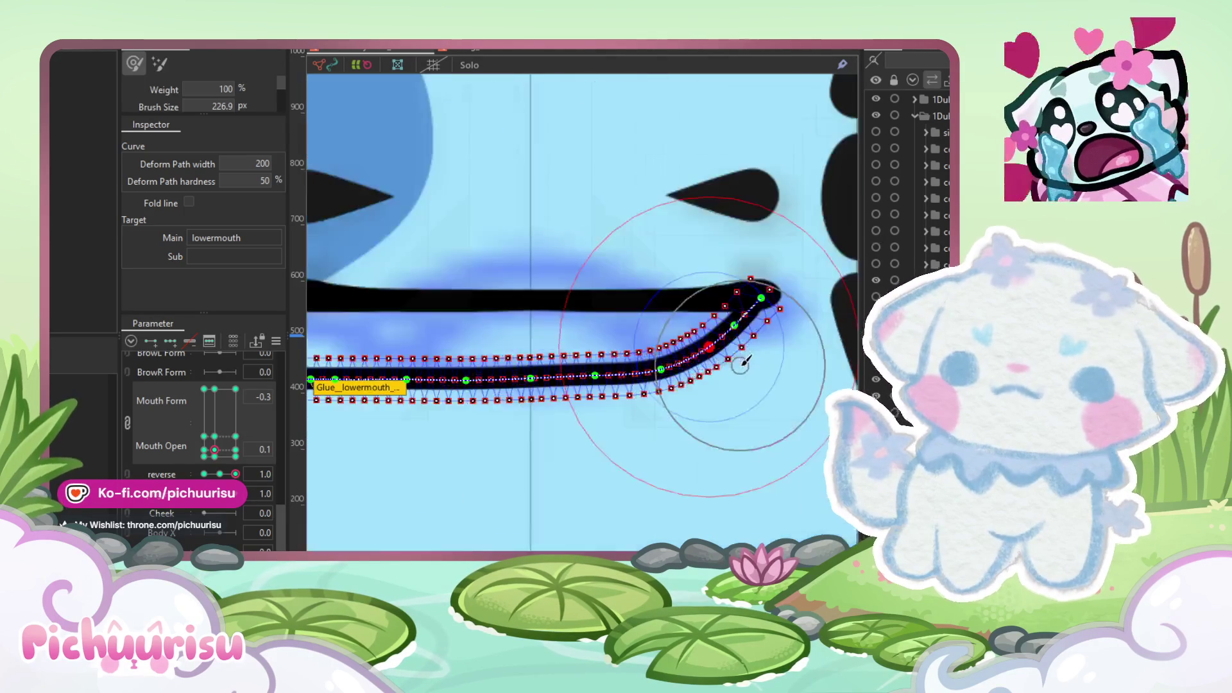
Step: Brush-smooth the lower mouth curve, raising its right end further
drag(705, 372, 710, 325)
scroll(642, 360, up, 2)
mouse_move(591, 360)
mouse_down()
mouse_move(586, 378)
mouse_move(578, 353)
mouse_move(473, 357)
mouse_move(560, 344)
mouse_up()
mouse_move(645, 321)
mouse_down()
mouse_move(669, 247)
mouse_move(522, 303)
mouse_move(426, 303)
mouse_move(478, 352)
mouse_move(404, 344)
mouse_move(421, 380)
mouse_move(449, 365)
mouse_up()
scroll(474, 362, down, 2)
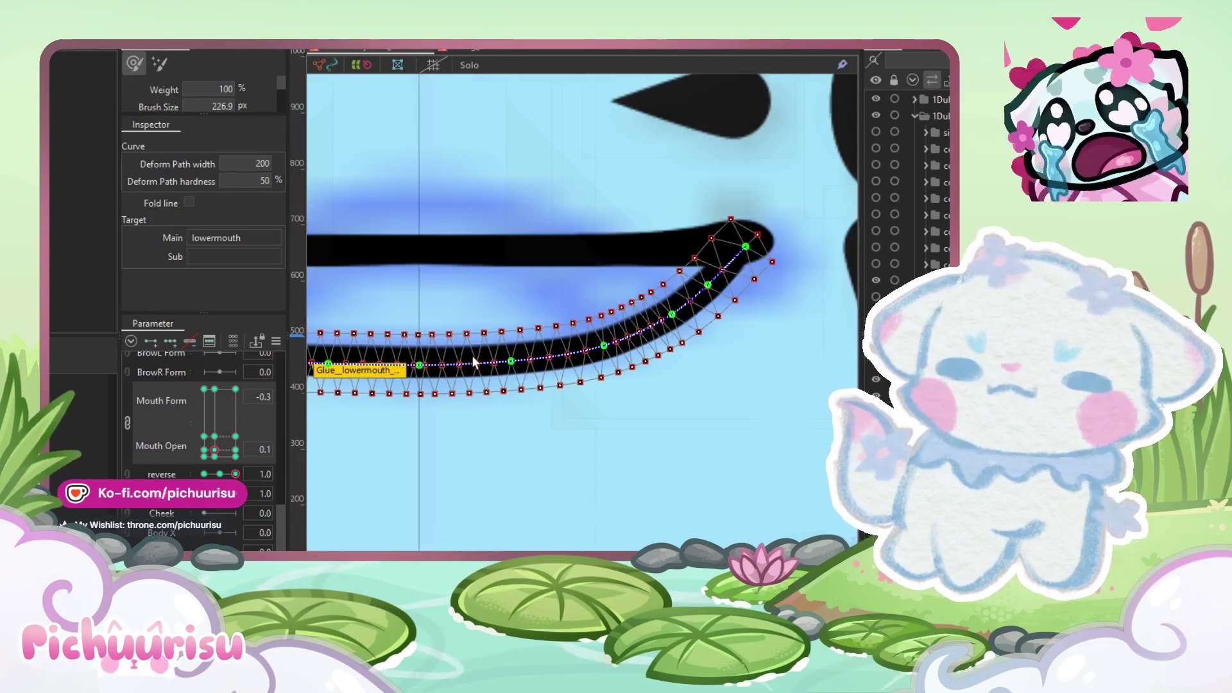
Step: Preview the lower mouth at reverse -1.0 and 1.0 to check the curve is symmetric
click(236, 475)
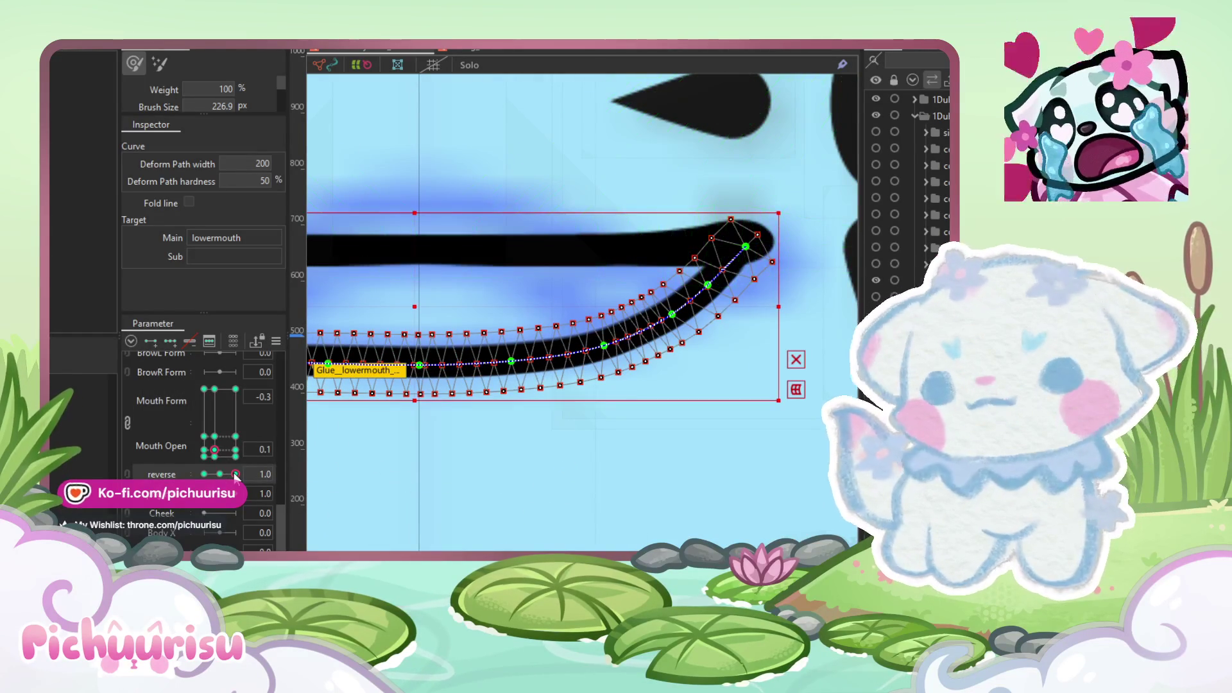
scroll(481, 417, down, 3)
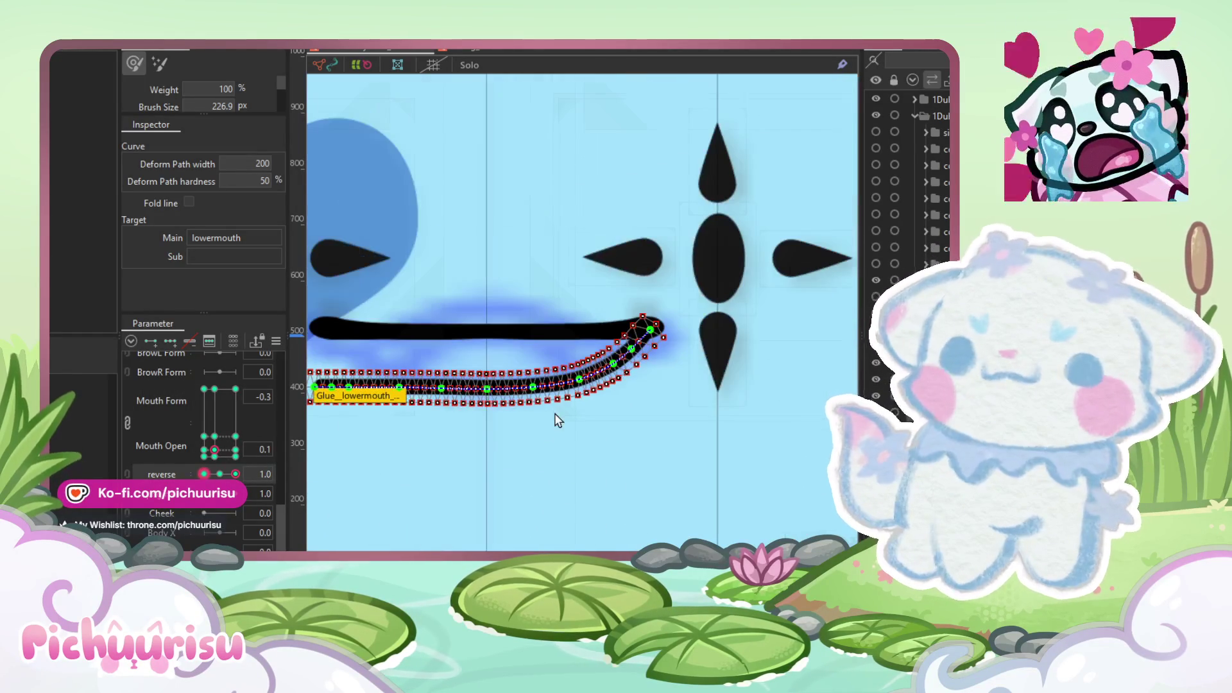
click(220, 473)
click(203, 473)
scroll(322, 435, left, 2)
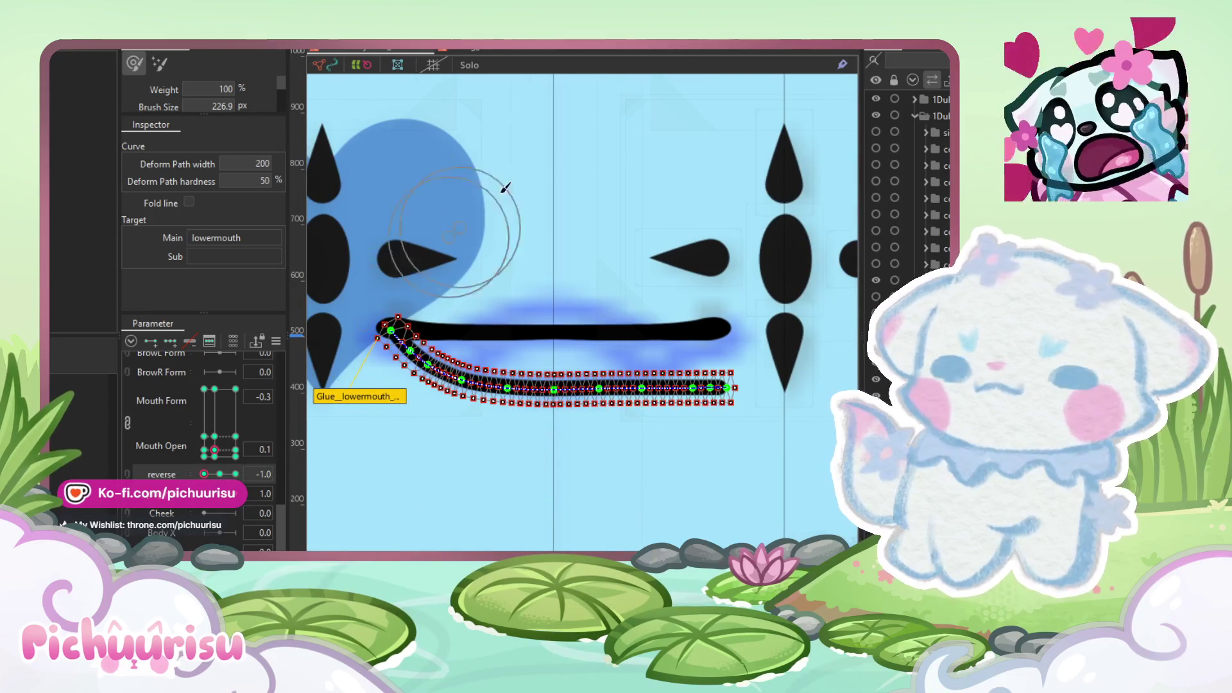
mouse_move(368, 254)
mouse_down()
mouse_move(527, 443)
mouse_move(556, 441)
mouse_up()
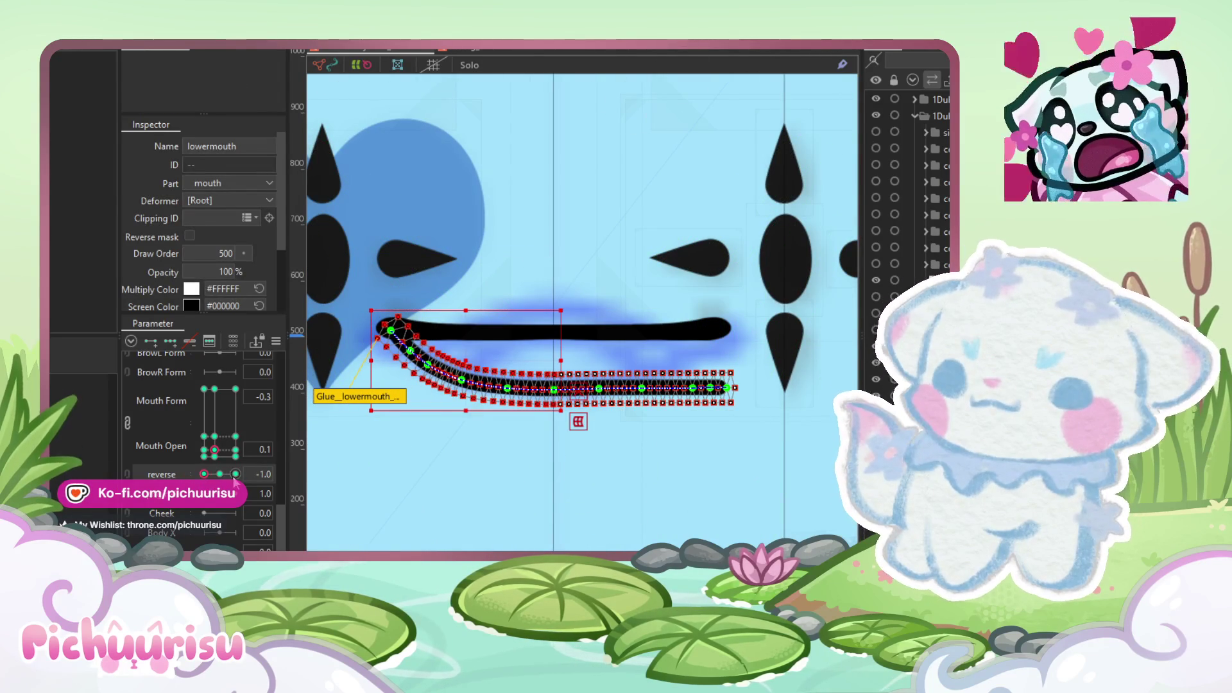
click(235, 473)
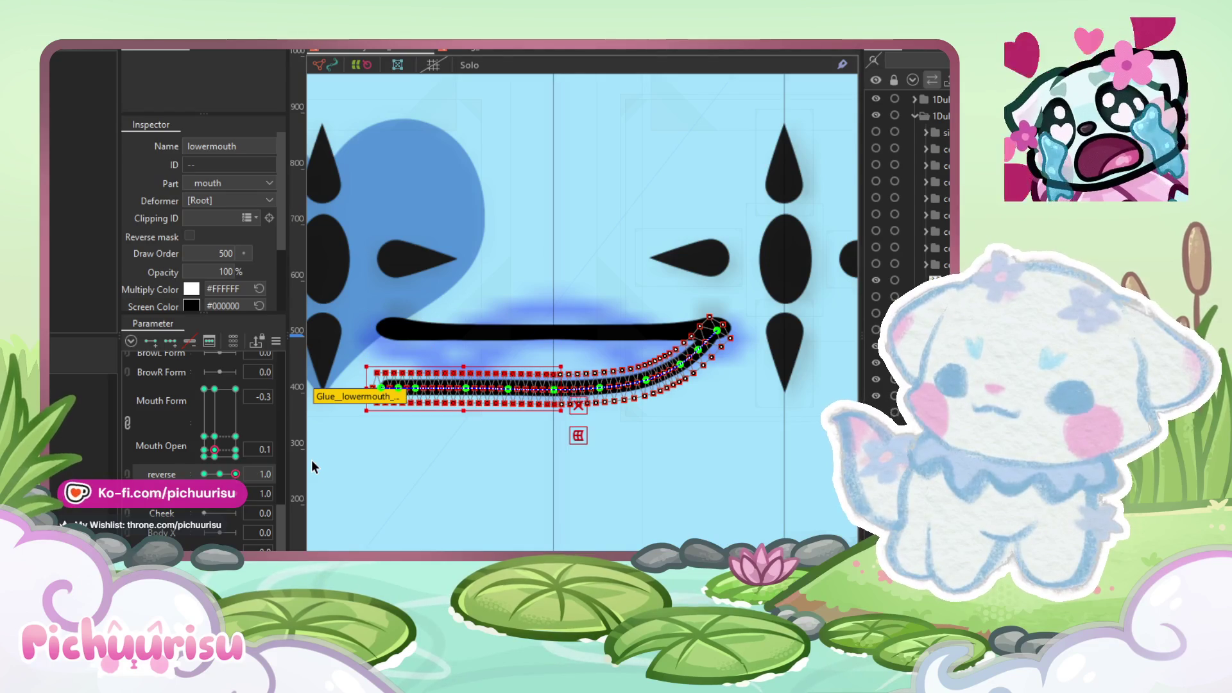
click(622, 452)
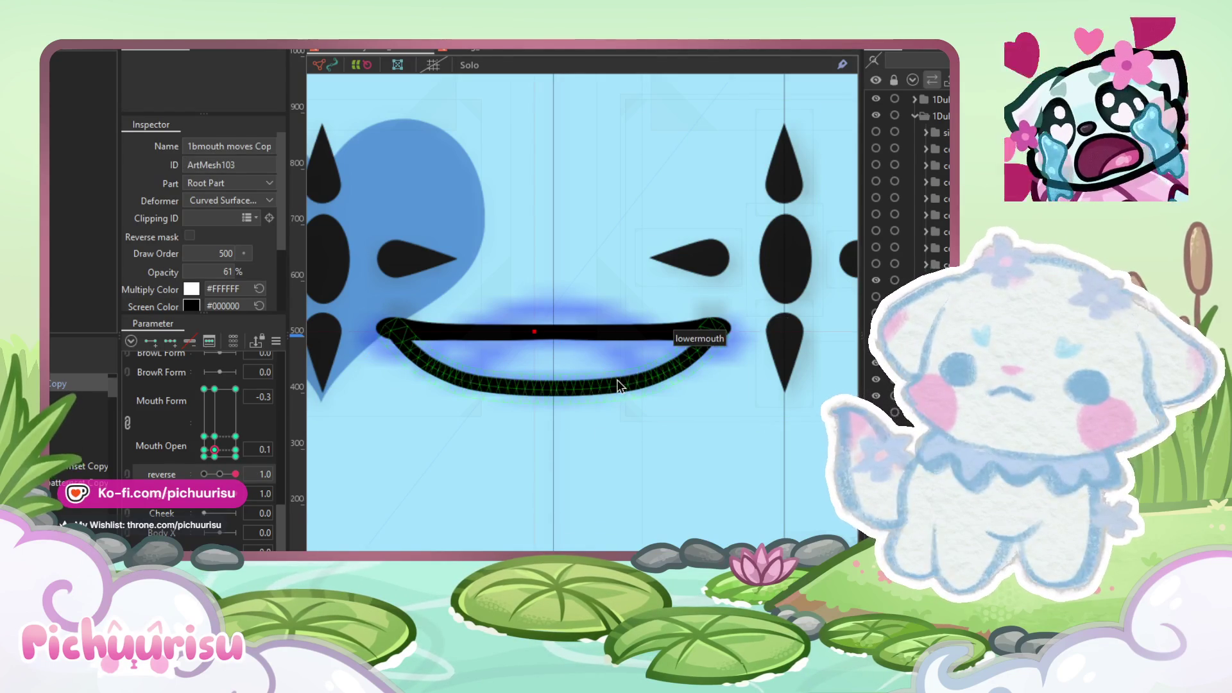
click(613, 386)
Step: Paste the curved lower mouth shape into the Mouth Form 1.0 key and bend it downward
scroll(613, 386, up, 2)
scroll(613, 386, down, 1)
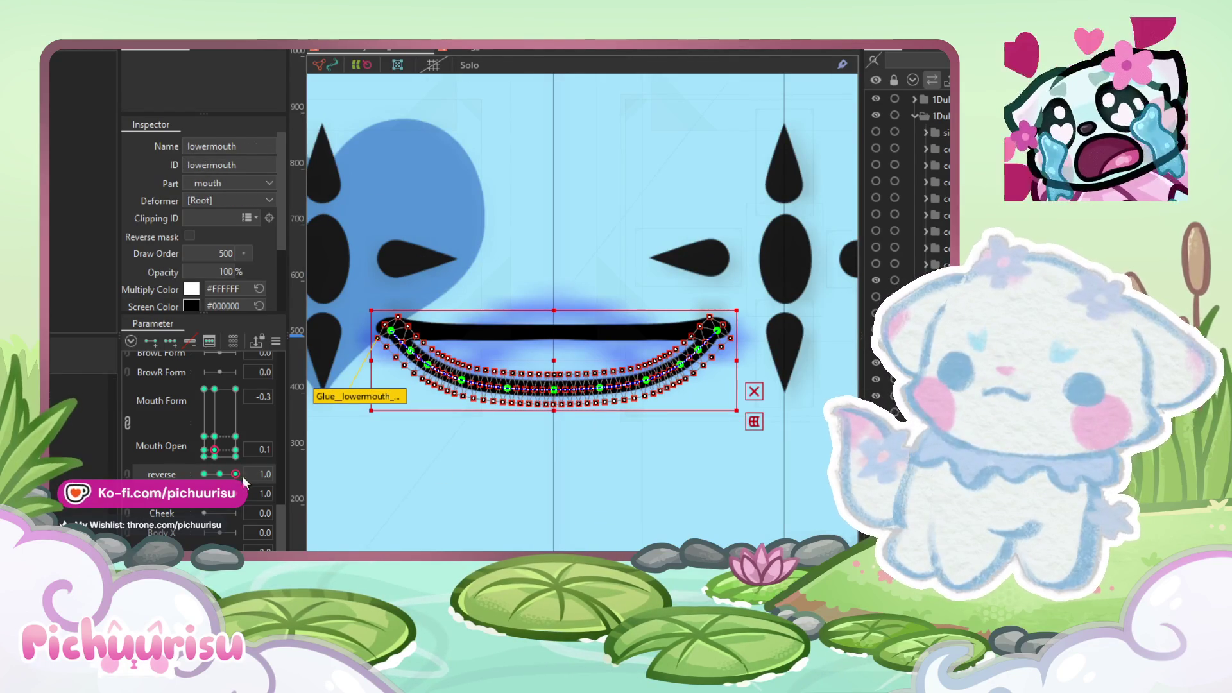
click(236, 450)
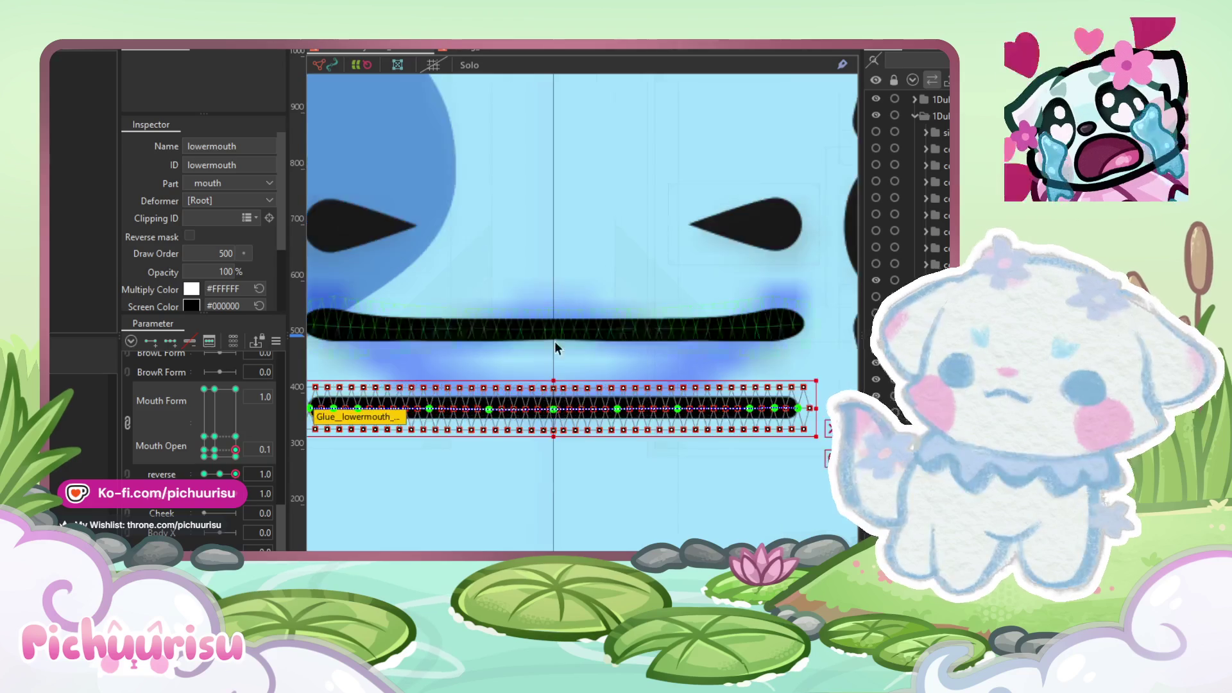
click(214, 449)
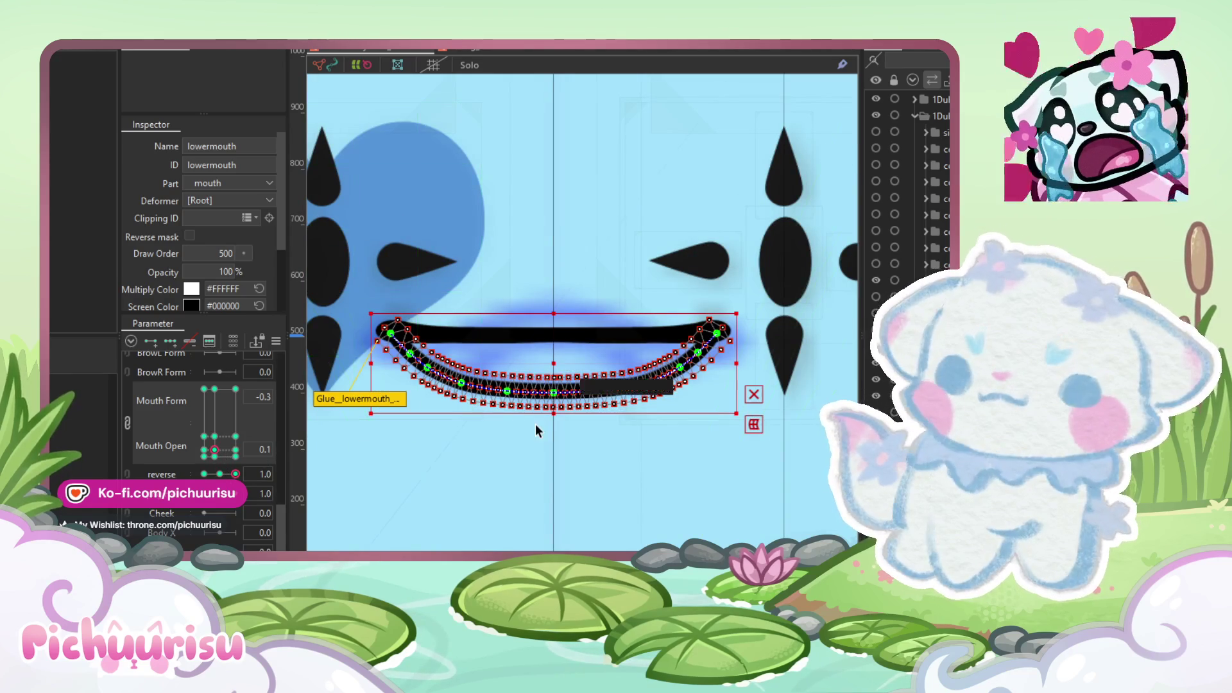
click(236, 450)
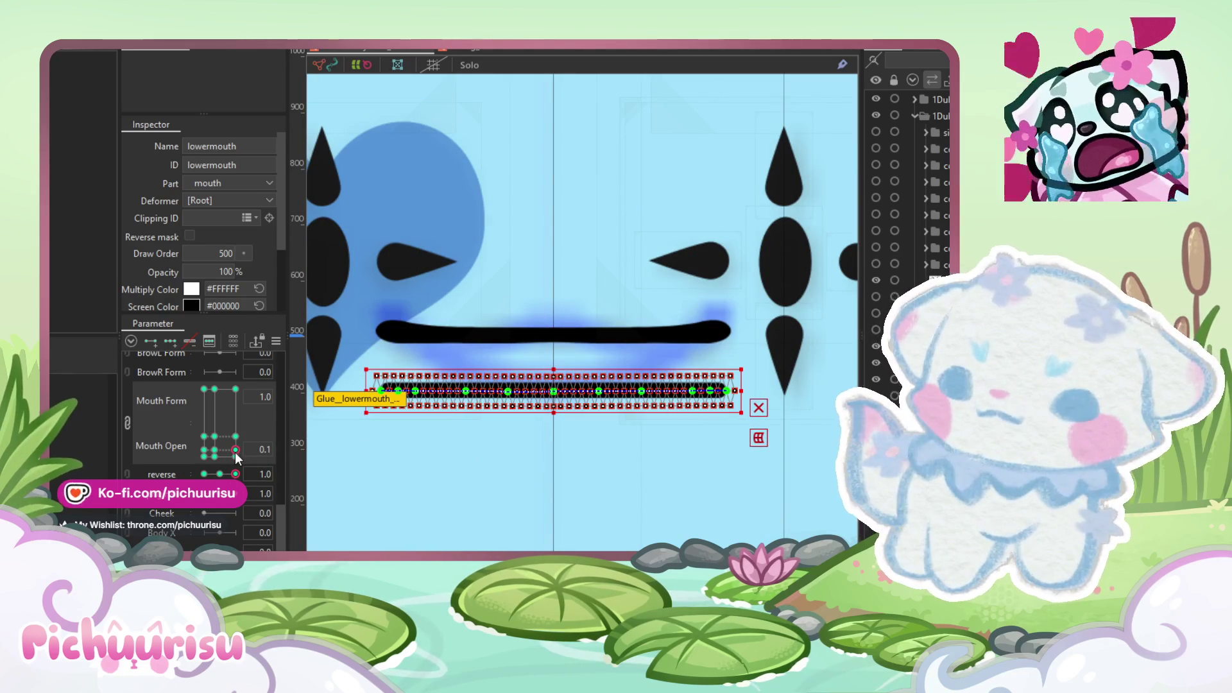
key(ctrl+v)
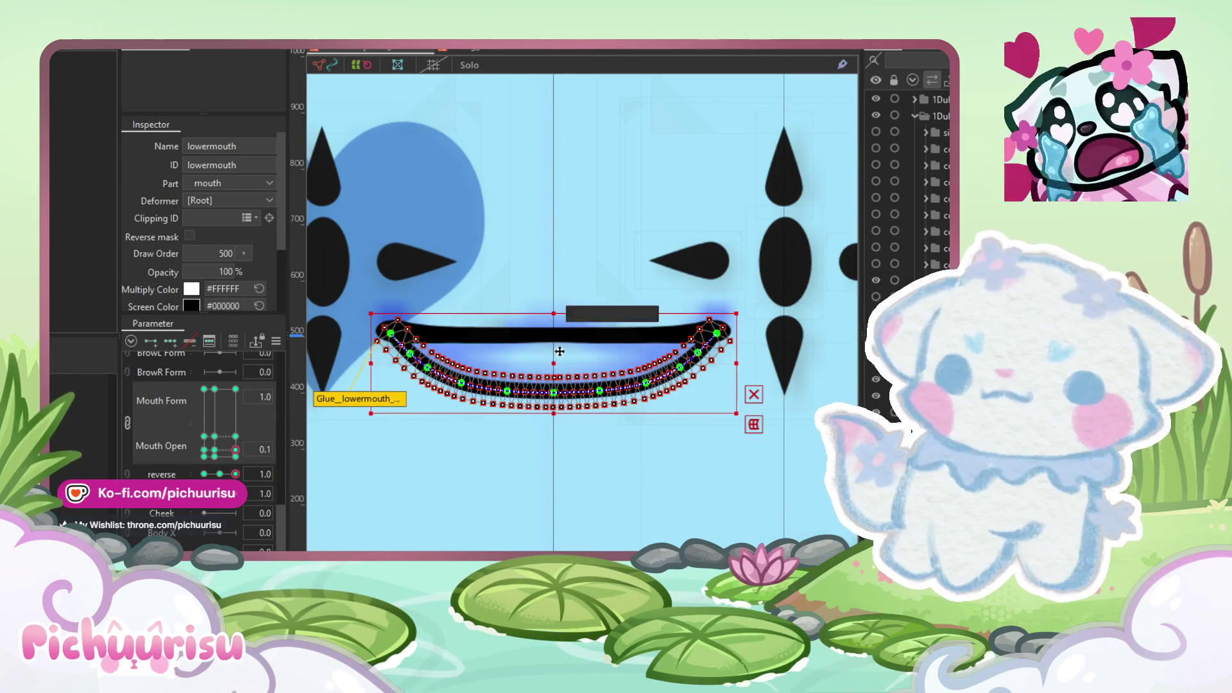
scroll(554, 373, up, 5)
drag(540, 390, 563, 486)
Step: Raise the lower mouth's left and right corners with a new curve deform at Mouth Form 1.0
key(Return)
drag(575, 438, 575, 263)
key(ctrl+z)
scroll(576, 426, down, 5)
scroll(403, 399, up, 5)
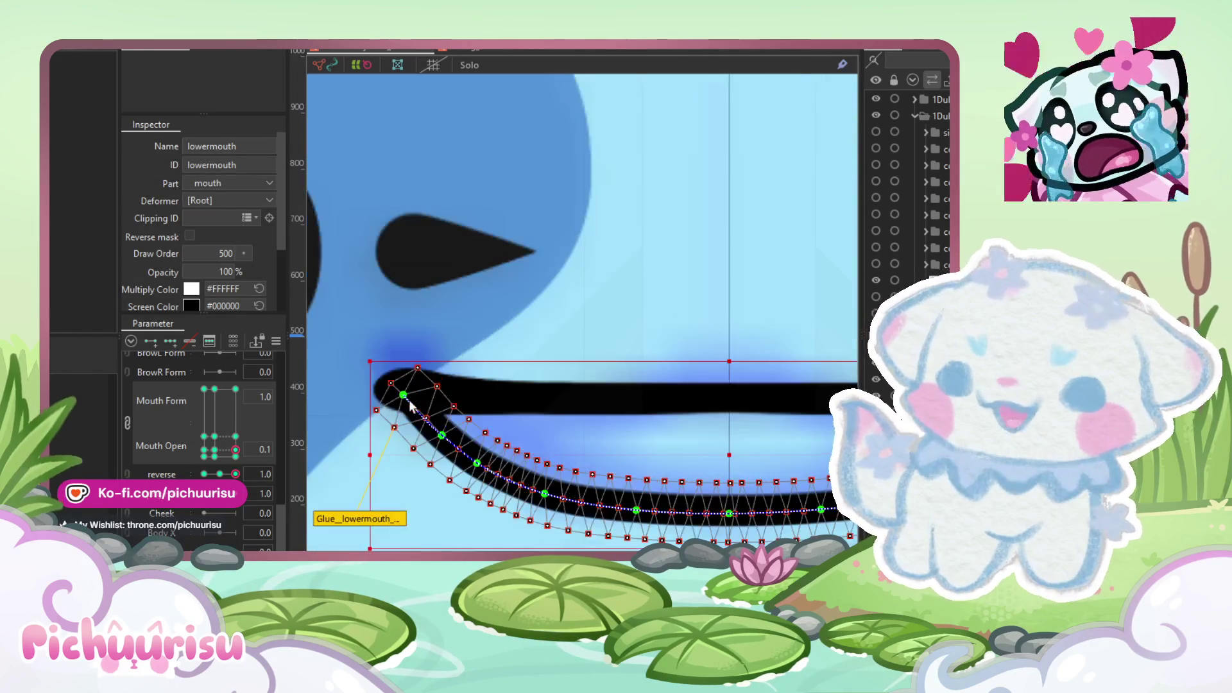
drag(402, 399, 398, 366)
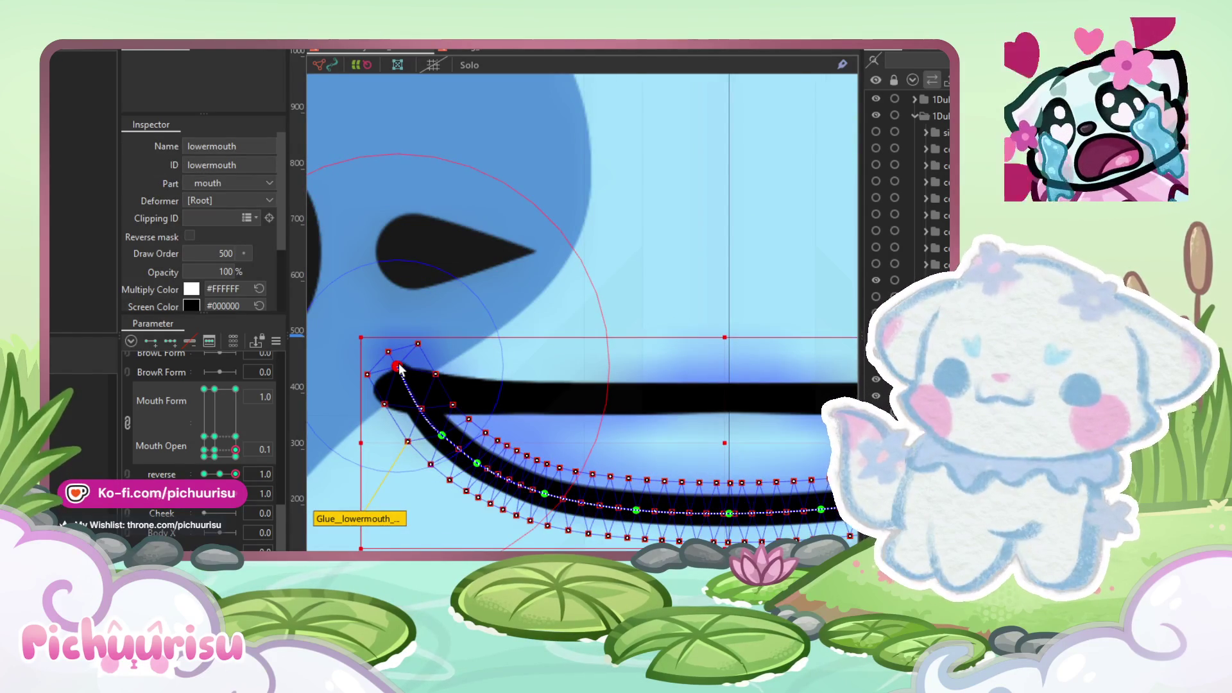
scroll(538, 392, right, 10)
key(Return)
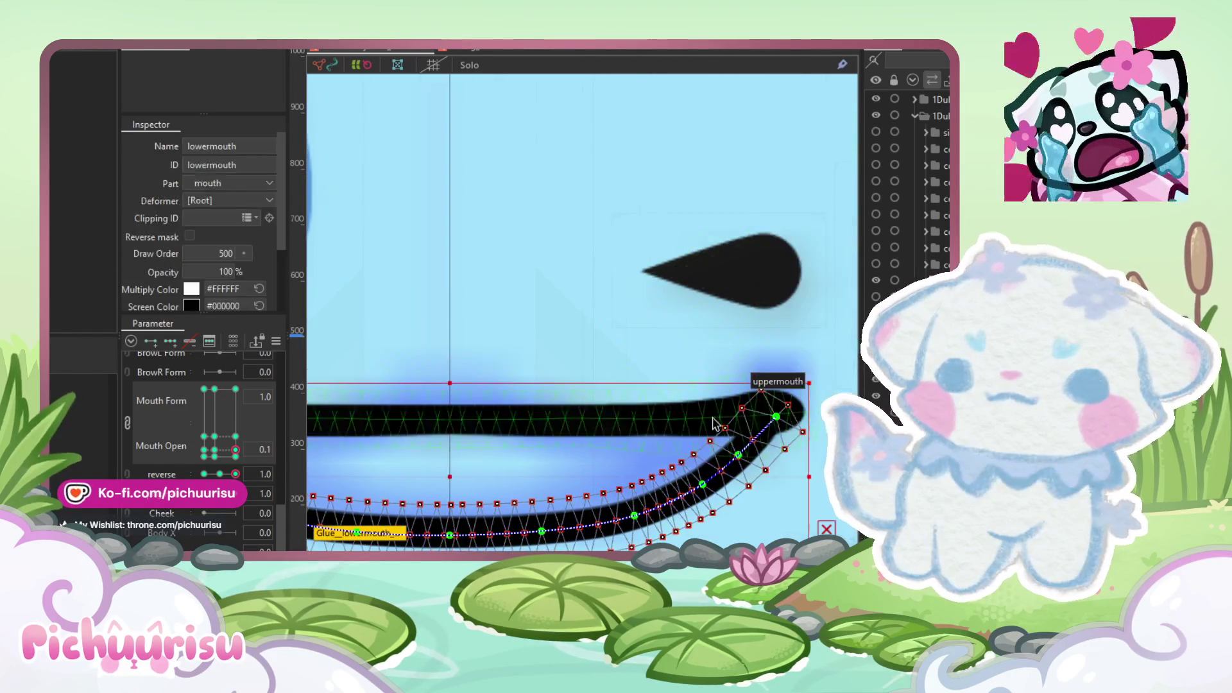
drag(777, 417, 781, 383)
Step: Pull the middle curve points down to deepen the arc and sharpen the right-end bend
click(741, 447)
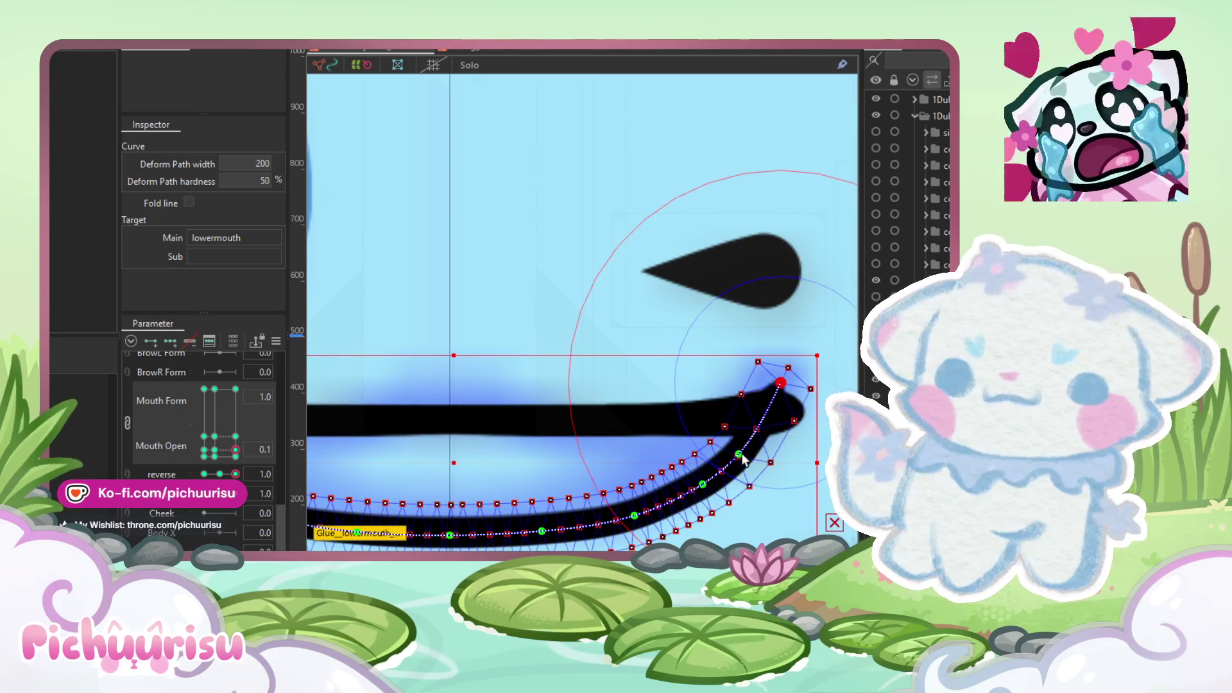
drag(703, 484, 705, 479)
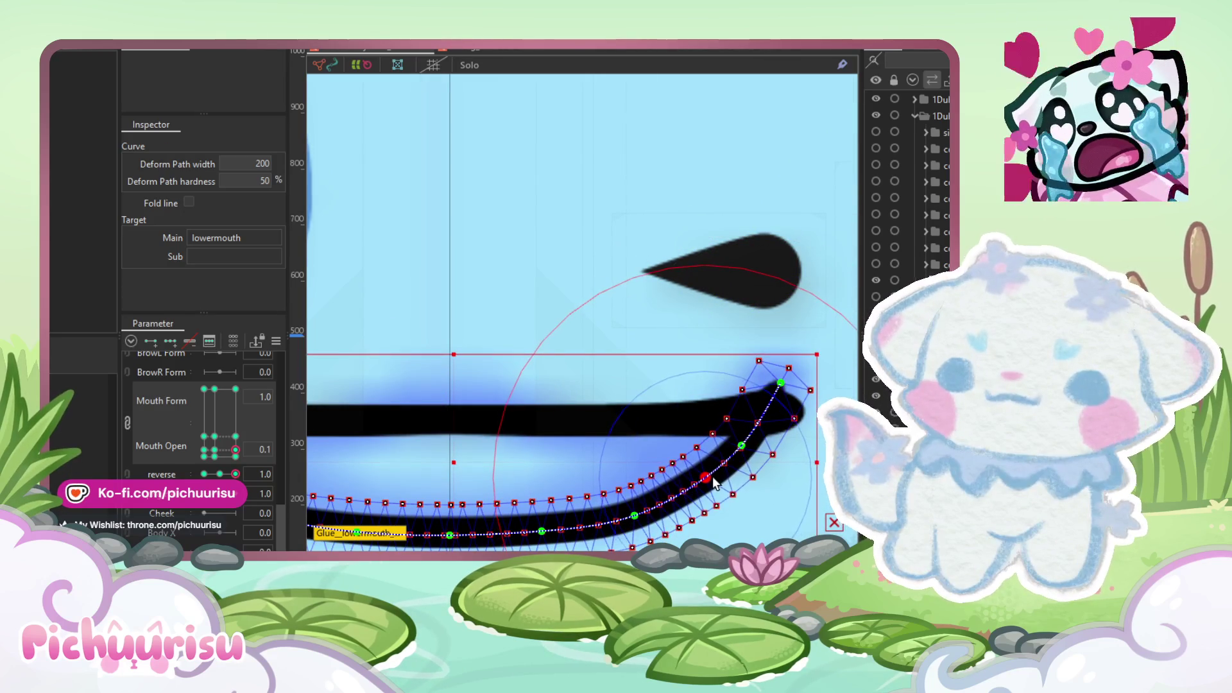
drag(635, 516, 640, 510)
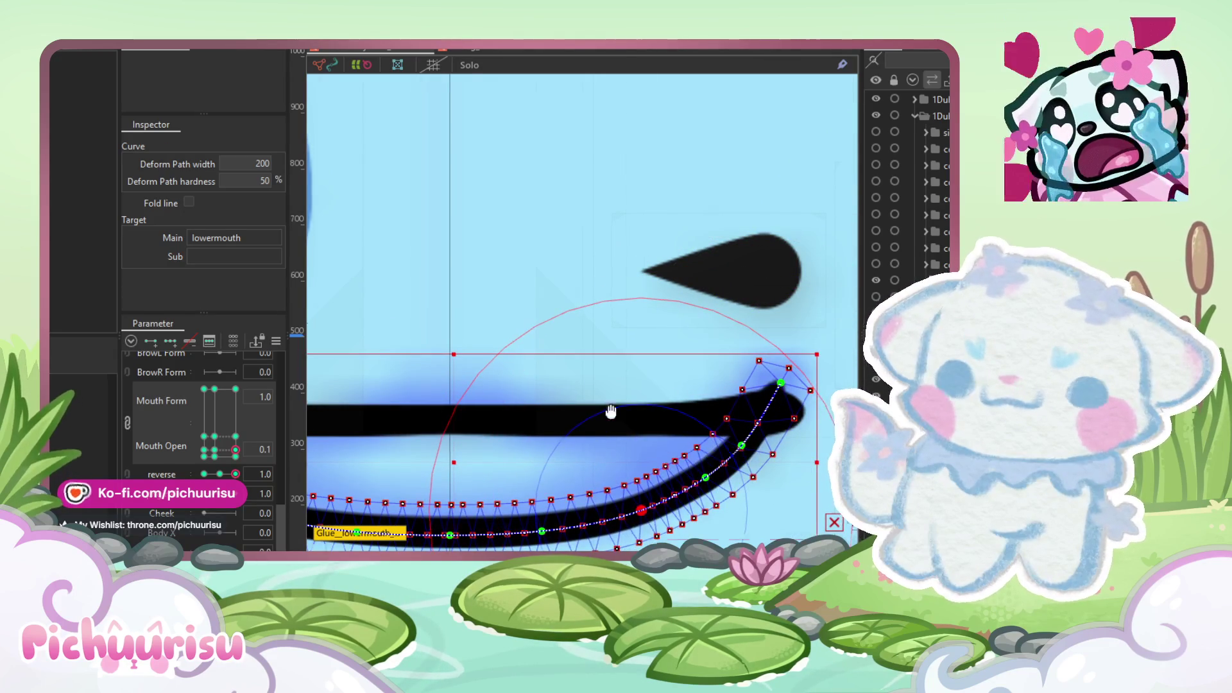
scroll(608, 432, down, 3)
scroll(472, 484, up, 2)
drag(482, 485, 482, 507)
drag(612, 472, 624, 494)
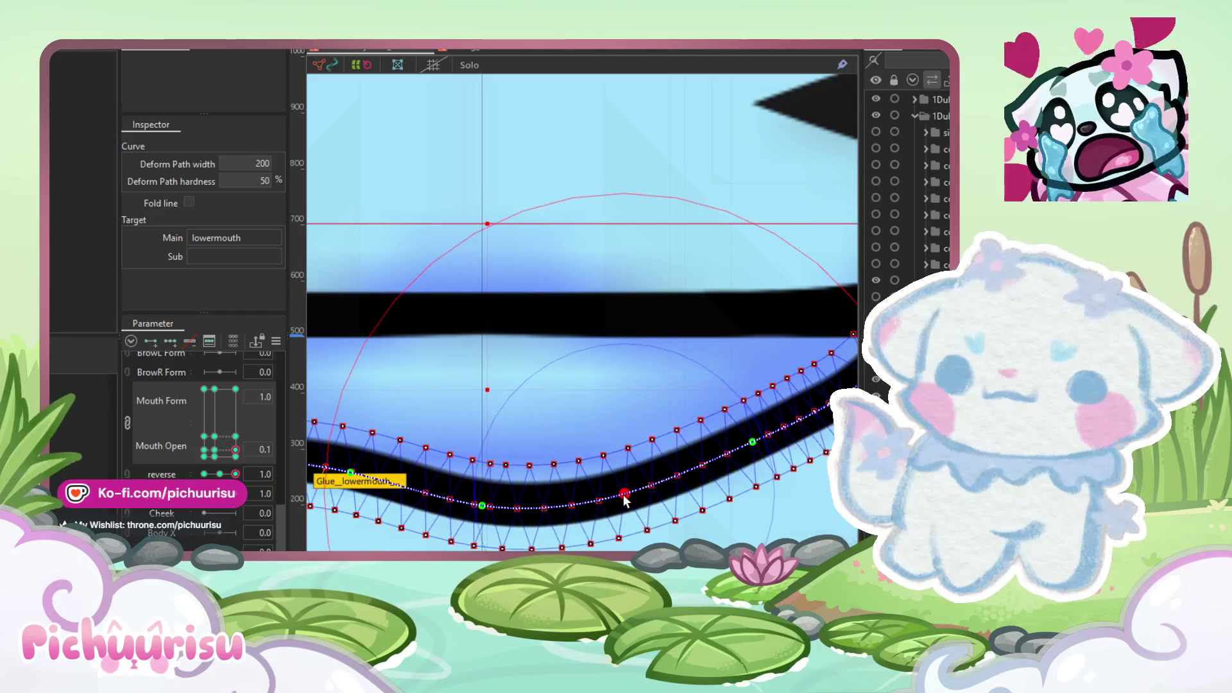
drag(759, 447, 729, 439)
scroll(760, 442, right, 3)
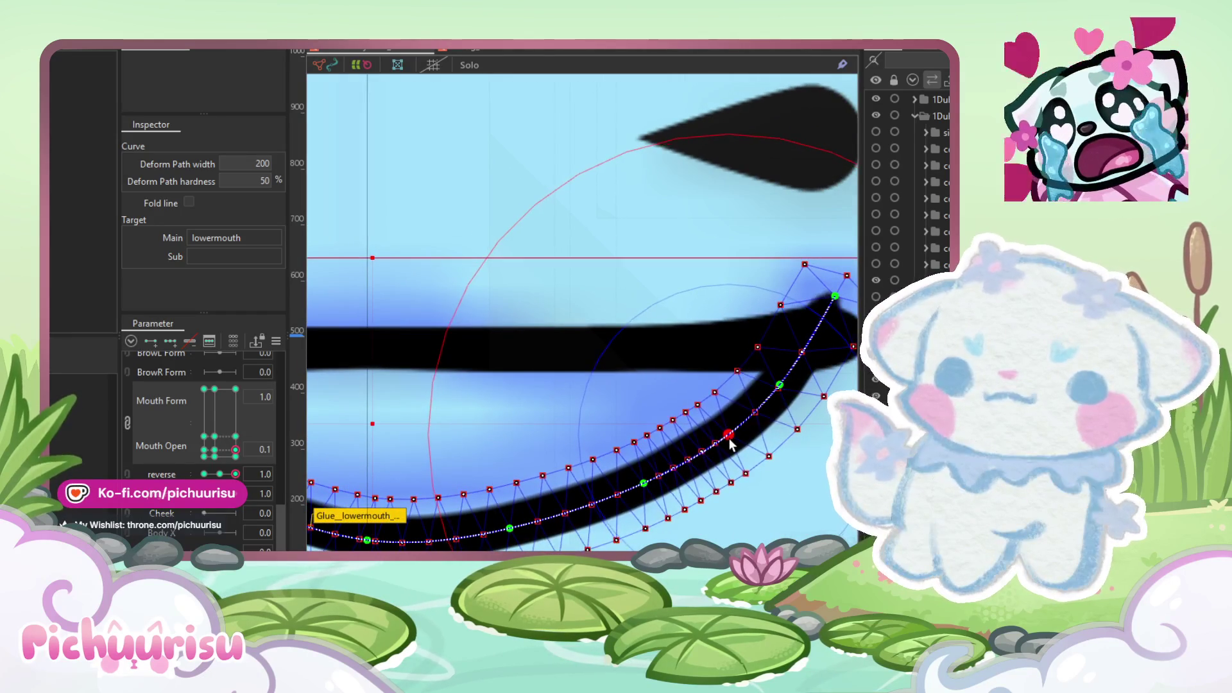
drag(780, 386, 778, 385)
drag(645, 489, 632, 499)
drag(509, 528, 509, 532)
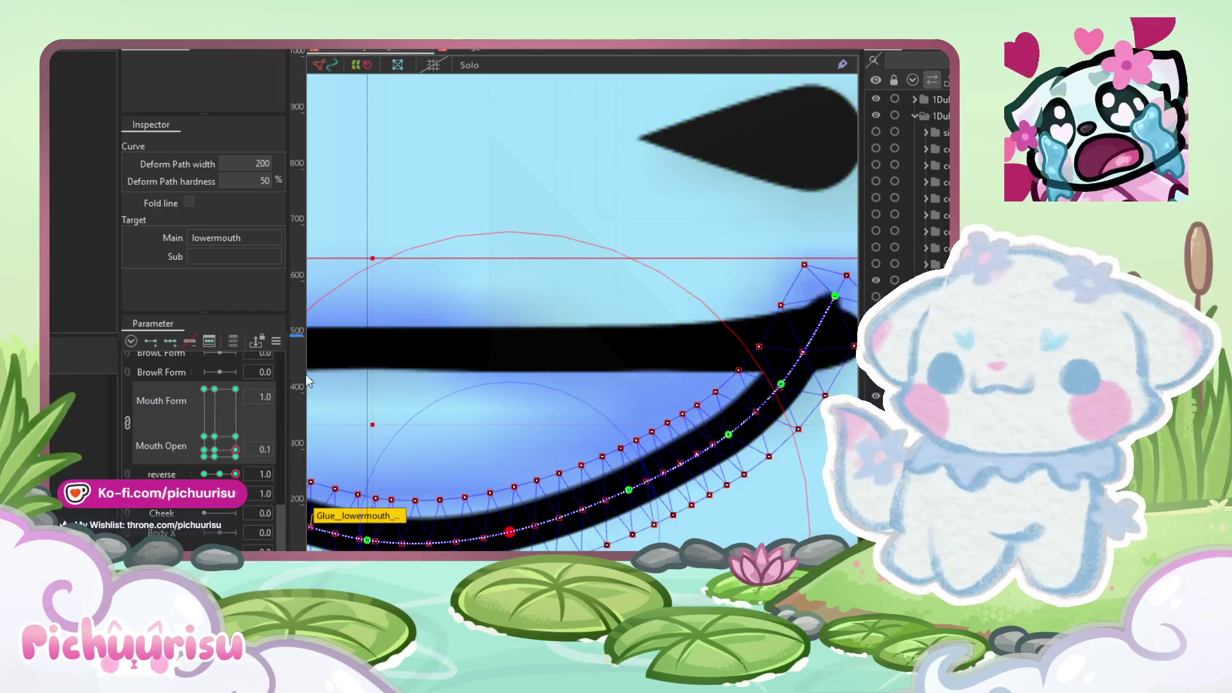
Step: Smooth the bottom of the lower mouth curve by nudging its bottom vertices and curve points
scroll(664, 358, down, 2)
scroll(550, 358, up, 5)
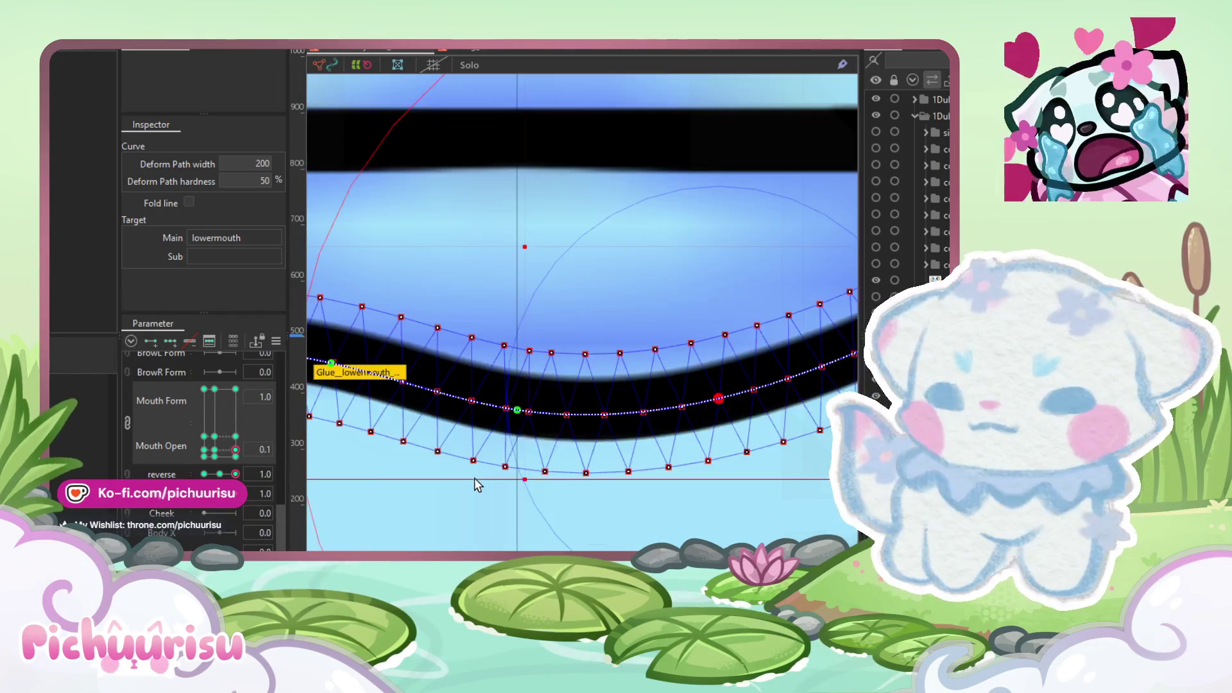
click(520, 358)
click(514, 437)
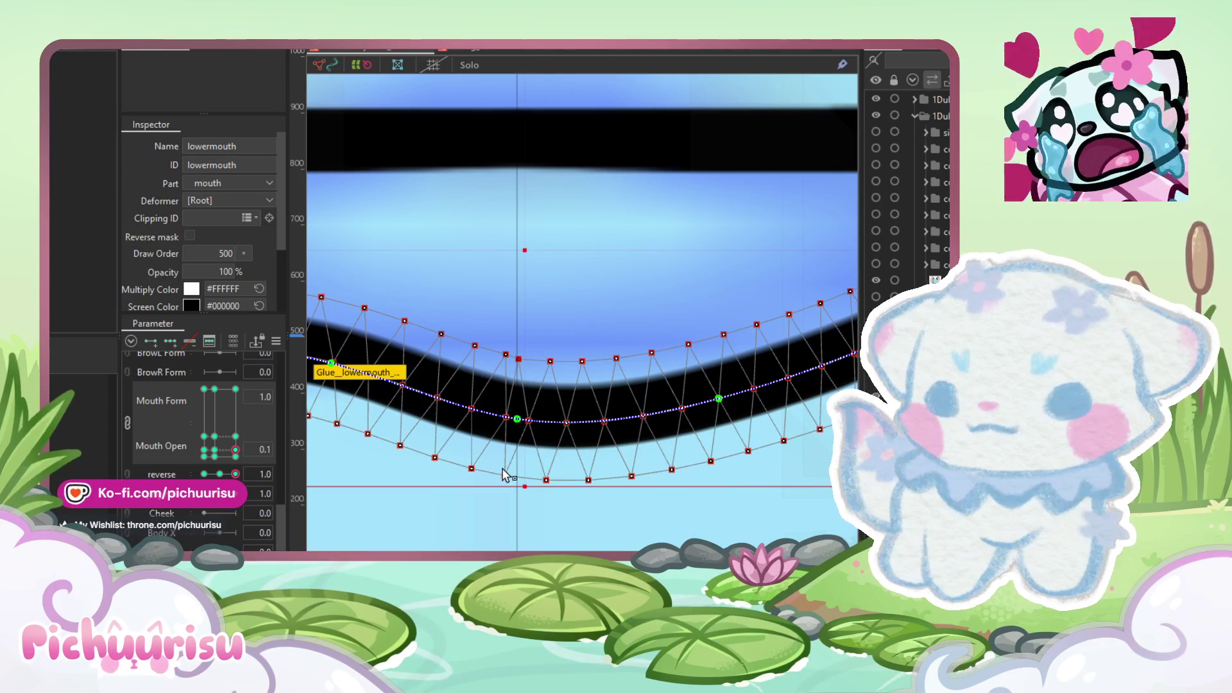
scroll(522, 432, up, 3)
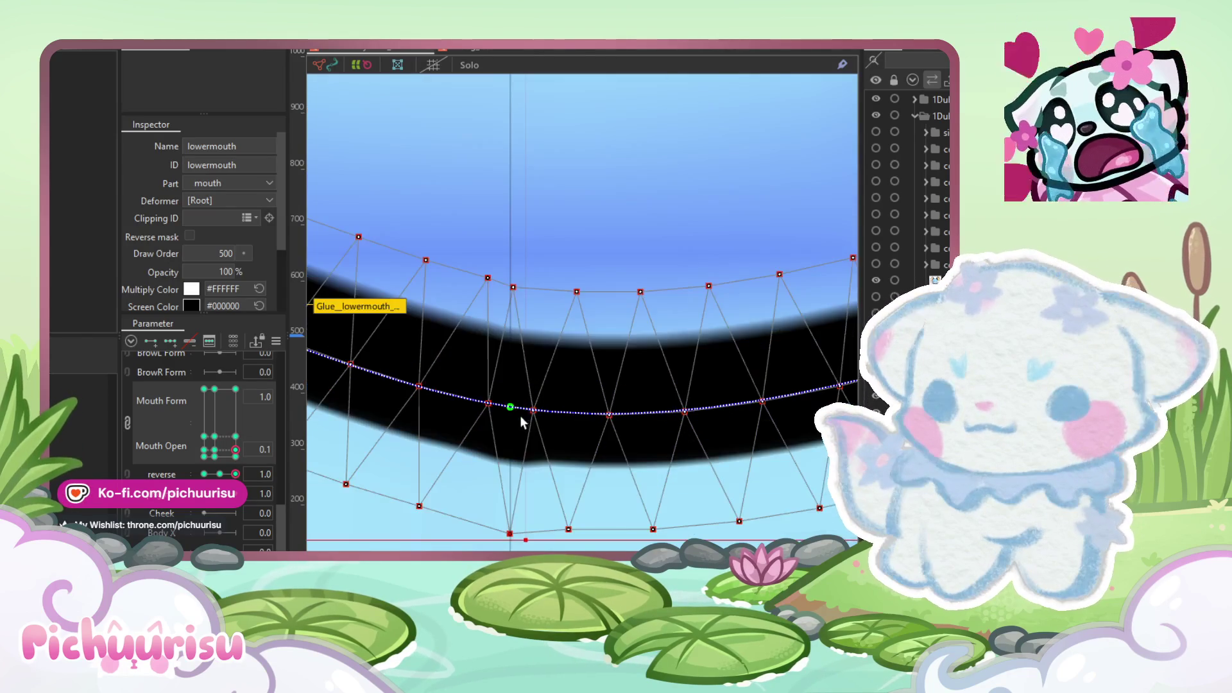
click(511, 412)
click(528, 420)
drag(544, 427, 553, 429)
click(553, 429)
drag(569, 535, 584, 539)
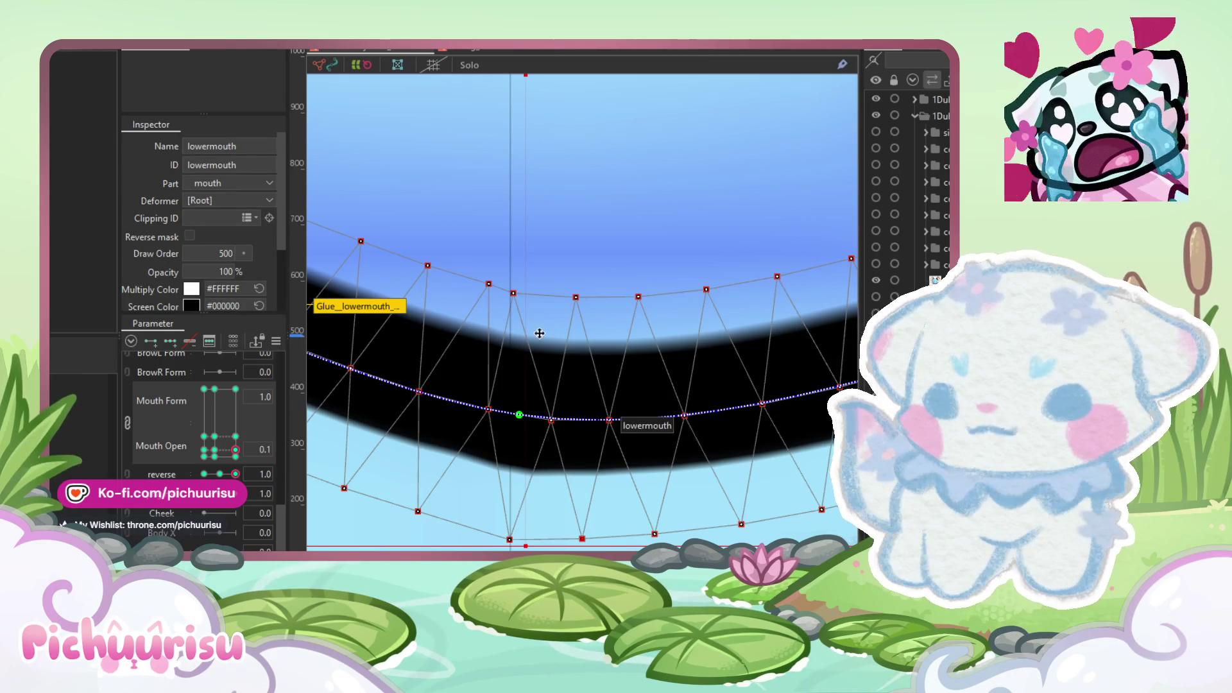
click(513, 294)
scroll(517, 298, down, 4)
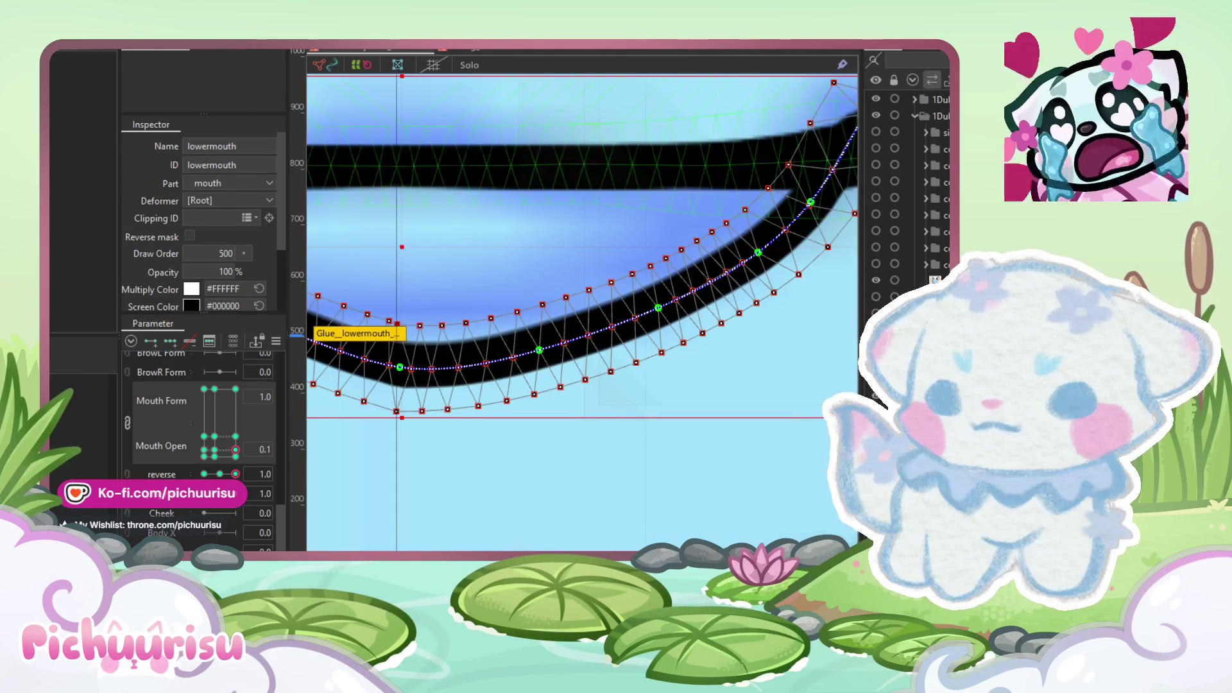
Step: Paint glue weight along the lower mouth band
click(635, 316)
click(598, 334)
mouse_move(599, 334)
mouse_down()
mouse_move(591, 292)
mouse_move(700, 276)
mouse_move(627, 170)
mouse_move(591, 330)
mouse_move(546, 385)
mouse_move(594, 432)
mouse_up()
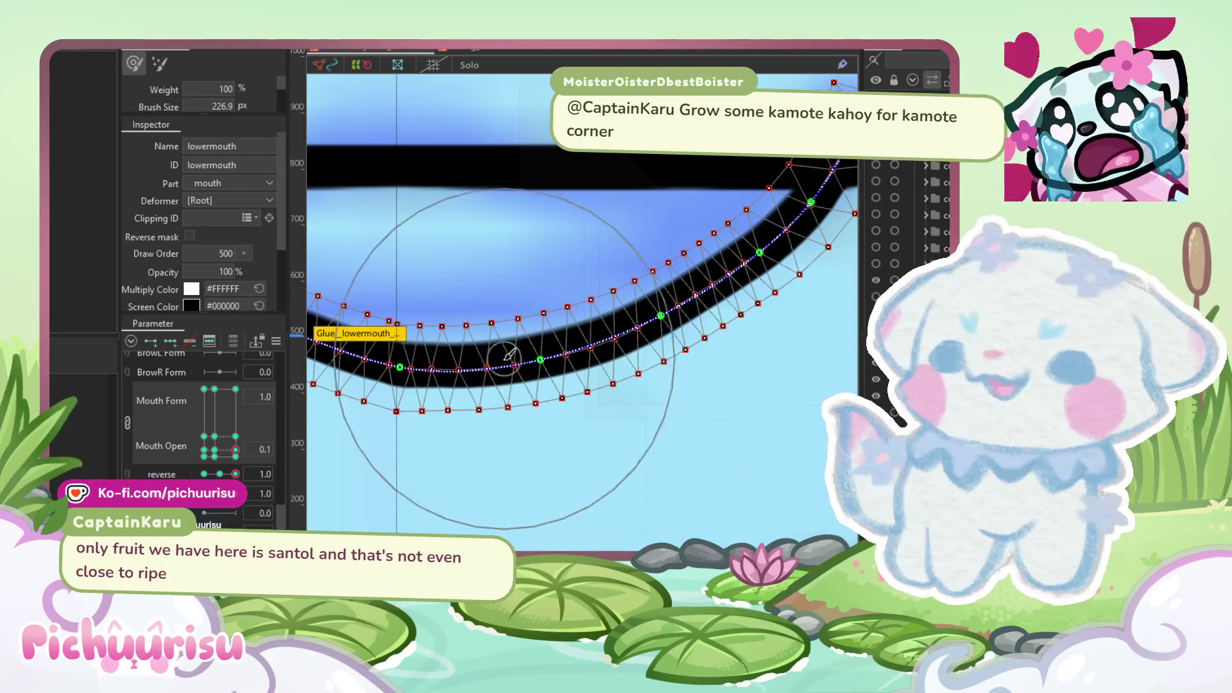
scroll(517, 383, up, 2)
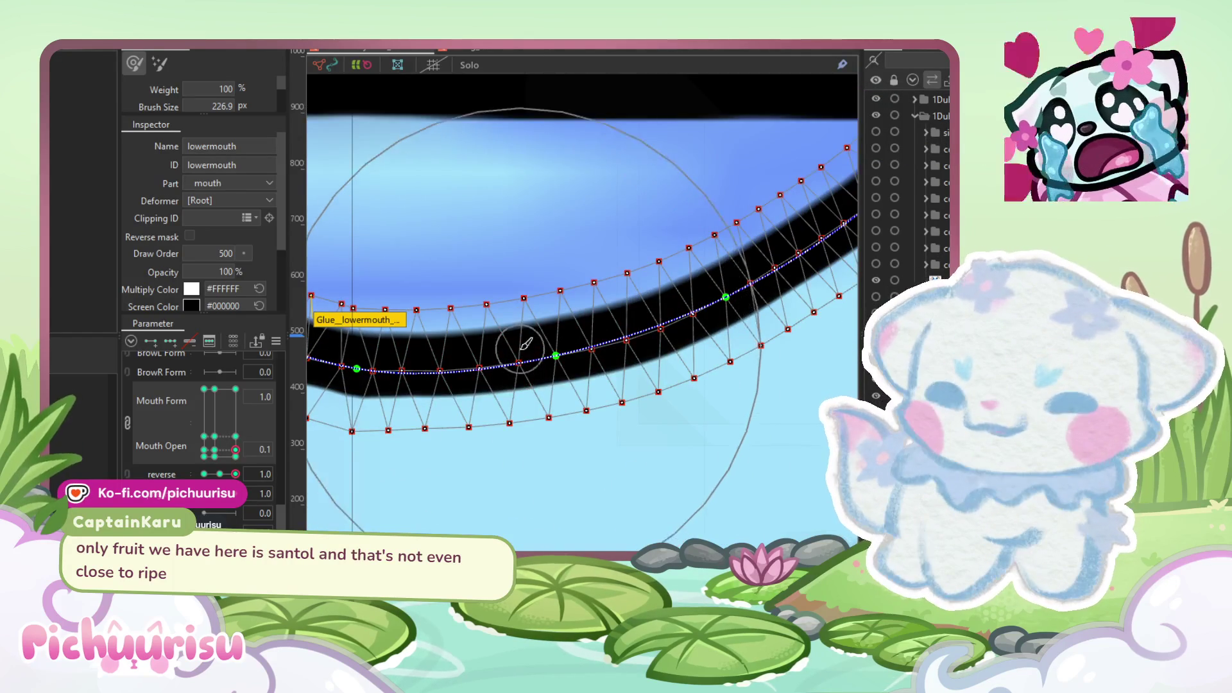
click(706, 51)
scroll(507, 395, up, 2)
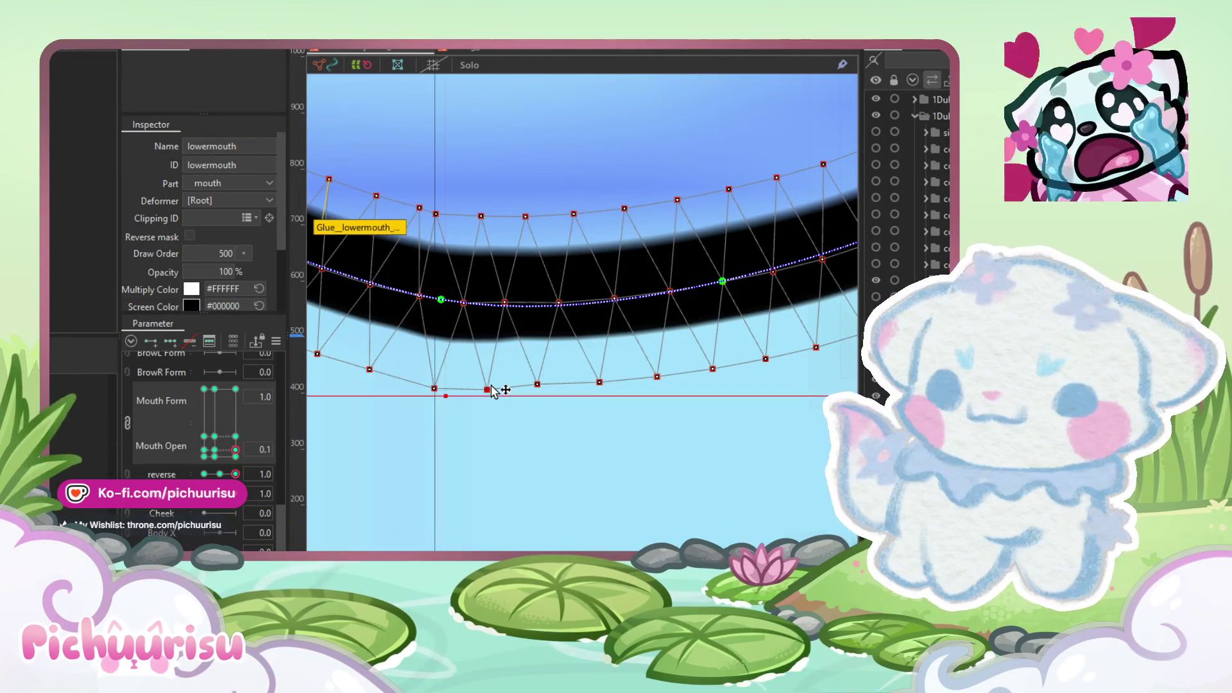
scroll(493, 392, down, 2)
scroll(491, 390, up, 3)
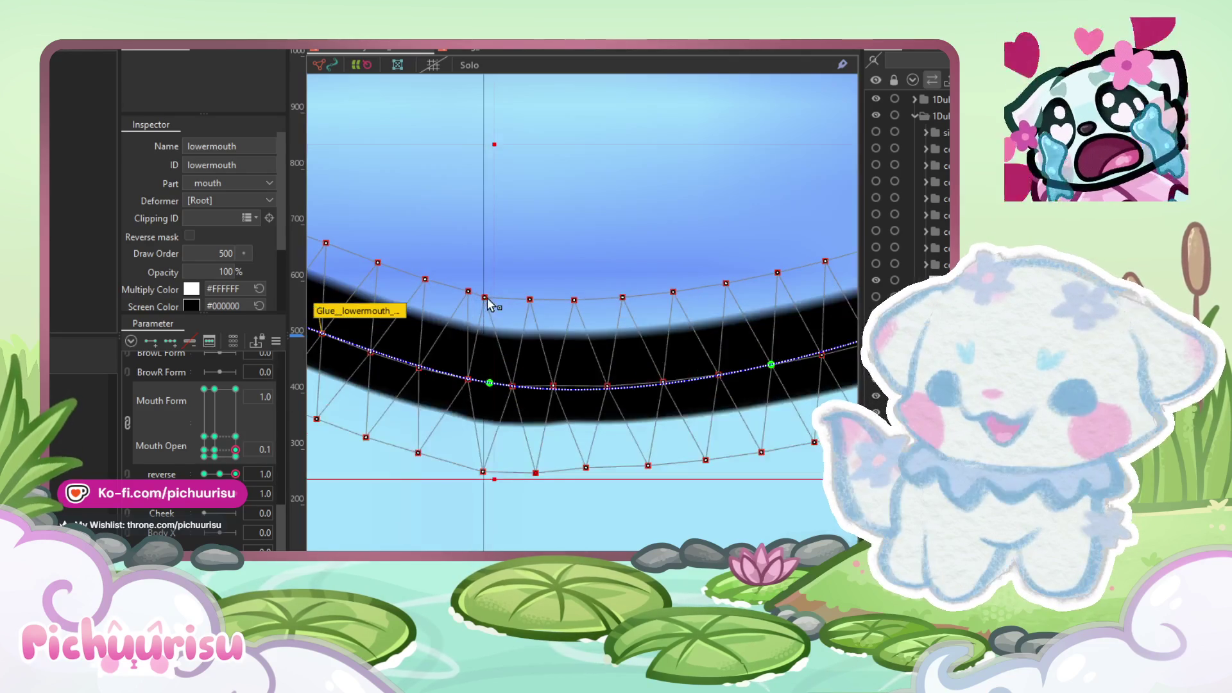
scroll(475, 369, down, 4)
scroll(473, 371, down, 3)
scroll(578, 485, up, 1)
click(237, 478)
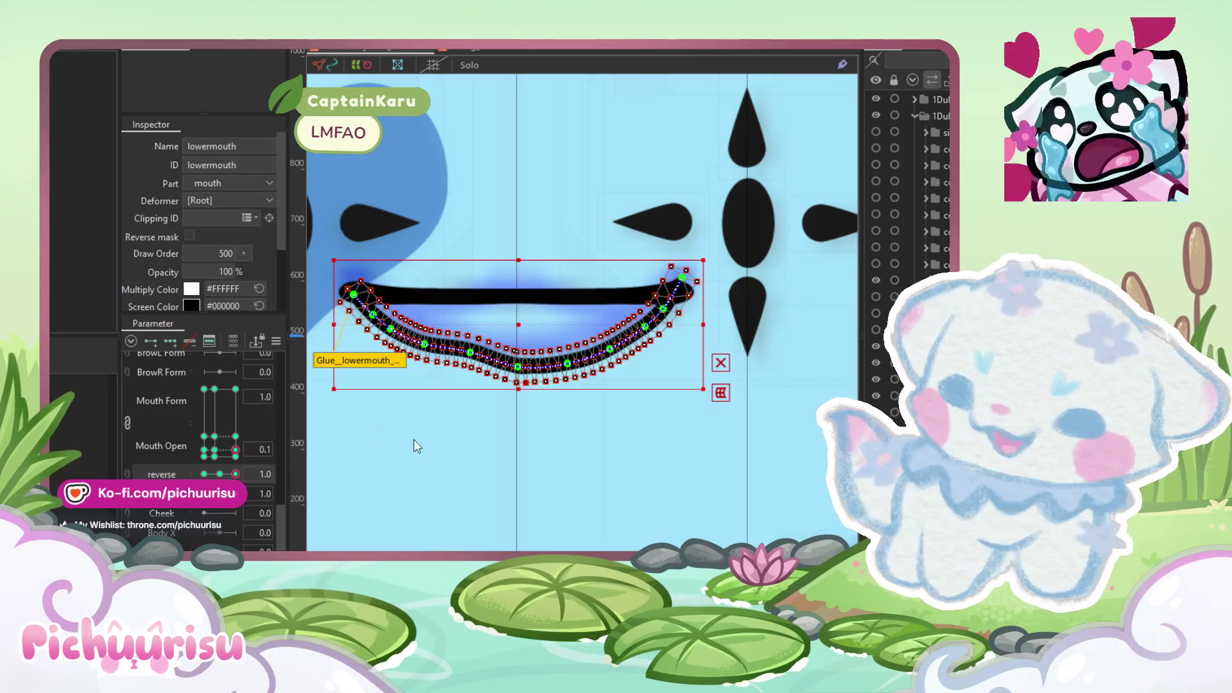
click(204, 474)
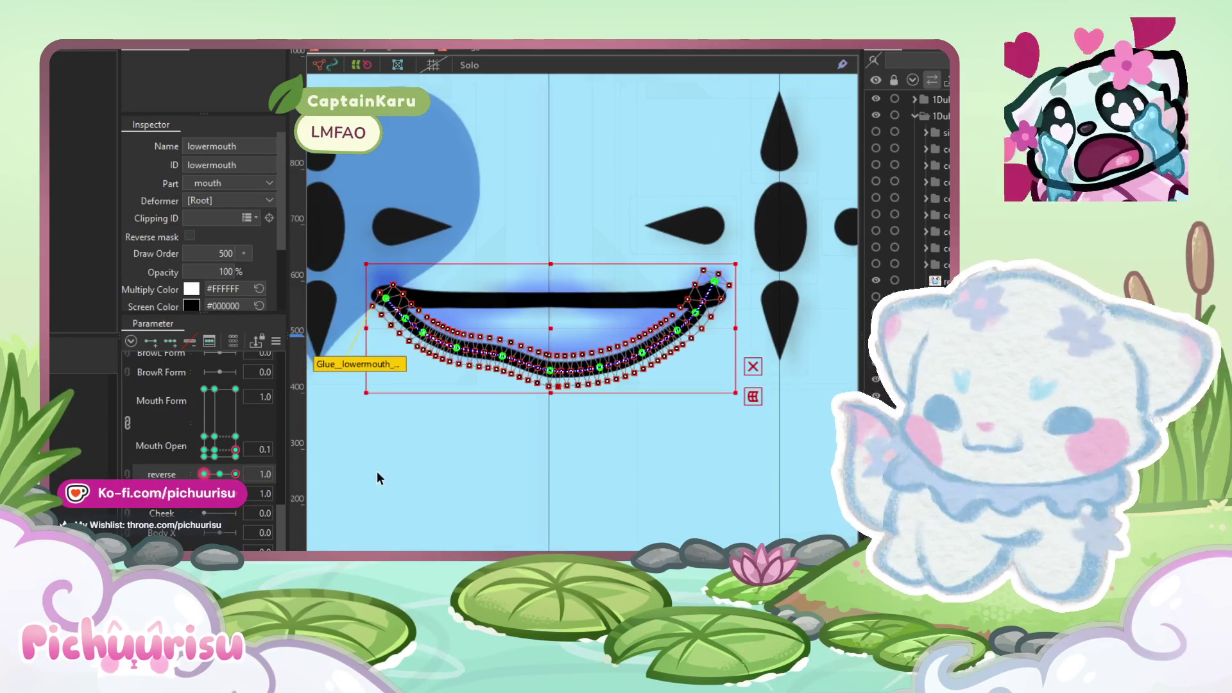
mouse_move(327, 210)
mouse_down()
mouse_move(516, 416)
mouse_move(549, 422)
mouse_up()
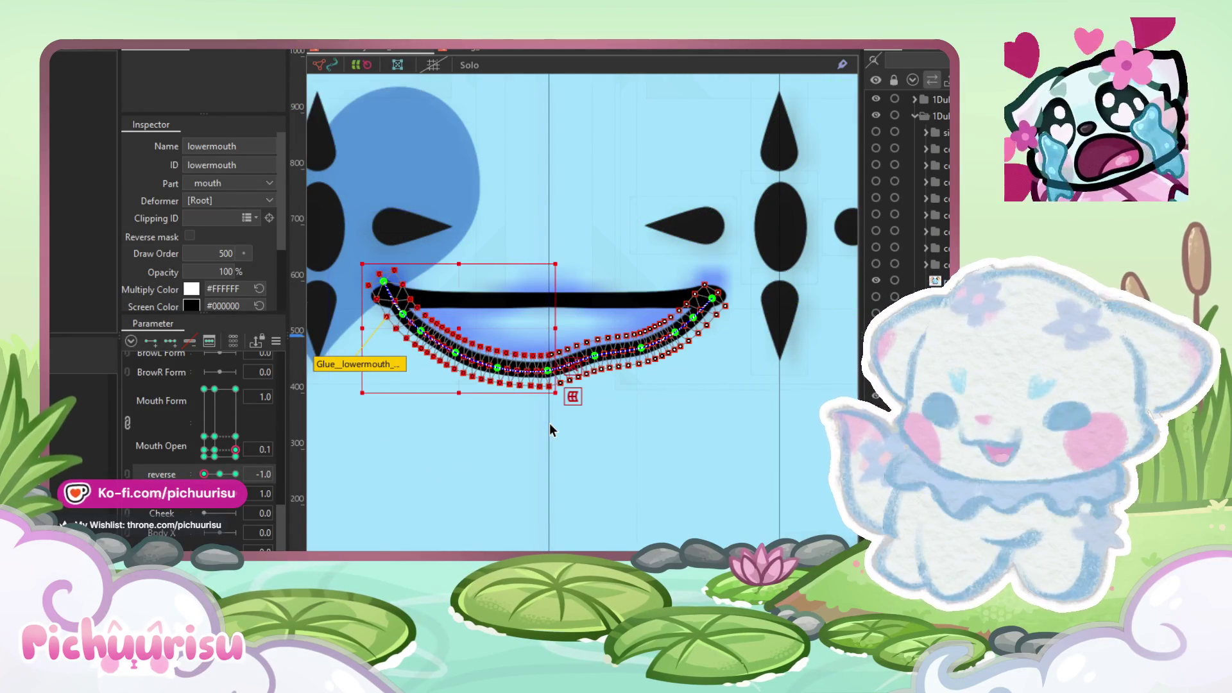
click(235, 473)
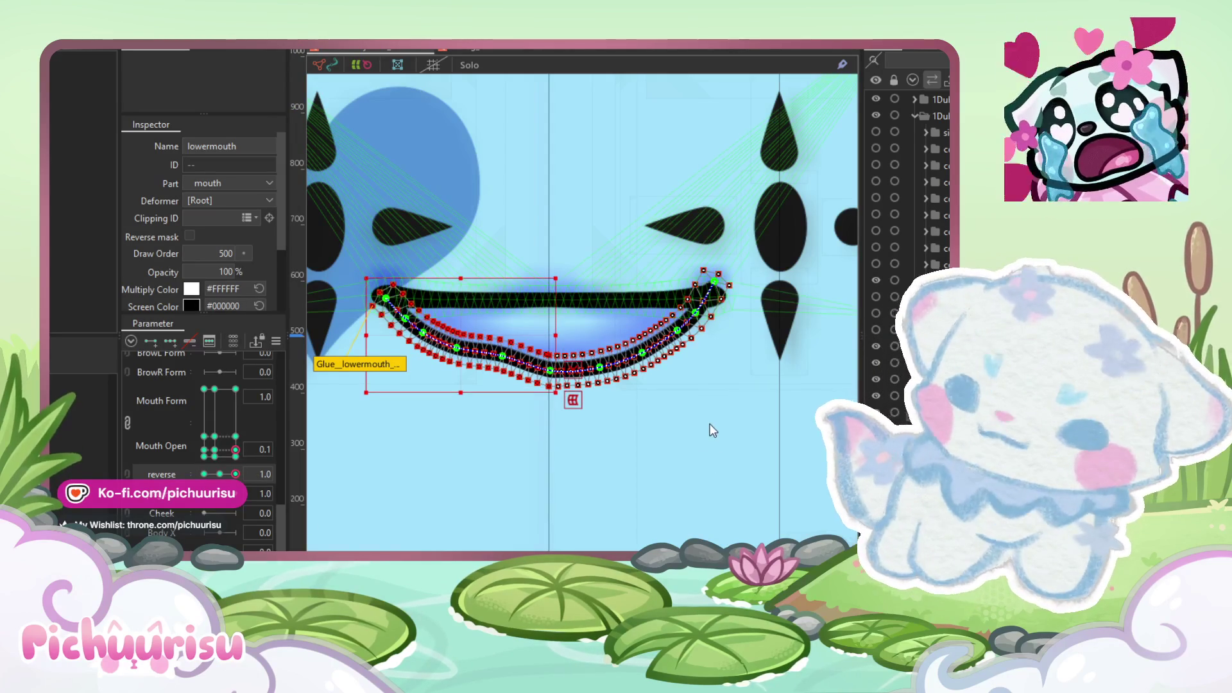
click(614, 454)
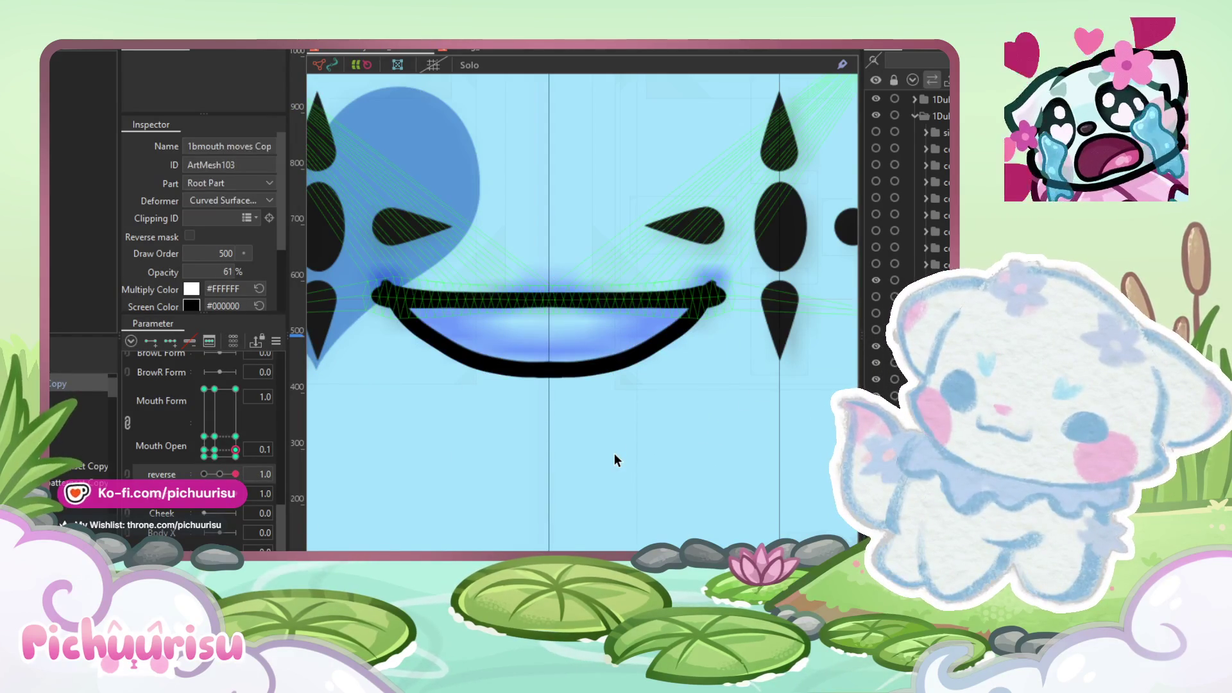
Step: Paint glue weight across the lower mouth's centre with a size 305.9 brush
scroll(543, 351, up, 5)
click(591, 411)
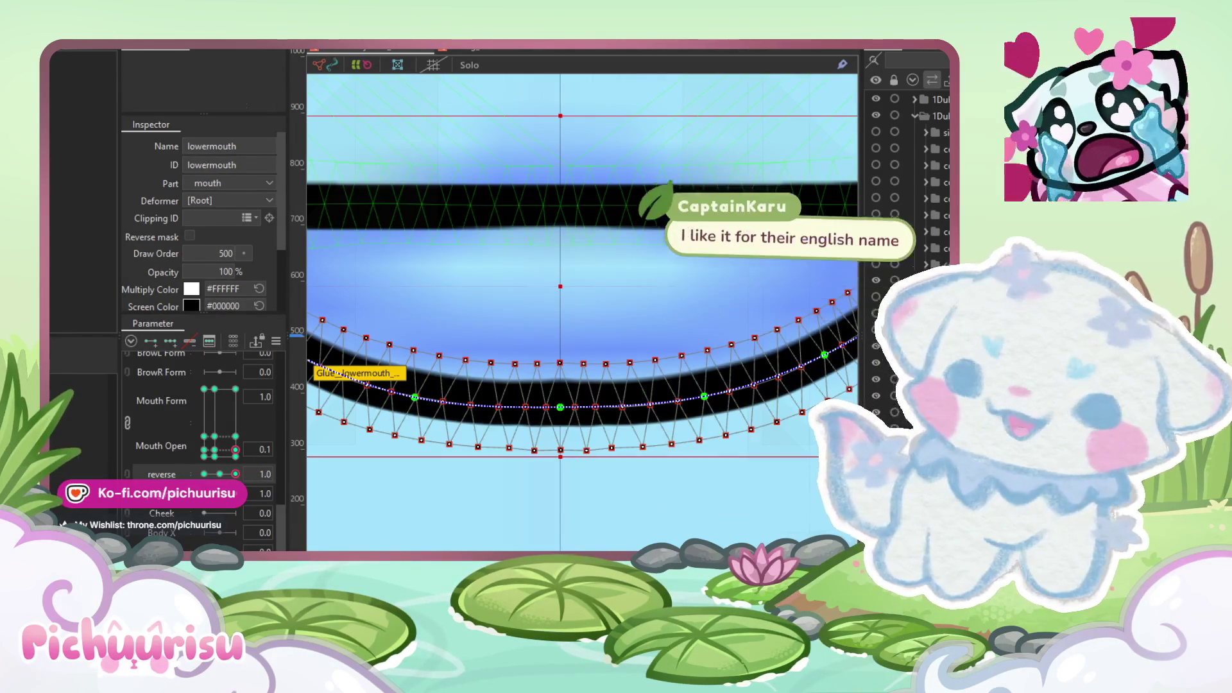
click(559, 407)
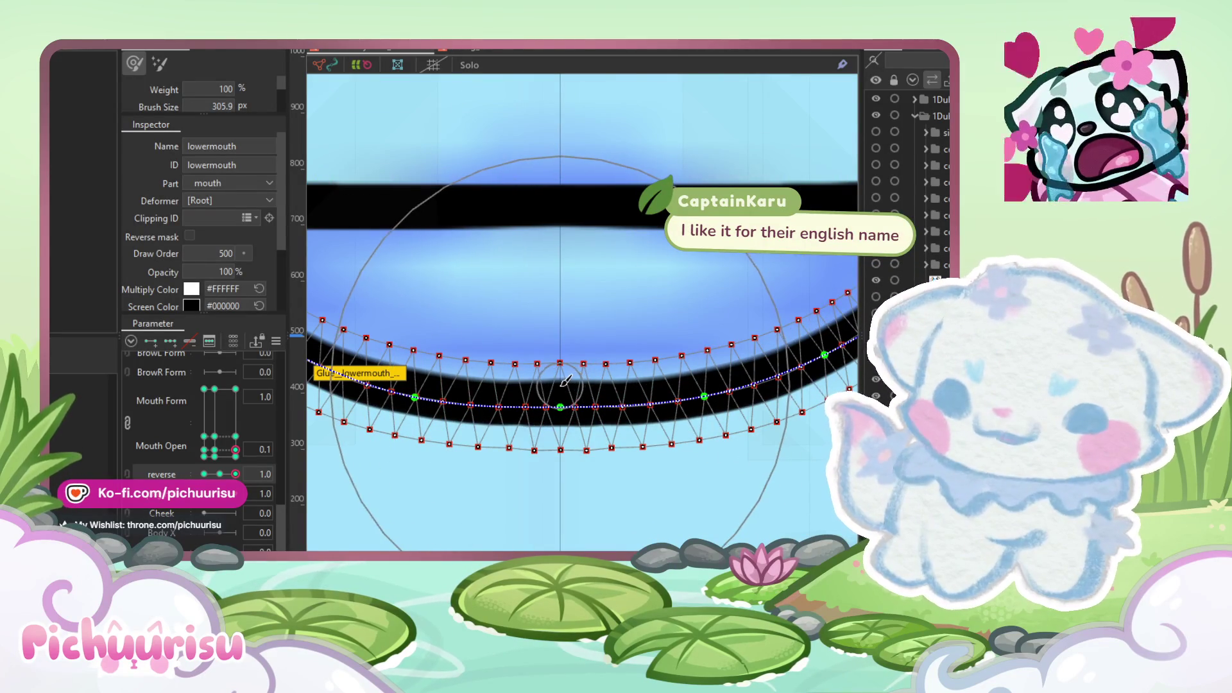
click(560, 398)
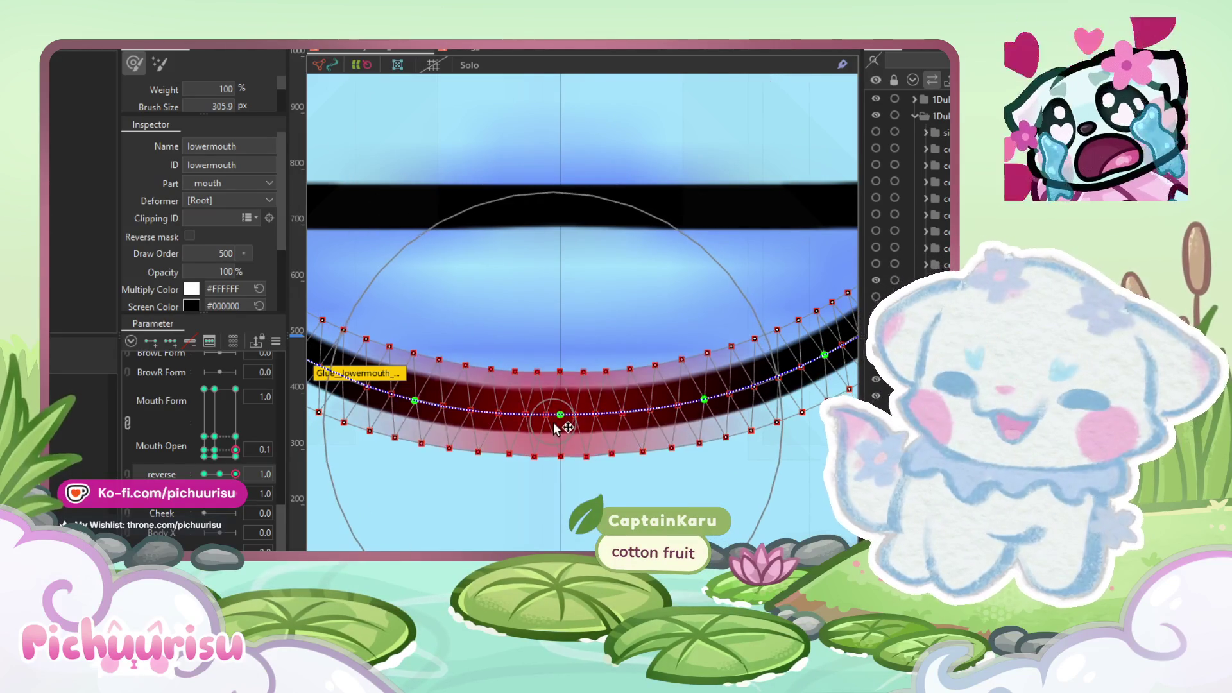
key(ctrl+z)
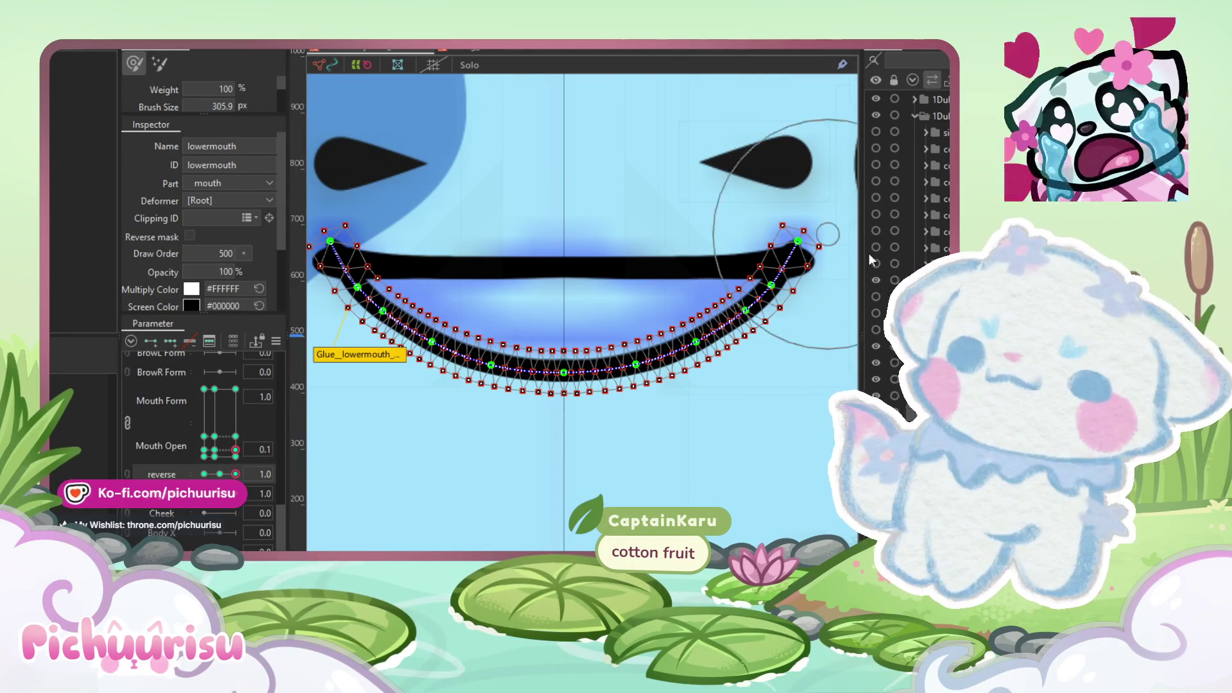
Step: Scrub reverse to test the lower mouth, then move Mouth Form to -1.0 for the frown
scroll(568, 359, up, 3)
scroll(586, 342, up, 2)
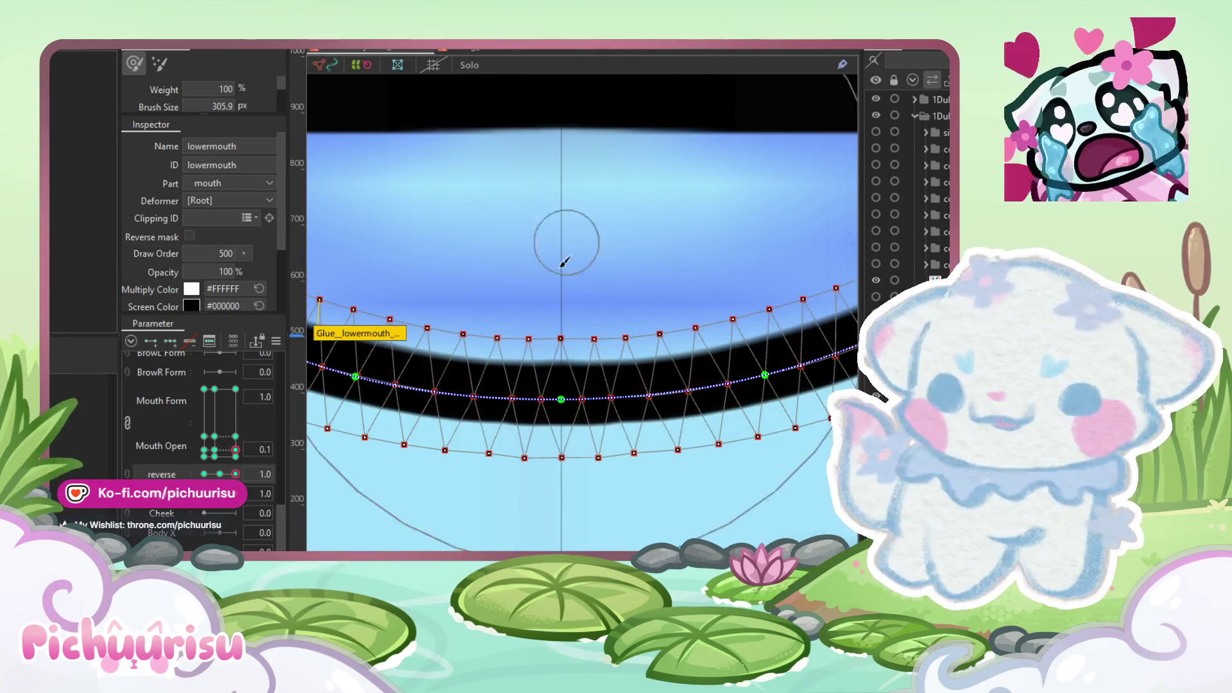
scroll(578, 187, down, 4)
drag(522, 413, 551, 381)
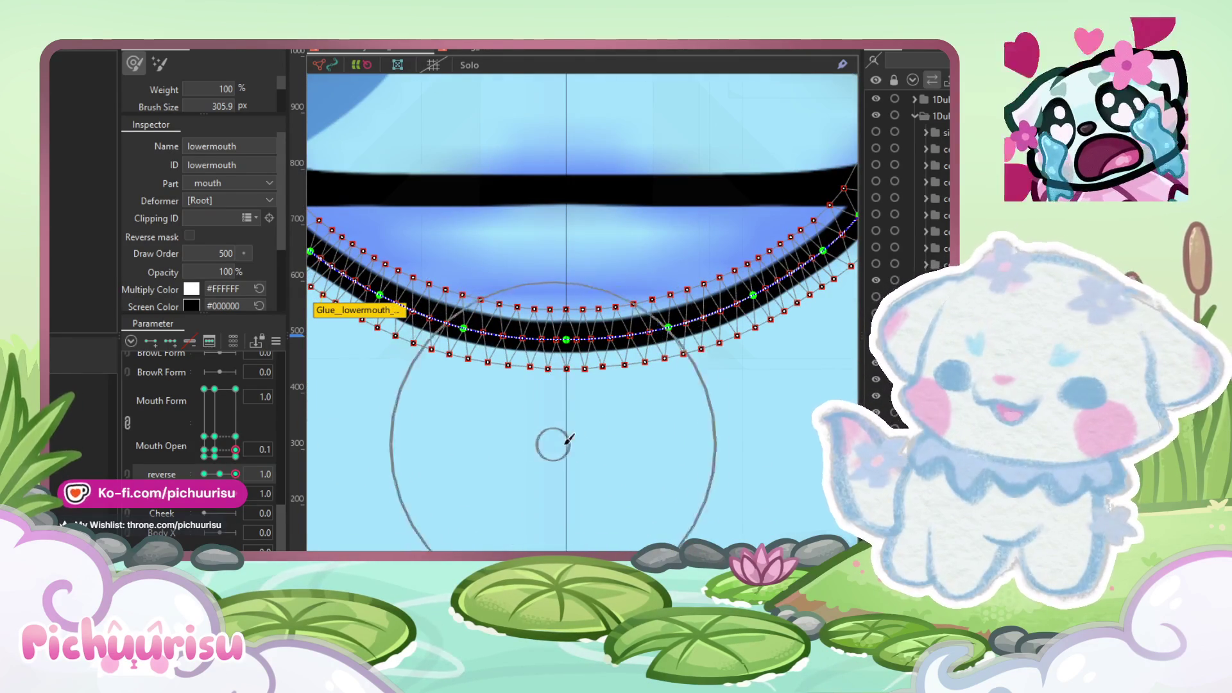
mouse_move(229, 475)
mouse_down()
mouse_move(200, 474)
mouse_move(236, 474)
mouse_up()
scroll(561, 336, down, 3)
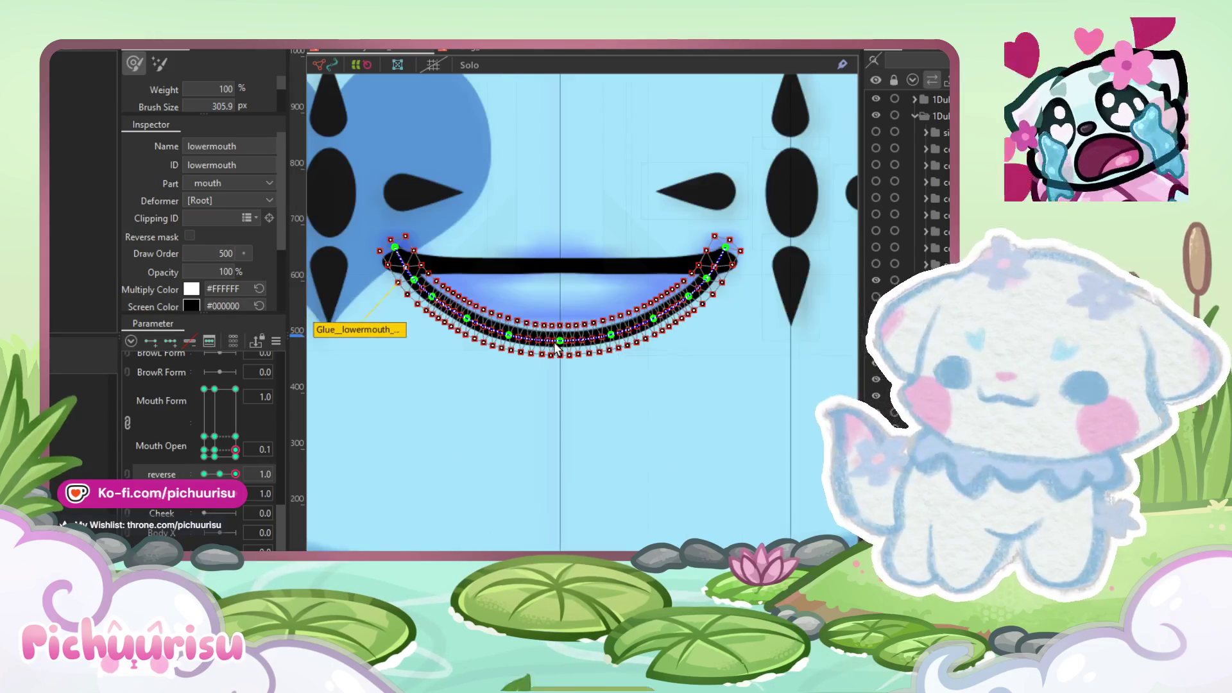
drag(570, 317, 587, 338)
scroll(588, 338, up, 2)
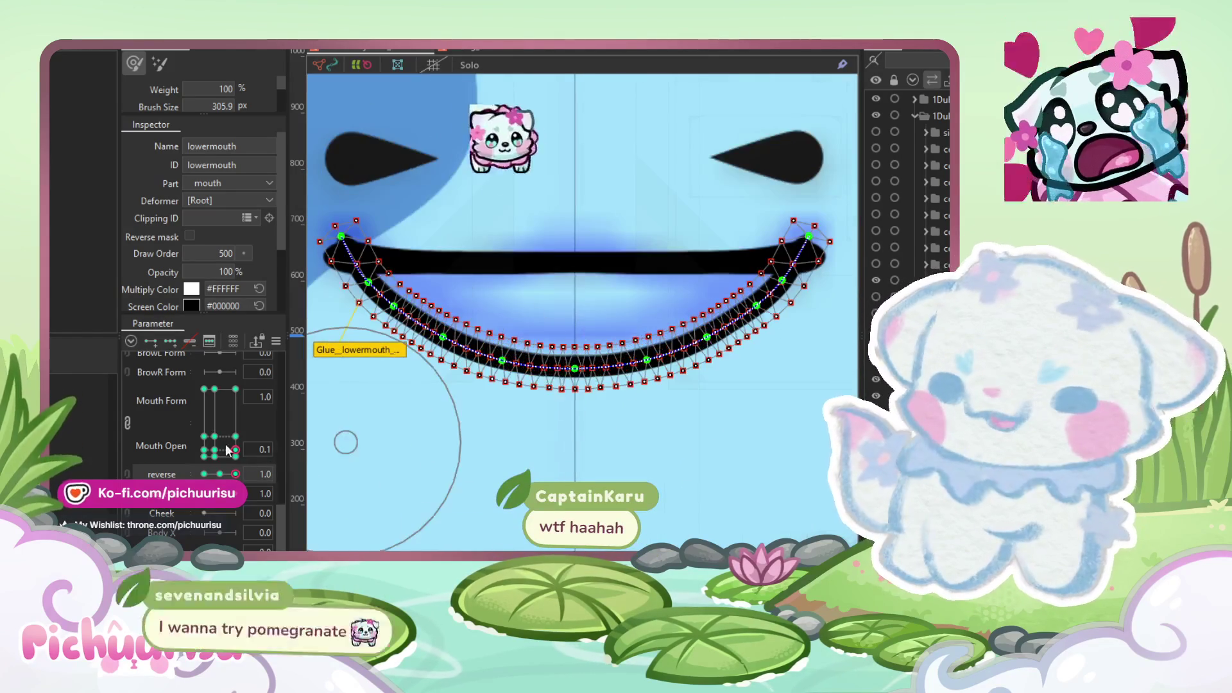
mouse_move(219, 439)
mouse_down()
mouse_move(217, 452)
mouse_move(234, 433)
mouse_move(204, 454)
mouse_up()
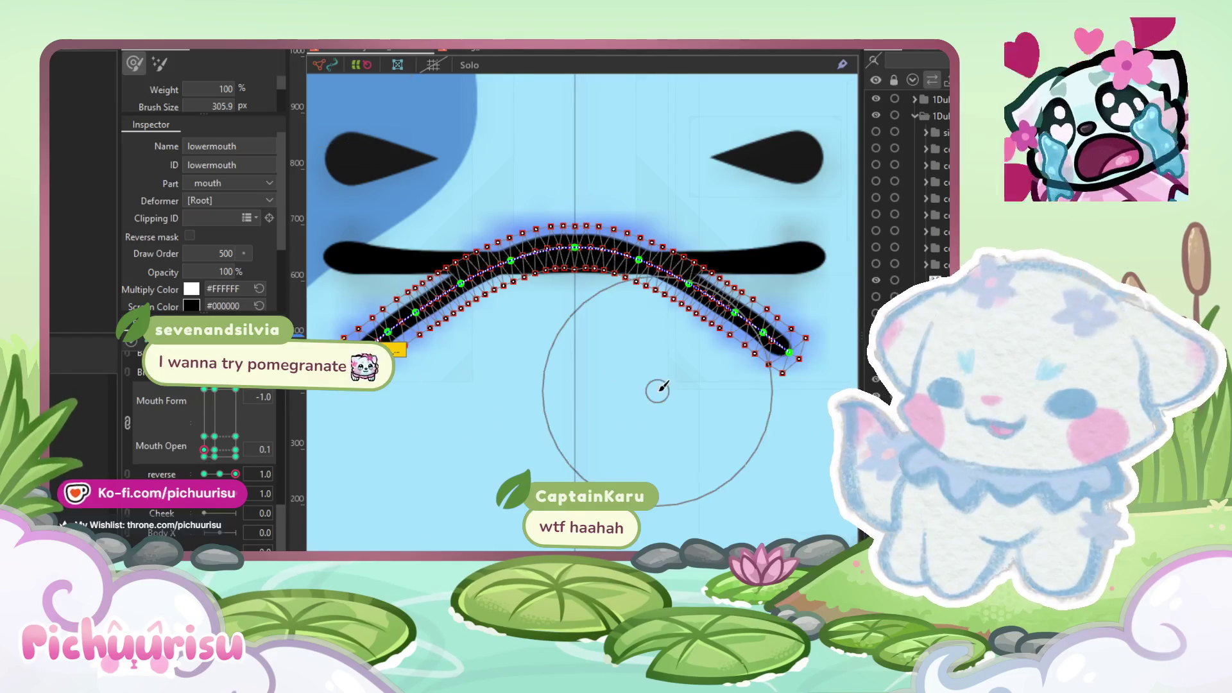
scroll(654, 398, down, 2)
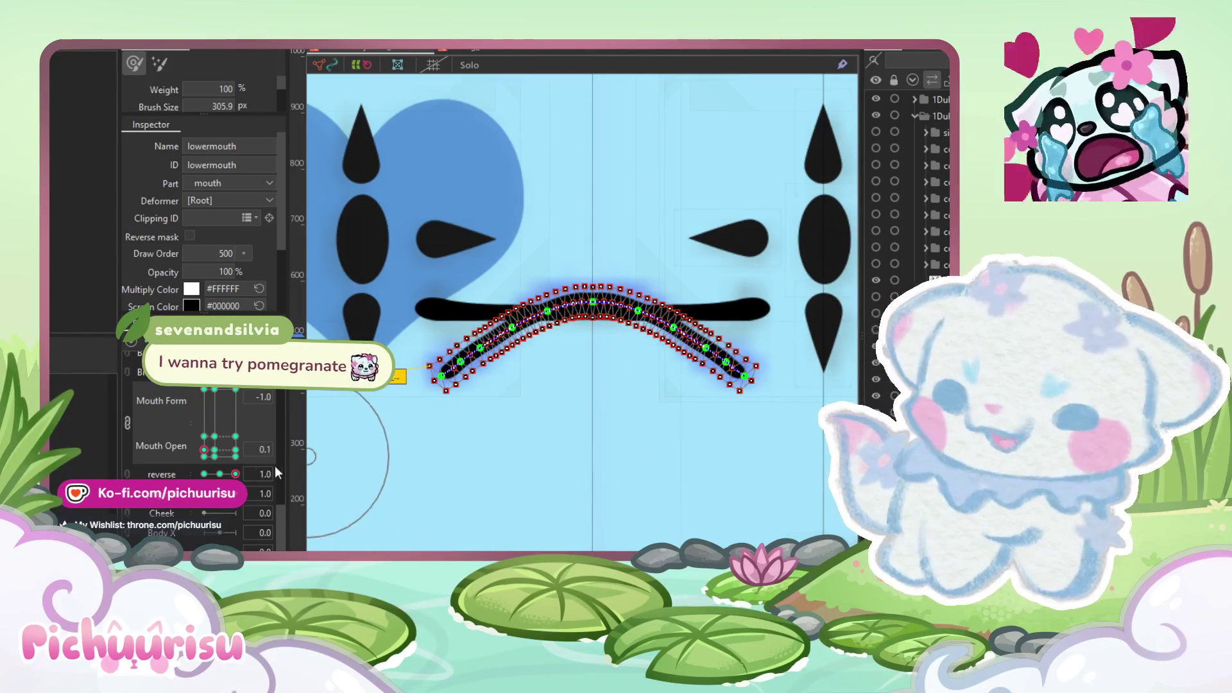
Step: Return Mouth Form to 1.0 and move the lower mouth up onto the upper line
drag(215, 452, 235, 457)
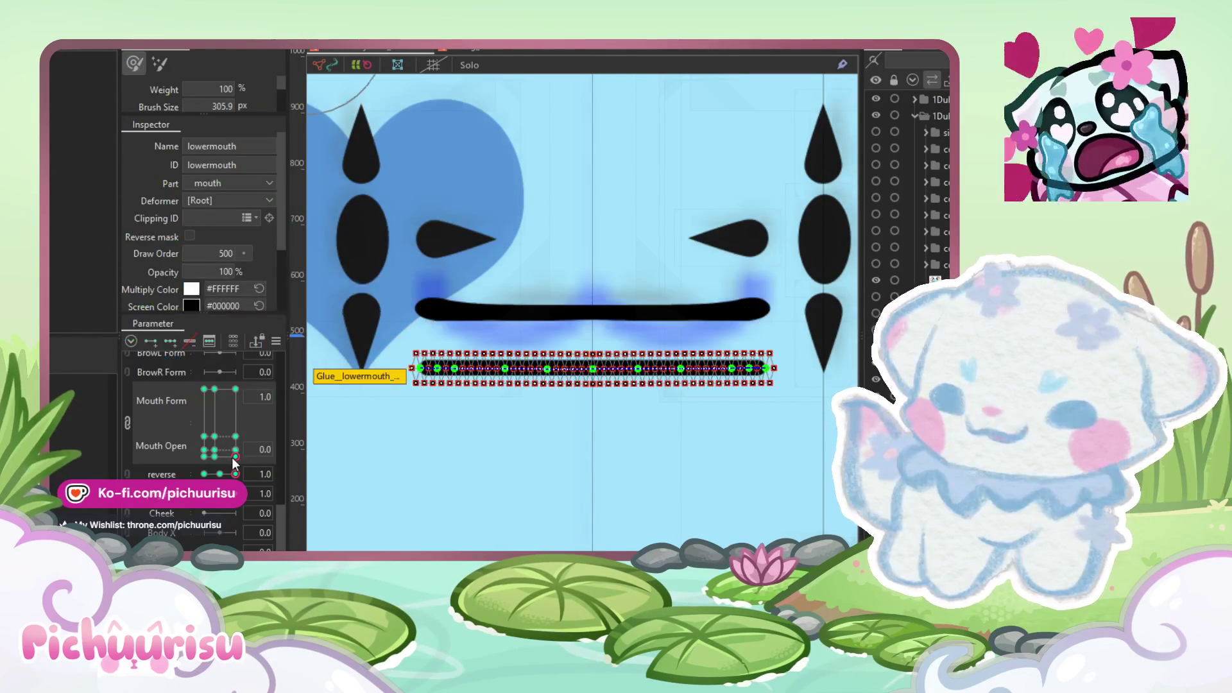
scroll(573, 332, up, 2)
scroll(573, 332, down, 2)
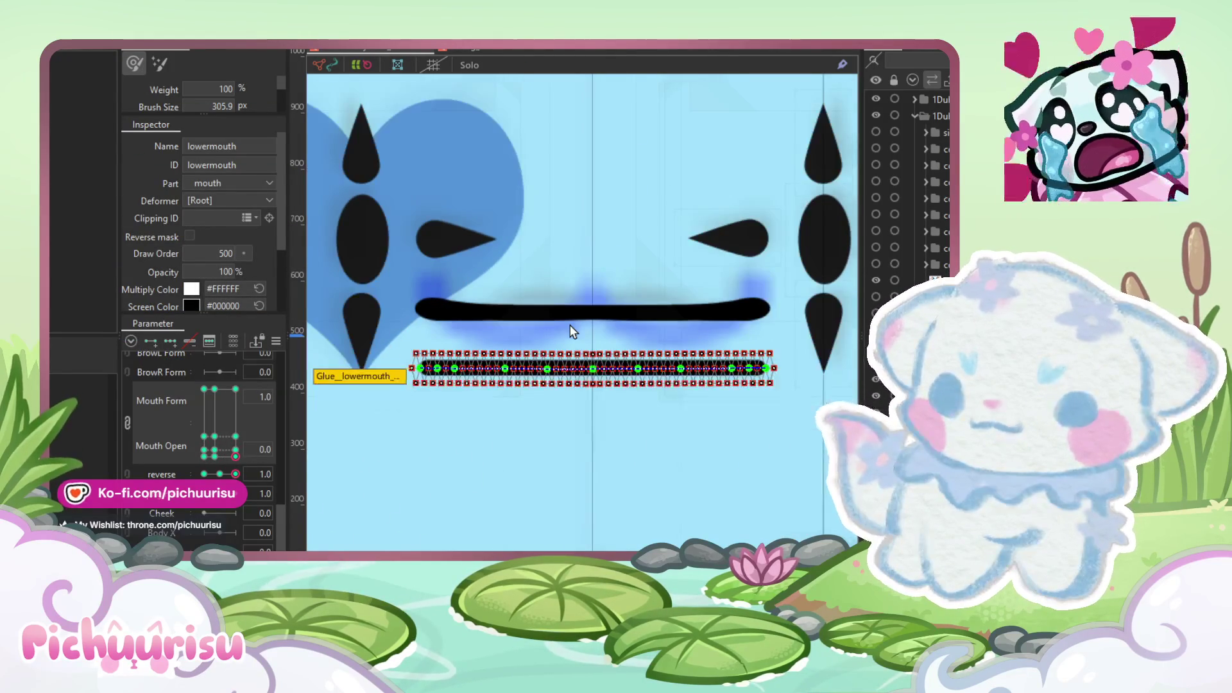
key(v)
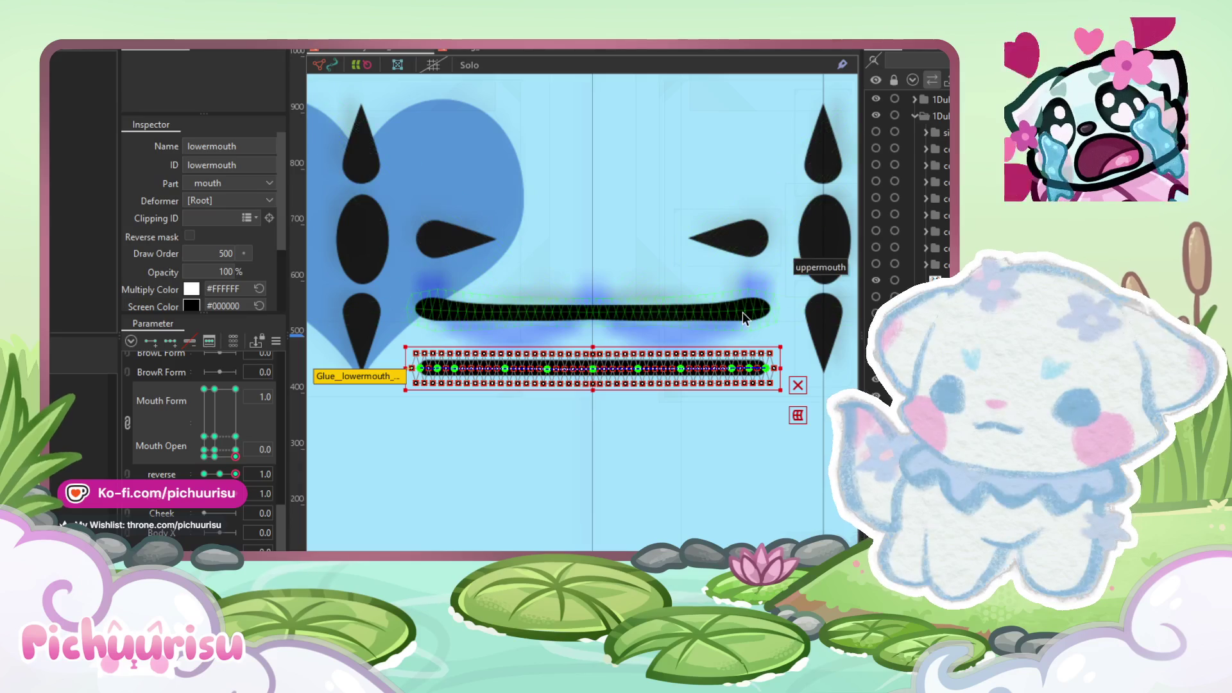
click(747, 314)
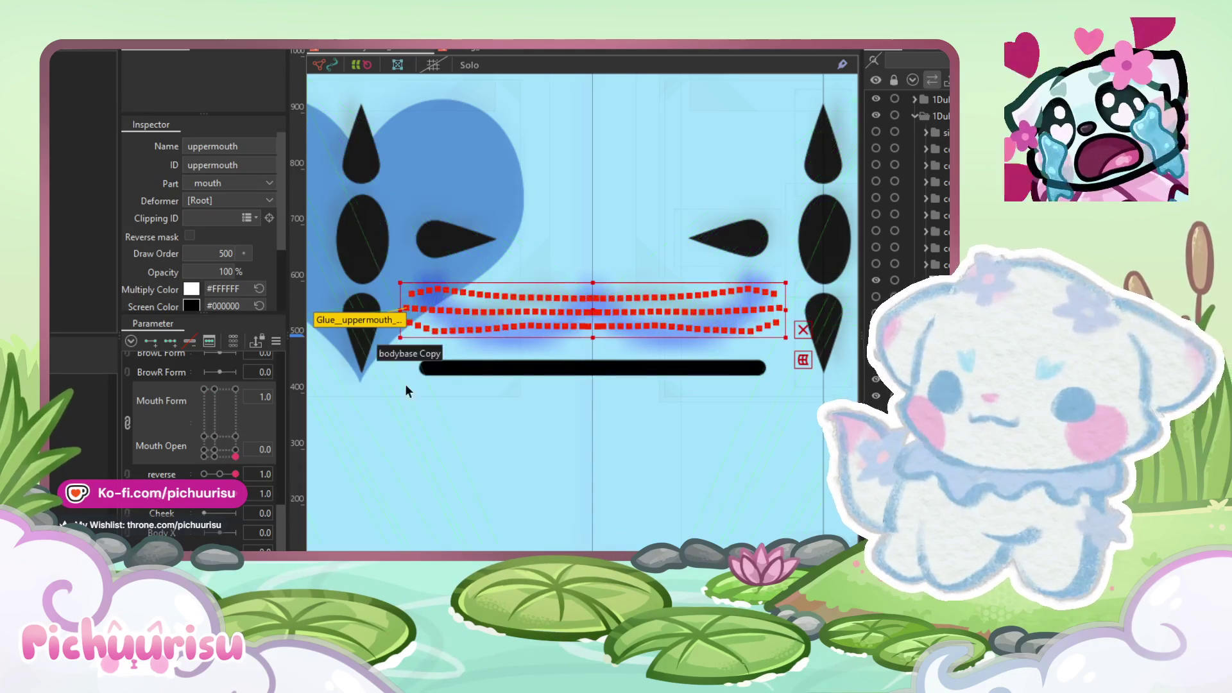
click(588, 363)
drag(595, 374, 600, 318)
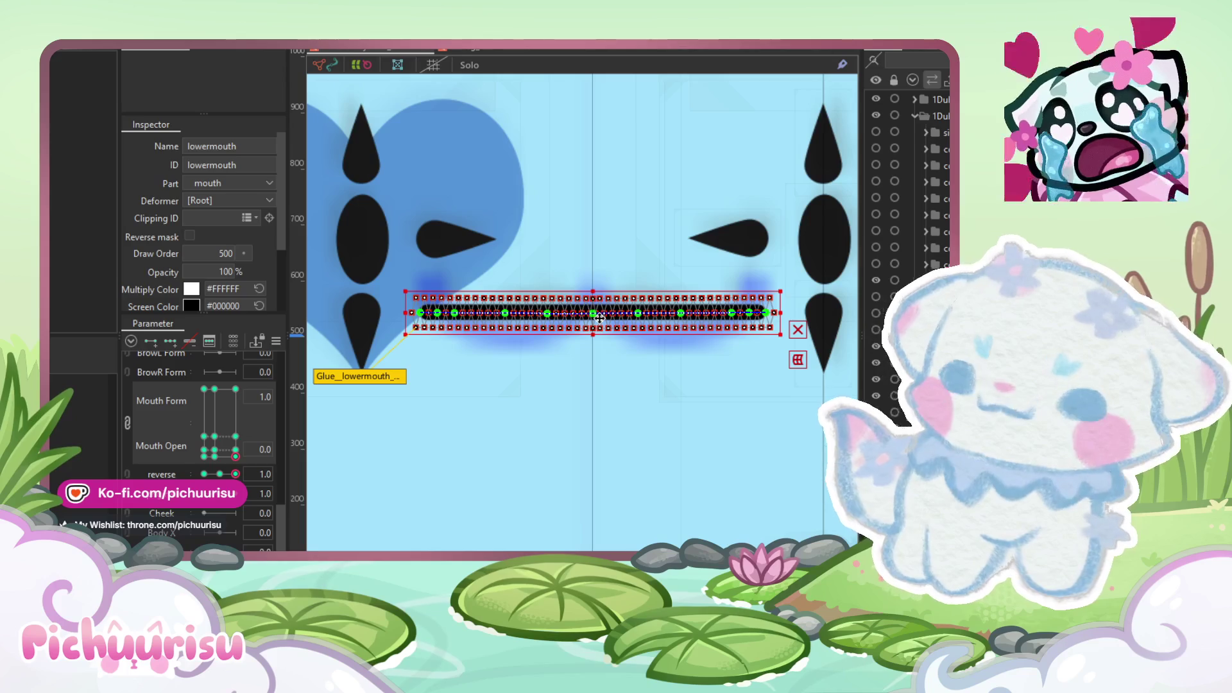
Step: Curl the lower mouth's right end sharply upward
scroll(580, 323, up, 3)
scroll(579, 322, down, 3)
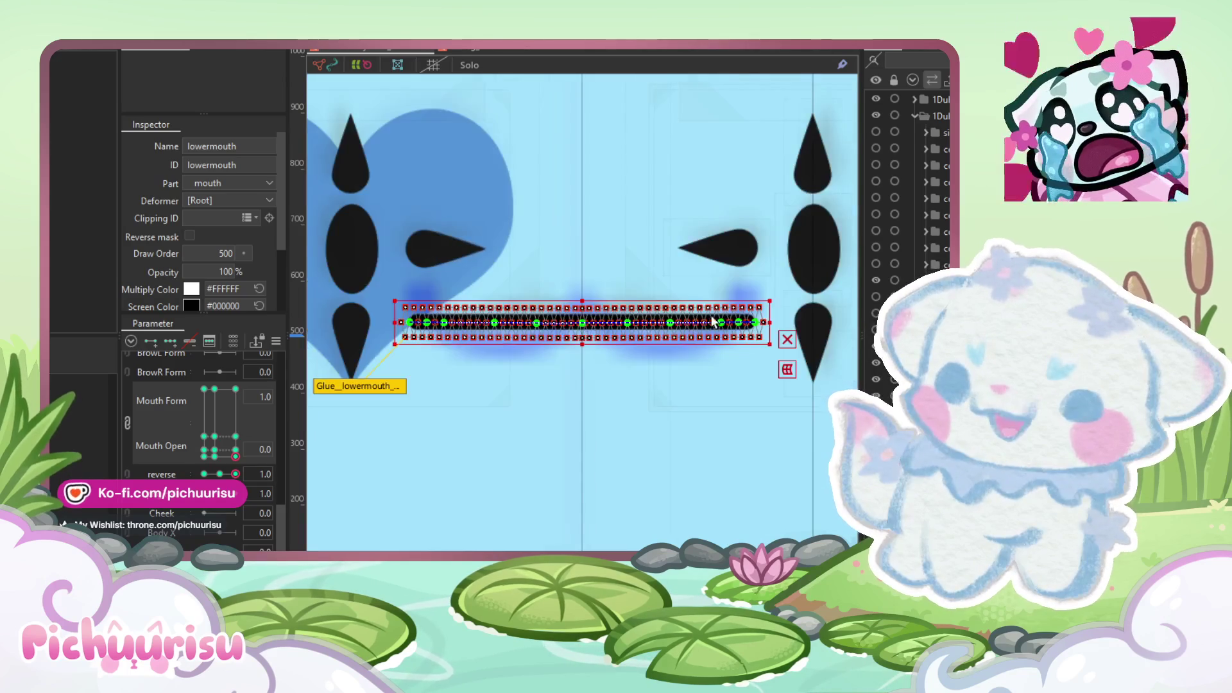
scroll(711, 323, up, 2)
mouse_move(764, 325)
mouse_down()
mouse_move(771, 285)
mouse_move(747, 319)
mouse_move(701, 328)
mouse_up()
scroll(770, 286, up, 2)
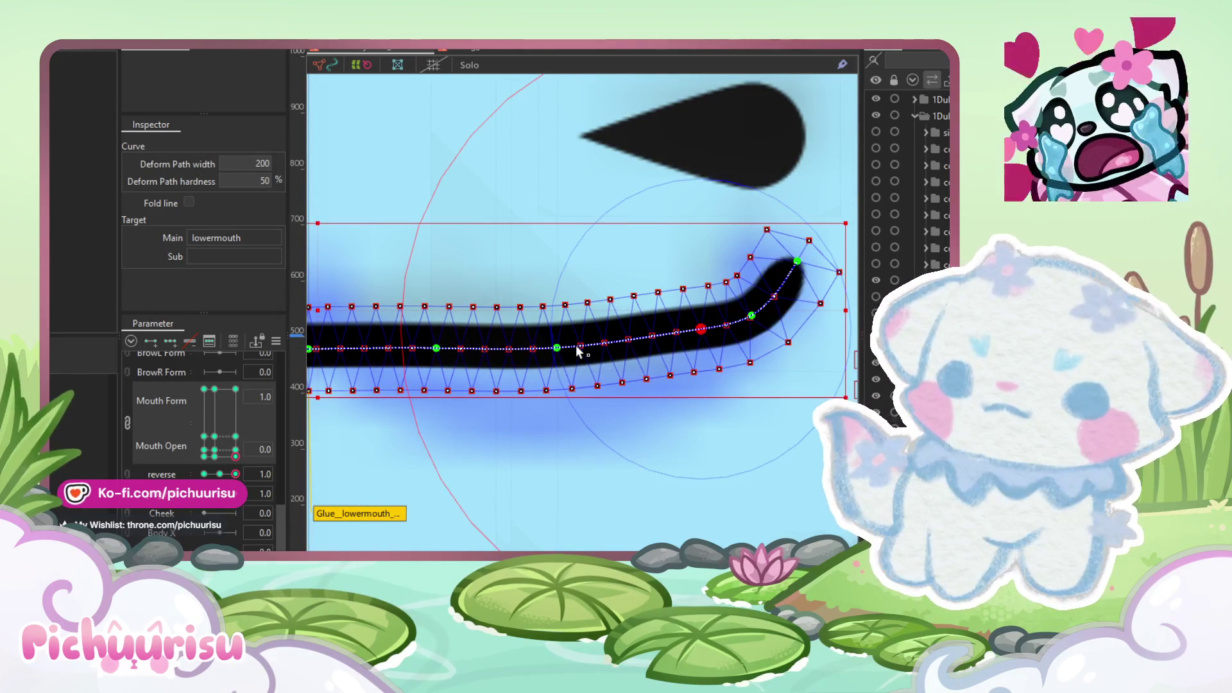
Step: Bend the left part of the lower mouth curve upward, then undo that move
scroll(569, 359, down, 1)
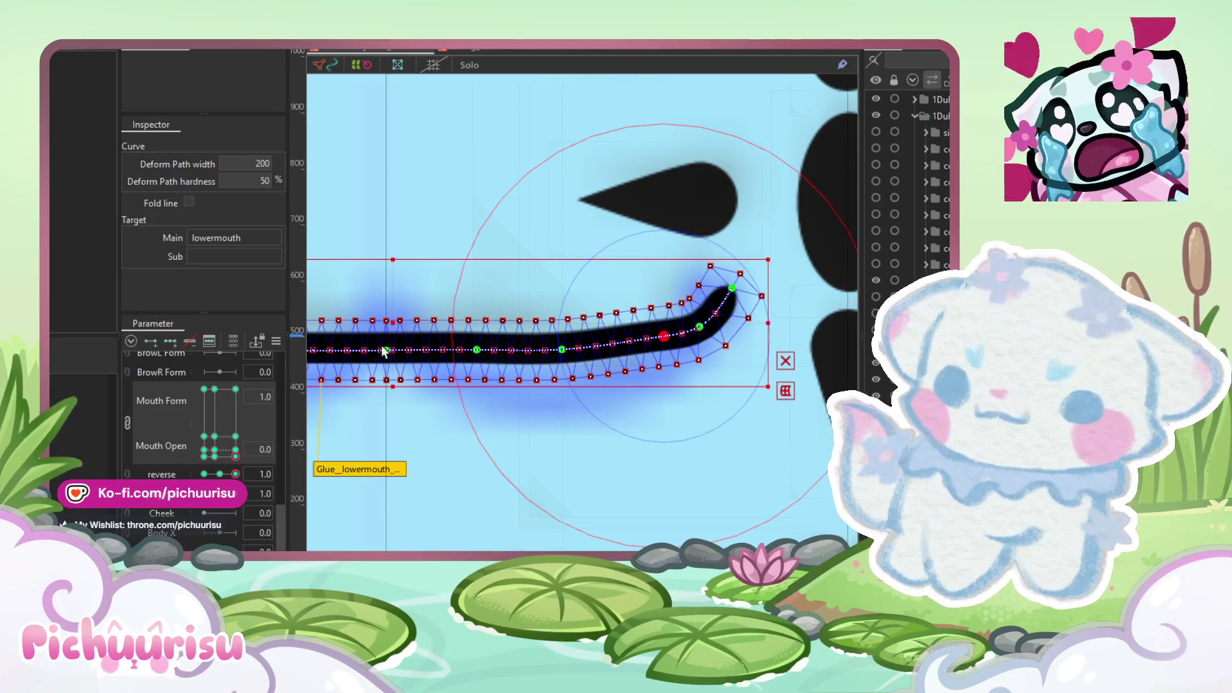
drag(385, 350, 382, 340)
key(ctrl+z)
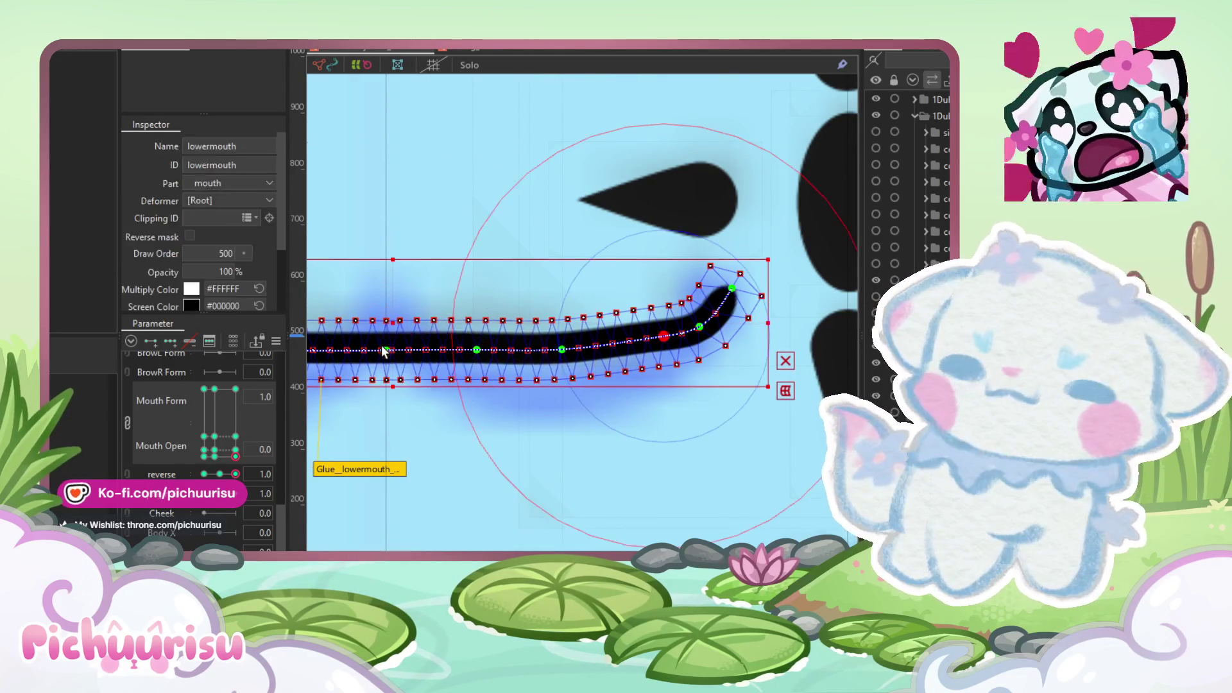
key(ctrl+z)
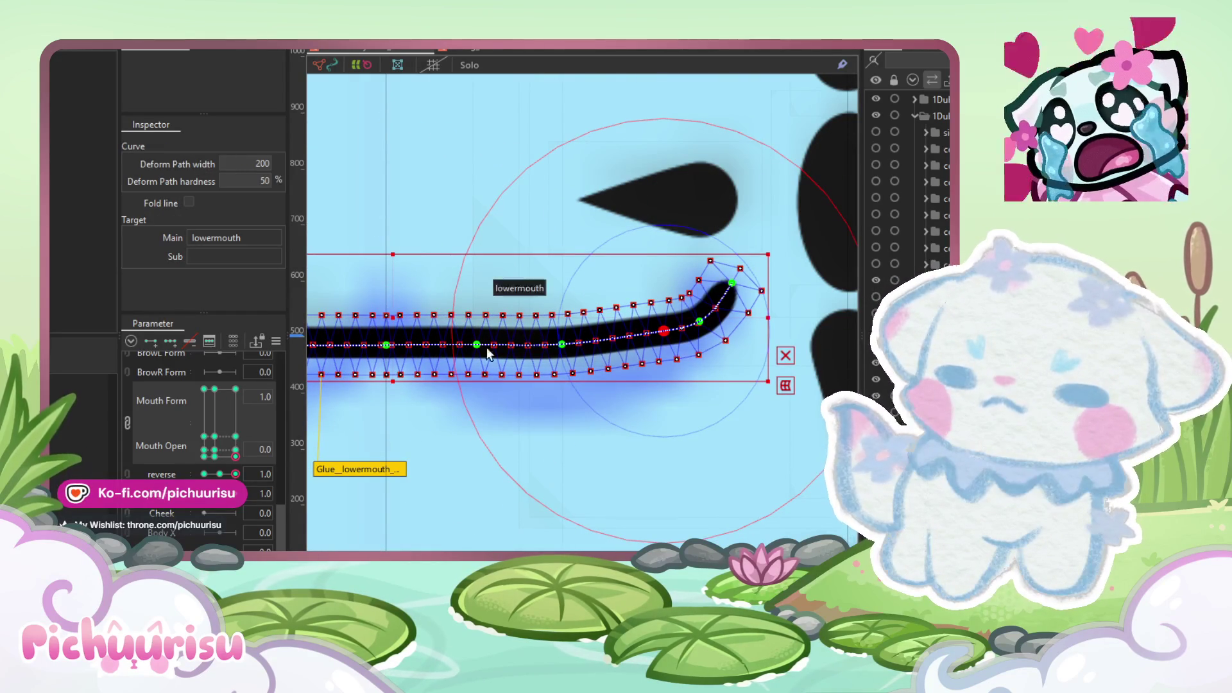
Step: Reposition the middle, right and left path points so the right end curves smoothly upward
click(477, 349)
drag(562, 346, 575, 351)
mouse_move(649, 334)
mouse_down()
mouse_move(656, 345)
mouse_move(696, 319)
mouse_up()
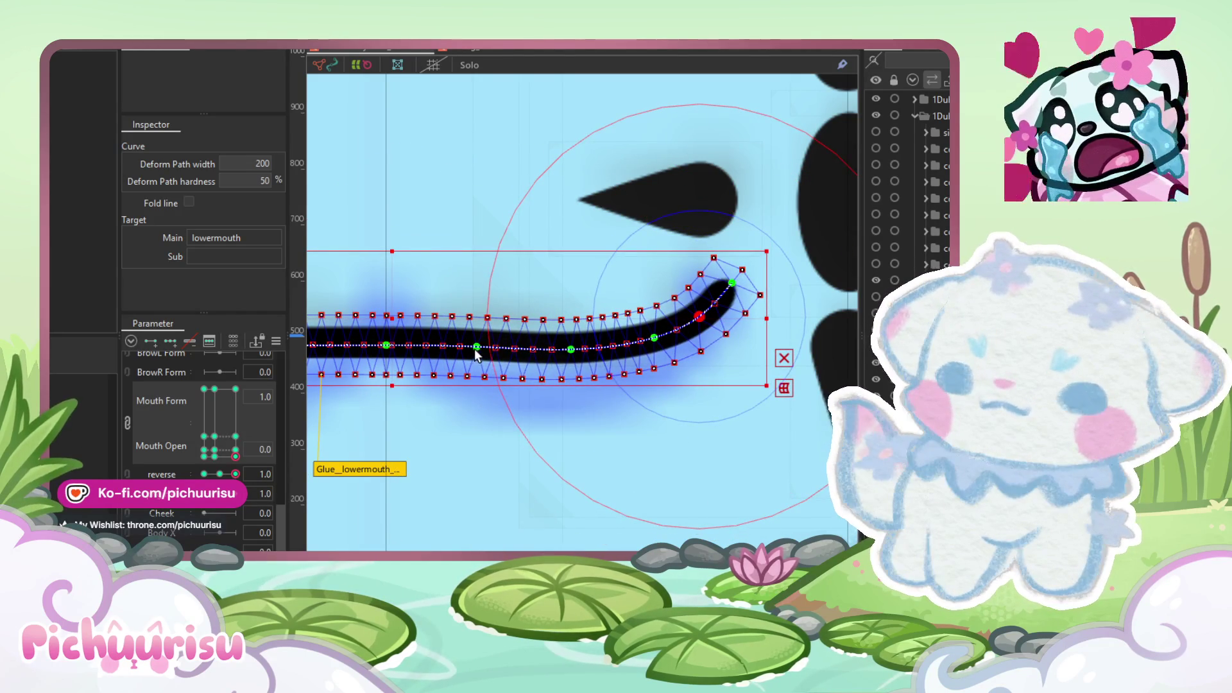
drag(477, 347, 478, 352)
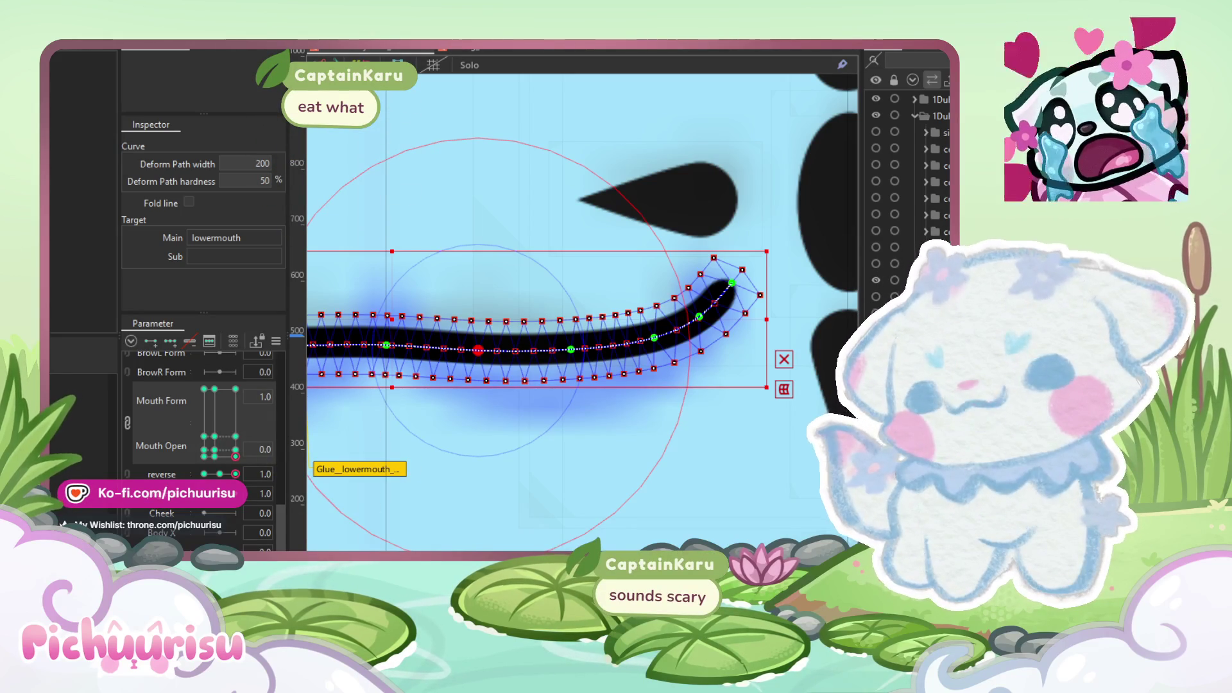
key(alt+Tab)
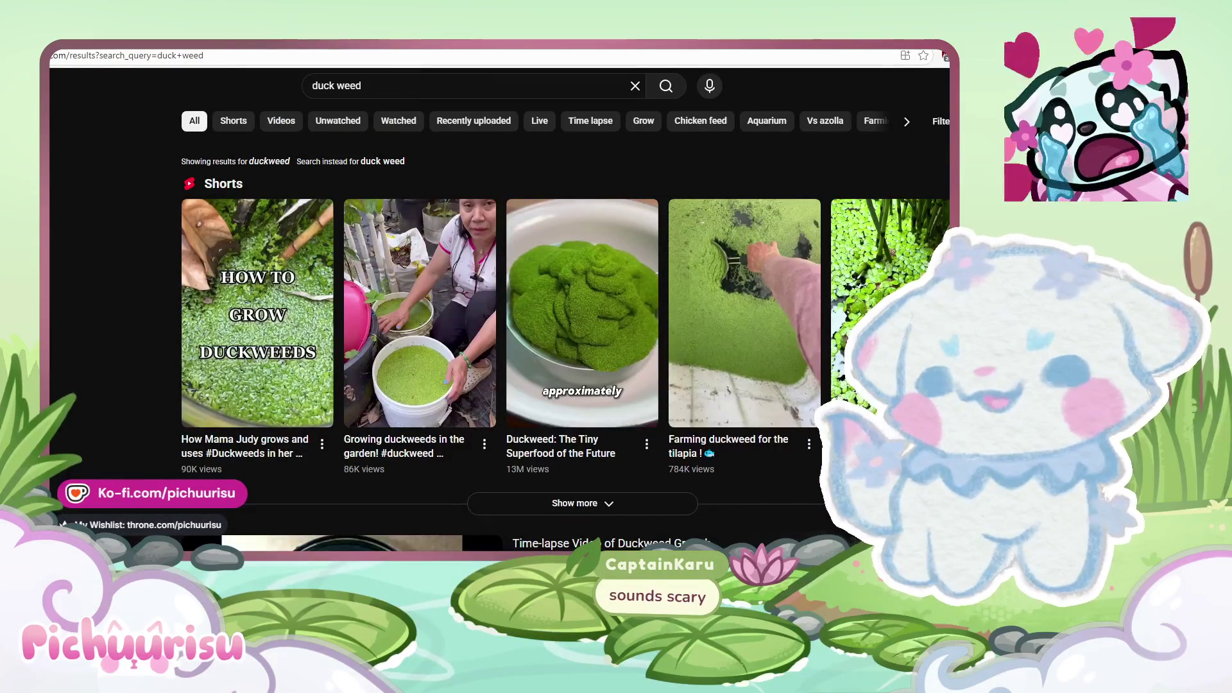
Step: Watch a duckweed Short briefly, then browse the duck weed results again
click(350, 335)
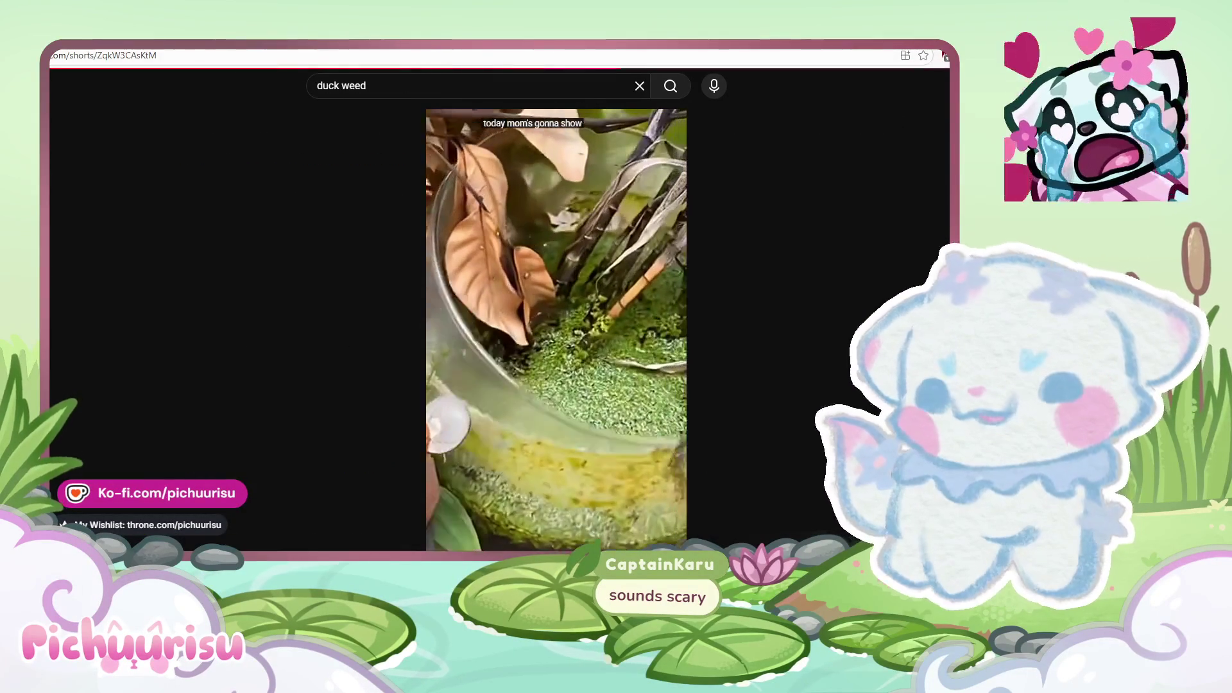
key(alt+Left)
scroll(789, 381, down, 2)
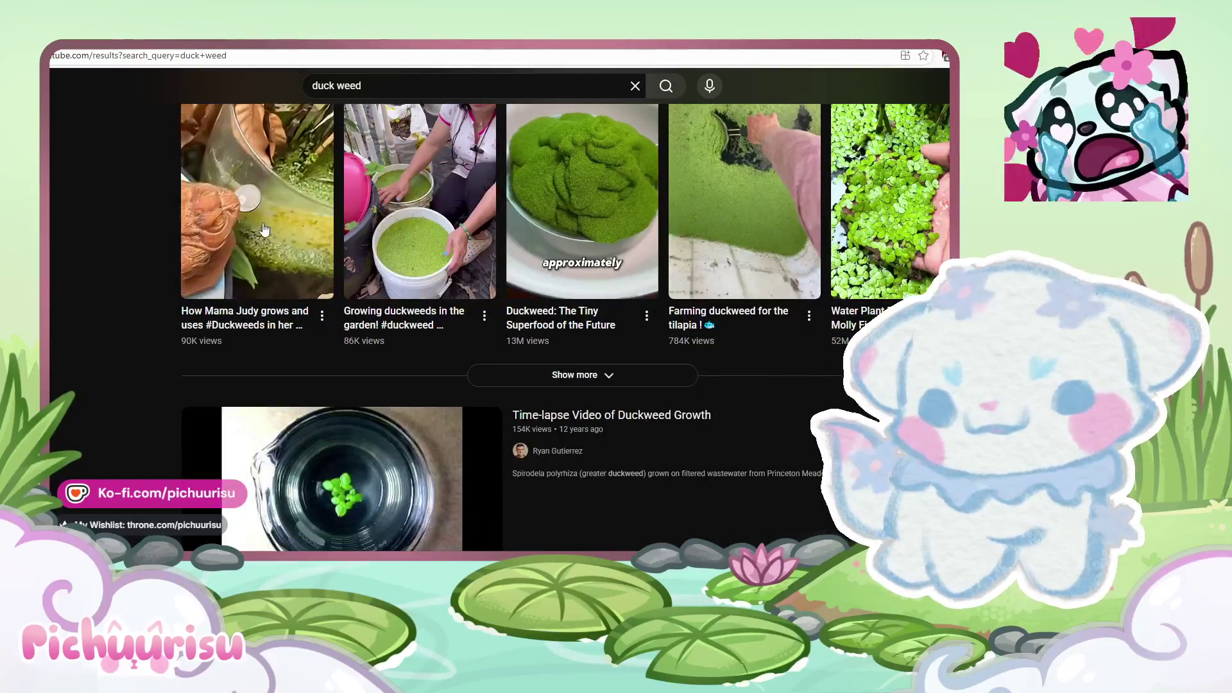
scroll(304, 245, down, 5)
scroll(370, 244, up, 7)
Step: Search YouTube for 'duck weed protein'
click(402, 78)
text([r)
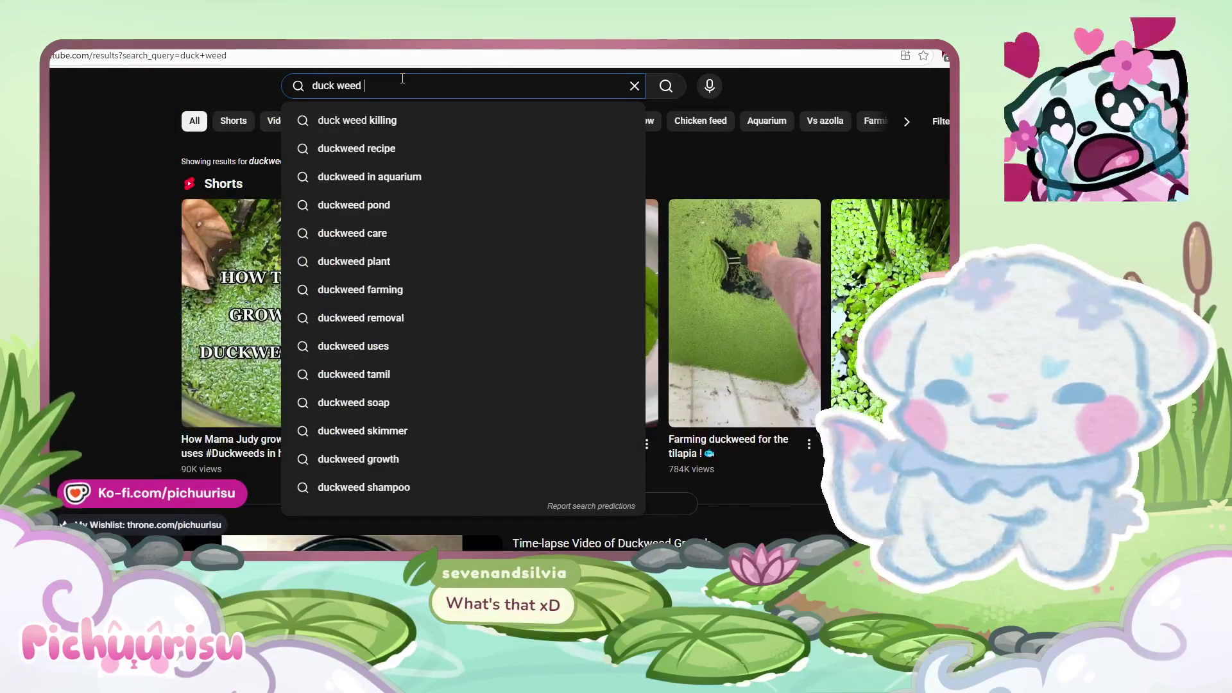
key(BackSpace)
key(BackSpace)
text(protein)
key(Return)
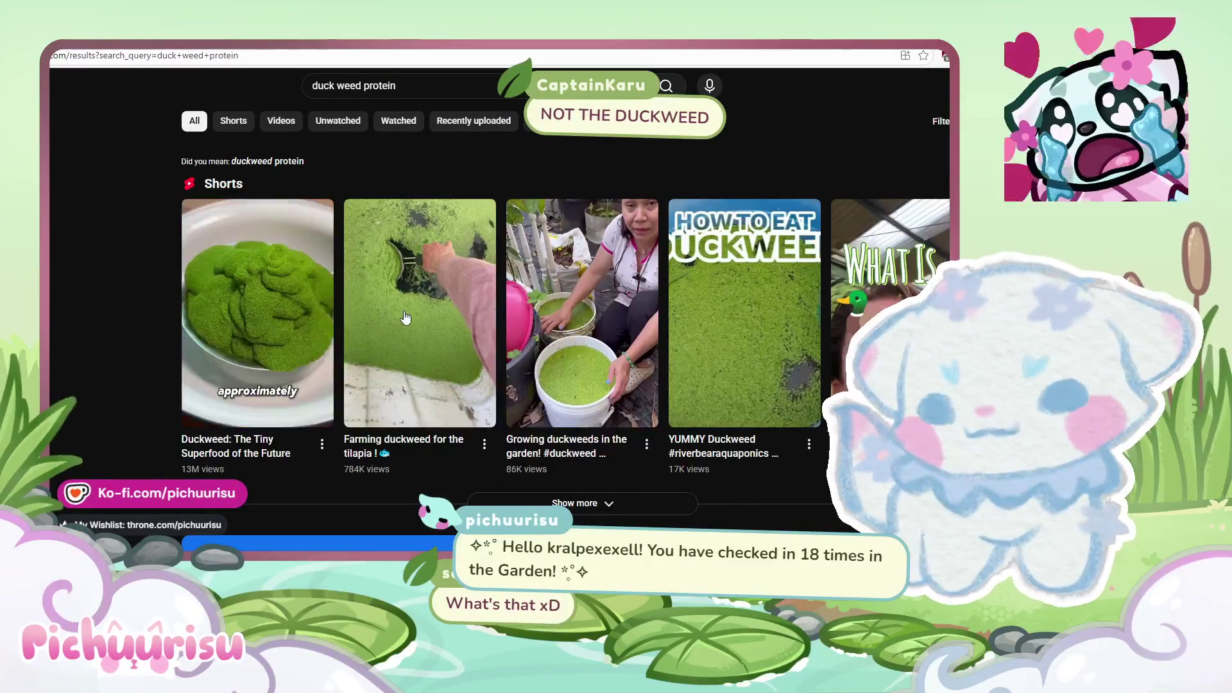
Step: Open the high-protein duckweed feed video, then go back to the results
scroll(334, 420, down, 6)
click(334, 420)
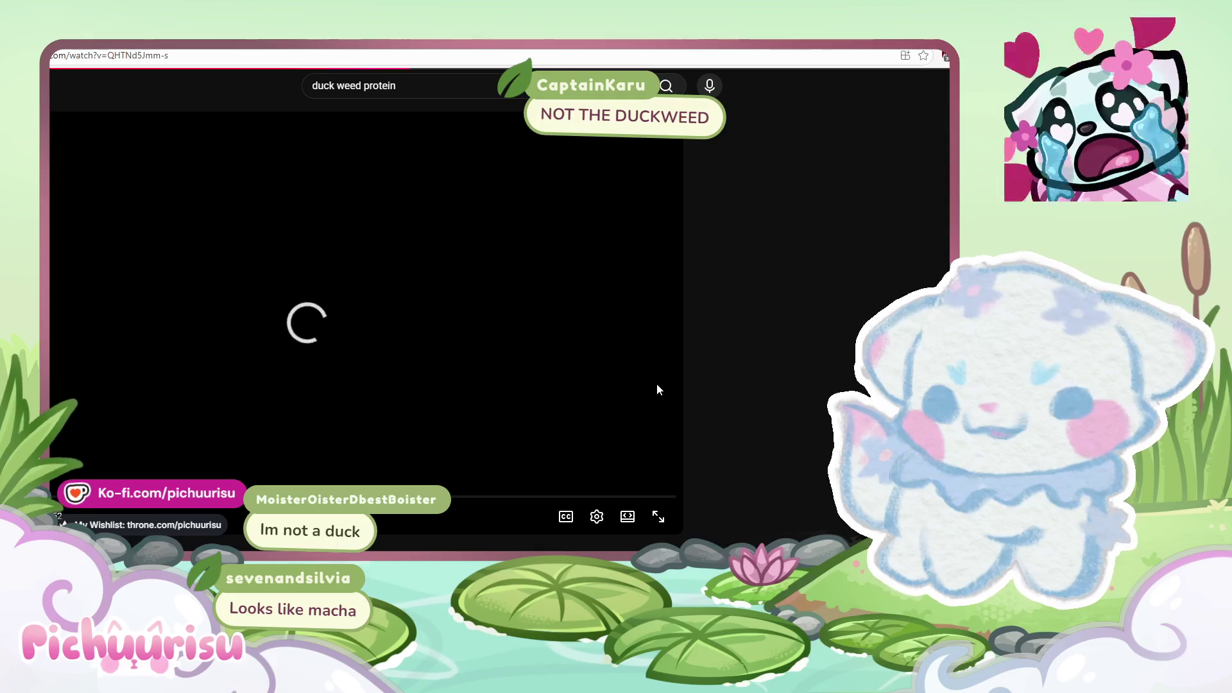
key(alt+Left)
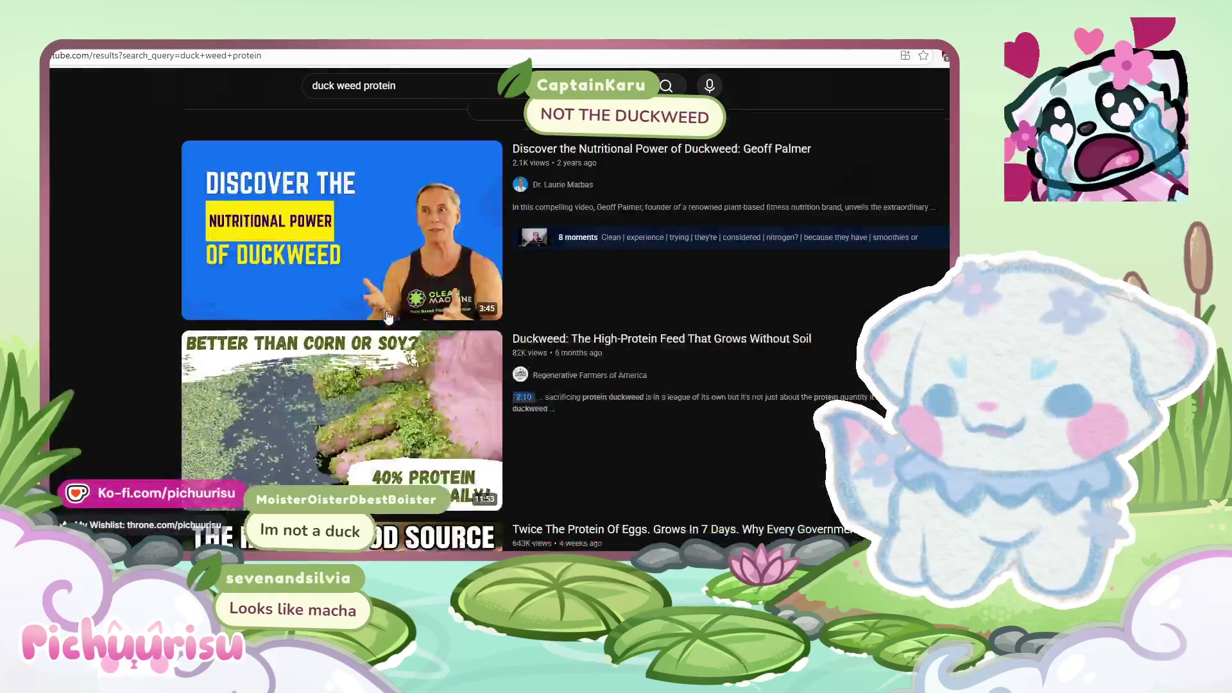
Step: Return to the duckweed high-protein feed video and watch it play
key(alt+Right)
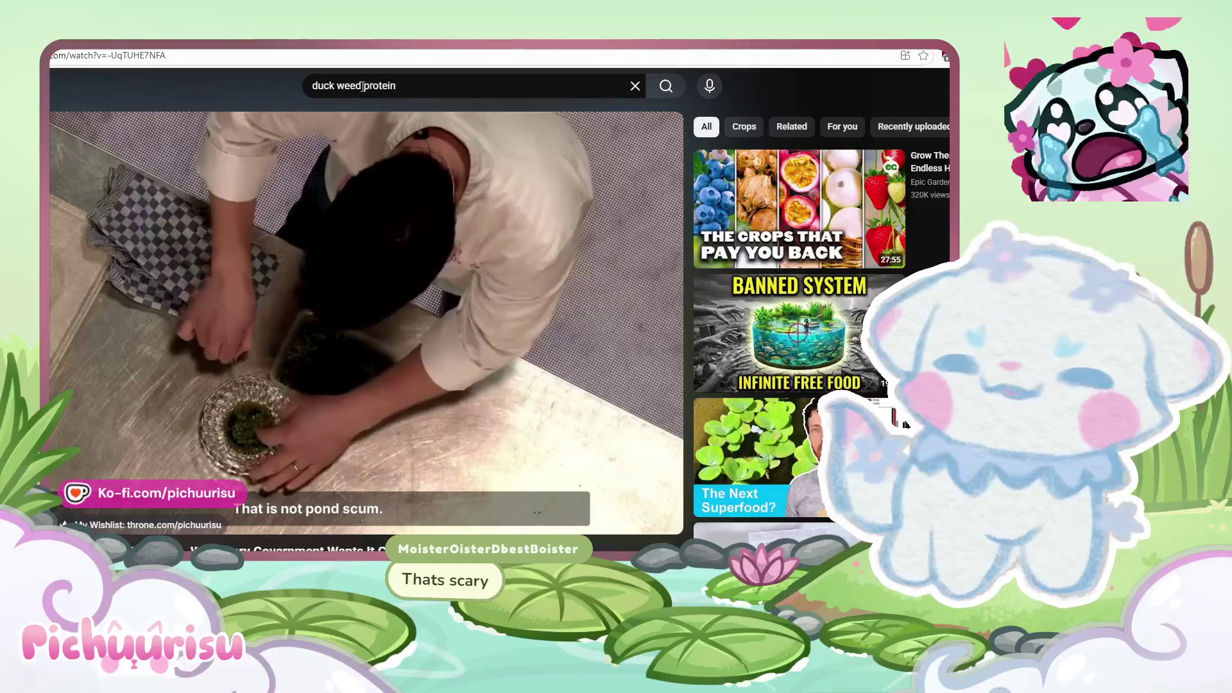
double_click(431, 85)
Step: Change the YouTube search to 'duck weed food'
key(BackSpace)
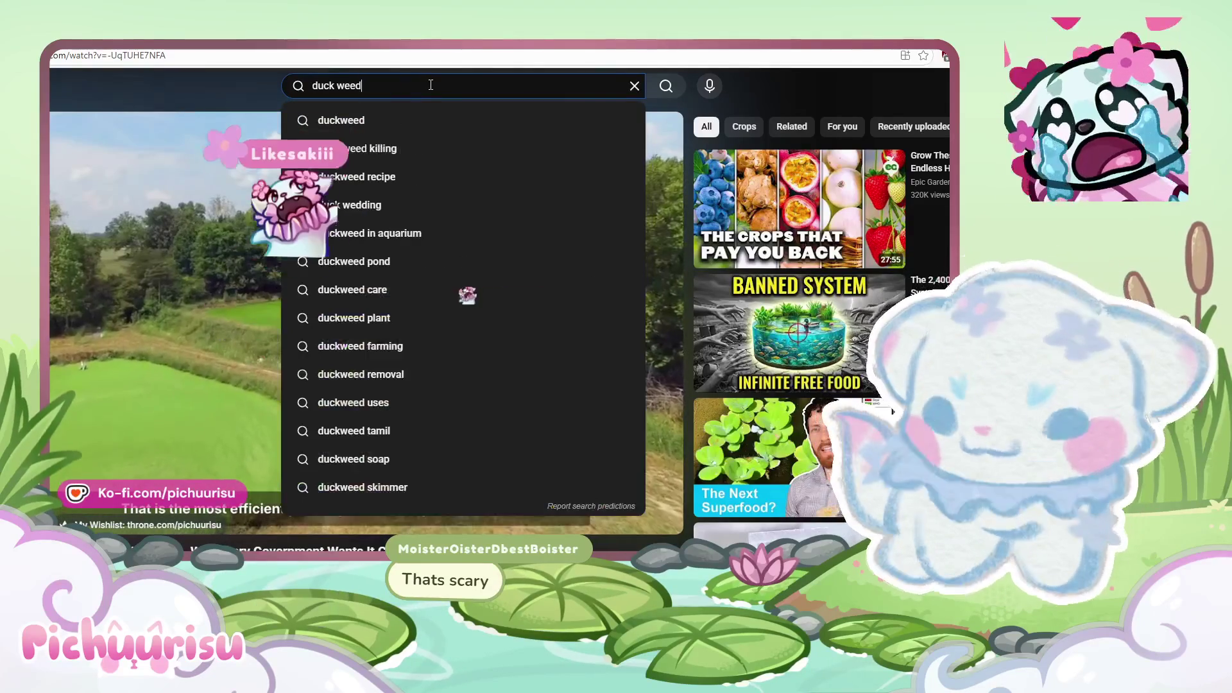
text(food)
key(Return)
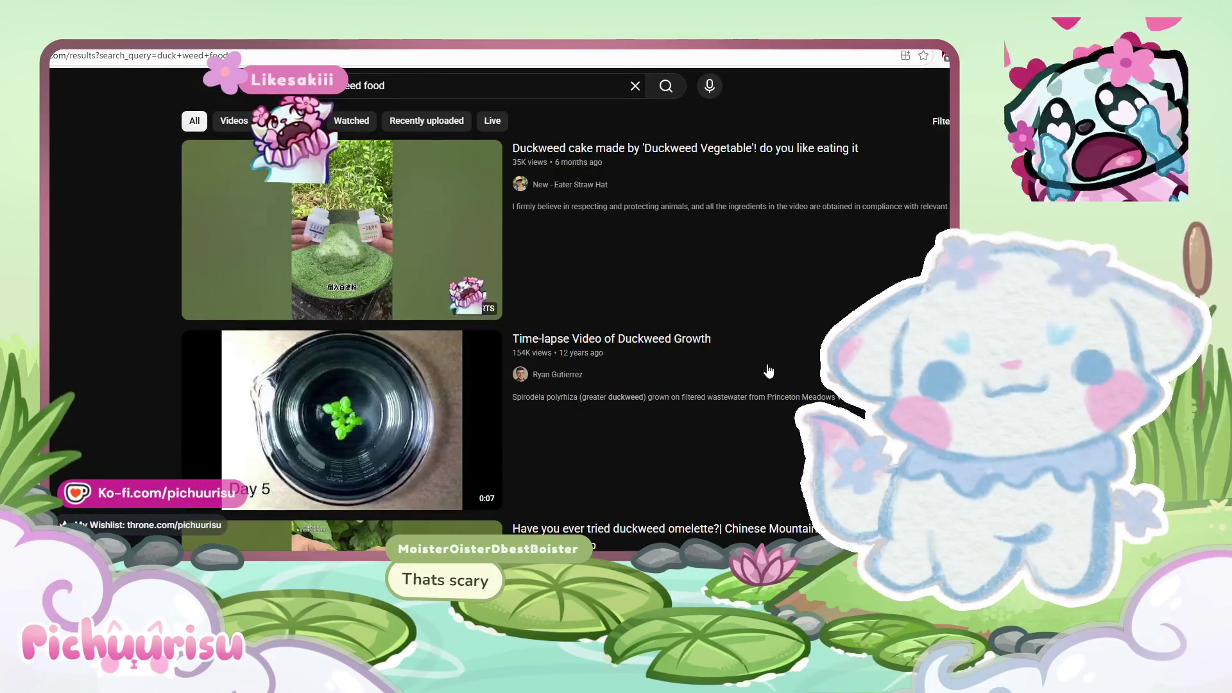
scroll(767, 366, down, 3)
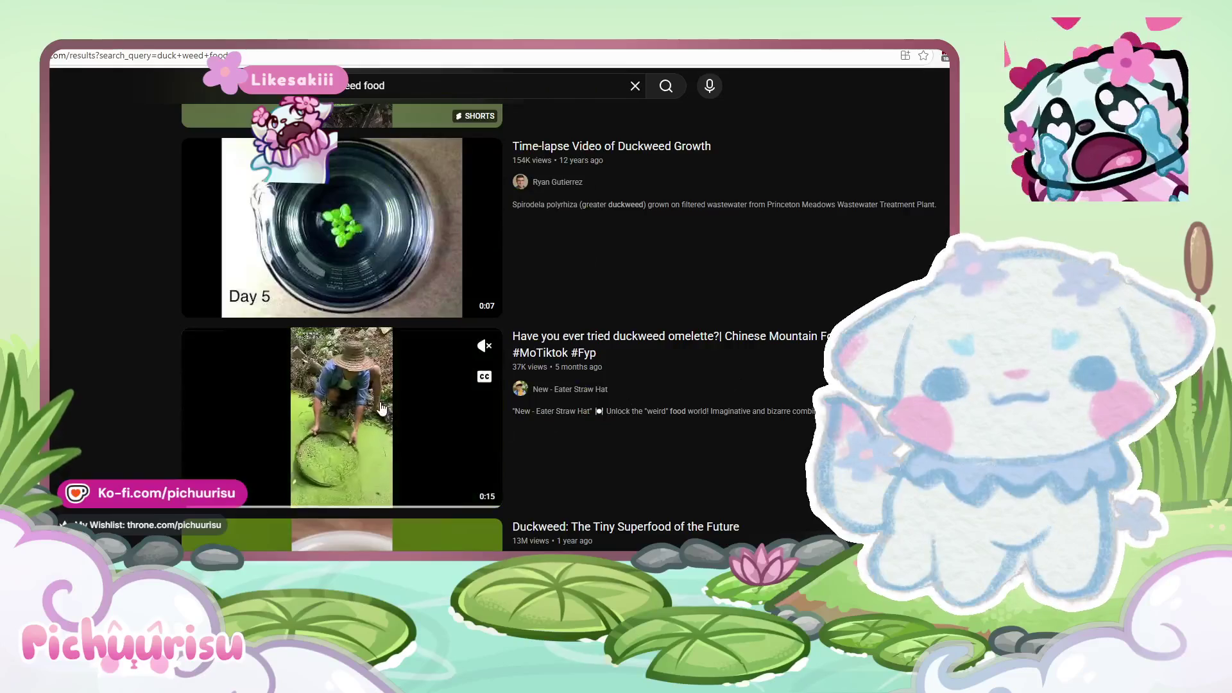
Step: Watch the duckweed omelette Short, then return to the duck weed food results
click(768, 374)
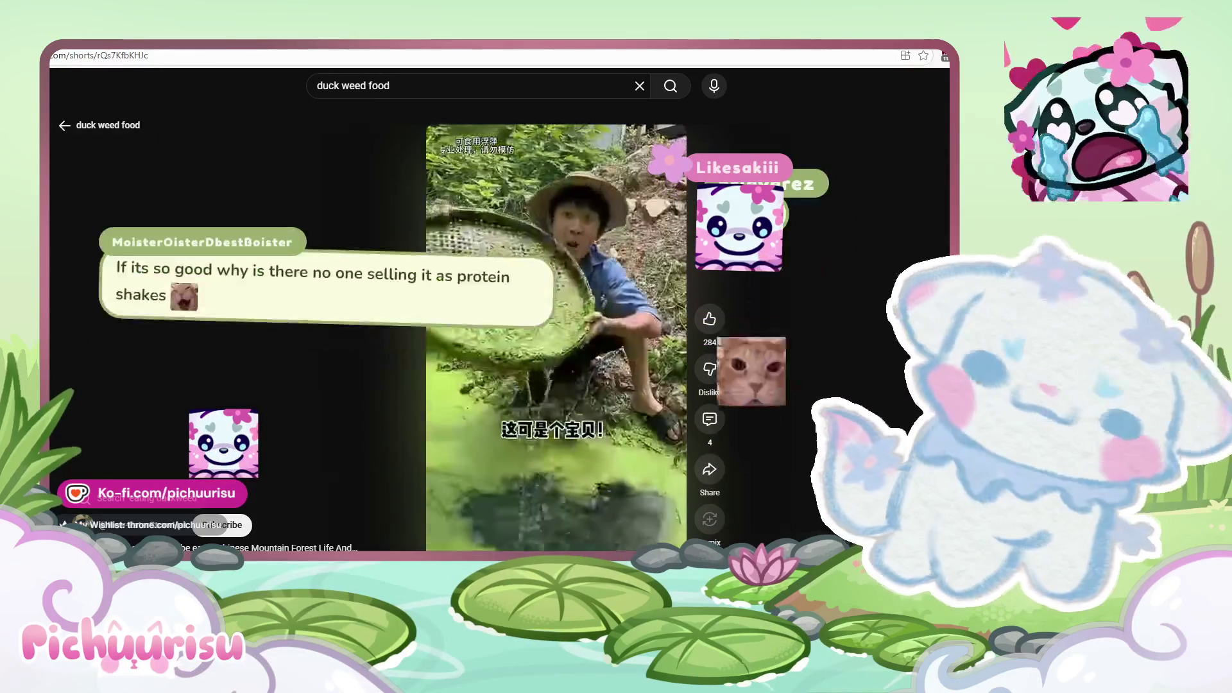
key(alt+Left)
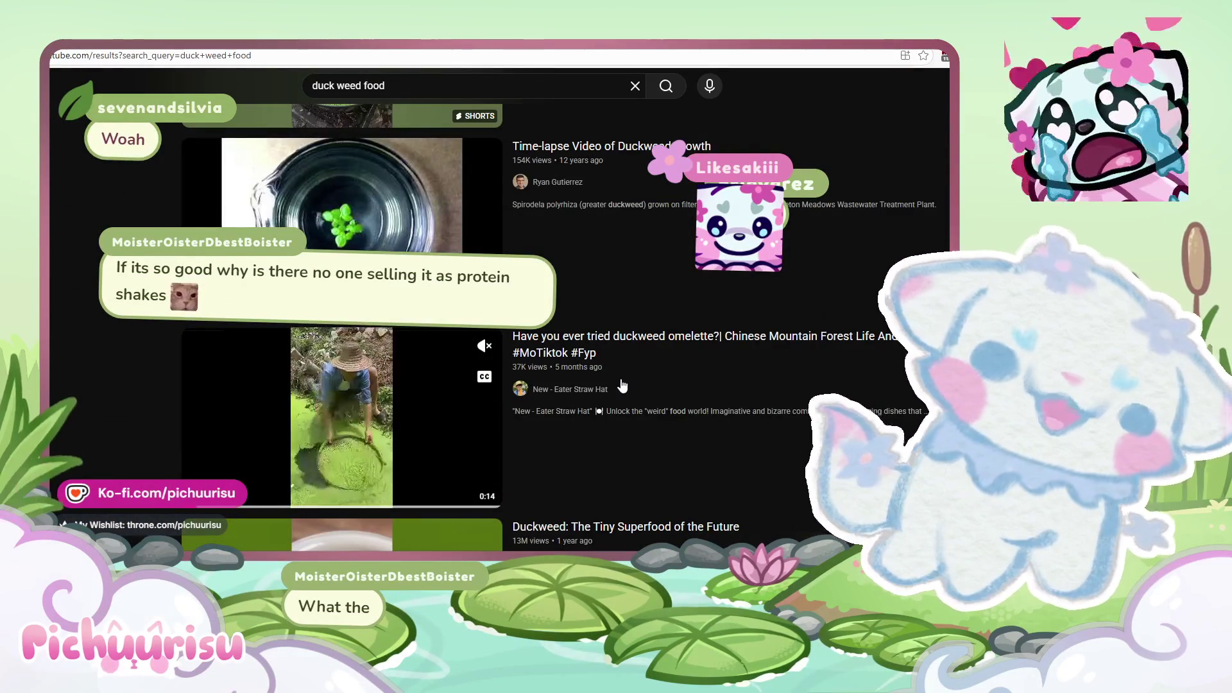
scroll(622, 385, down, 5)
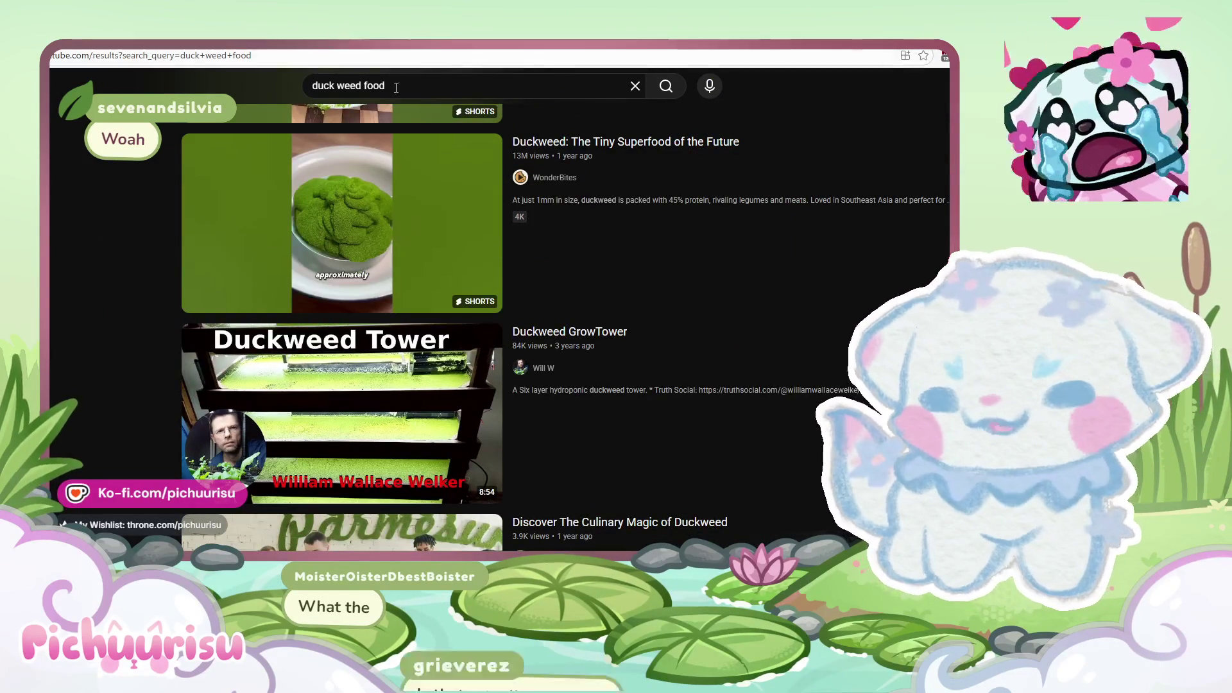
Step: Change the YouTube search to 'duck weed protein shake'
double_click(396, 88)
key(BackSpace)
text(pr)
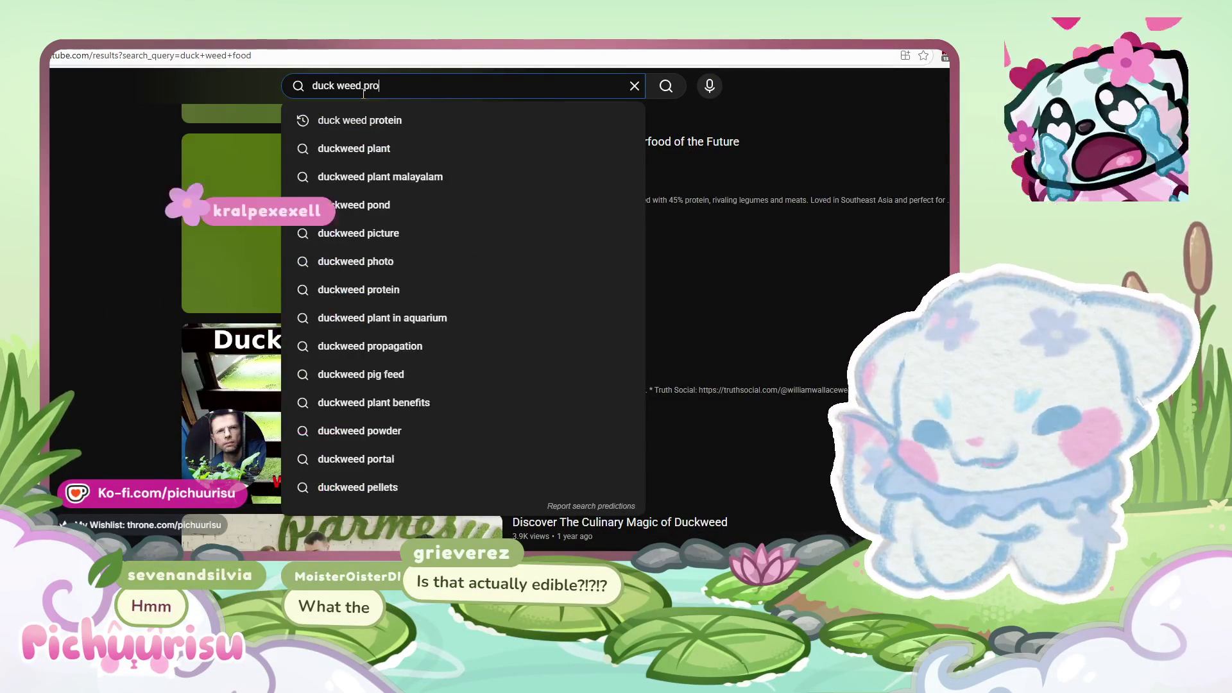
text(otein shake)
key(Return)
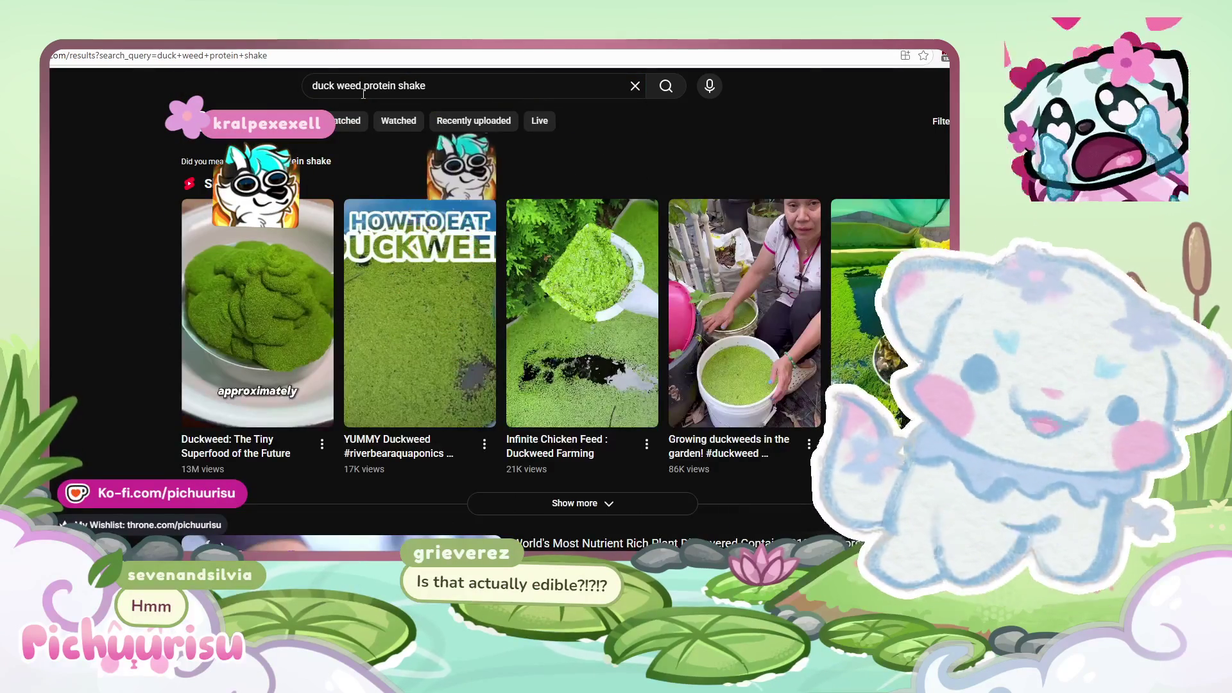
Step: Scroll through the duck weed protein shake results, then open a new browser tab
scroll(590, 232, down, 6)
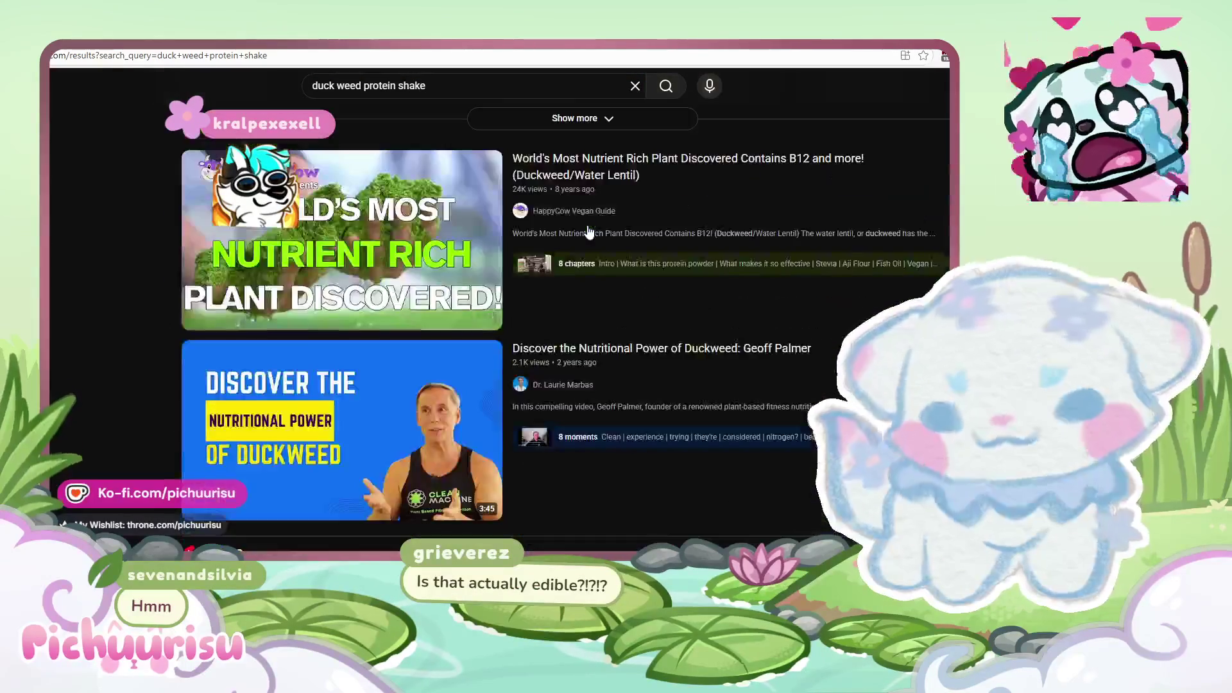
scroll(590, 231, down, 5)
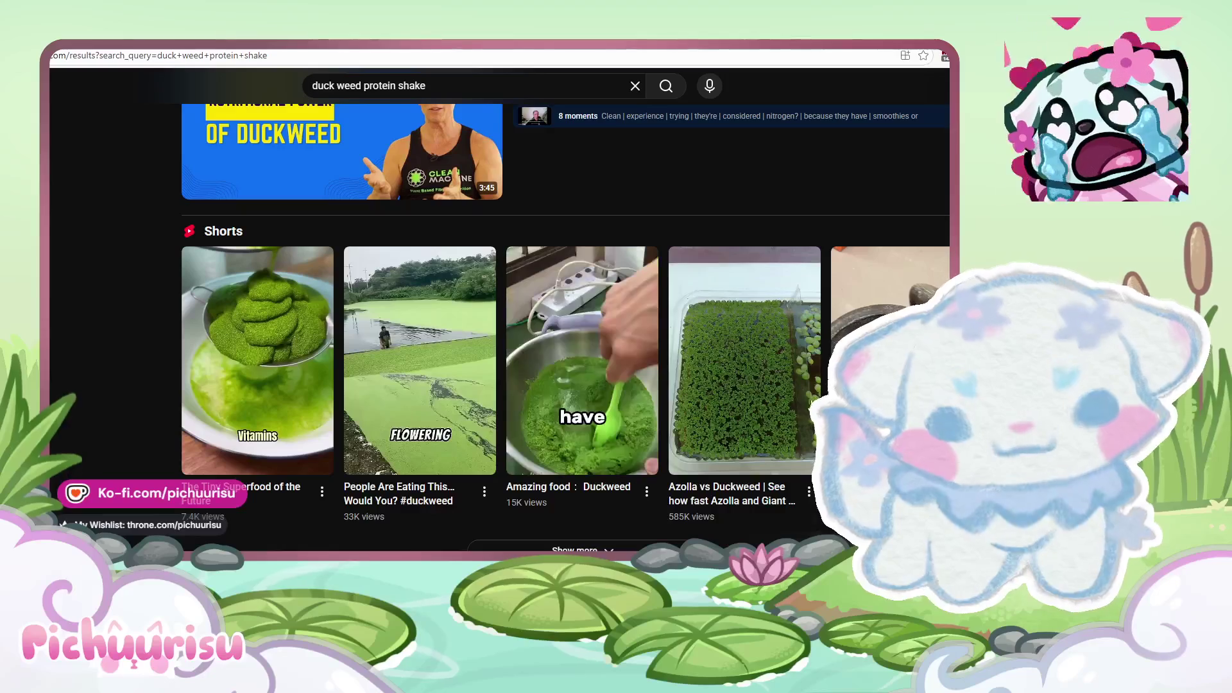
scroll(545, 366, down, 4)
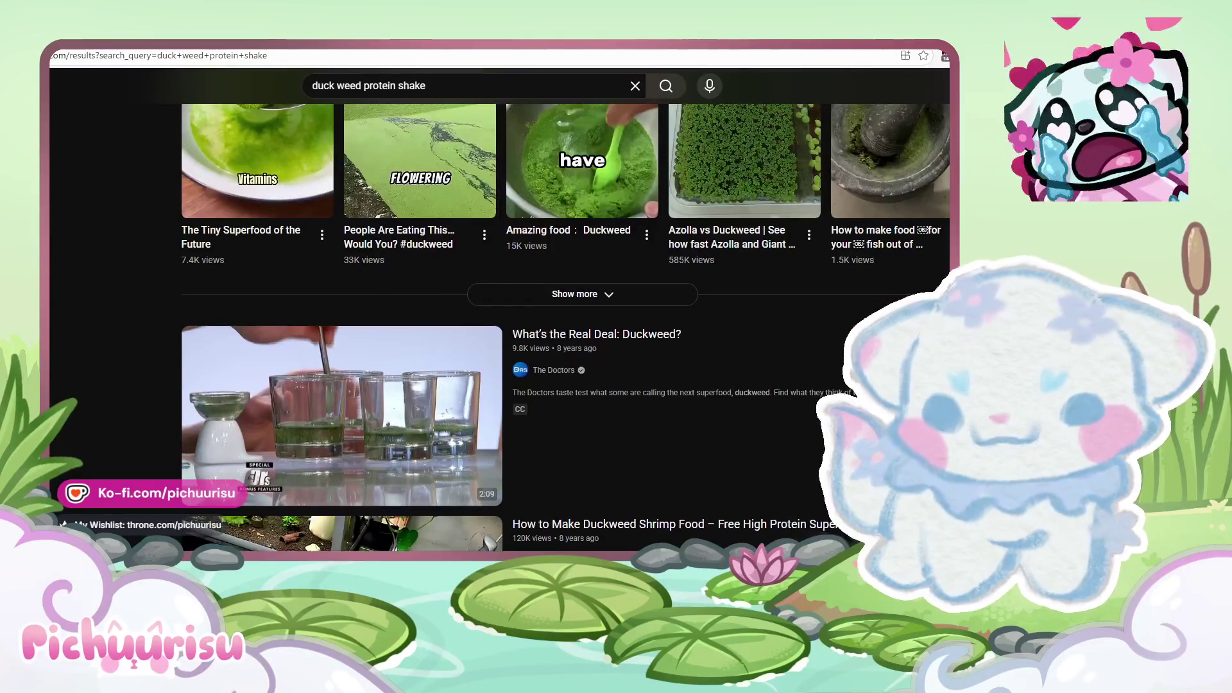
scroll(545, 366, down, 3)
scroll(823, 449, down, 5)
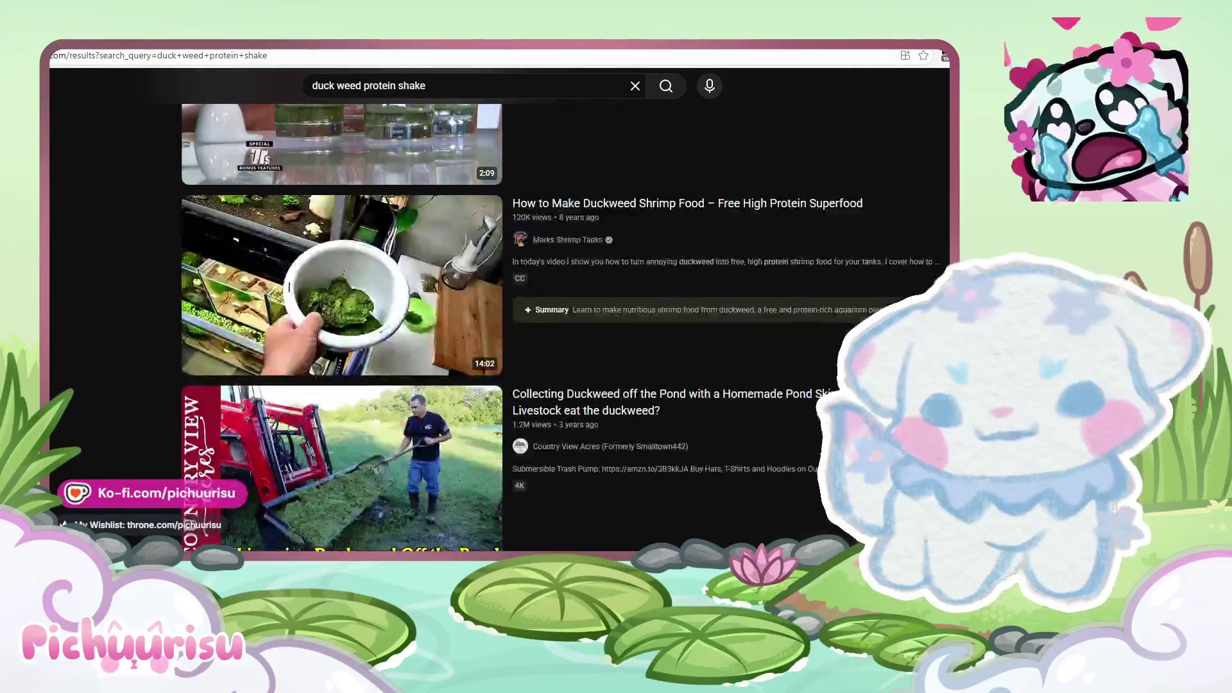
scroll(592, 358, down, 4)
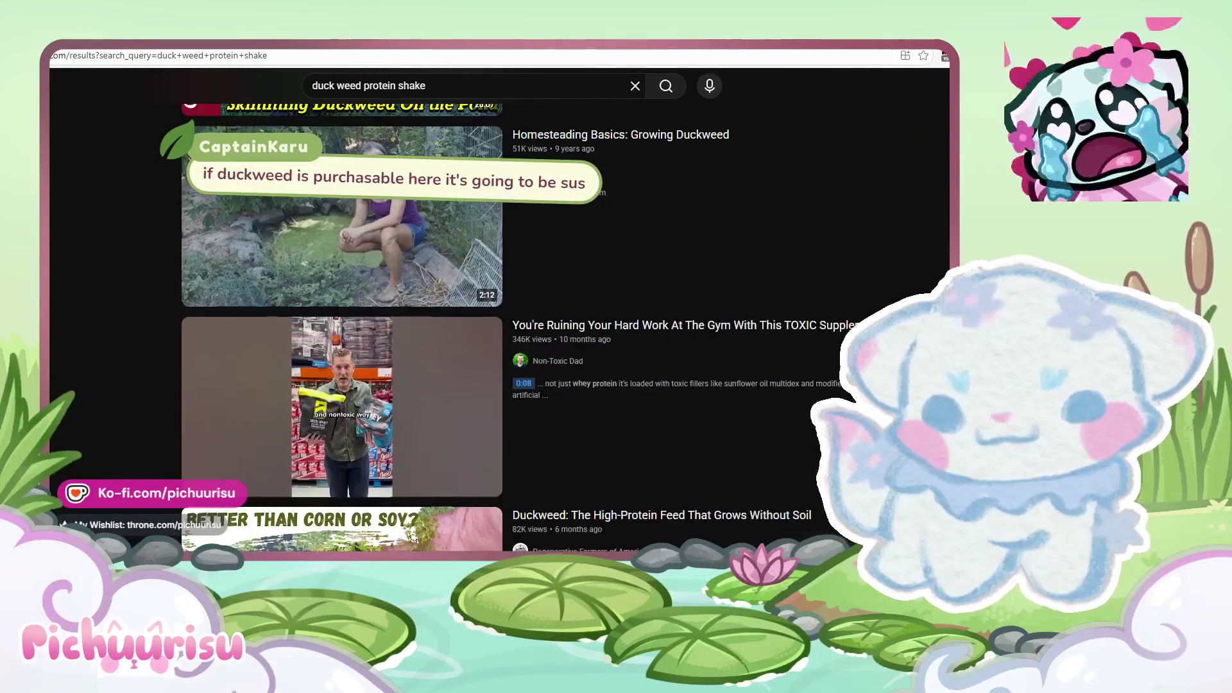
scroll(591, 357, down, 1)
scroll(584, 347, down, 5)
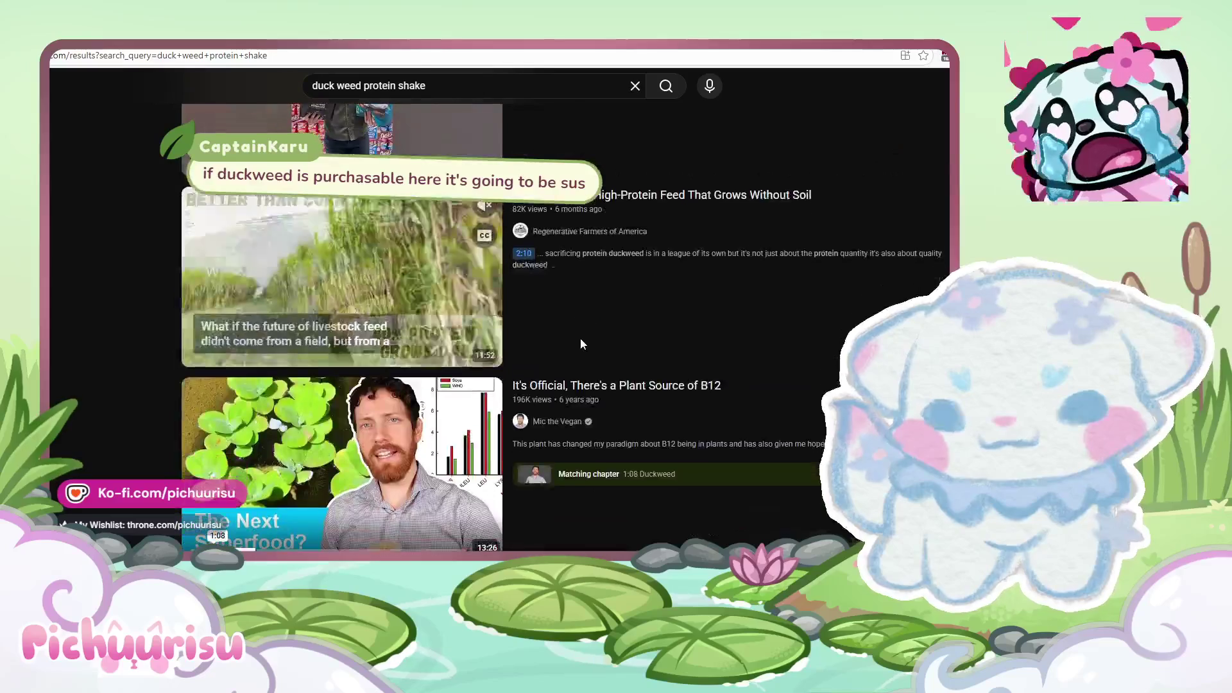
scroll(581, 340, down, 7)
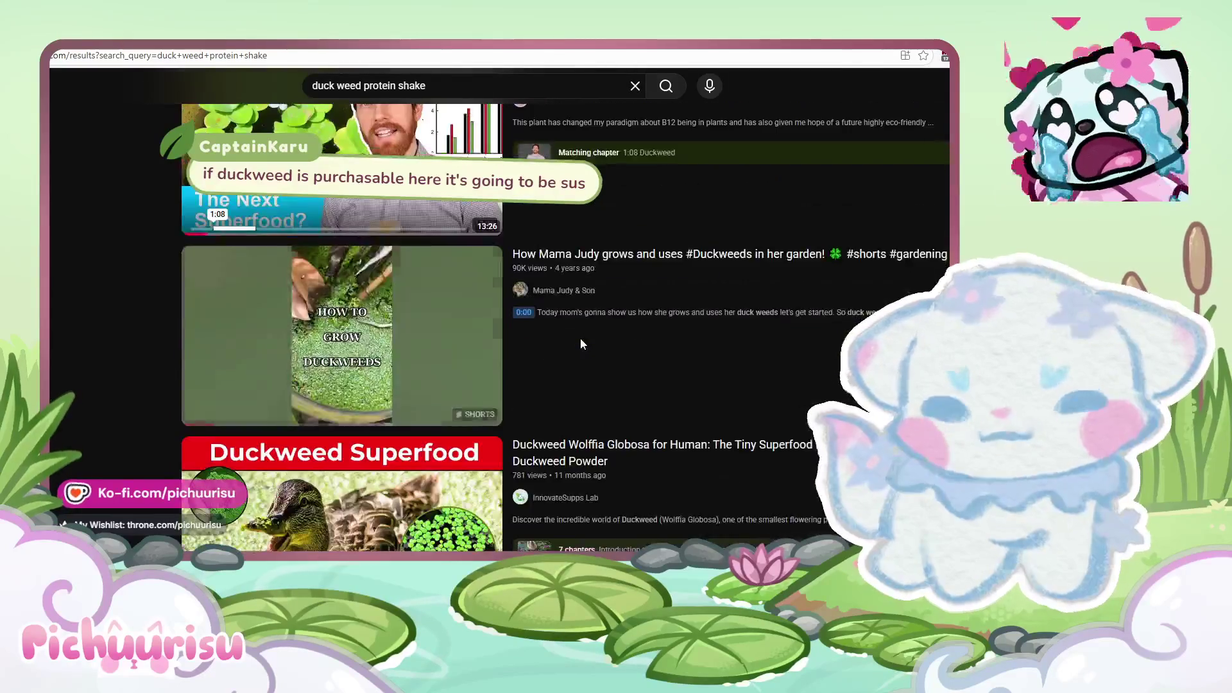
scroll(580, 344, down, 5)
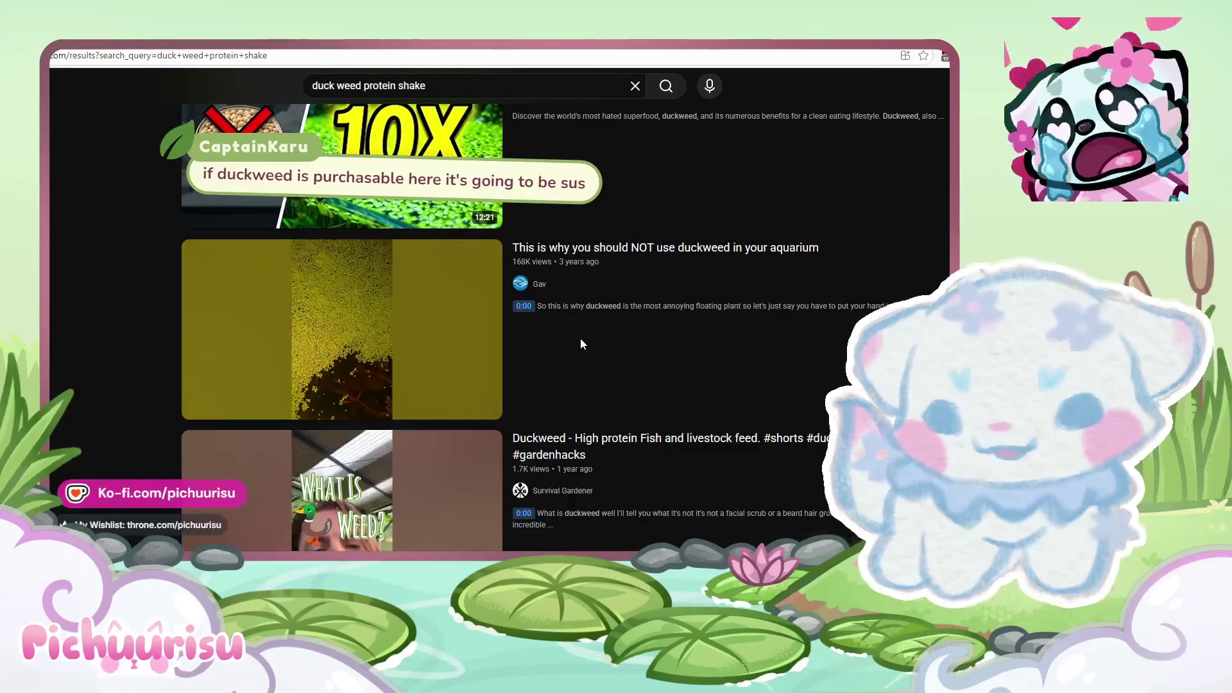
scroll(580, 344, up, 10)
scroll(581, 340, up, 10)
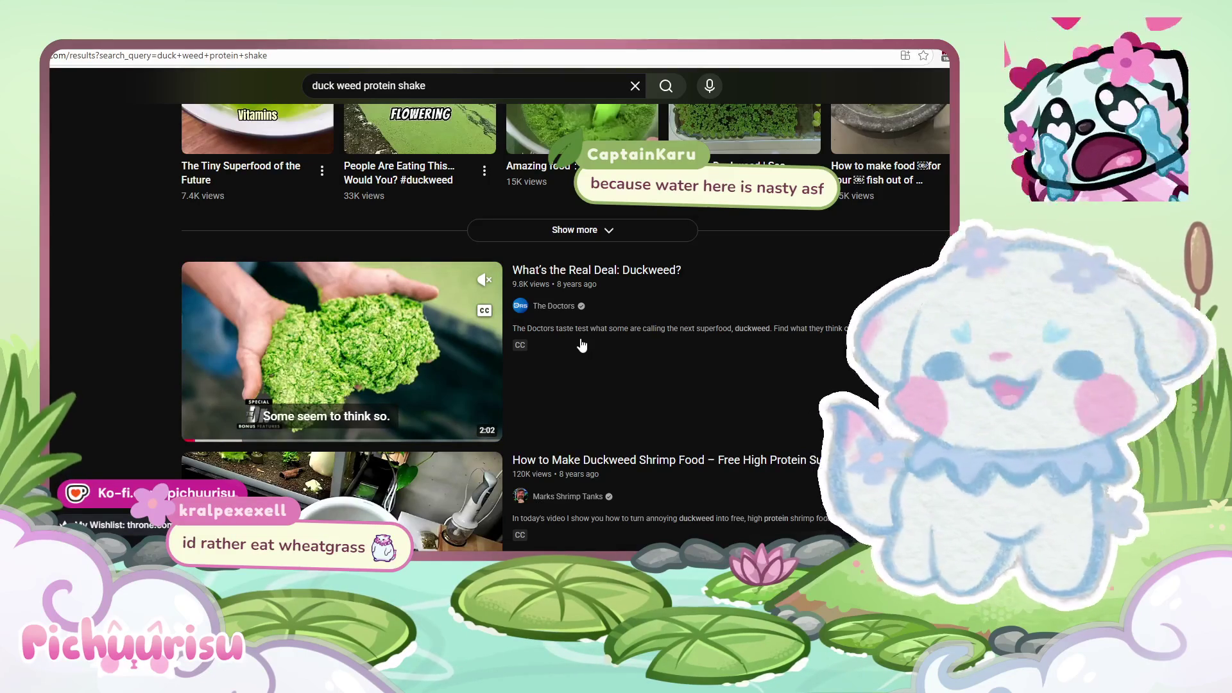
key(ctrl+t)
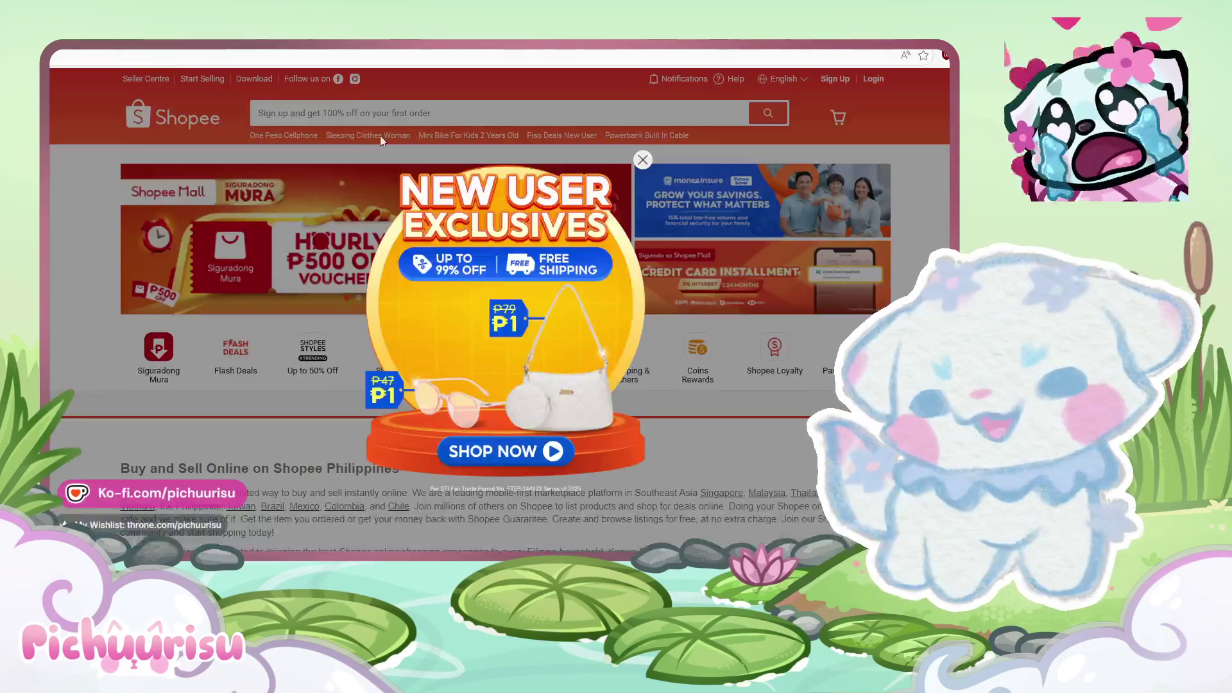
Step: Dismiss the New User Exclusives promotion and search Shopee for 'duckwee'
click(577, 126)
click(516, 115)
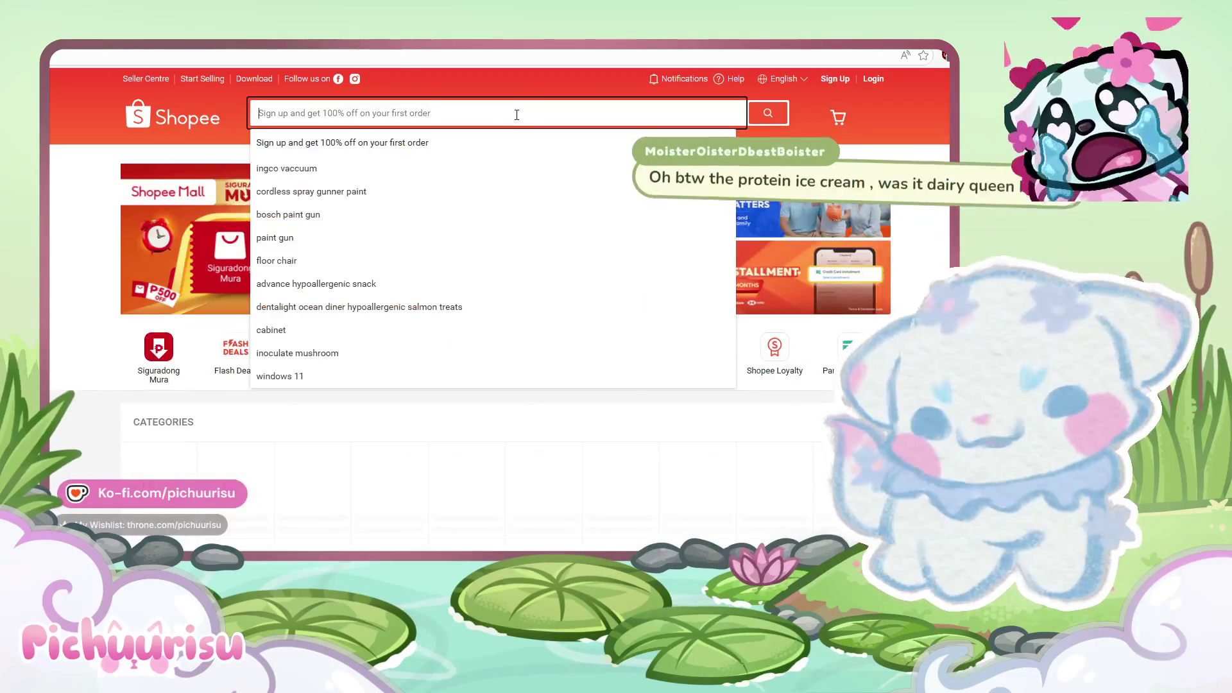
text(duckweed)
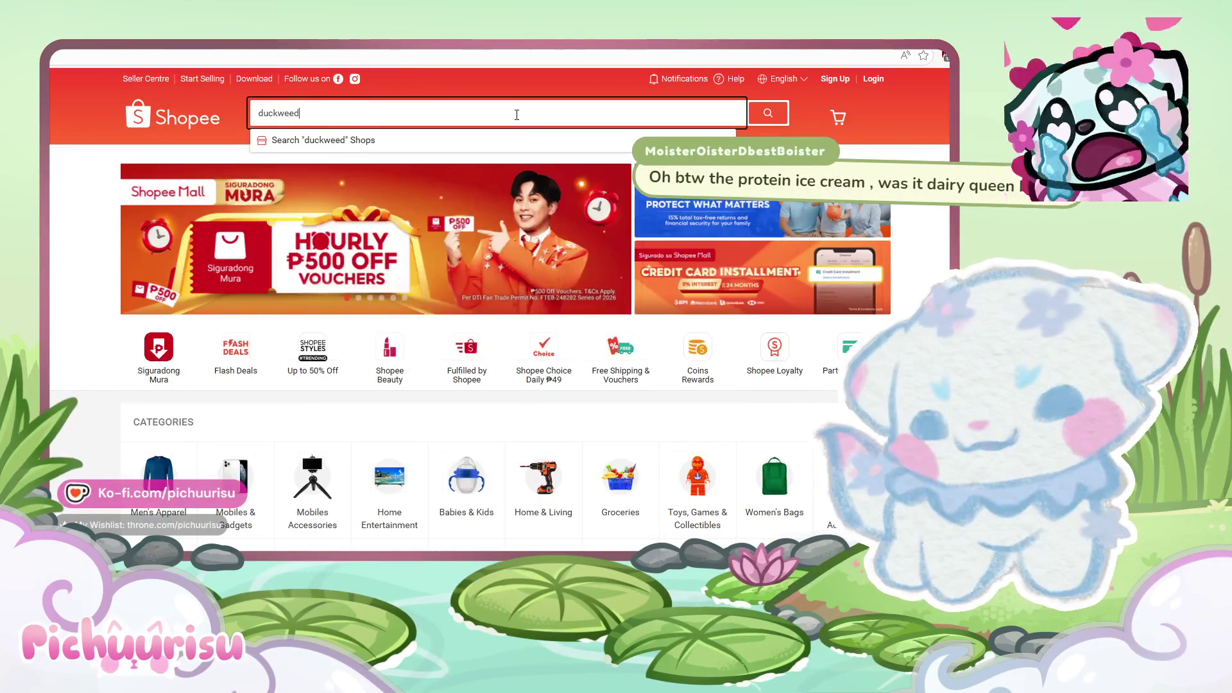
key(Return)
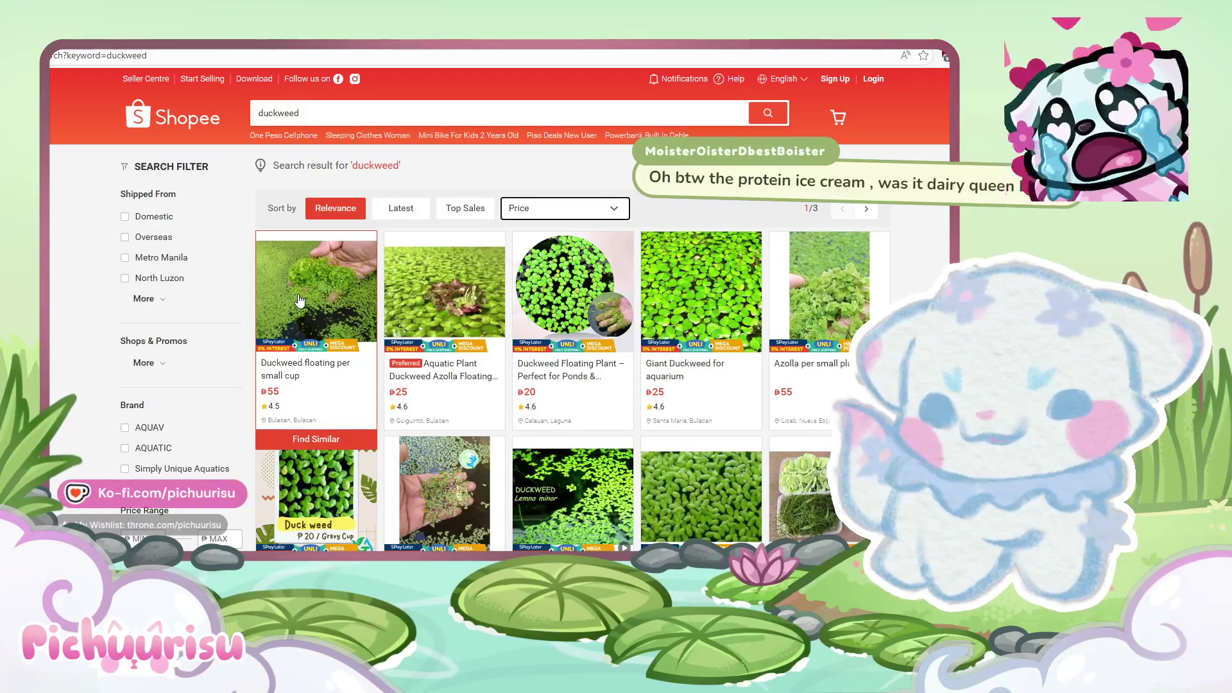
scroll(633, 321, down, 1)
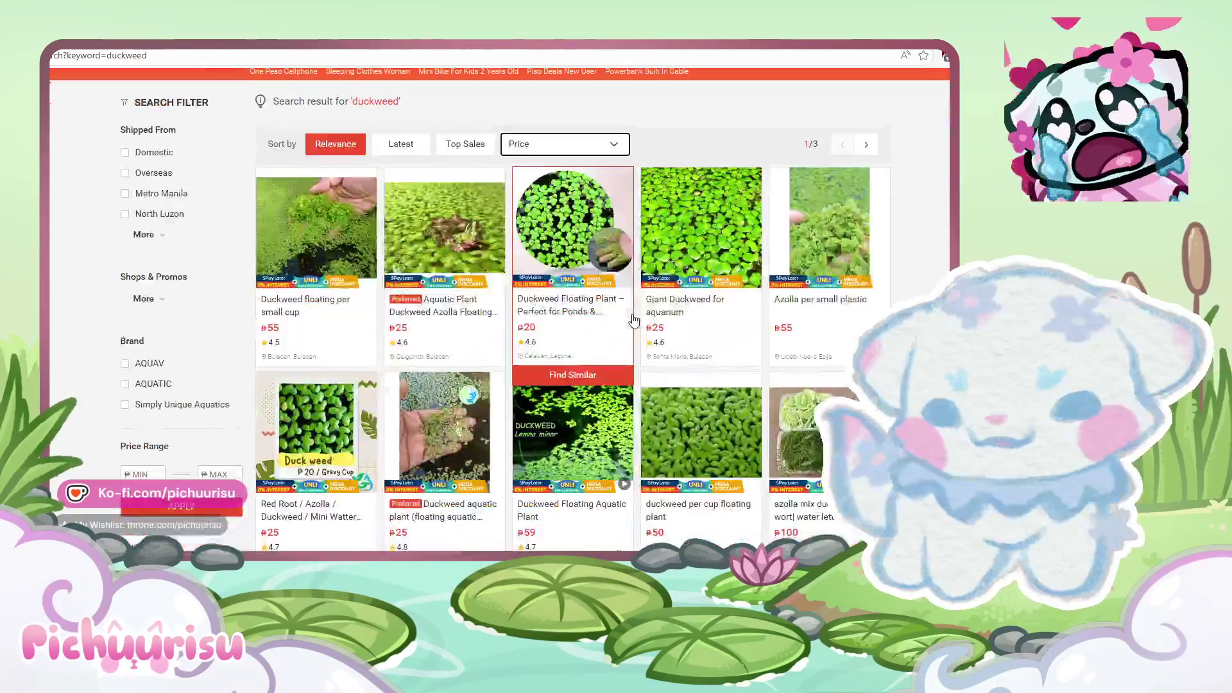
Step: Try the Red Root Azolla listing, then return to the duckweed results
click(338, 422)
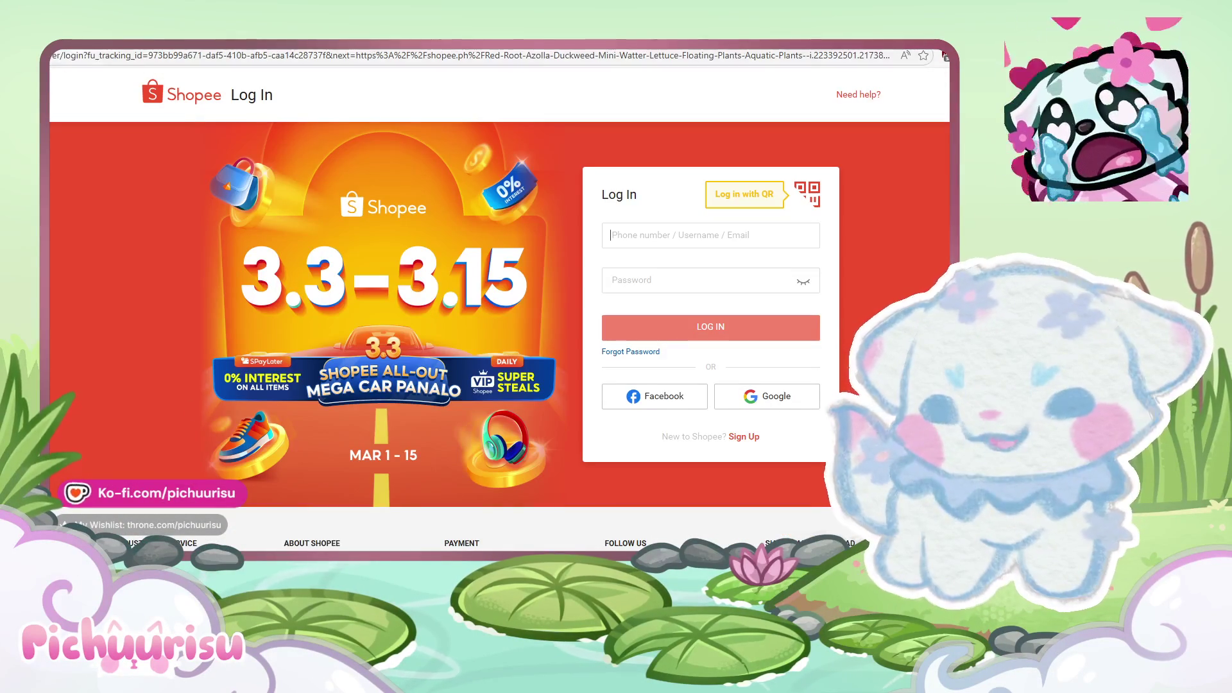
key(alt+Left)
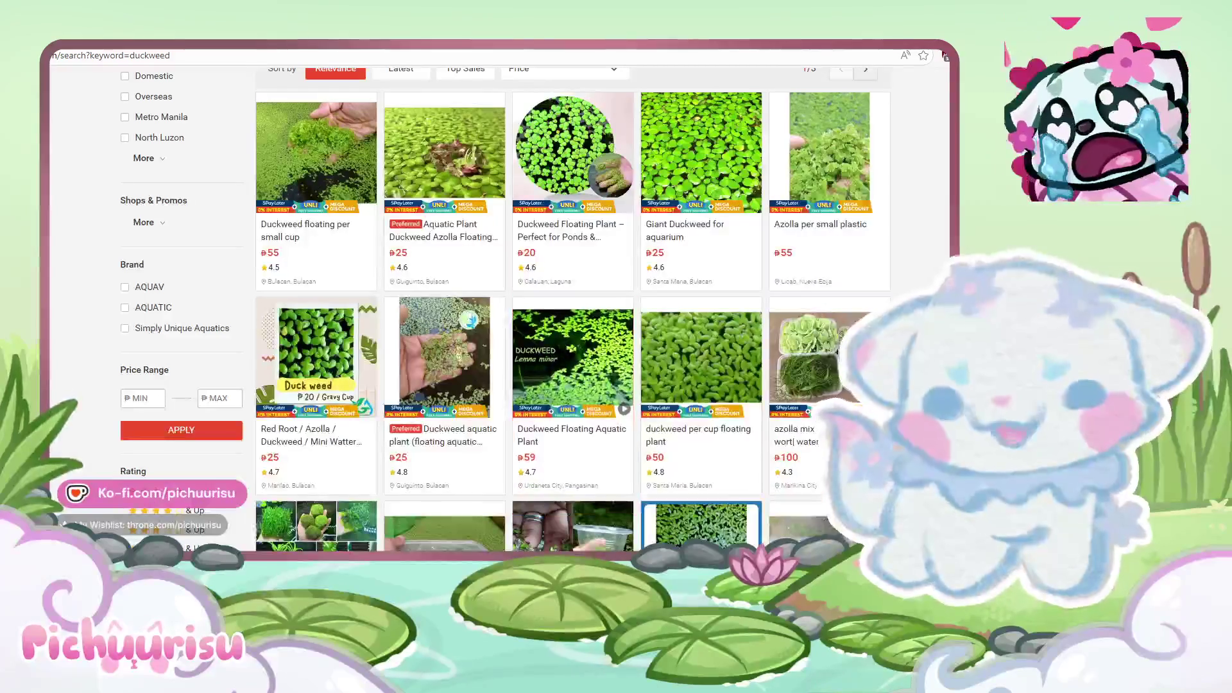
scroll(822, 345, down, 2)
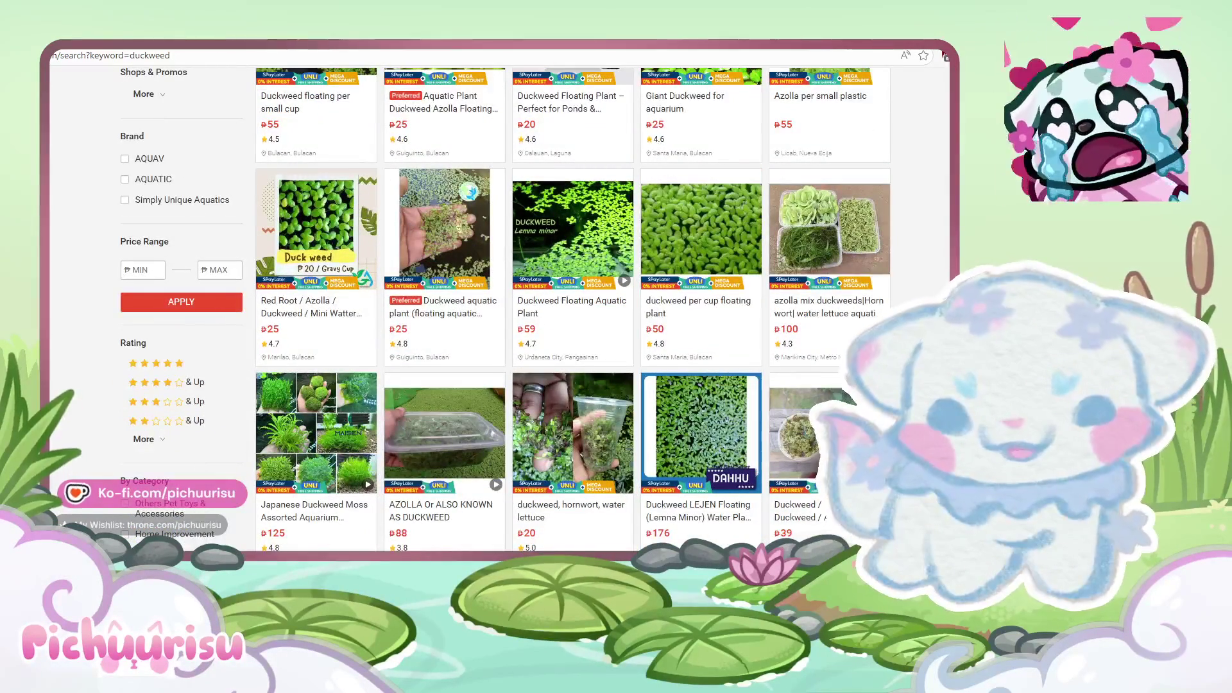
scroll(503, 308, down, 3)
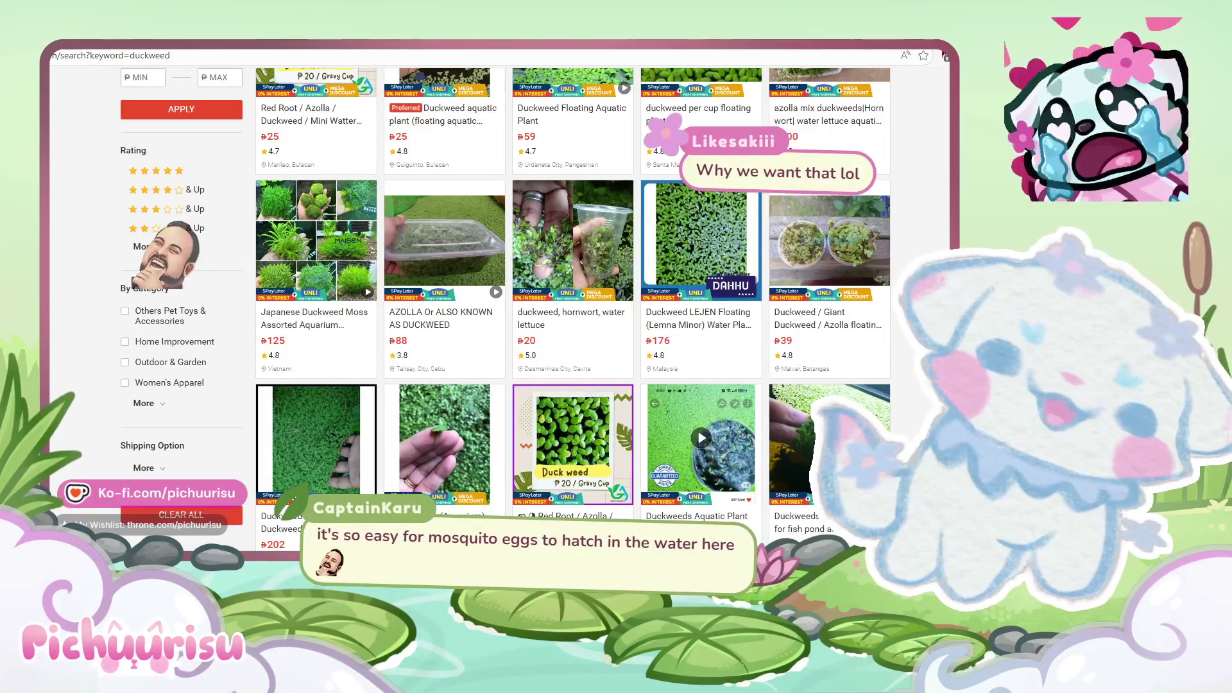
scroll(507, 308, down, 3)
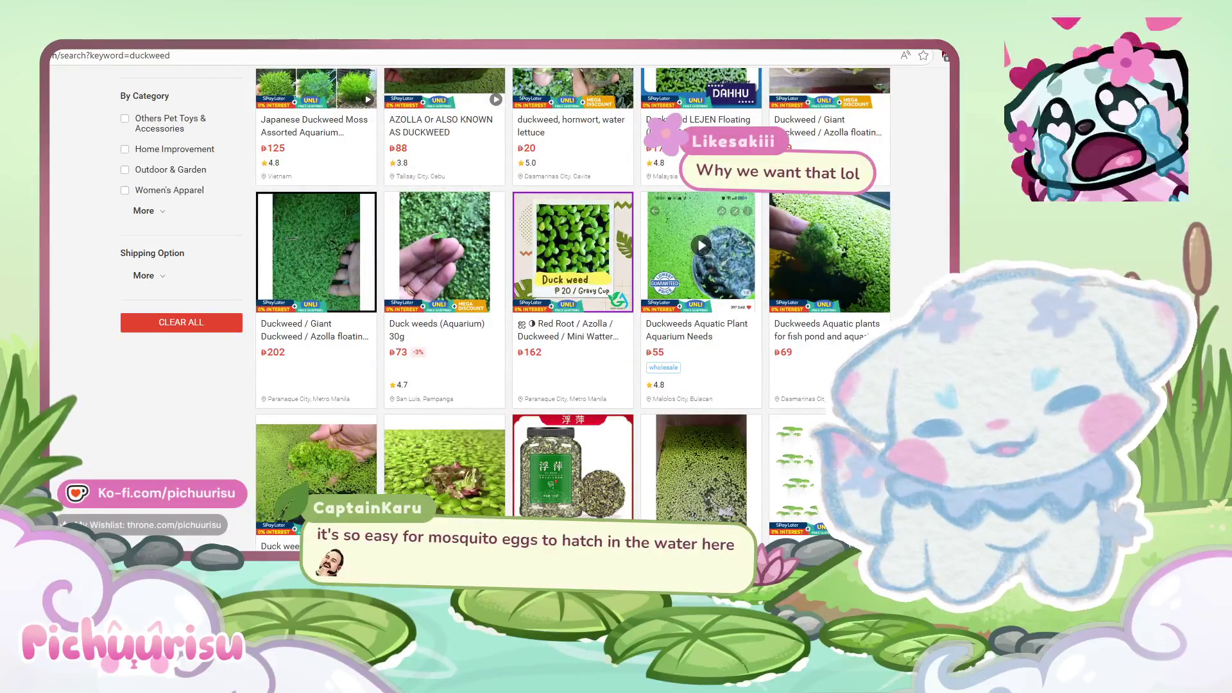
scroll(507, 309, down, 5)
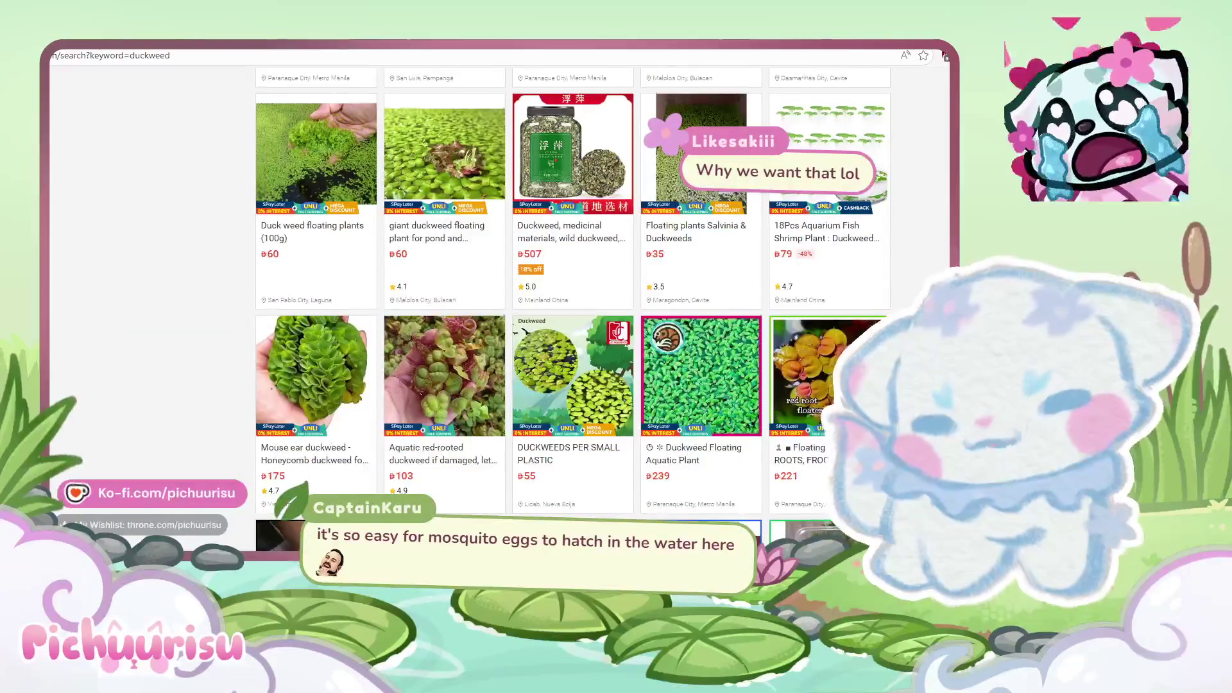
scroll(507, 308, down, 2)
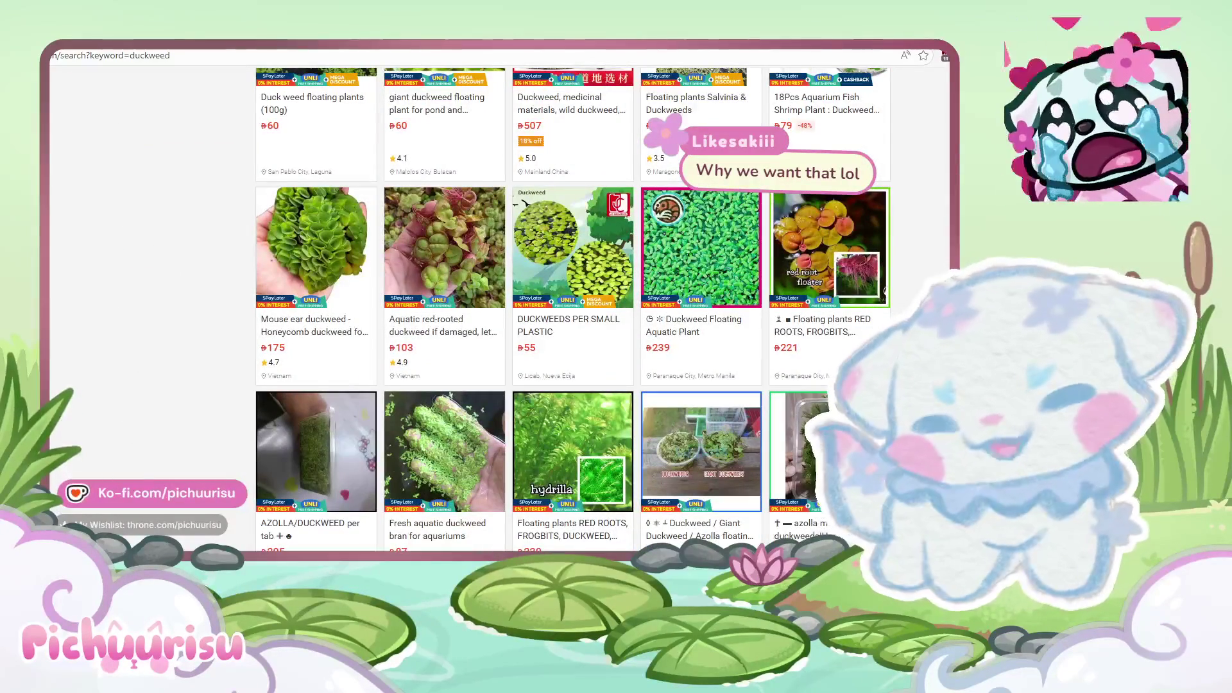
scroll(507, 308, down, 3)
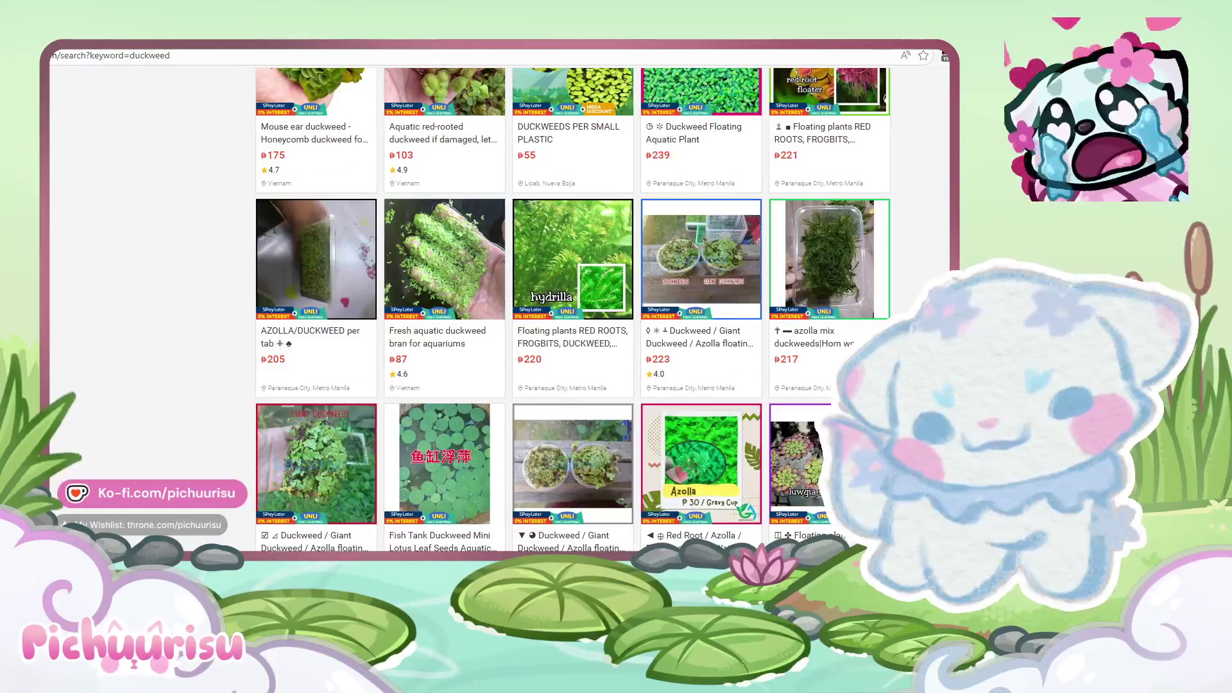
scroll(507, 308, down, 2)
scroll(507, 308, up, 15)
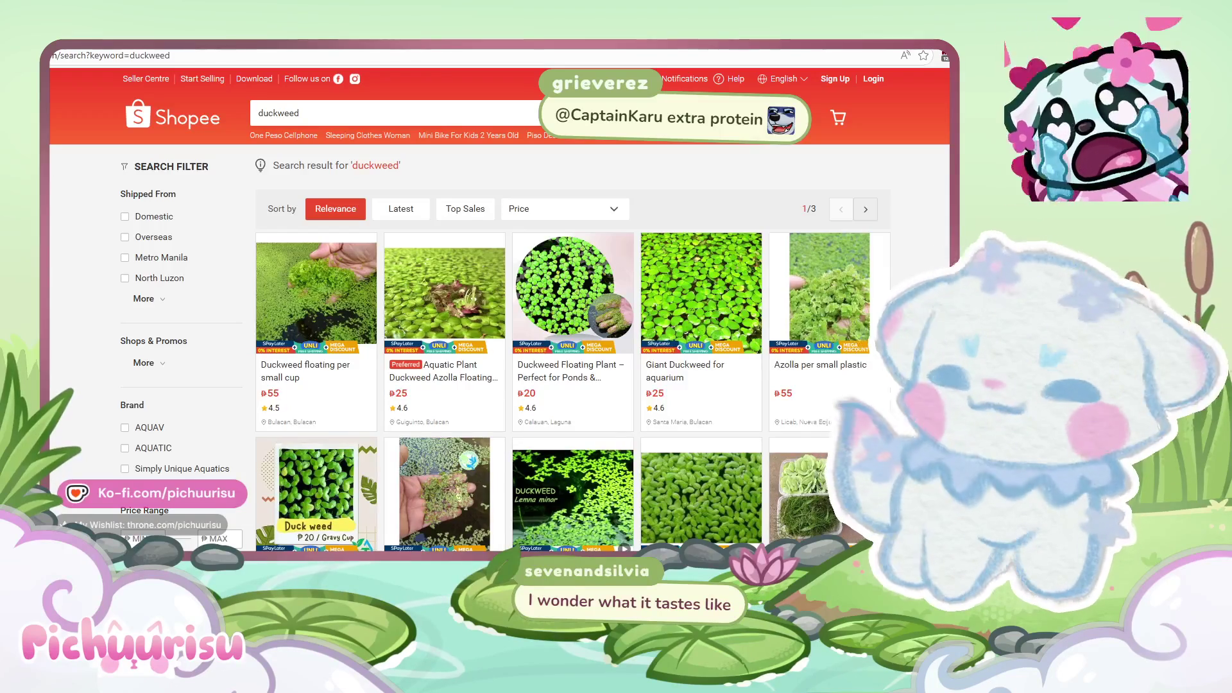
key(alt+Tab)
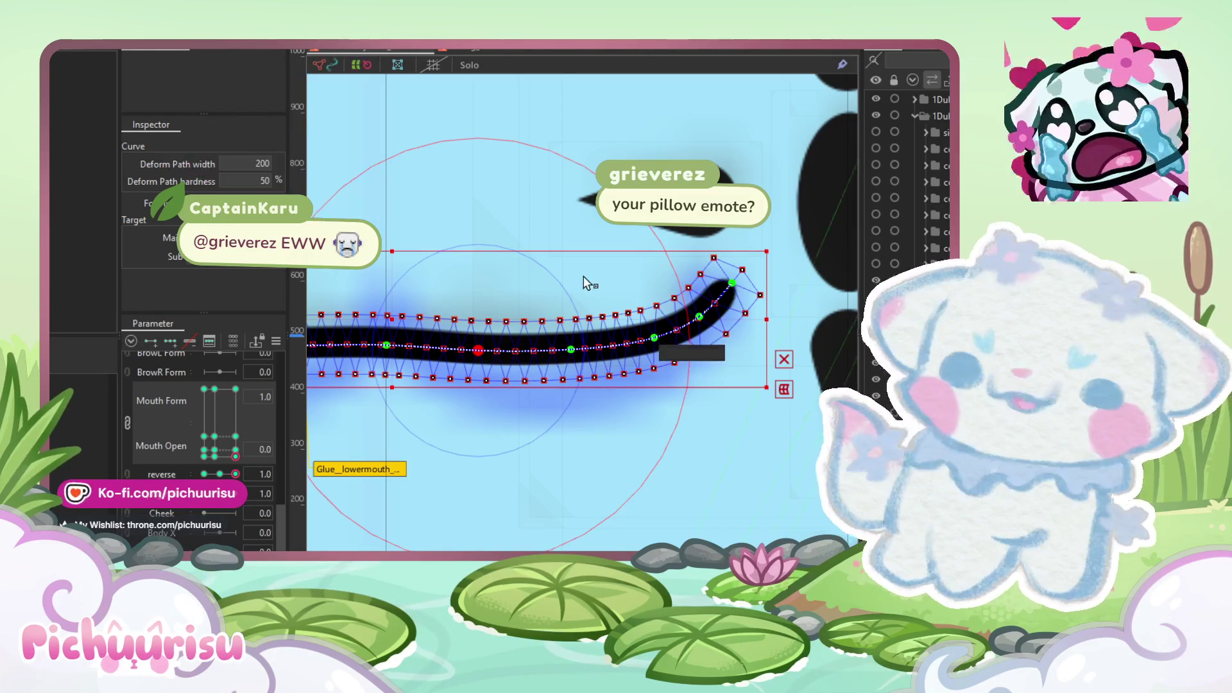
Step: Shift three lowermouth path points near the right-end curl slightly left to tighten it
scroll(584, 291, down, 5)
scroll(584, 290, up, 3)
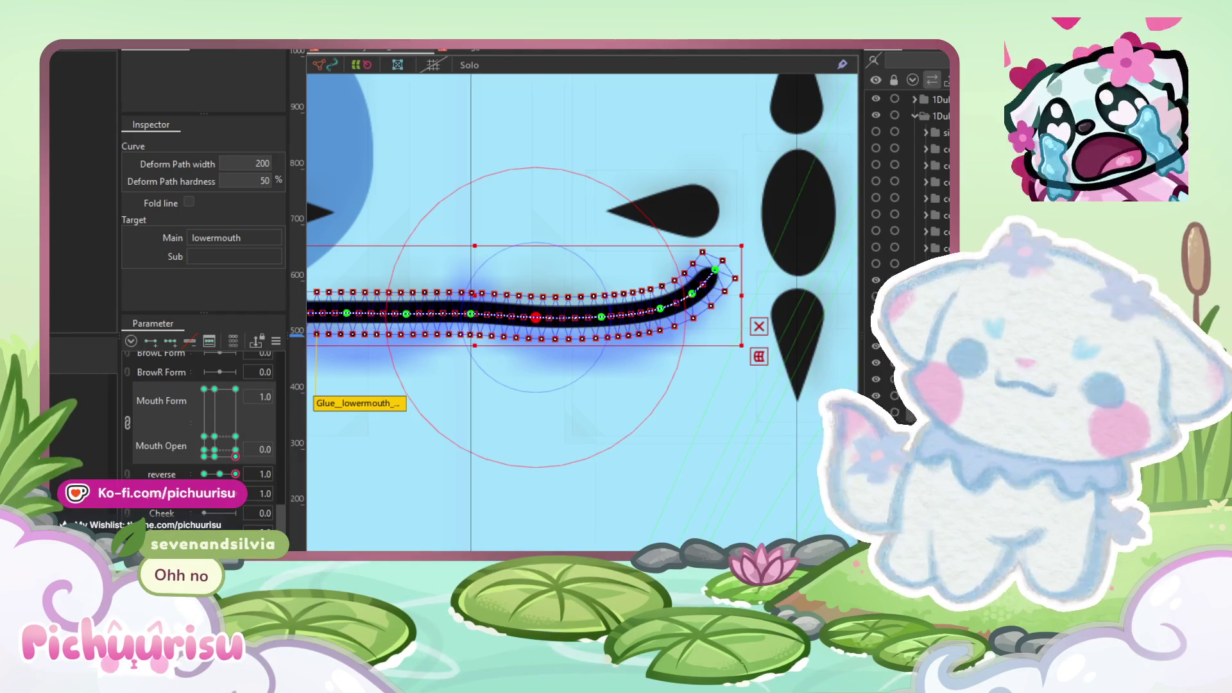
scroll(551, 303, up, 2)
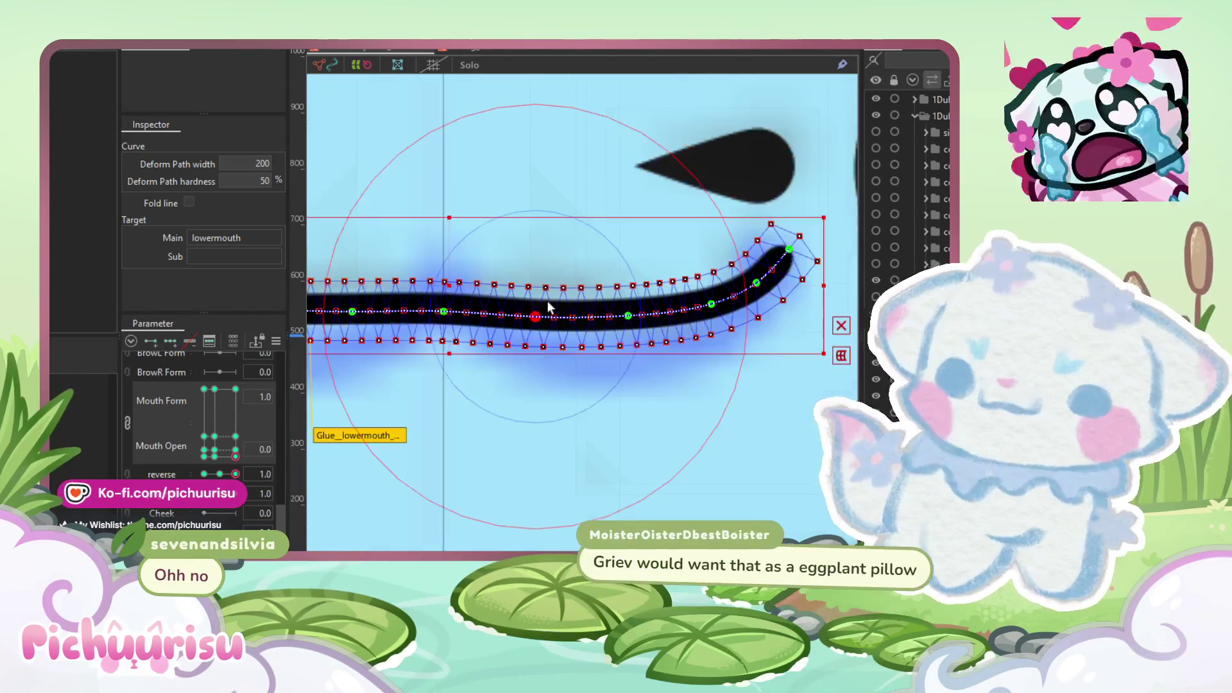
scroll(550, 303, down, 2)
scroll(642, 297, up, 2)
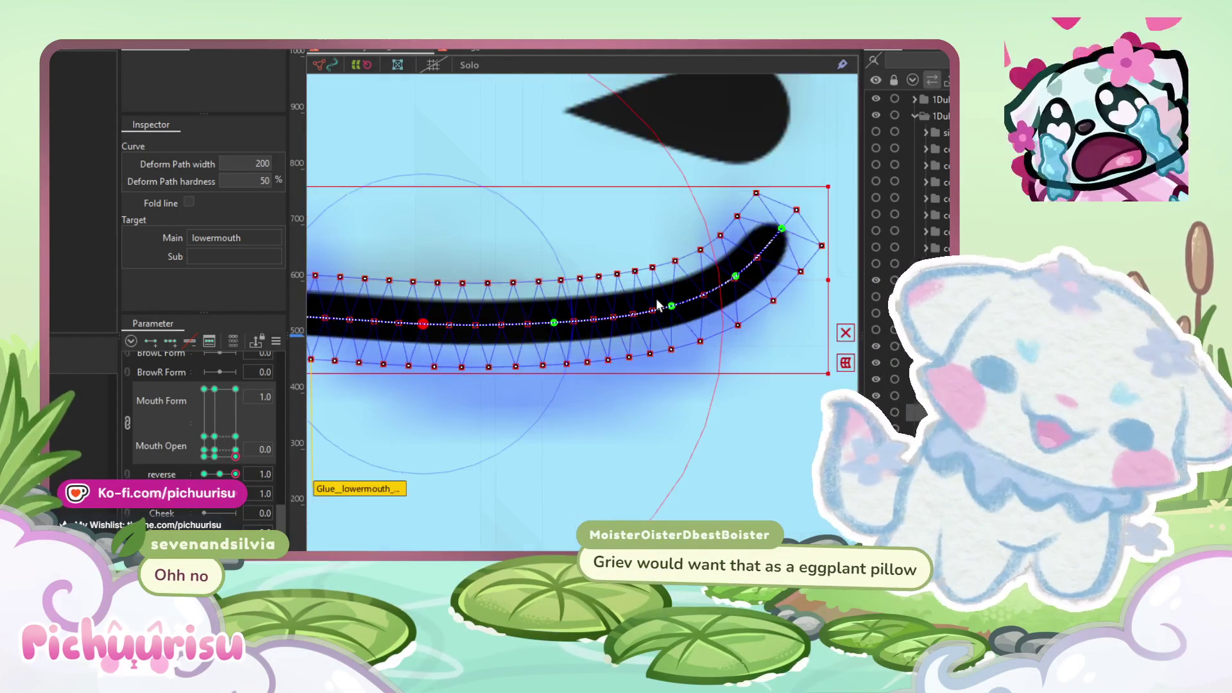
drag(673, 307, 661, 306)
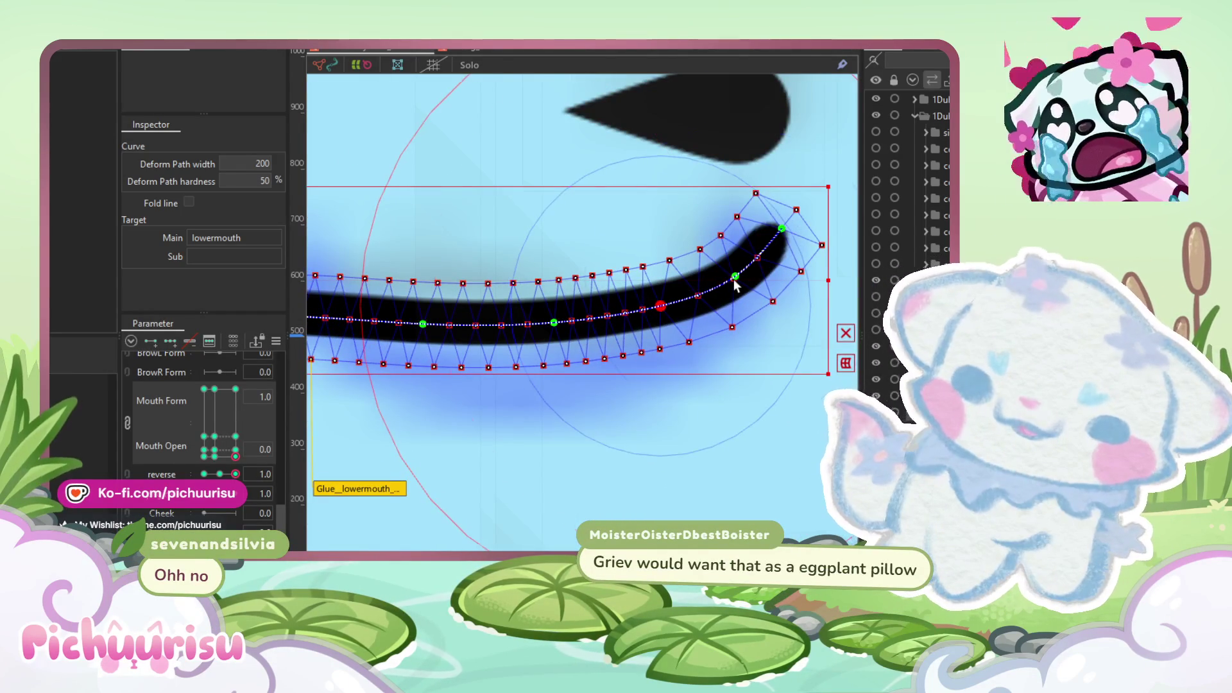
drag(736, 282, 725, 282)
drag(782, 229, 770, 231)
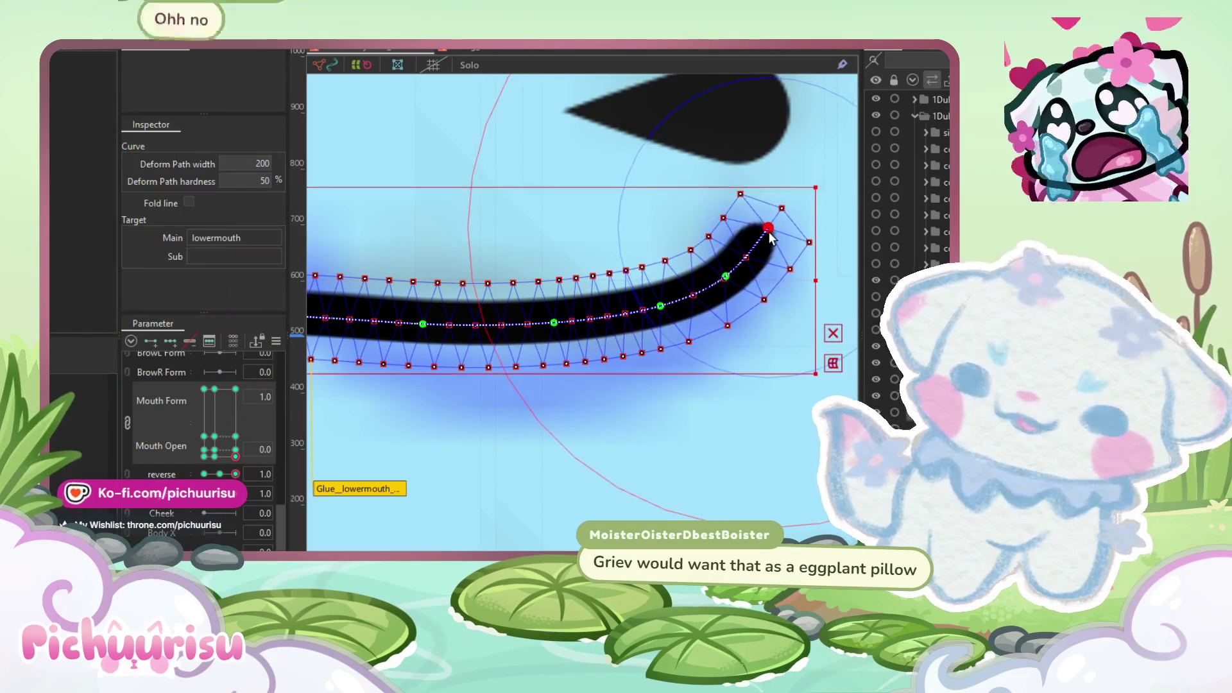
scroll(770, 234, down, 1)
scroll(770, 237, down, 2)
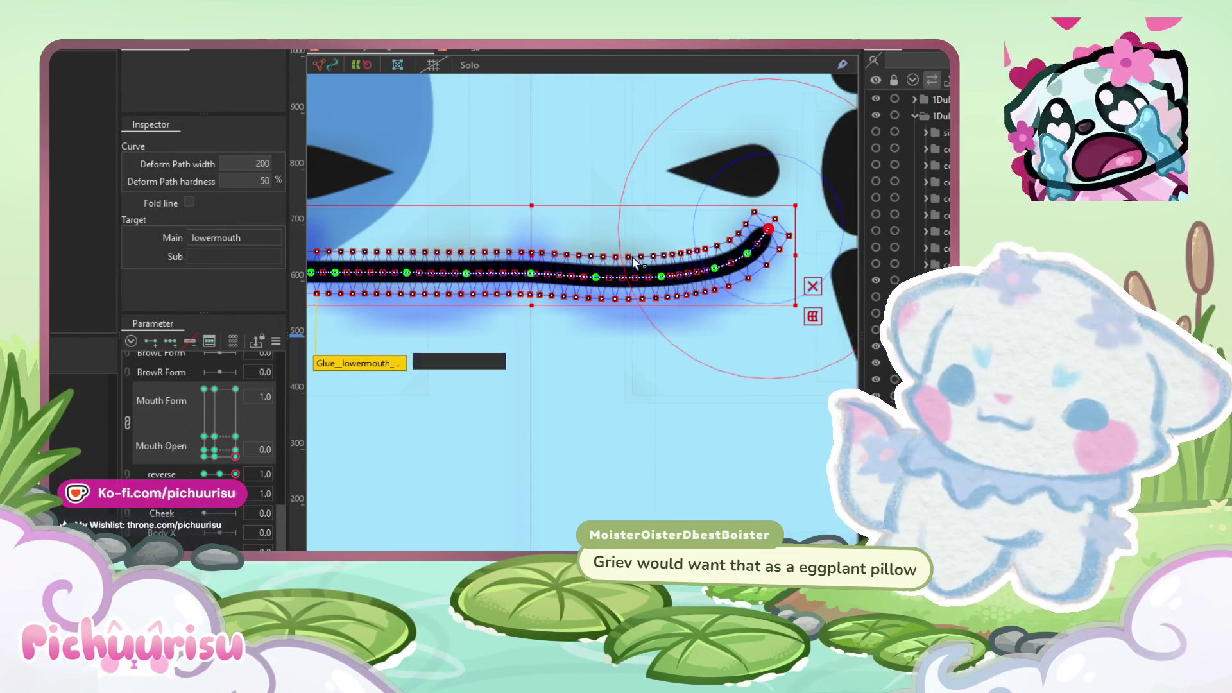
drag(655, 272, 676, 280)
scroll(680, 288, up, 2)
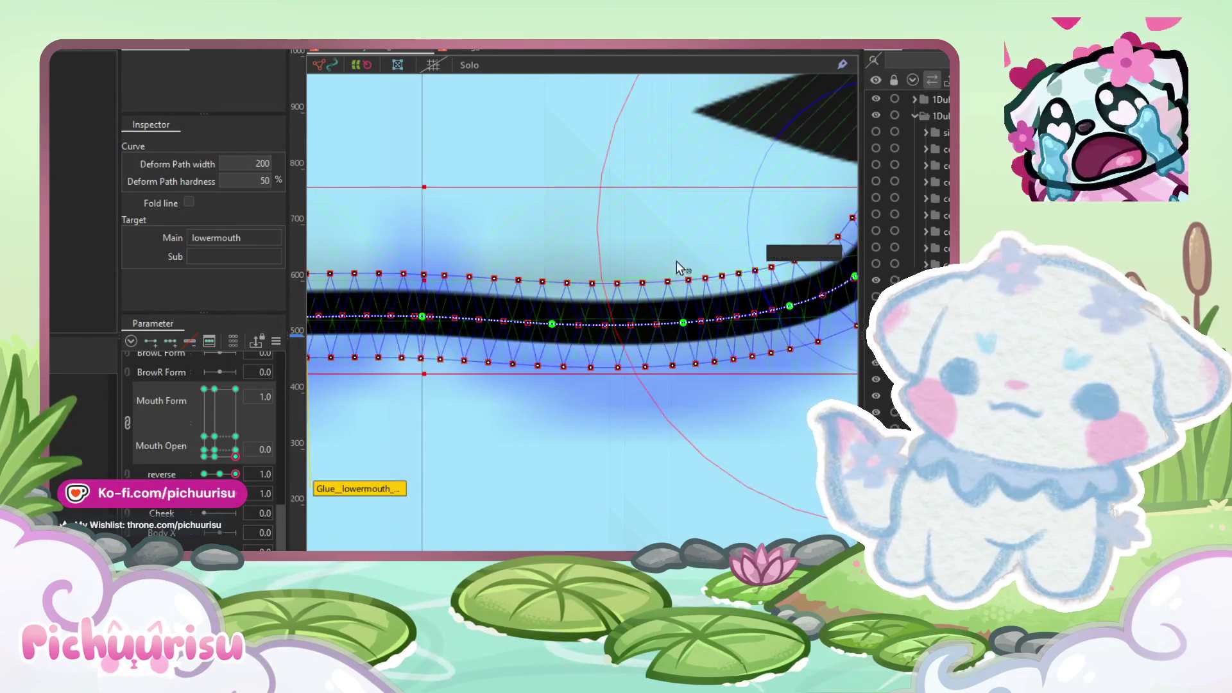
scroll(672, 277, down, 2)
scroll(709, 161, up, 1)
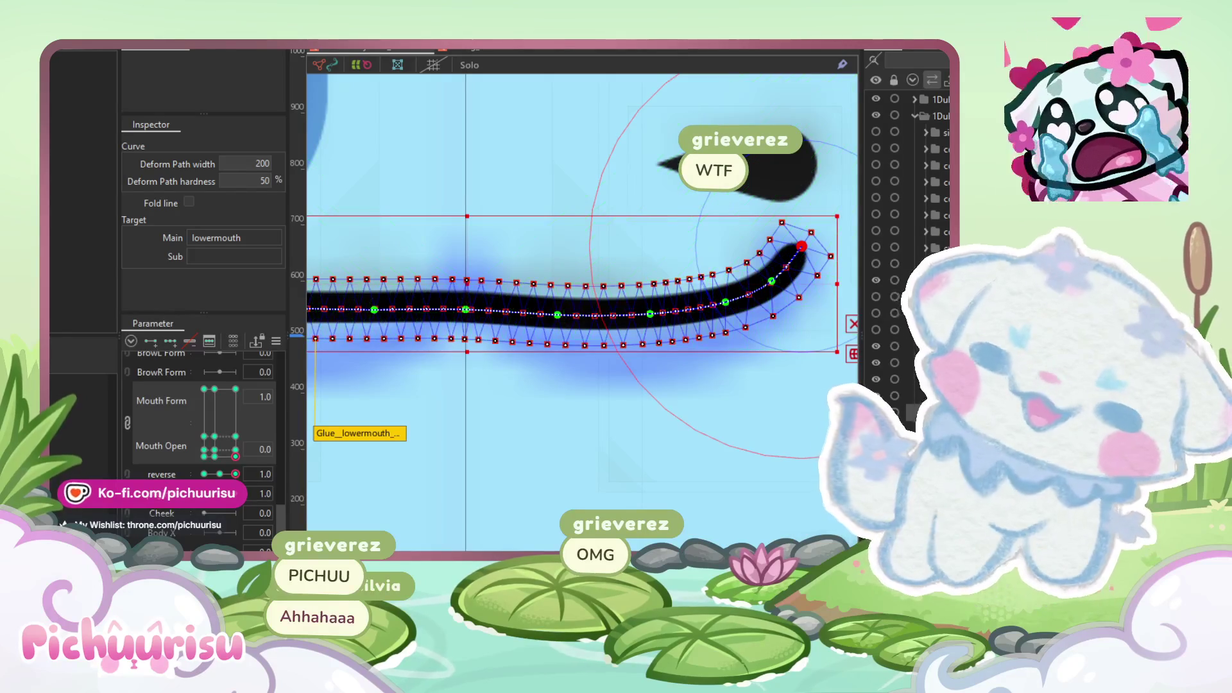
Step: With an enlarged deform brush, push the lower mouth curve's tip up and left
key(b)
drag(468, 233, 539, 289)
drag(655, 304, 652, 297)
scroll(652, 297, down, 3)
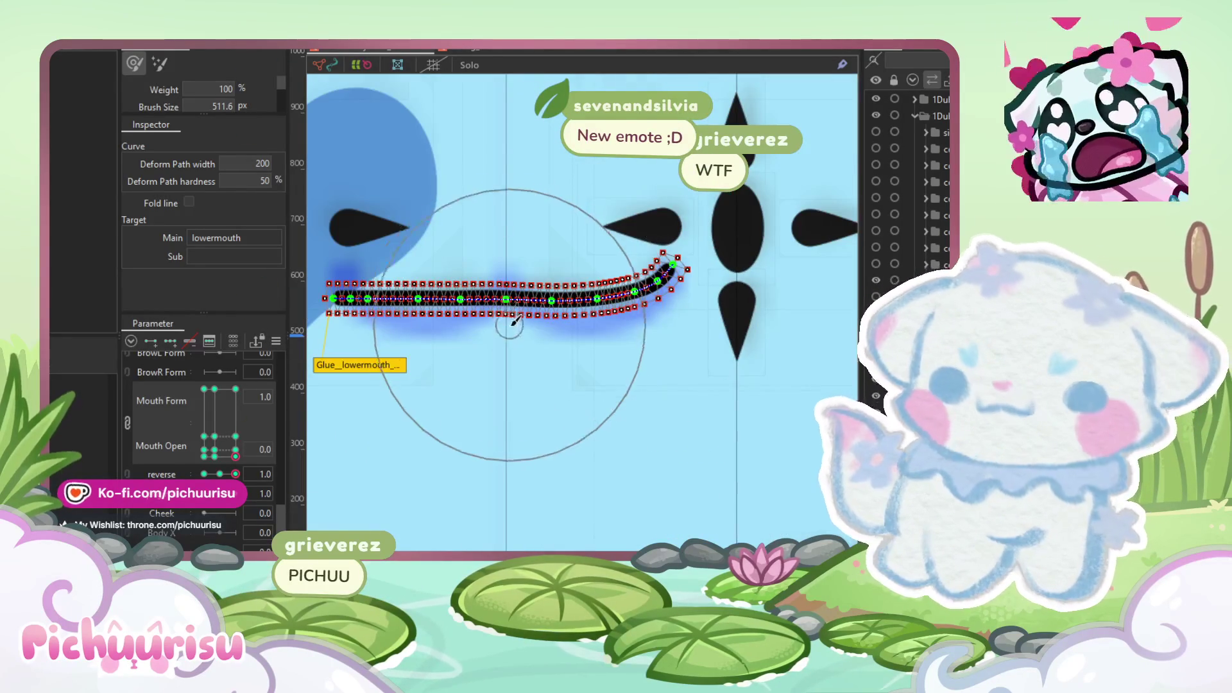
scroll(583, 340, up, 3)
Step: Push the middle of the curve slightly down, shrinking the brush to 318.6 px
key(v)
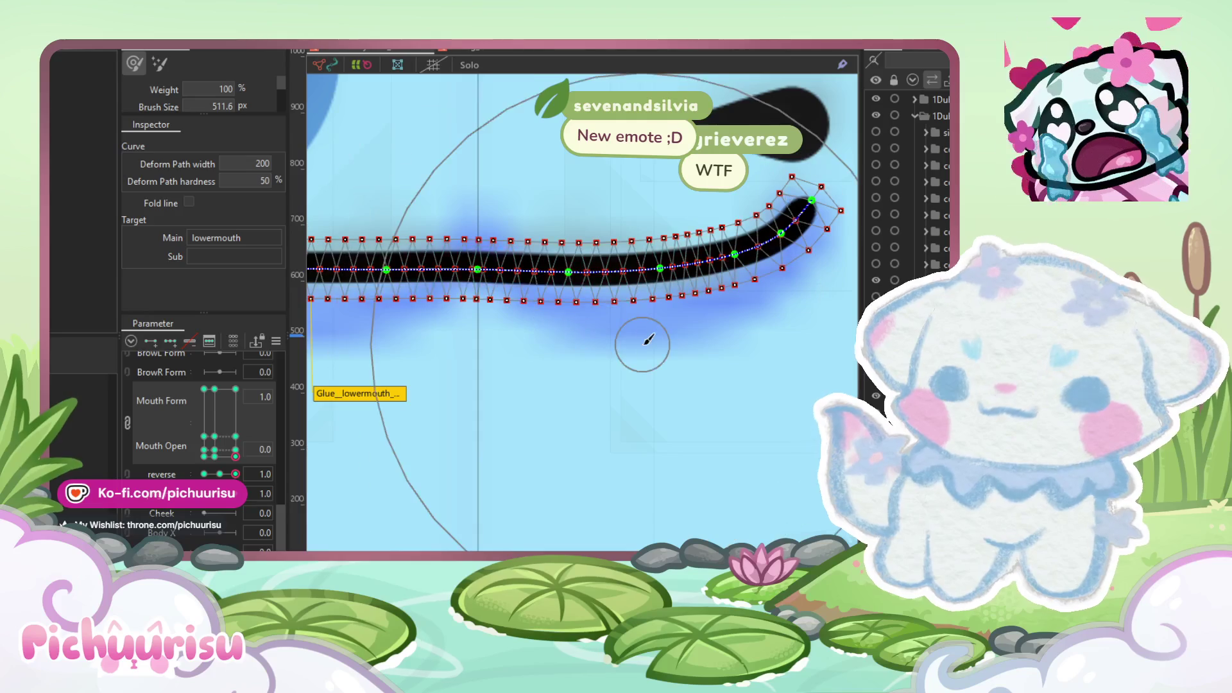
drag(656, 339, 572, 349)
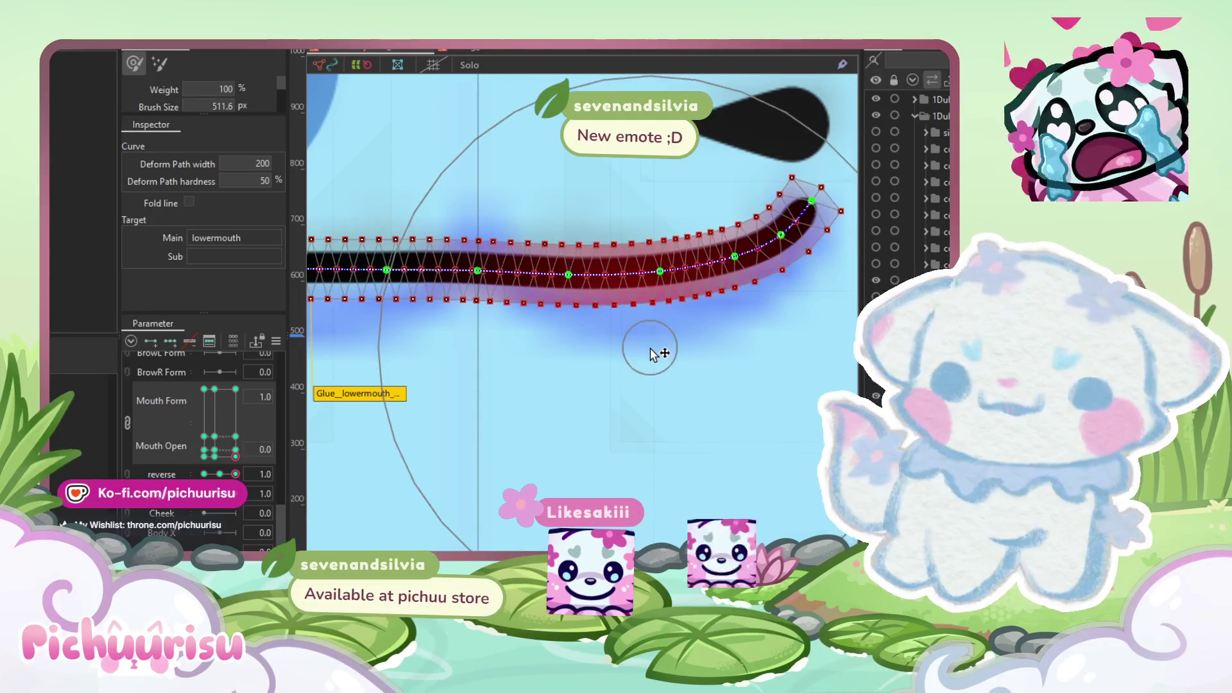
drag(479, 280, 436, 280)
drag(647, 251, 661, 273)
scroll(668, 270, down, 3)
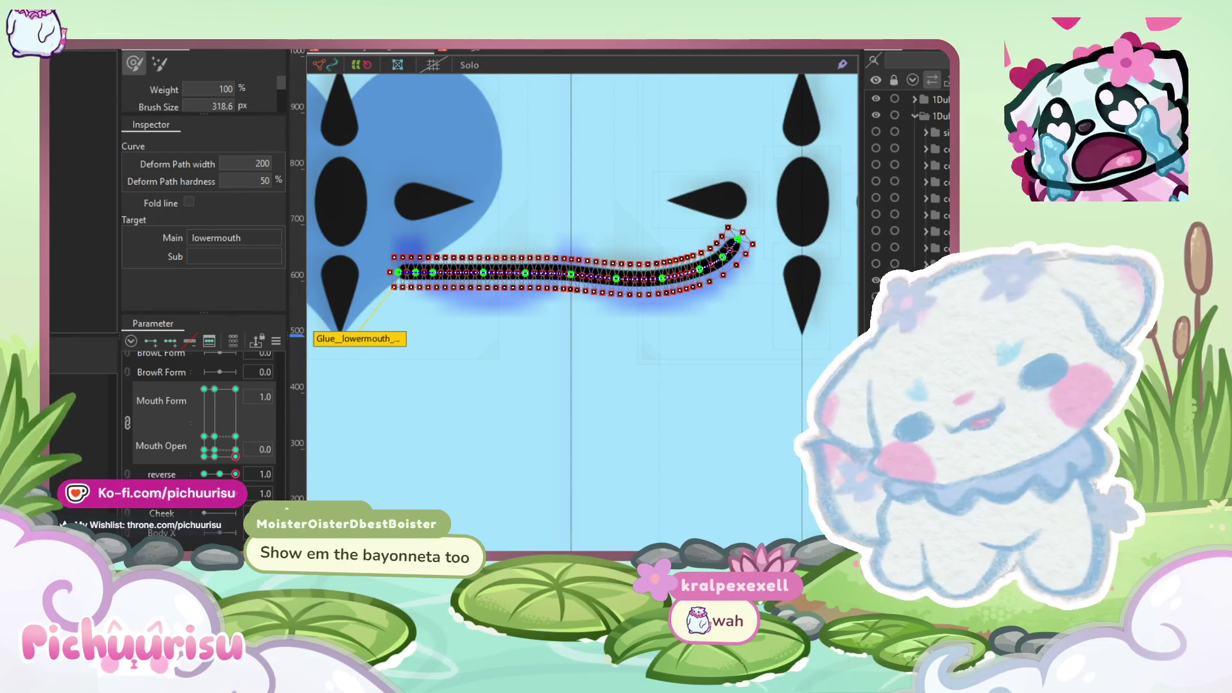
key(v)
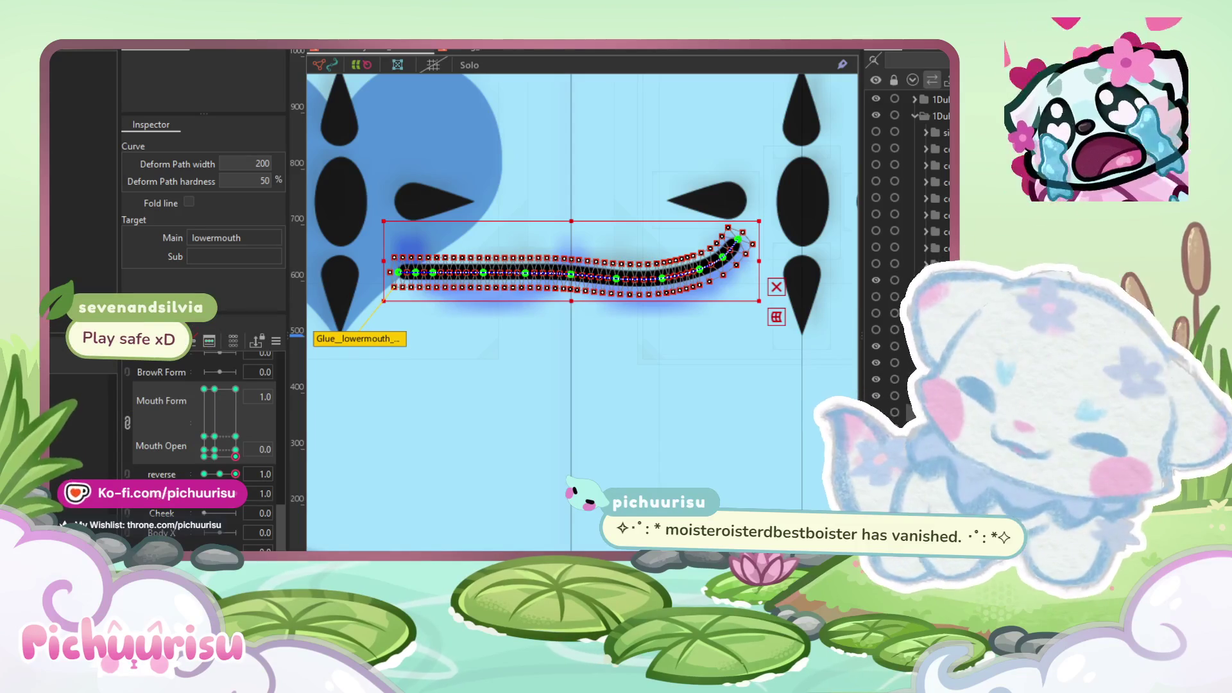
Step: Check the mouth's mirroring by toggling reverse between -1 and 1 while selecting mouth points
mouse_move(808, 398)
mouse_down()
mouse_move(721, 275)
mouse_move(569, 231)
mouse_move(571, 159)
mouse_up()
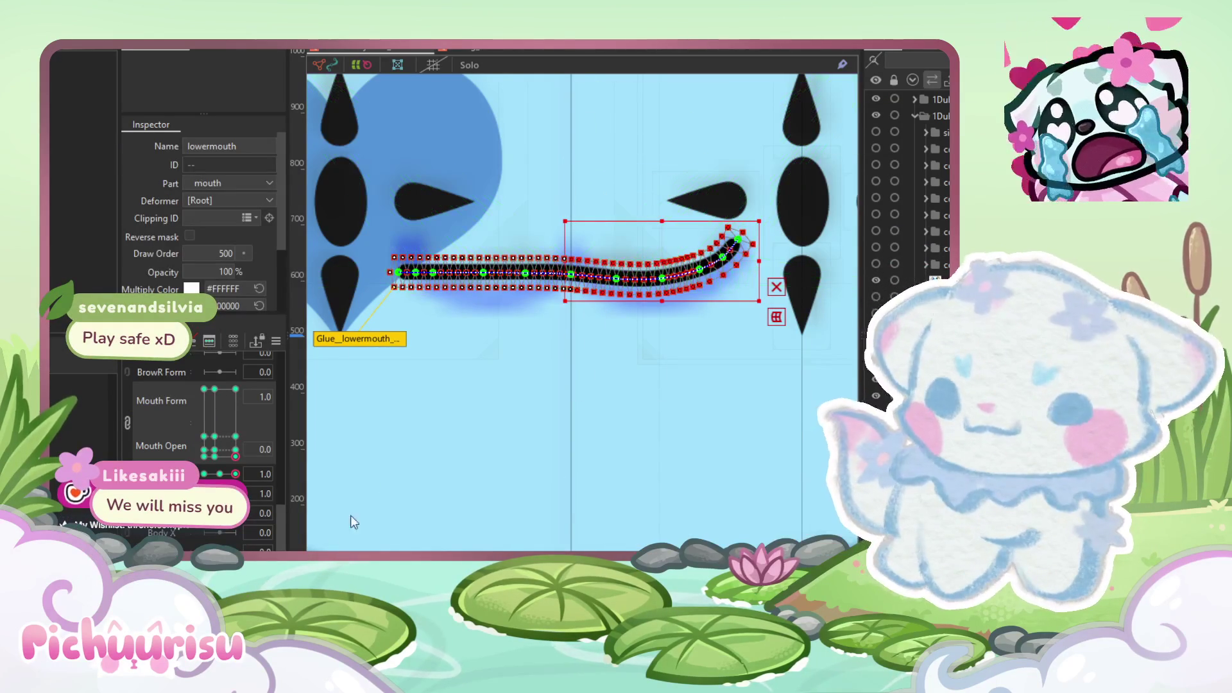
click(204, 474)
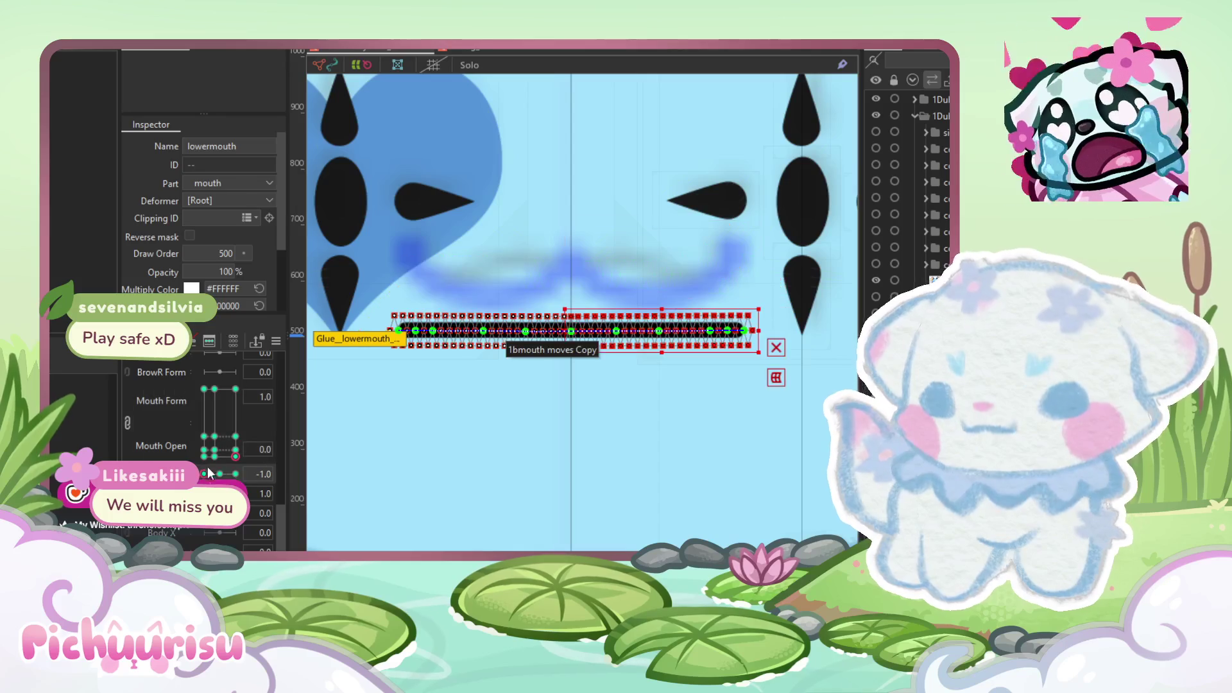
click(235, 474)
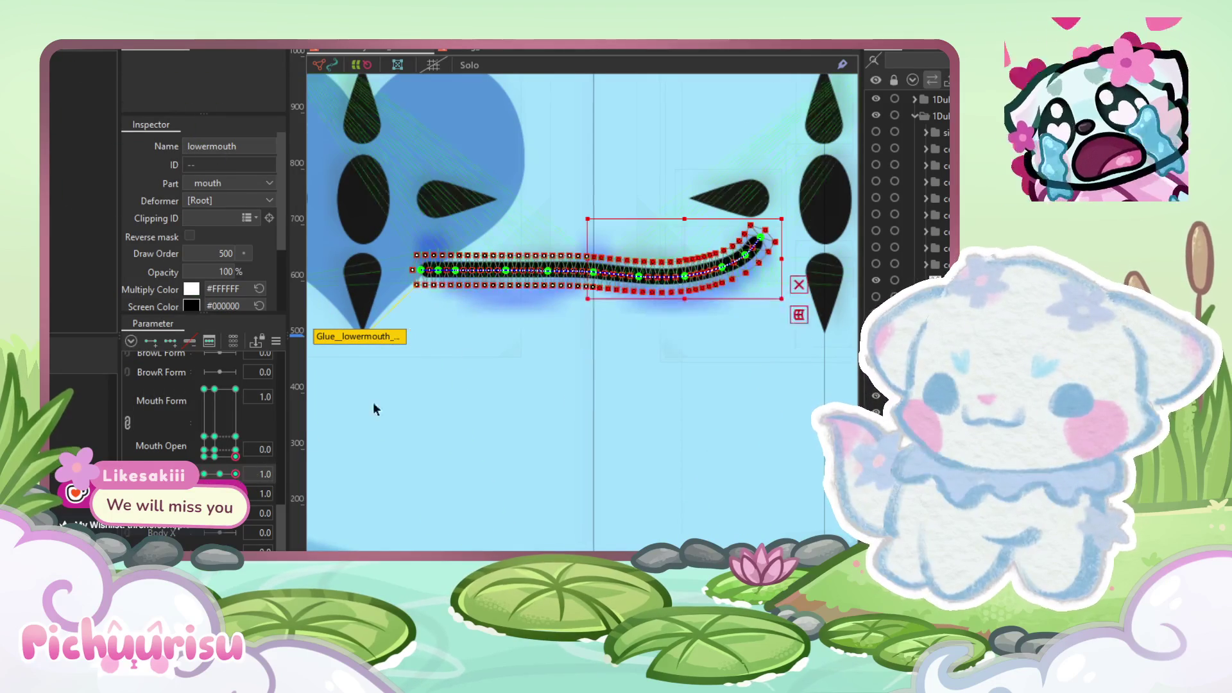
click(618, 353)
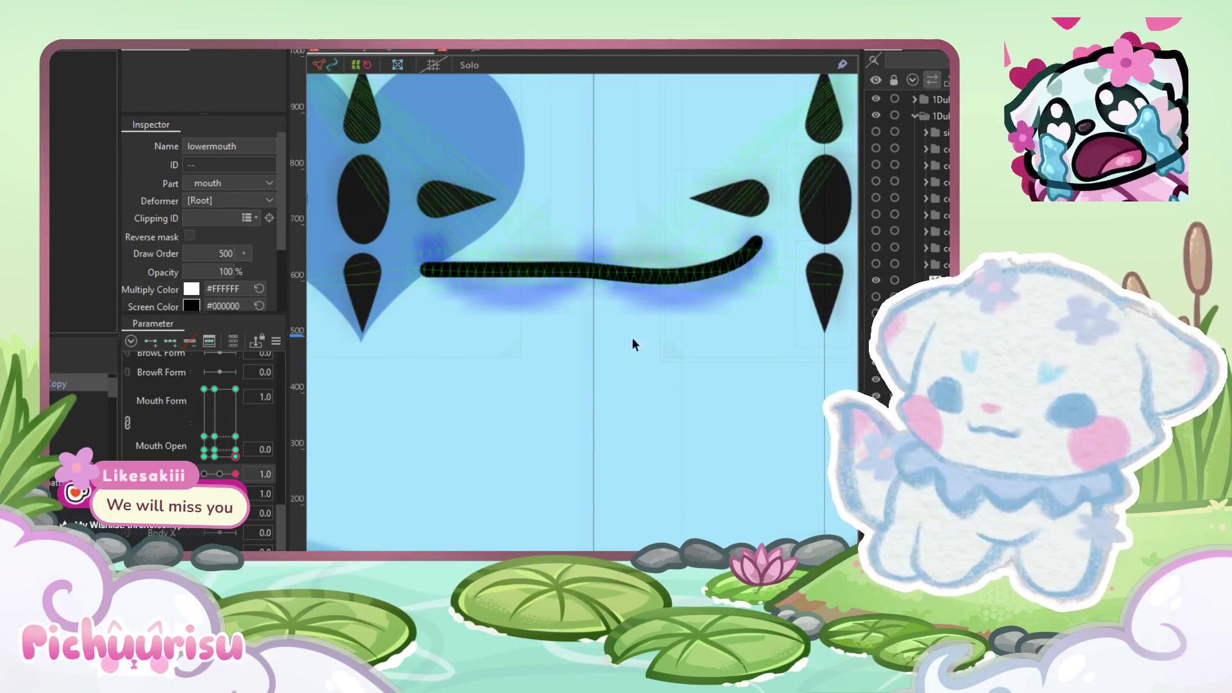
click(663, 277)
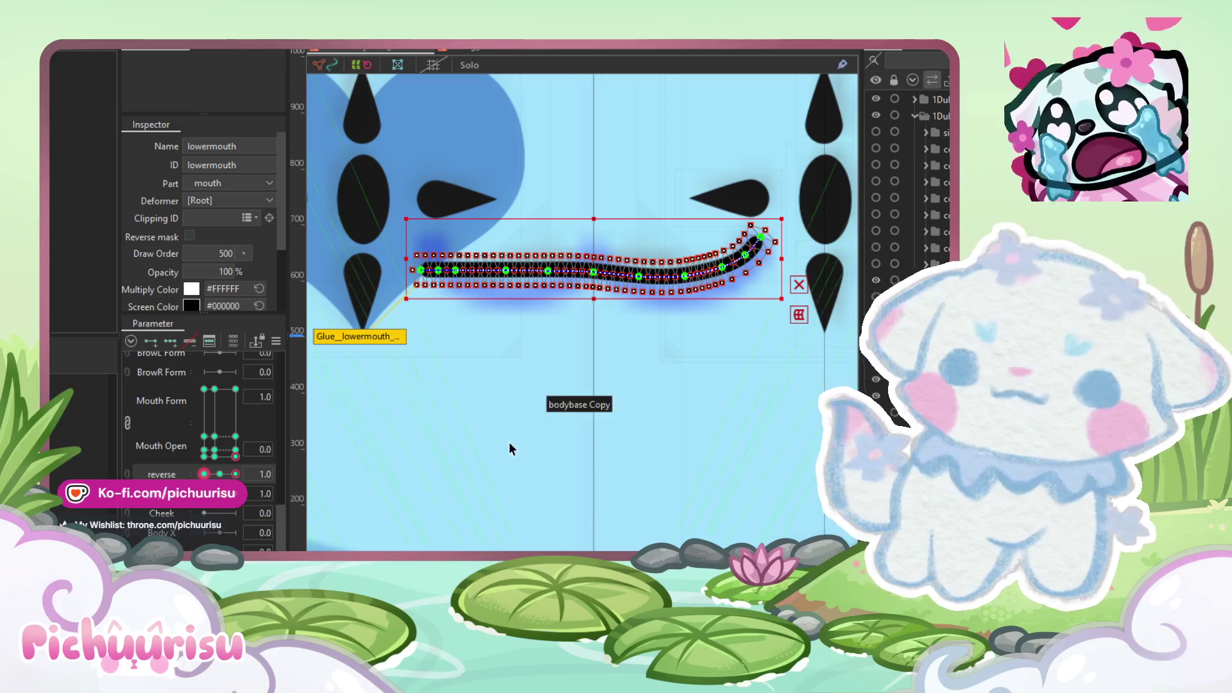
drag(507, 441, 514, 465)
drag(236, 473, 192, 477)
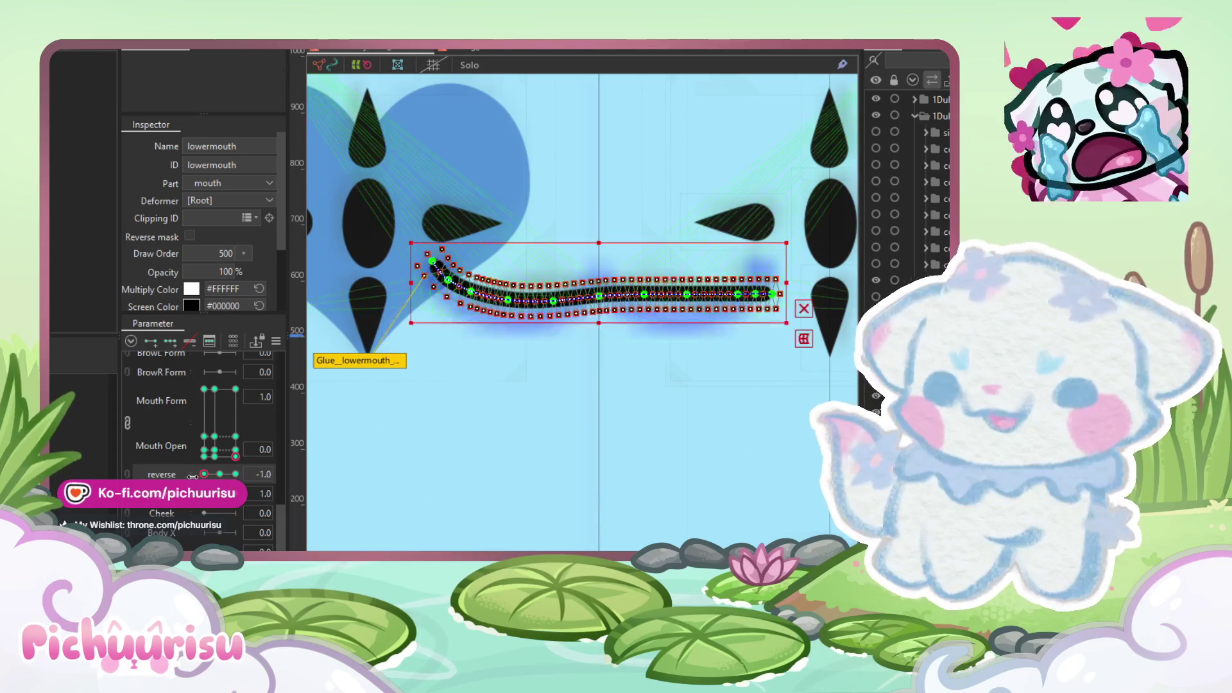
drag(383, 194, 601, 355)
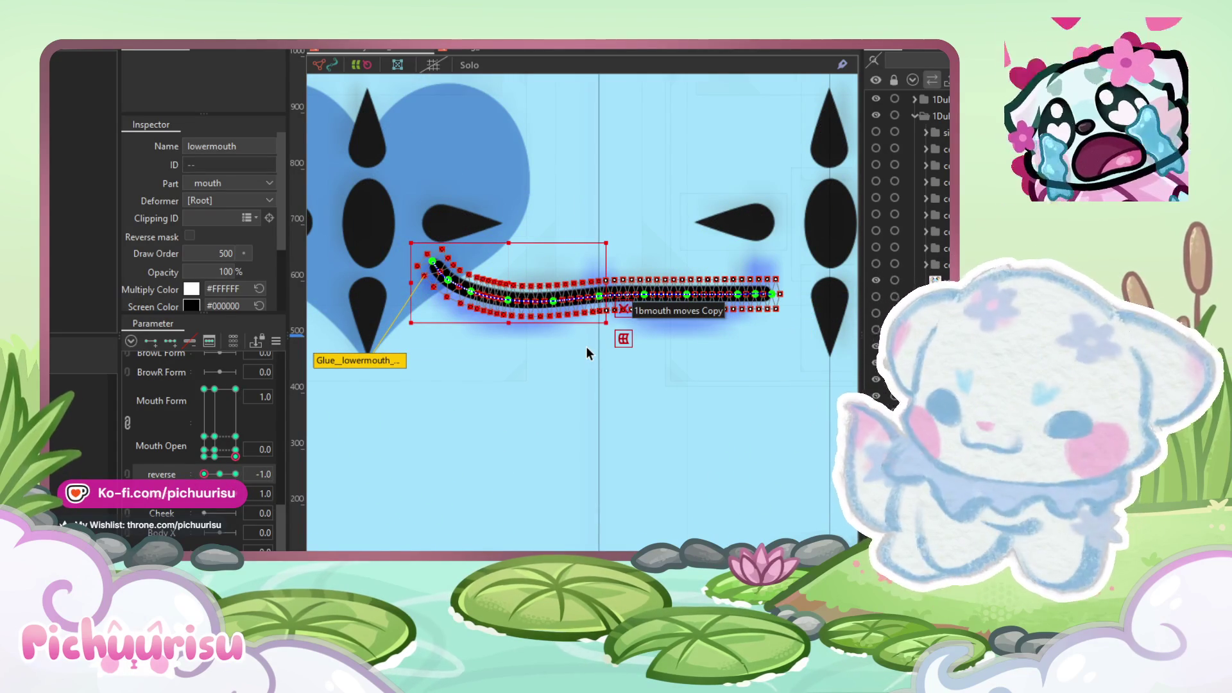
click(235, 475)
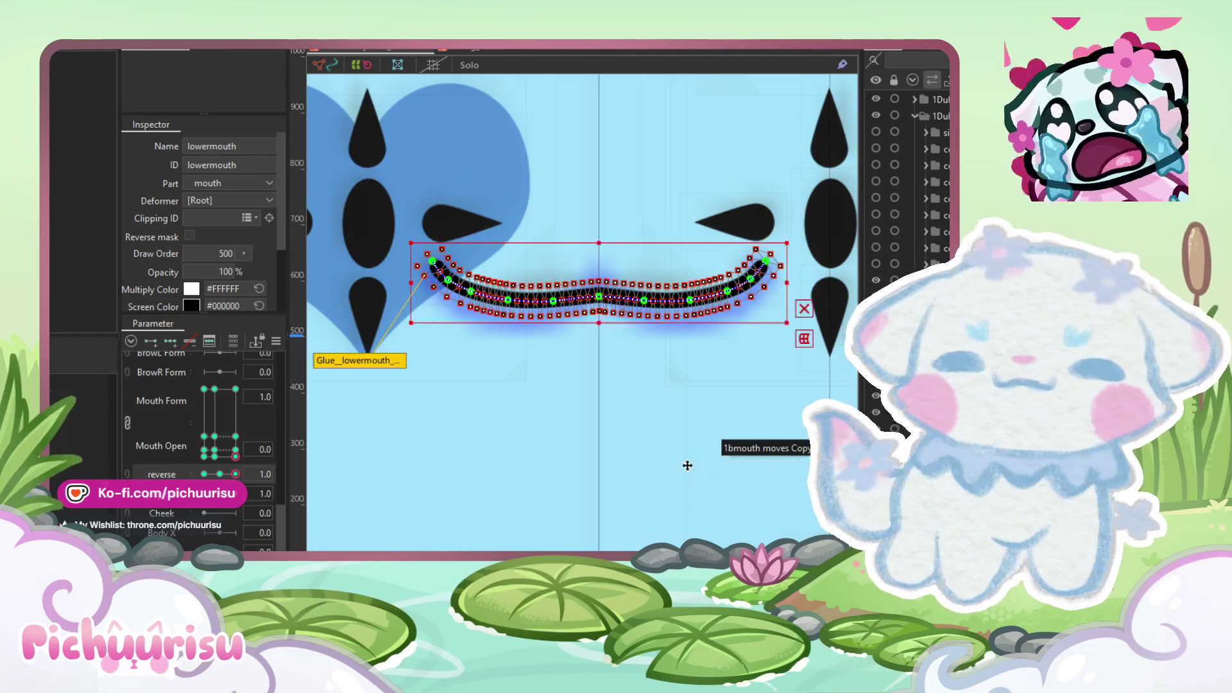
Step: At the Mouth Form -0.3 key, raise the flat lowermouth line and hook its right end down
click(679, 314)
click(677, 299)
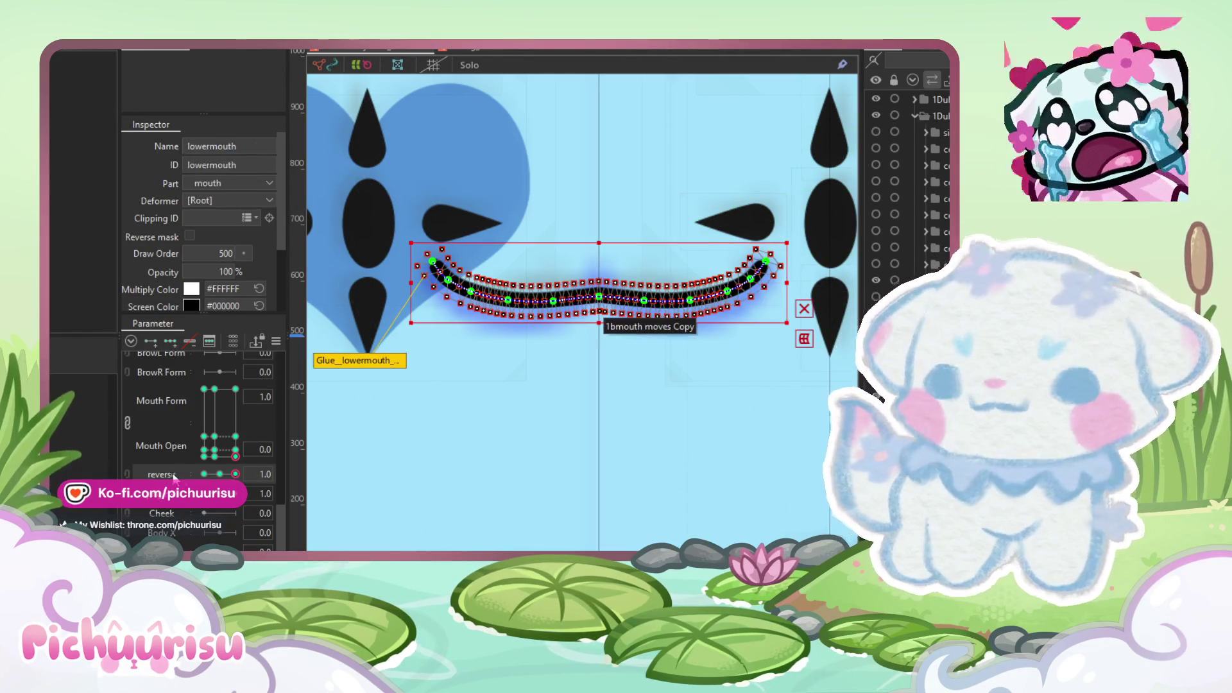
click(212, 458)
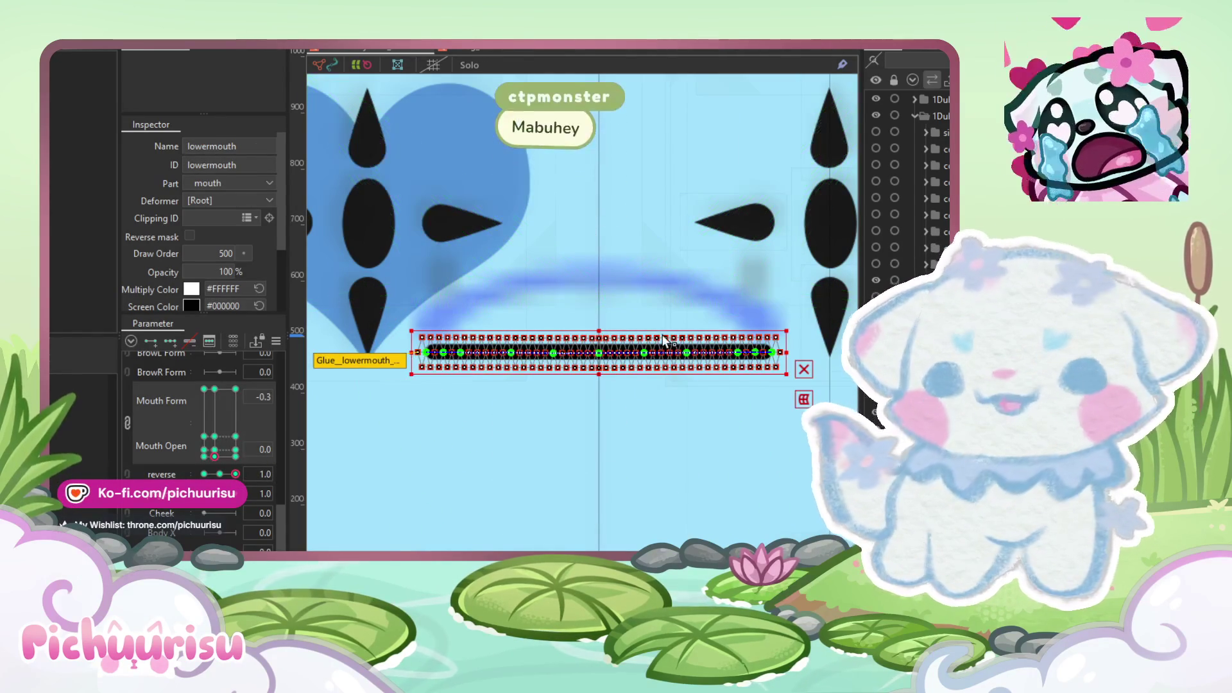
drag(596, 350, 596, 270)
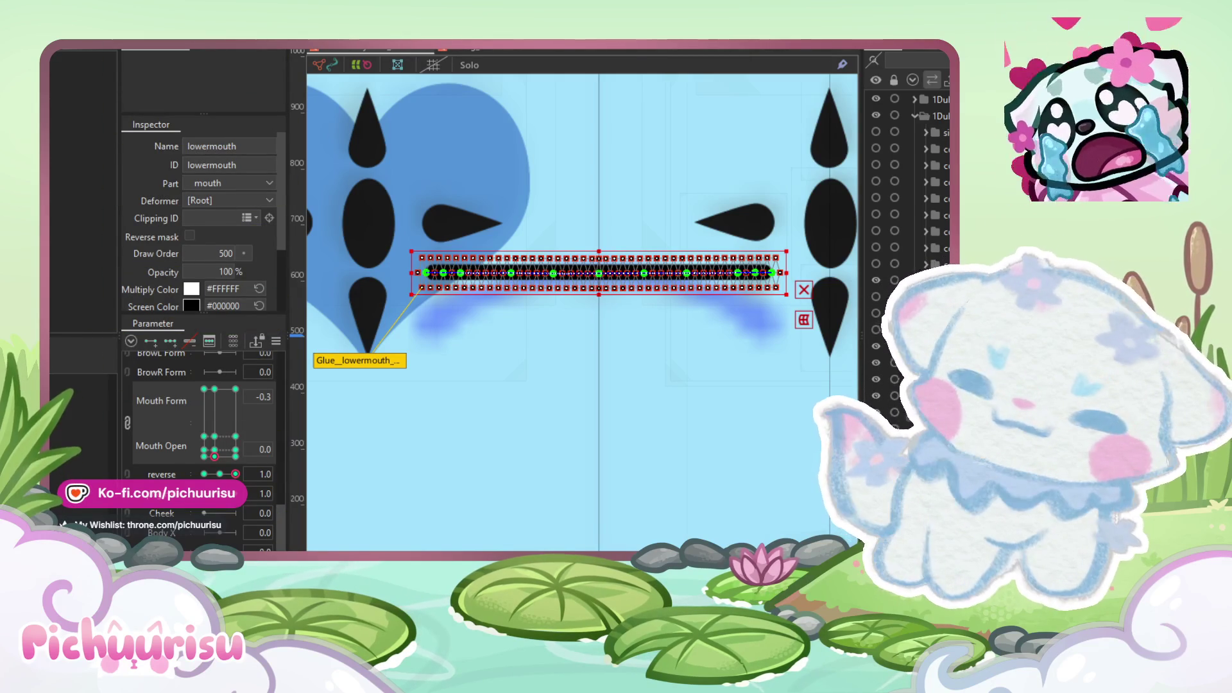
scroll(750, 273, up, 3)
mouse_move(805, 271)
mouse_down()
mouse_move(788, 282)
mouse_move(763, 358)
mouse_up()
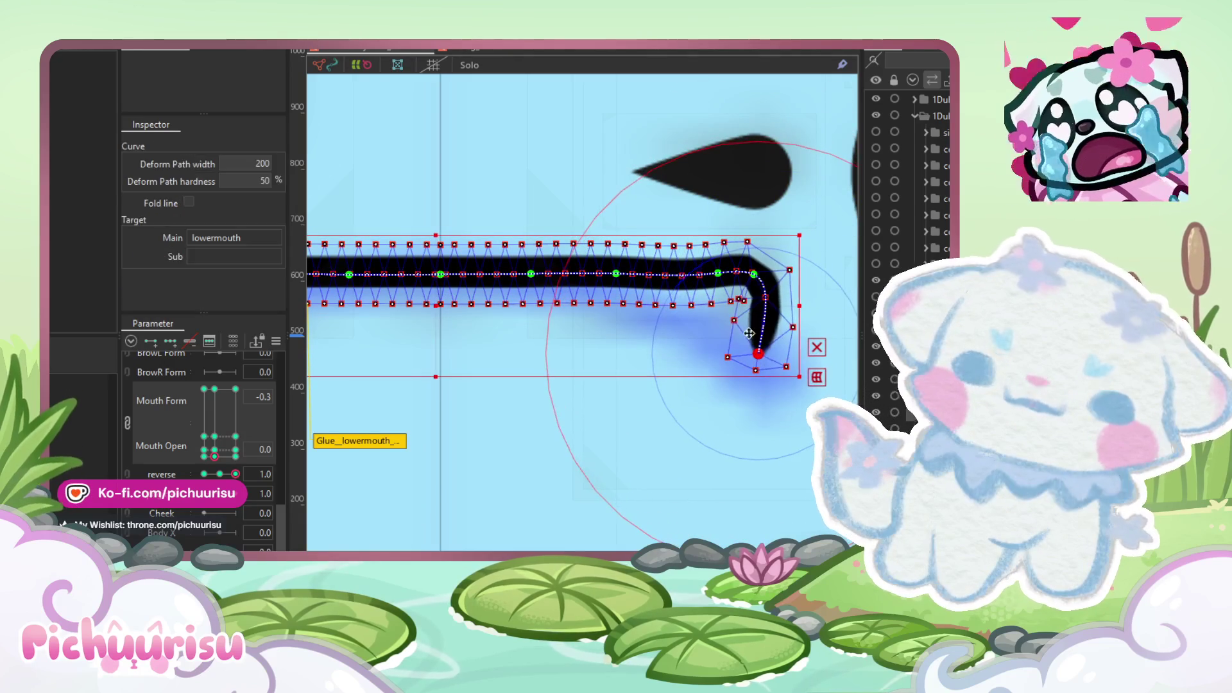
Step: Move the lowermouth path points to turn the right-end hook into a gentle downward curve
scroll(760, 278, up, 2)
drag(770, 292, 709, 311)
drag(707, 260, 634, 292)
drag(565, 259, 544, 281)
drag(447, 261, 429, 260)
mouse_move(733, 322)
mouse_down()
mouse_move(710, 298)
mouse_move(684, 319)
mouse_move(627, 289)
mouse_move(624, 299)
mouse_move(682, 336)
mouse_up()
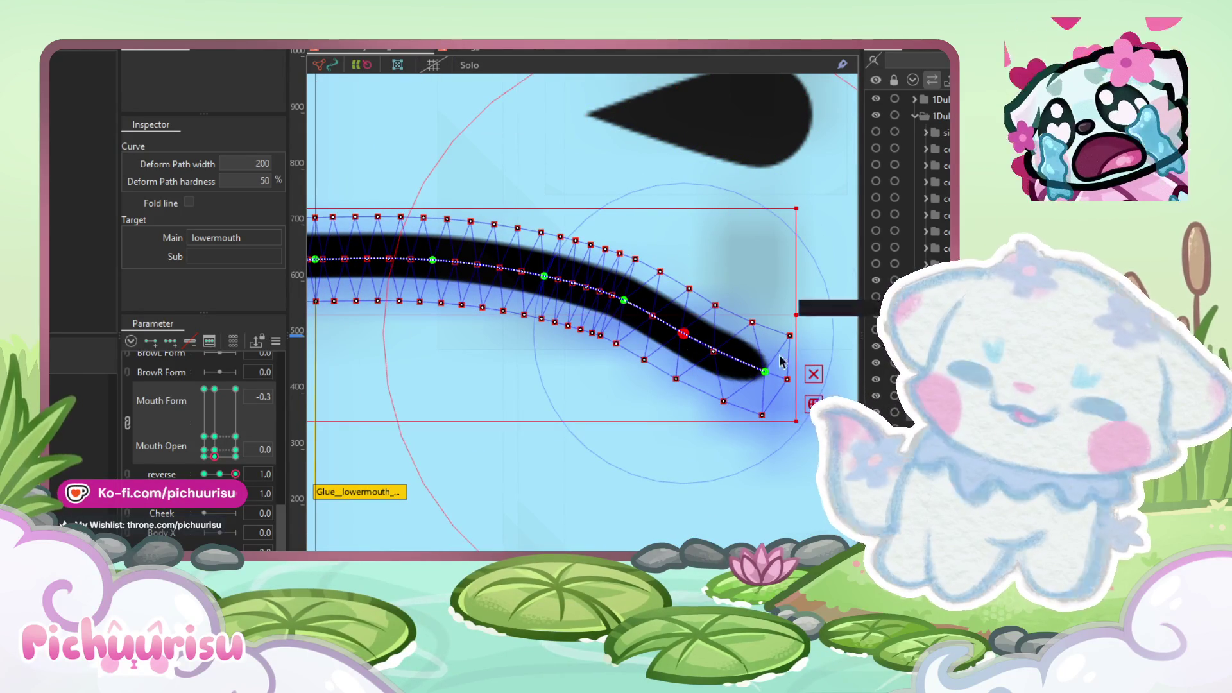
drag(764, 372, 746, 375)
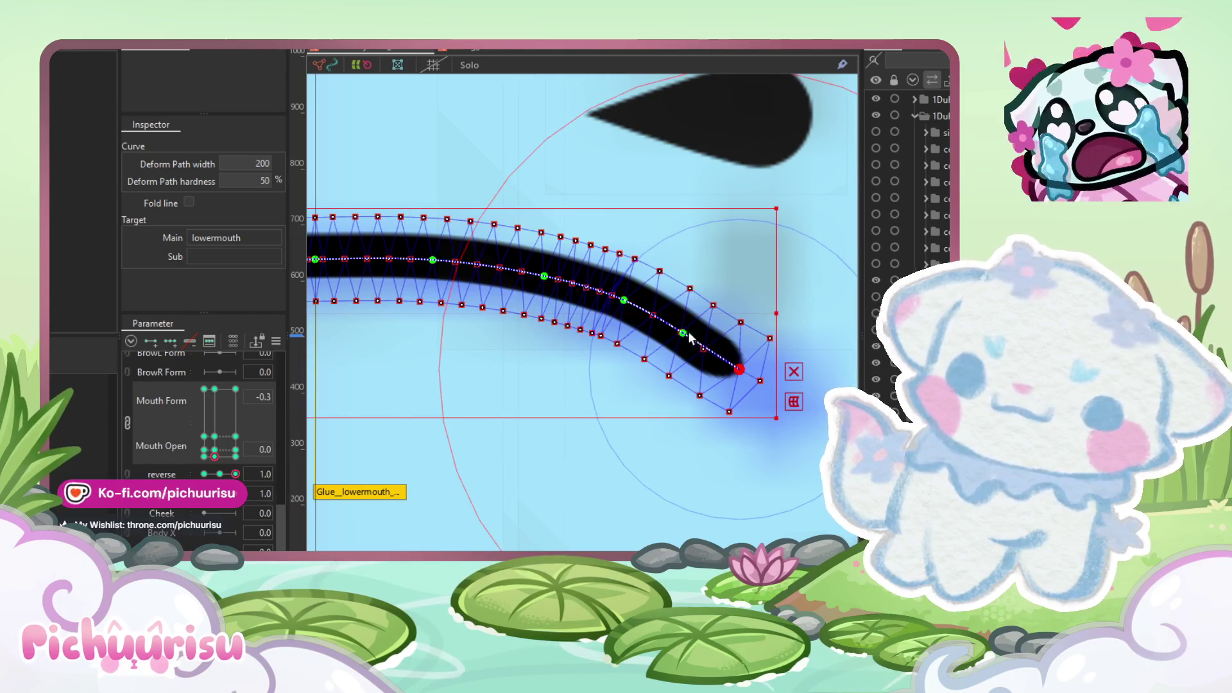
drag(623, 300, 559, 286)
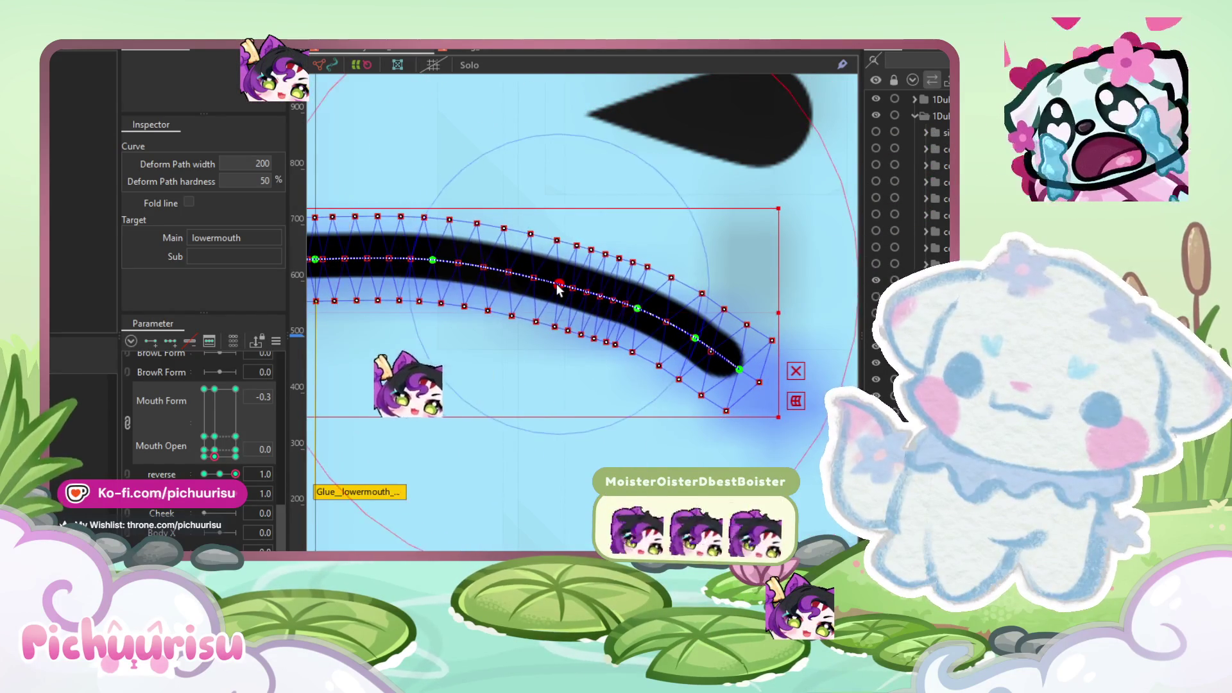
drag(637, 310, 698, 337)
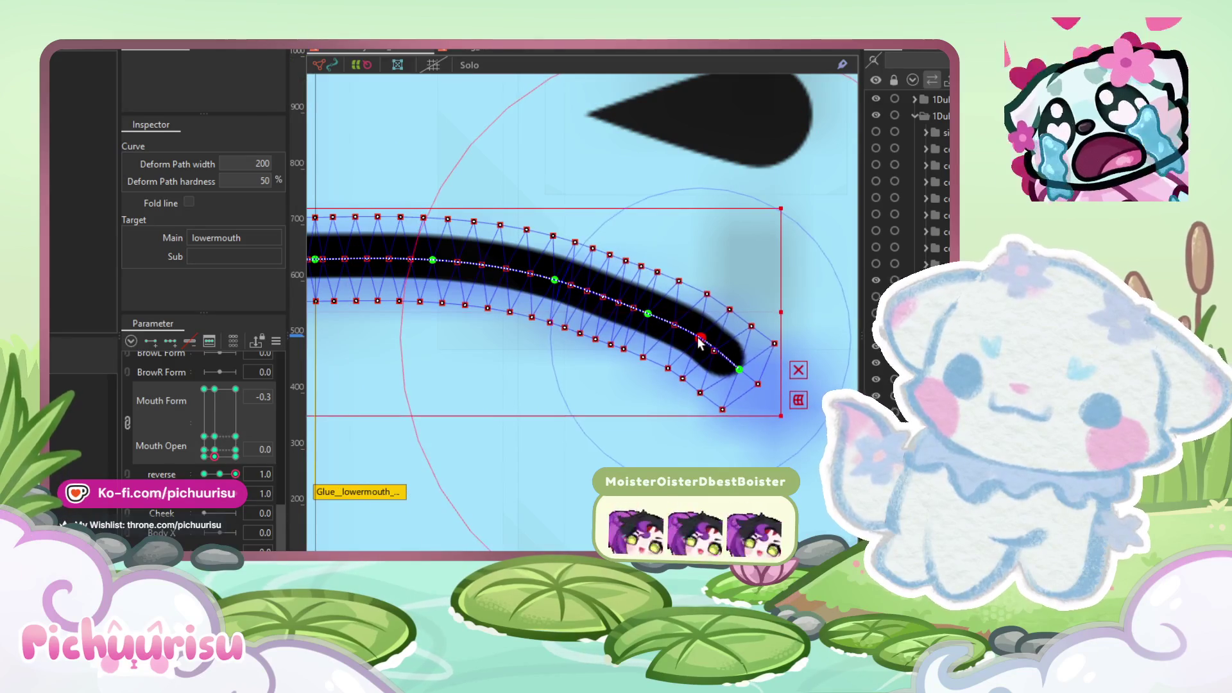
Step: Fine-tune the middle points and tail end of the path to smooth the curve
scroll(610, 308, down, 3)
scroll(610, 308, up, 3)
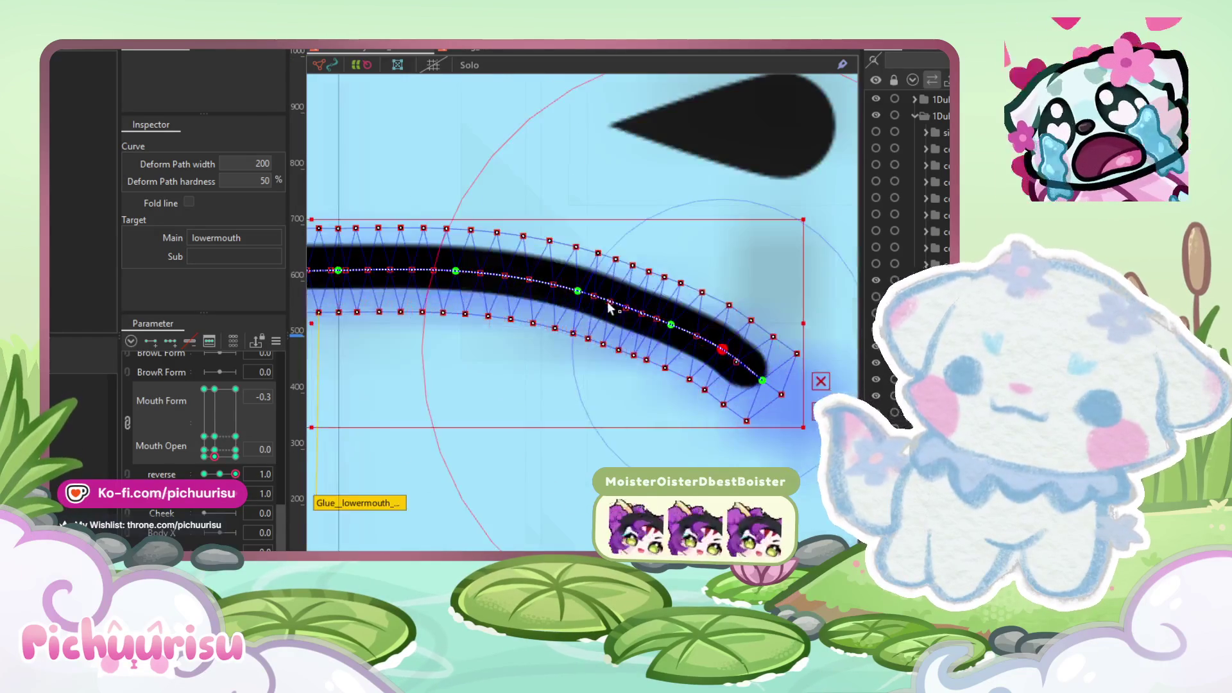
drag(456, 271, 454, 275)
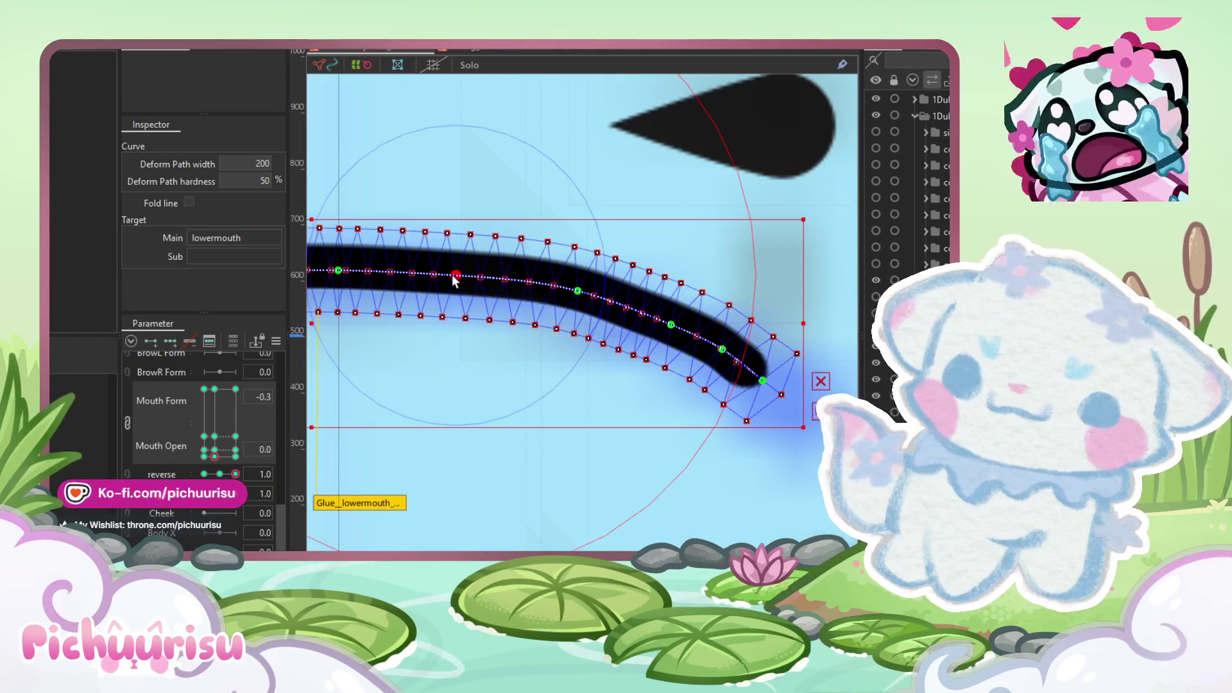
drag(578, 291, 577, 295)
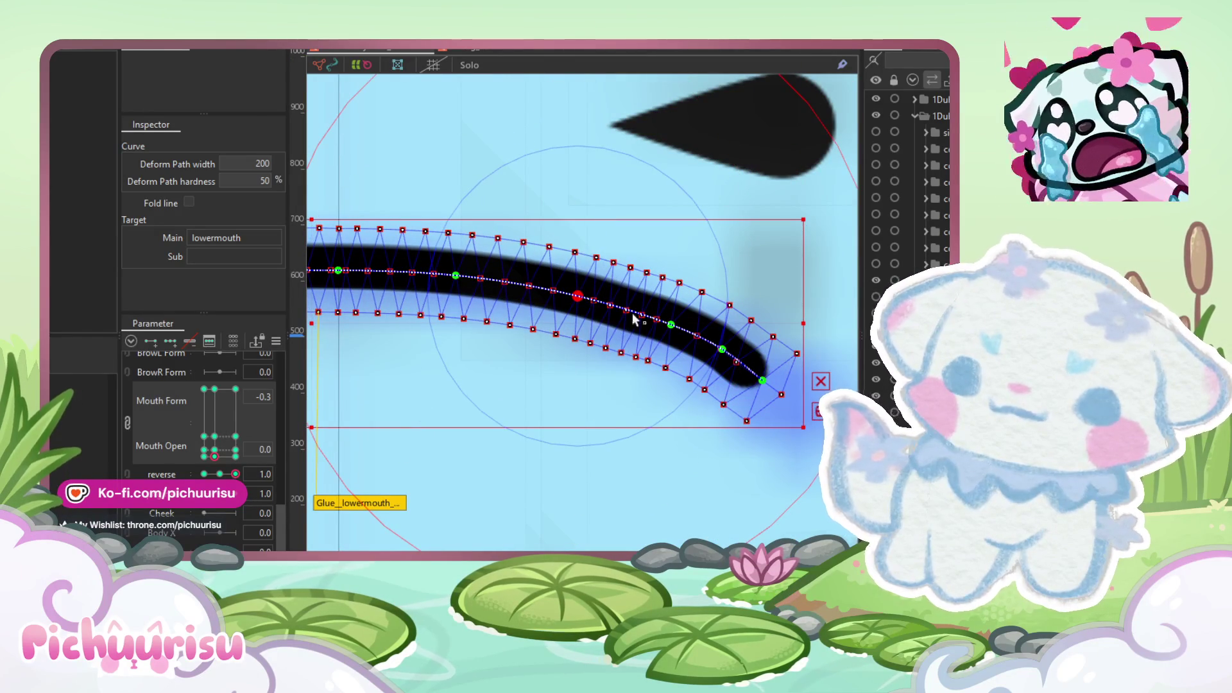
drag(762, 381, 764, 383)
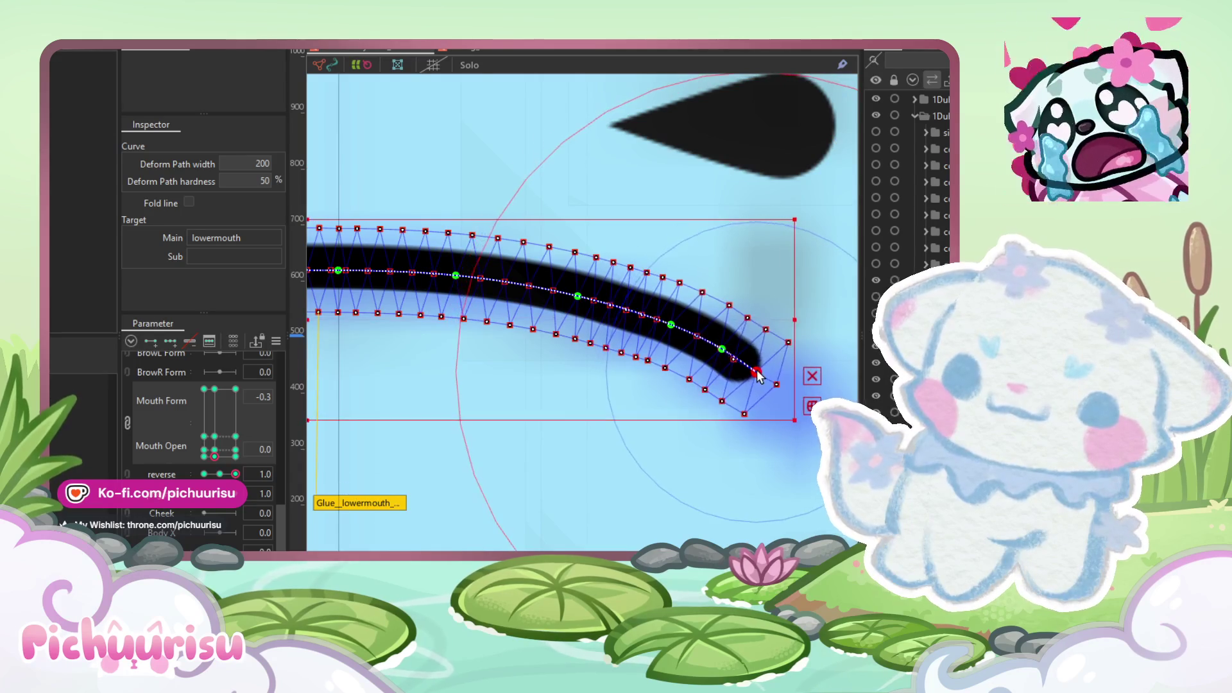
scroll(726, 348, up, 2)
drag(606, 301, 601, 301)
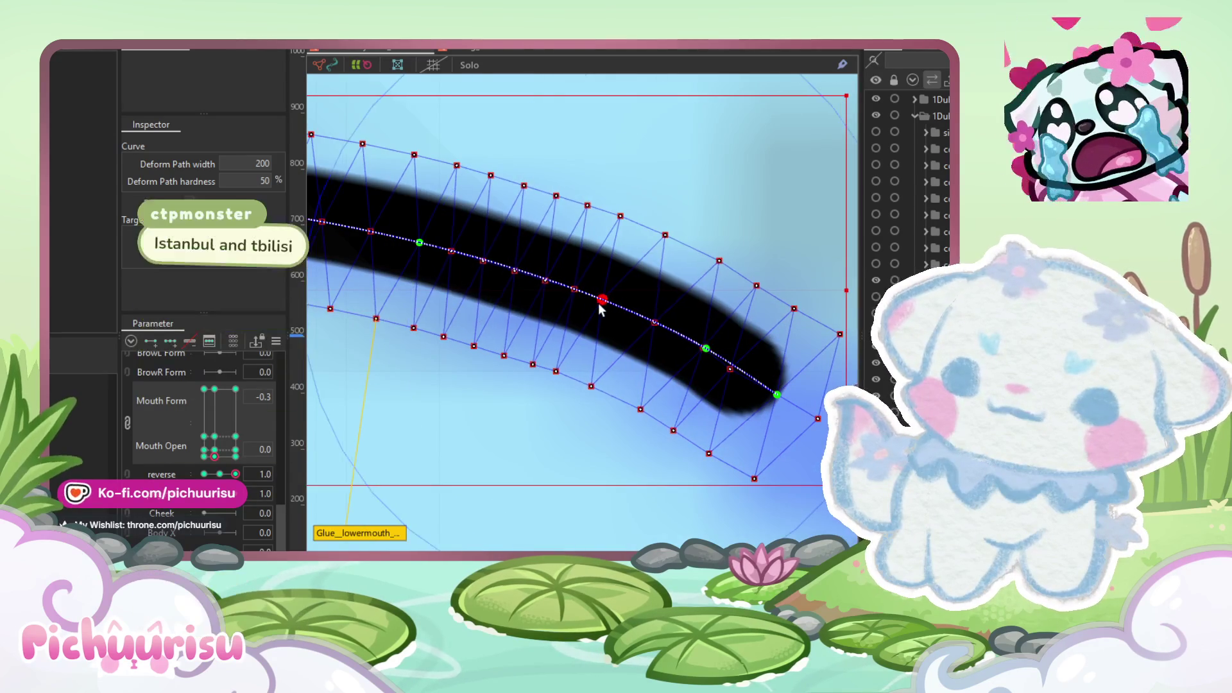
scroll(672, 172, down, 2)
Step: Brush the mouth curve thinner and flatter with the deform brush
key(b)
drag(730, 220, 693, 261)
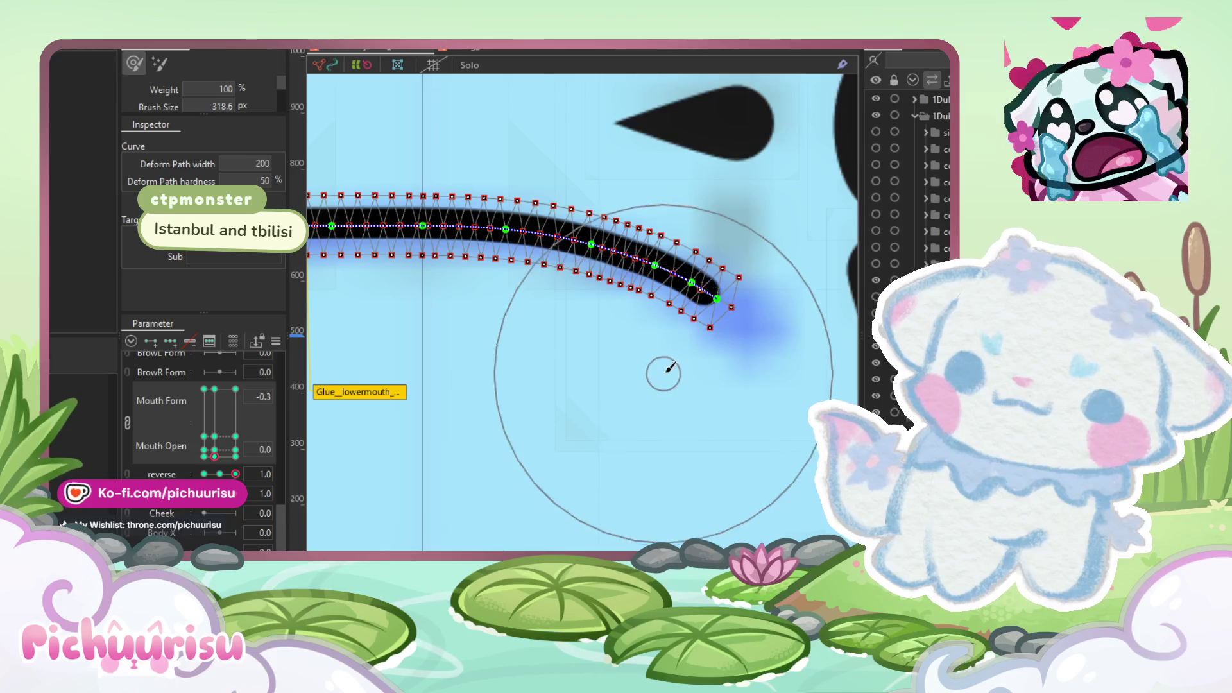
scroll(668, 369, down, 2)
Step: Toggle reverse between 1.0 and -1.0 to compare the lower mouth's mirrored curve
key(v)
click(236, 474)
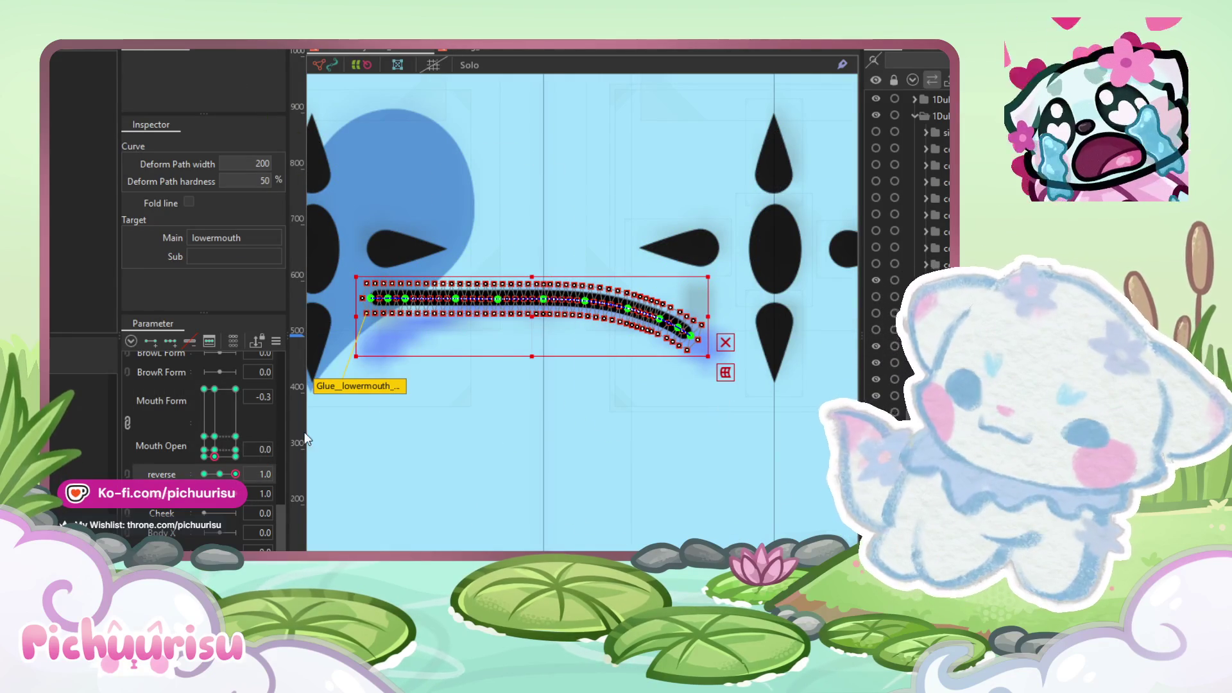
drag(249, 478, 162, 471)
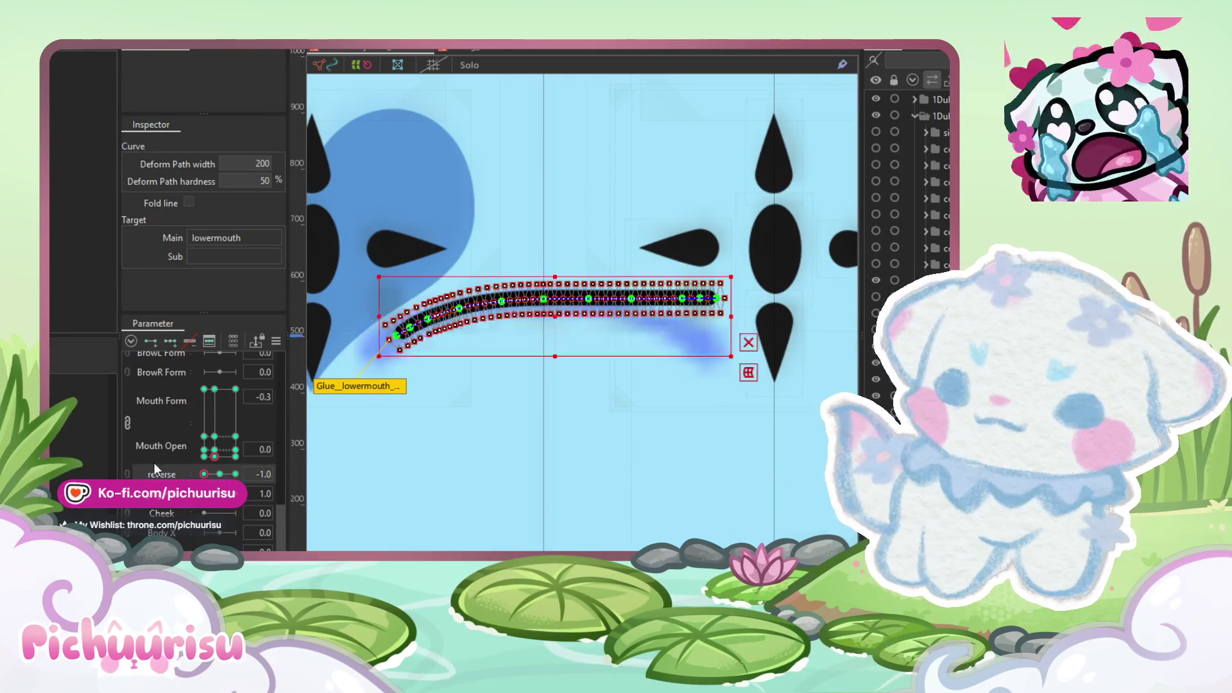
drag(329, 179, 545, 387)
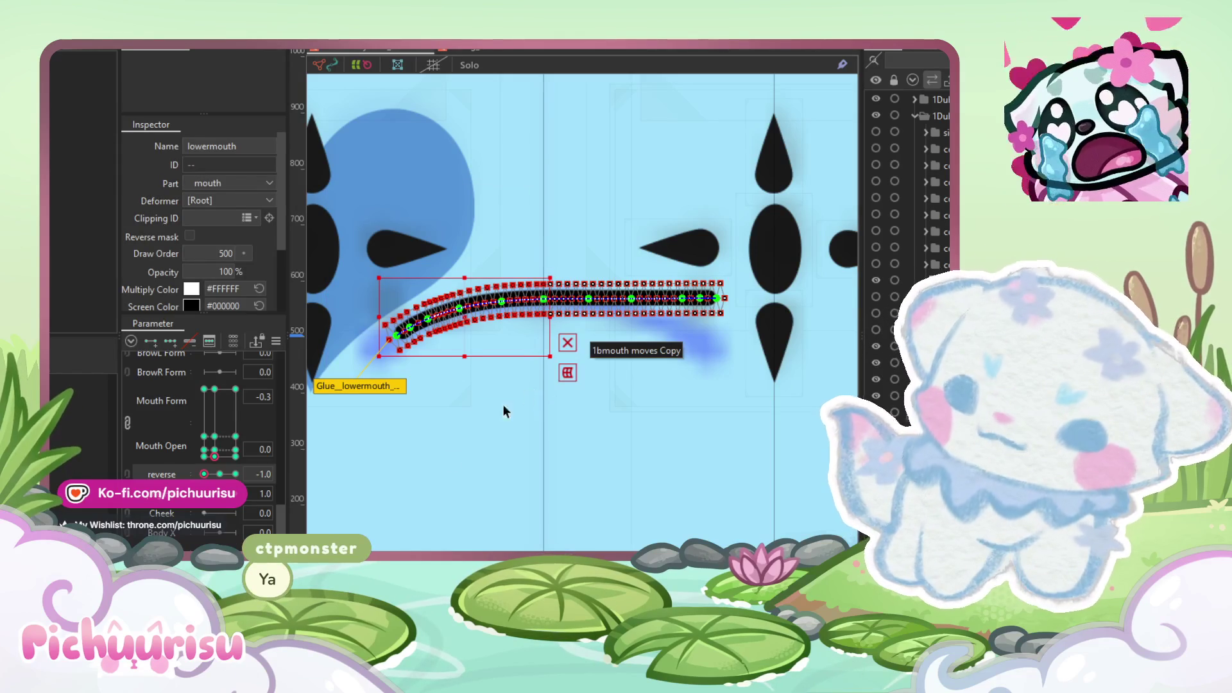
click(236, 474)
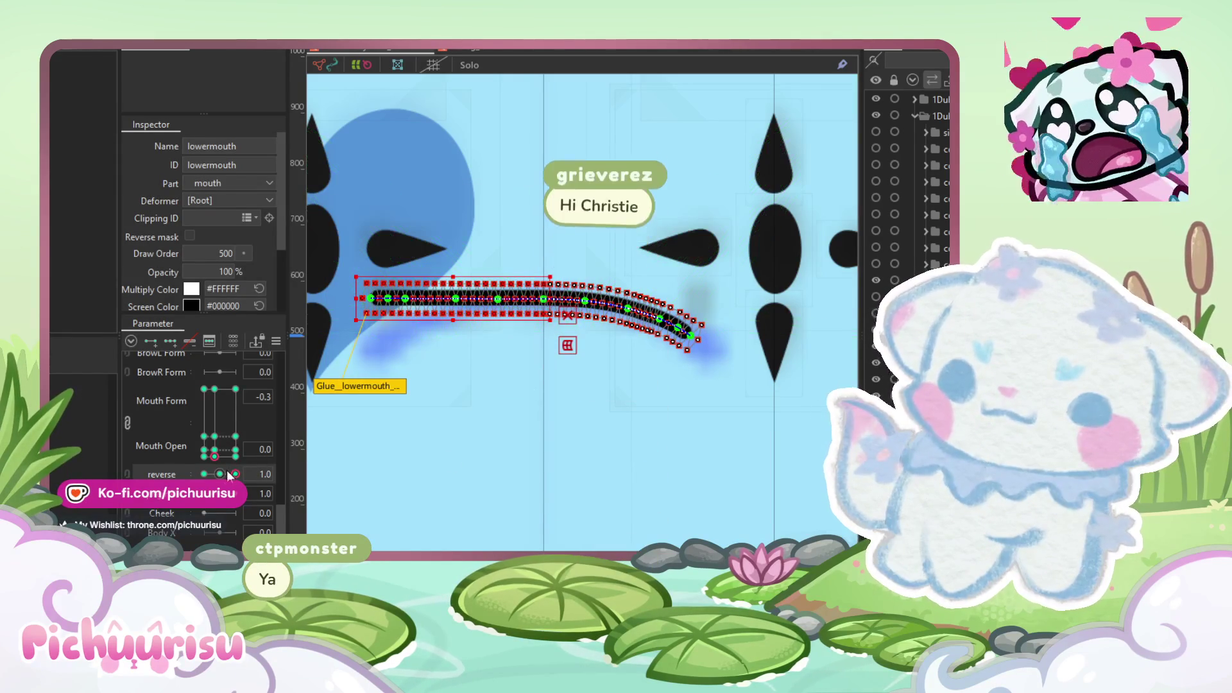
click(204, 474)
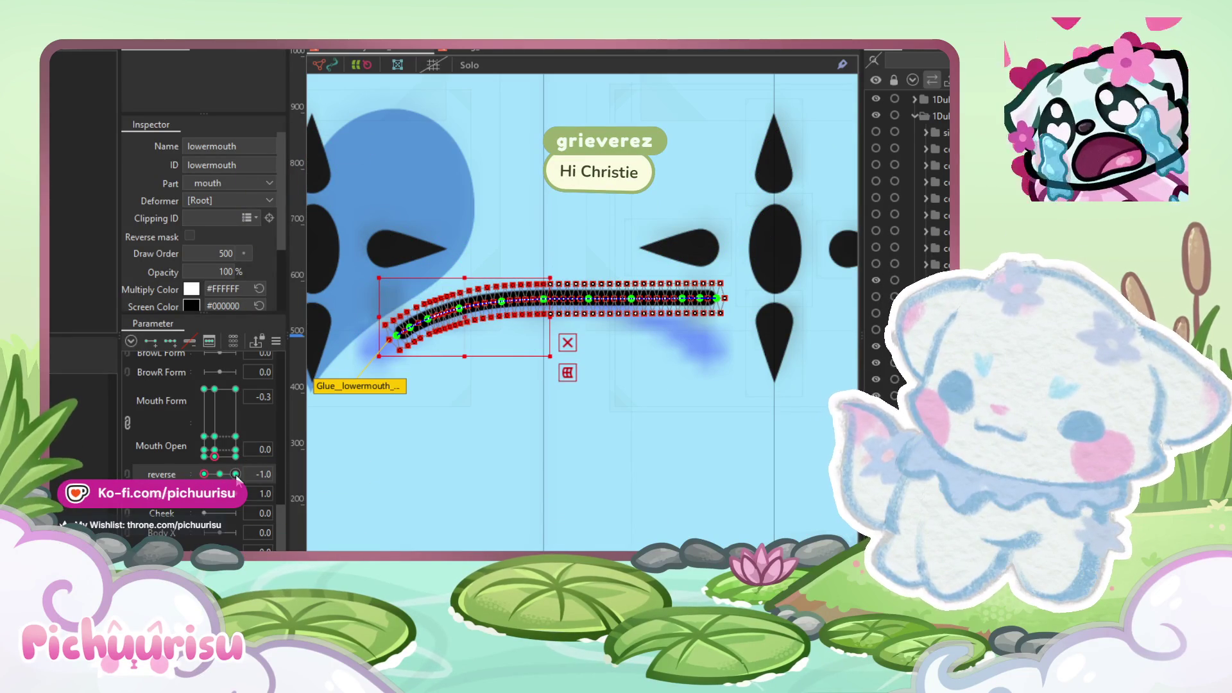
click(236, 475)
Step: Copy the lower mouth's frown from the Mouth Form -0.3 key onto the -1.0 key
click(204, 456)
click(214, 455)
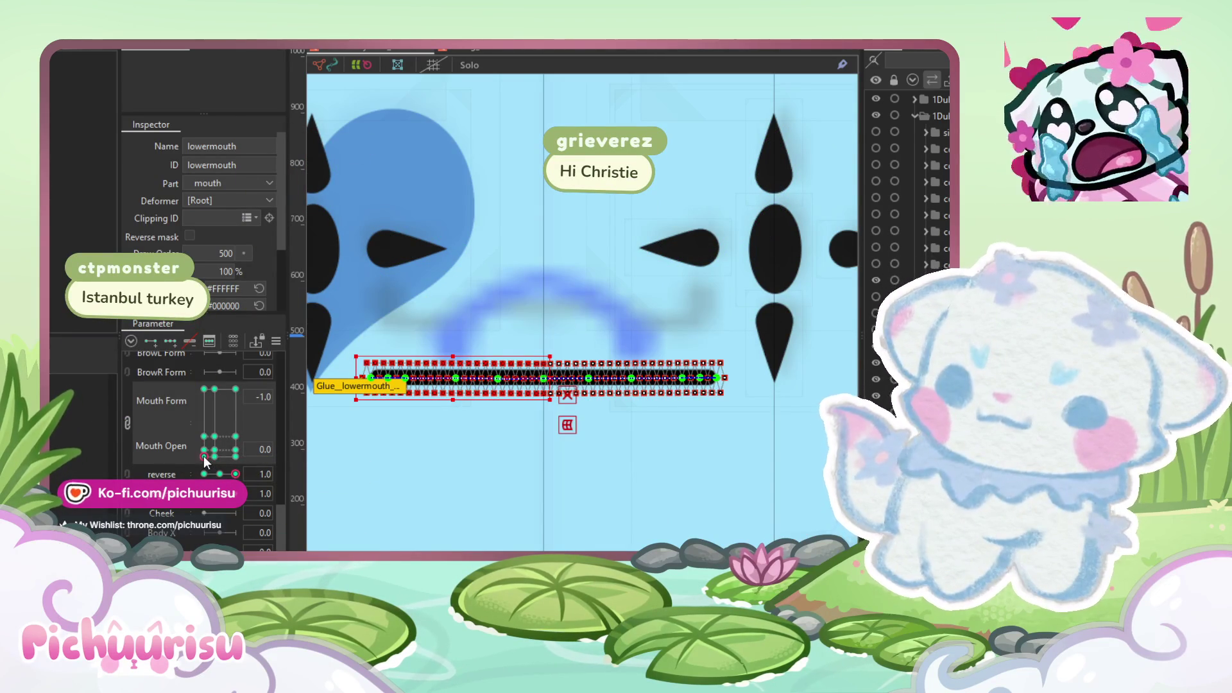
shift+click(629, 314)
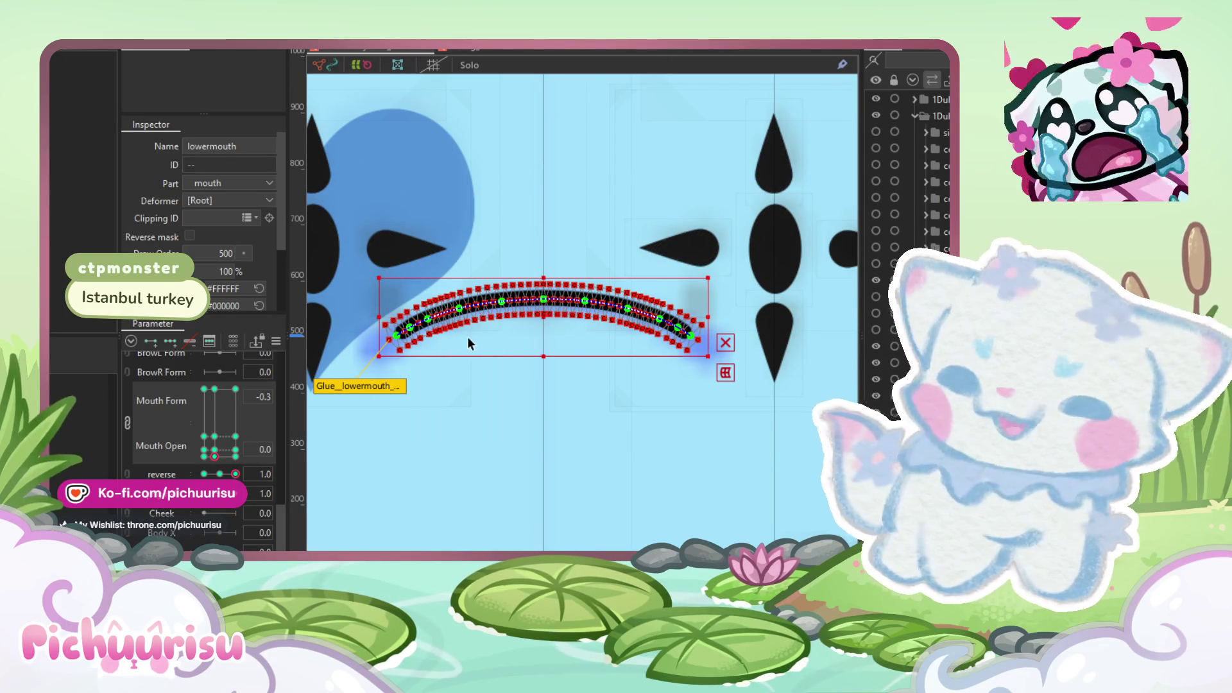
drag(467, 335, 486, 373)
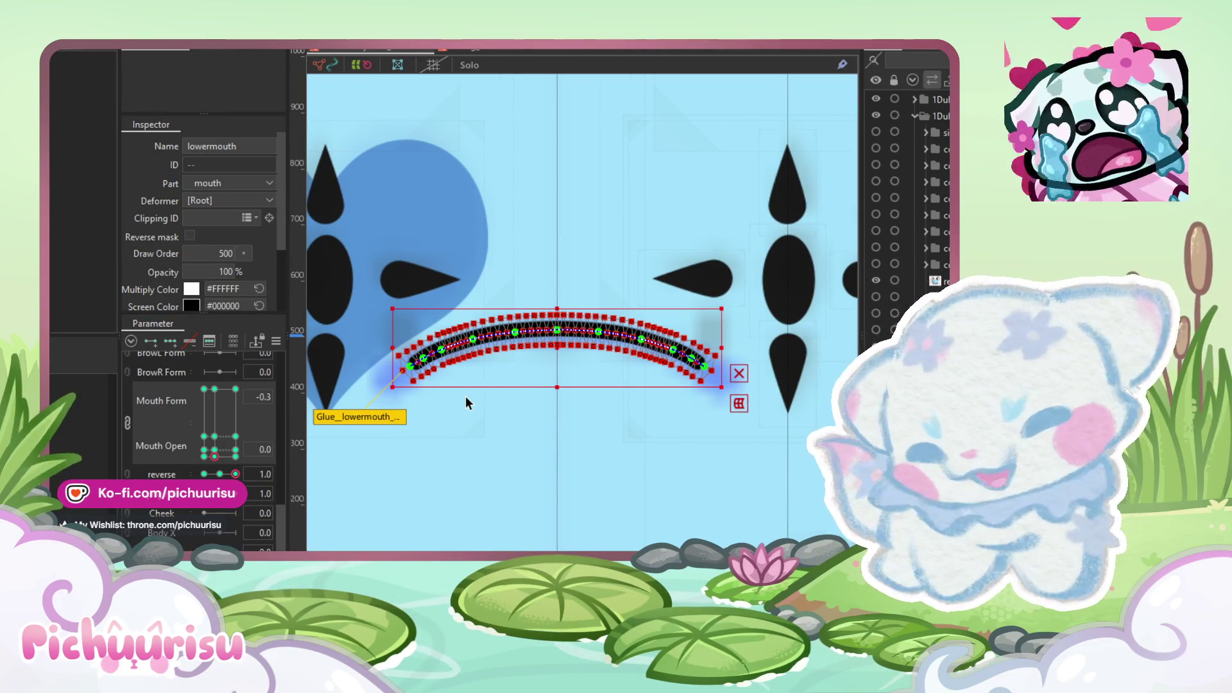
click(204, 456)
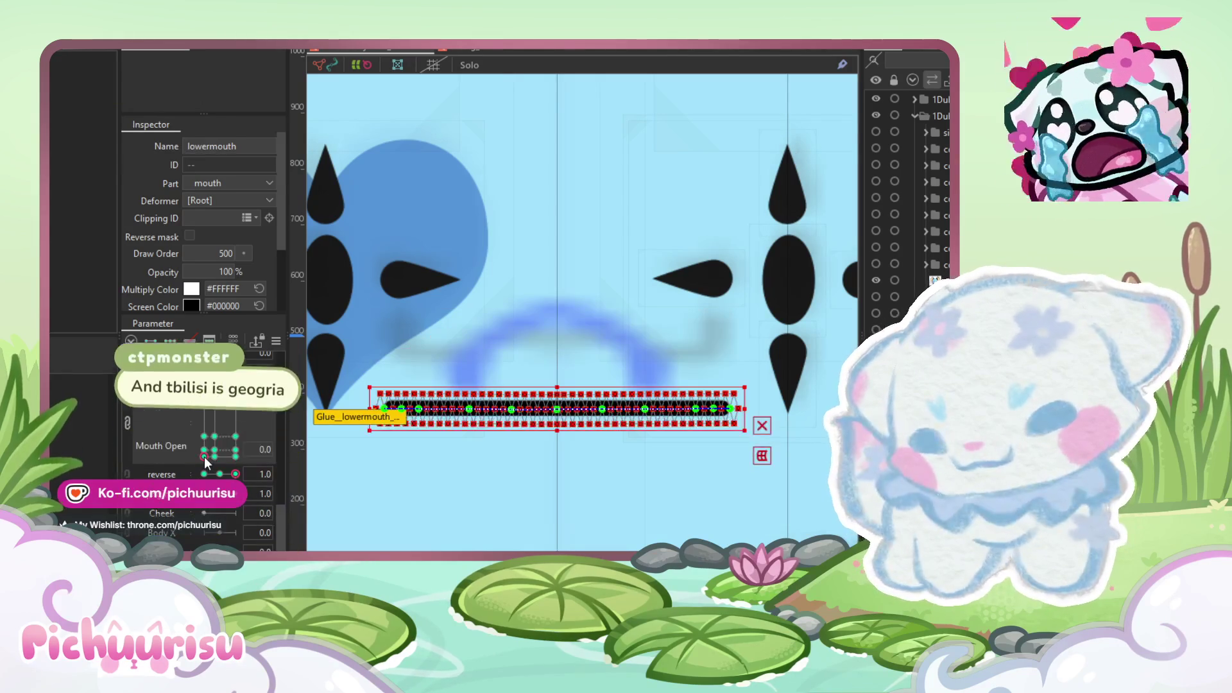
key(ctrl+v)
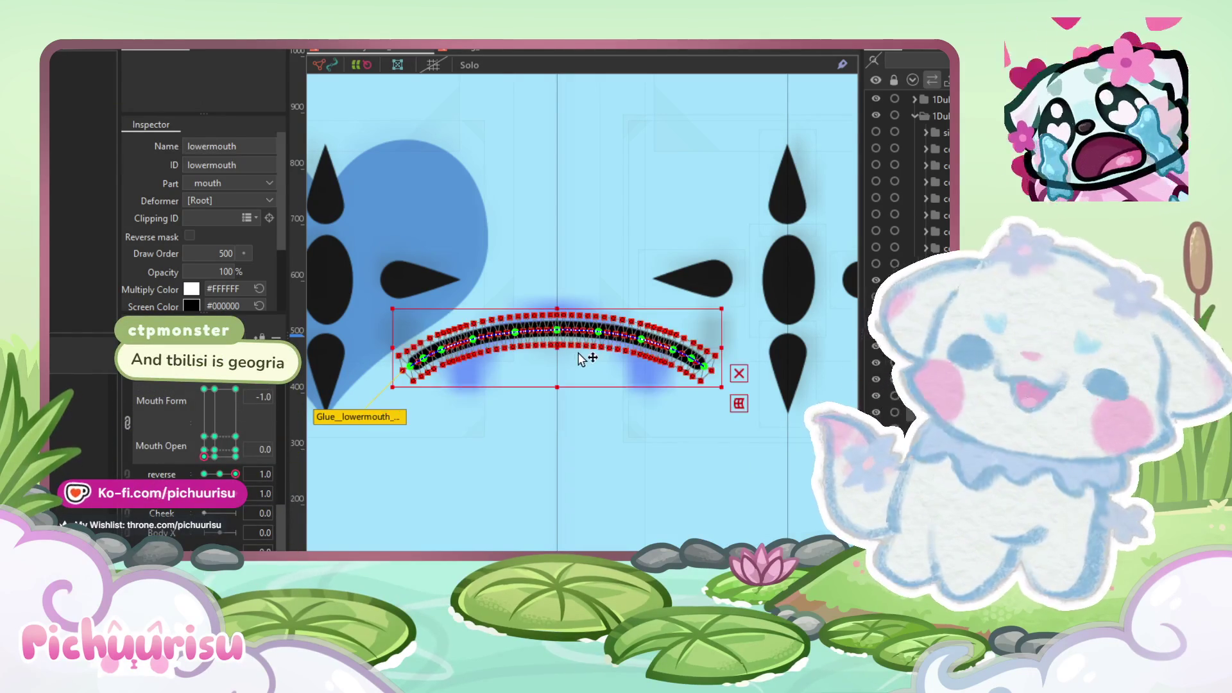
Step: Raise the lower mouth mesh and pull its path points into a downward-curling frown
scroll(567, 359, up, 2)
scroll(557, 329, up, 3)
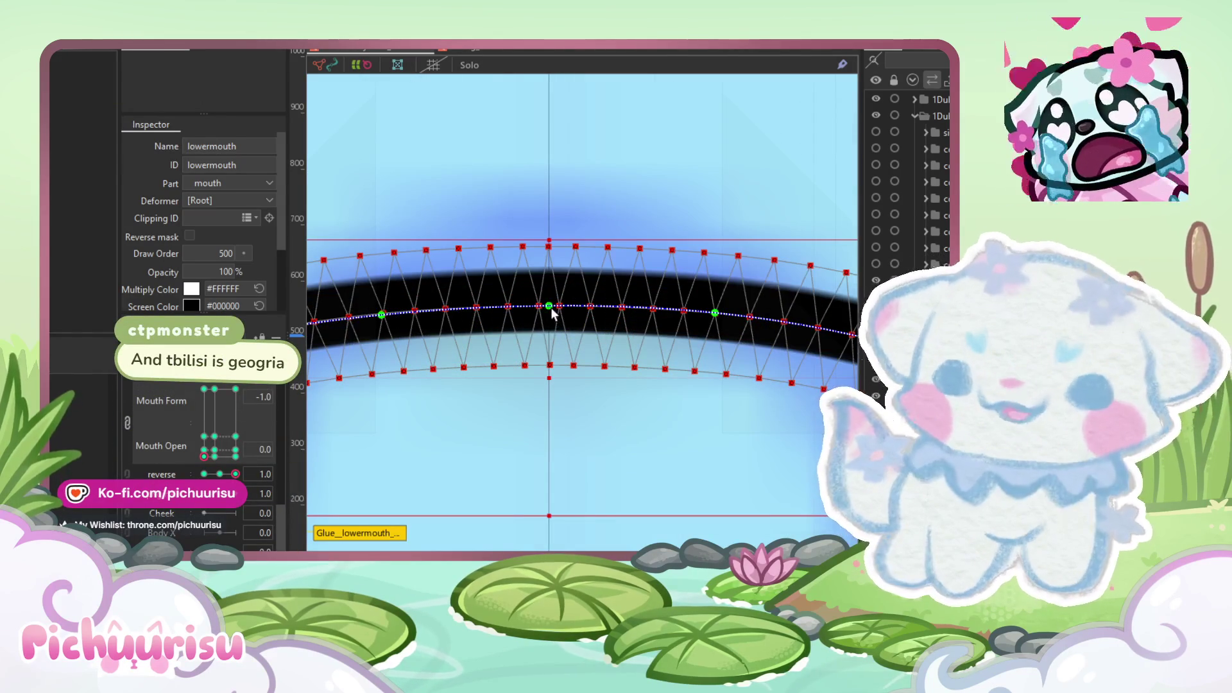
click(551, 306)
scroll(551, 306, down, 3)
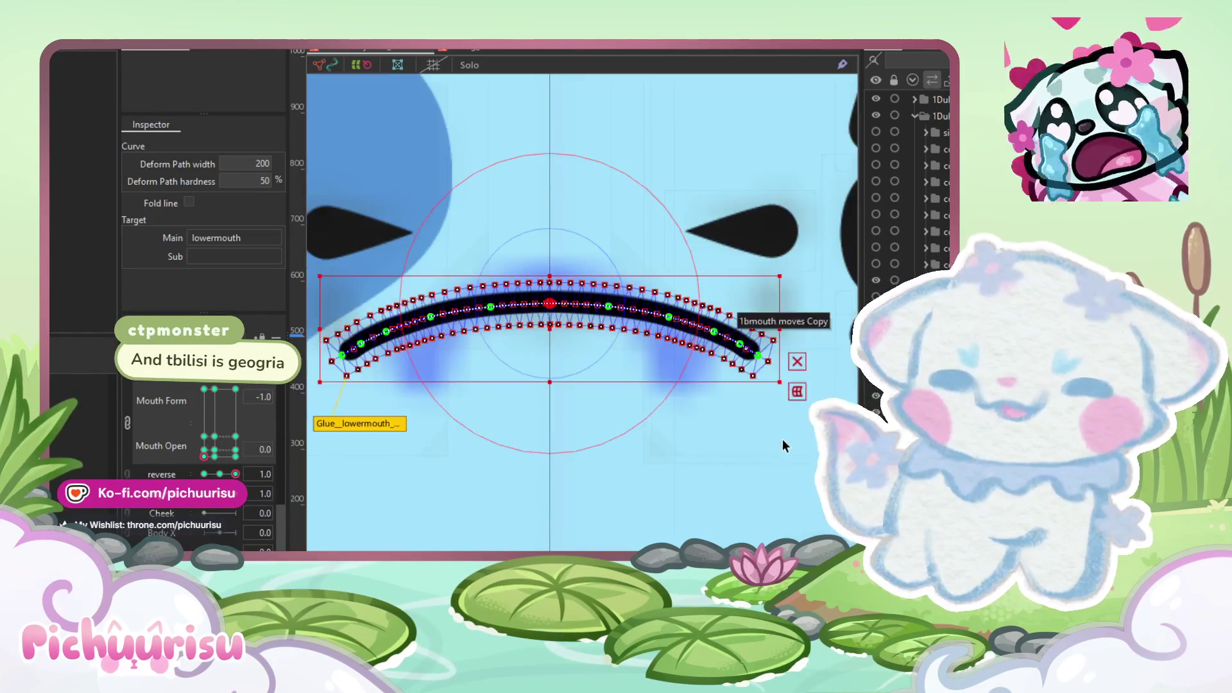
click(589, 314)
drag(559, 326, 559, 311)
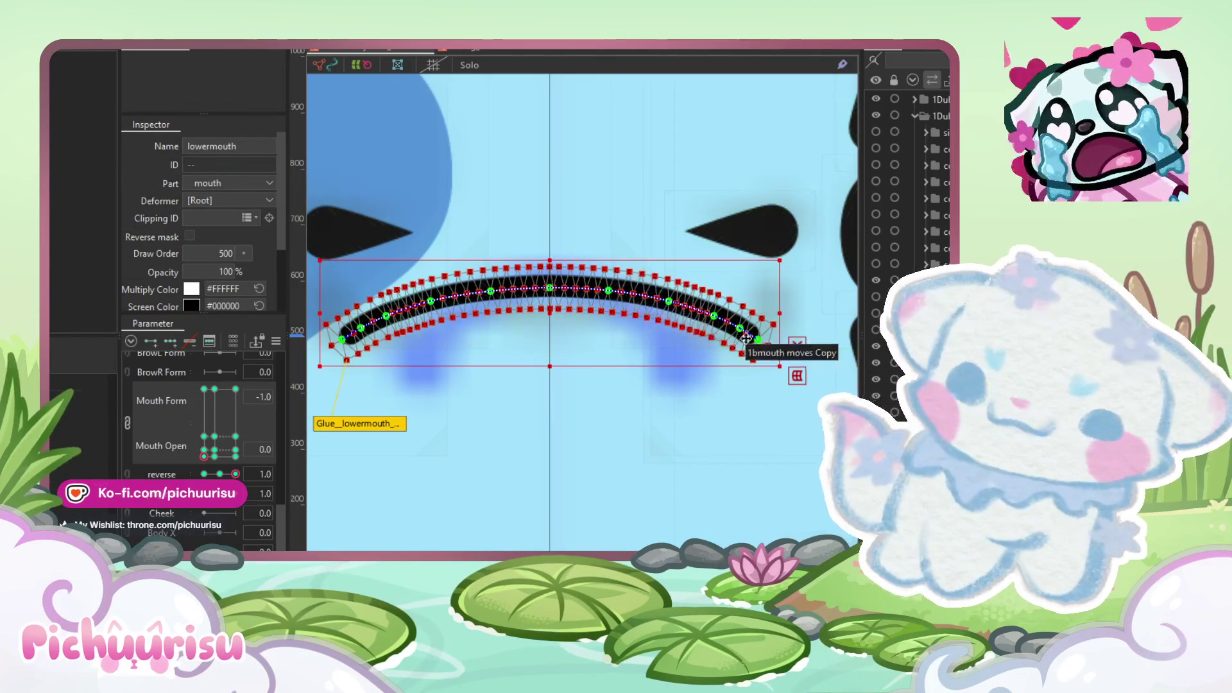
scroll(734, 353, up, 3)
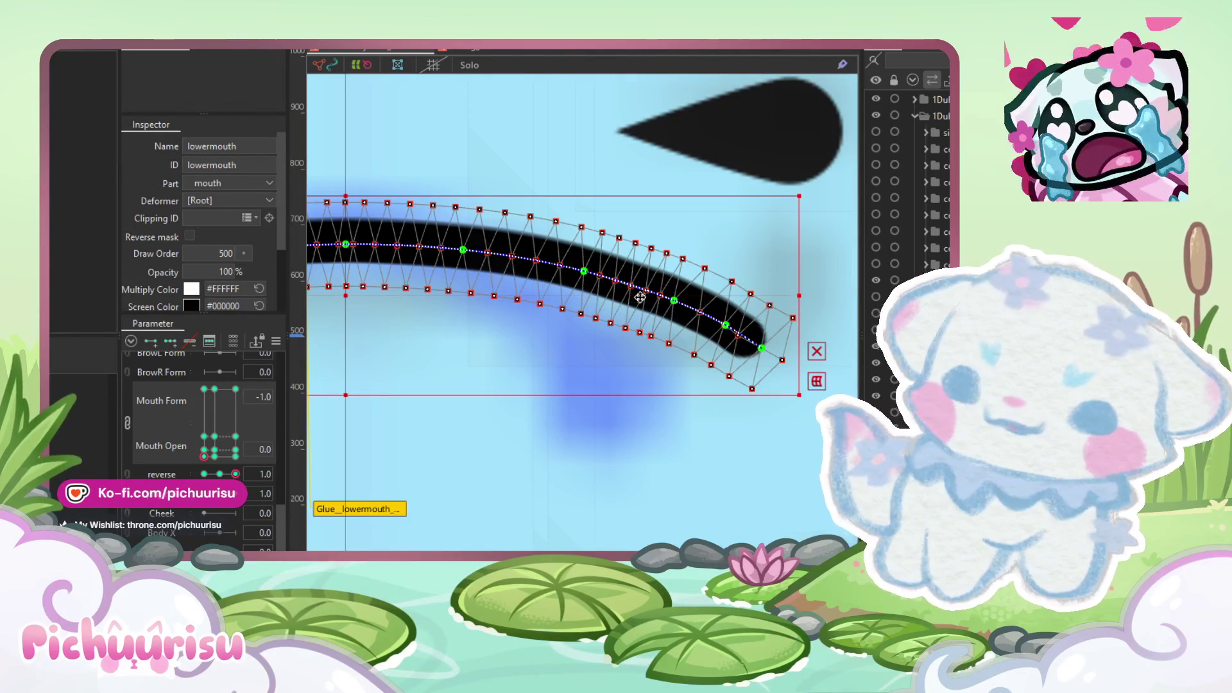
drag(601, 289, 540, 263)
drag(463, 250, 440, 249)
drag(667, 301, 587, 316)
mouse_move(730, 328)
mouse_down()
mouse_move(573, 360)
mouse_move(616, 373)
mouse_up()
mouse_move(762, 352)
mouse_down()
mouse_move(725, 411)
mouse_move(632, 385)
mouse_move(628, 424)
mouse_up()
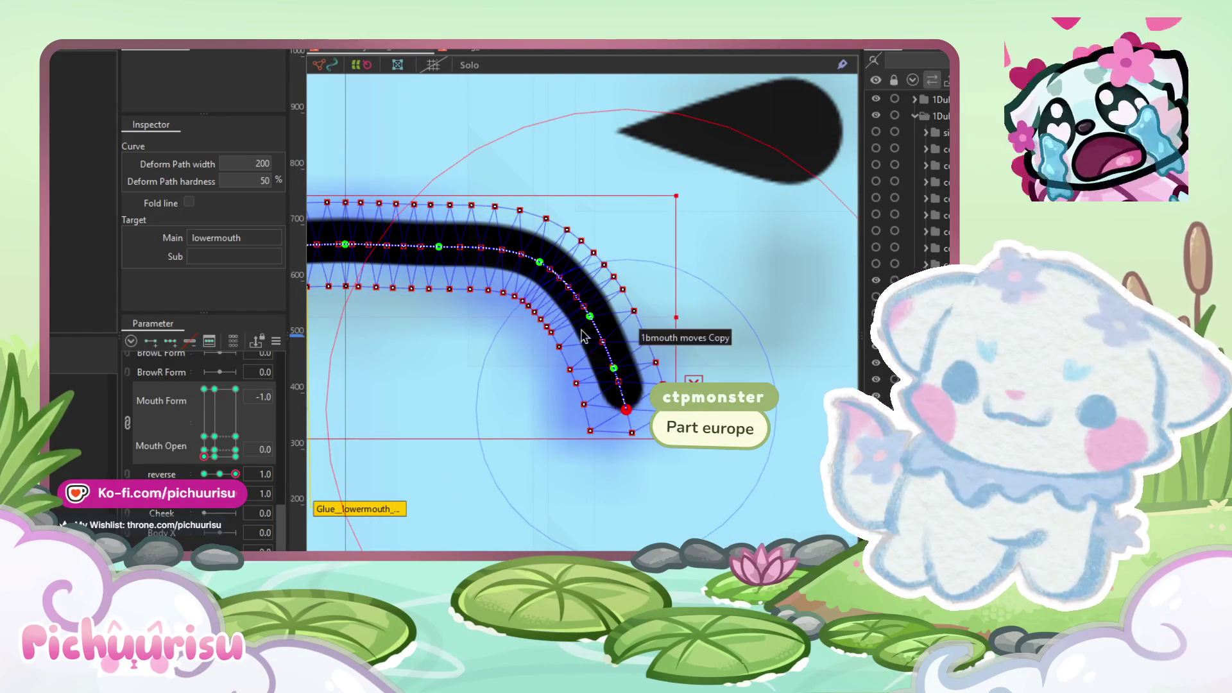
Step: Fine-tune the frown curve's middle and end points into a smooth, tapering arc
scroll(597, 331, up, 2)
click(596, 323)
drag(521, 245, 504, 253)
drag(644, 448, 642, 436)
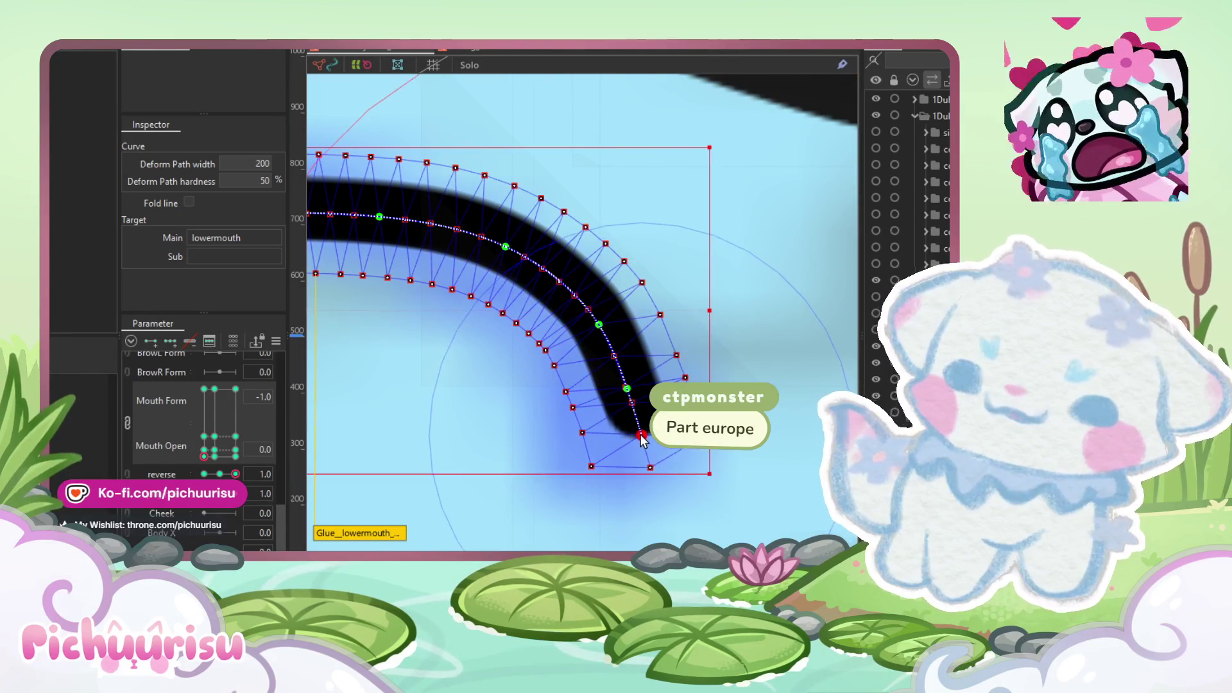
drag(627, 389, 625, 383)
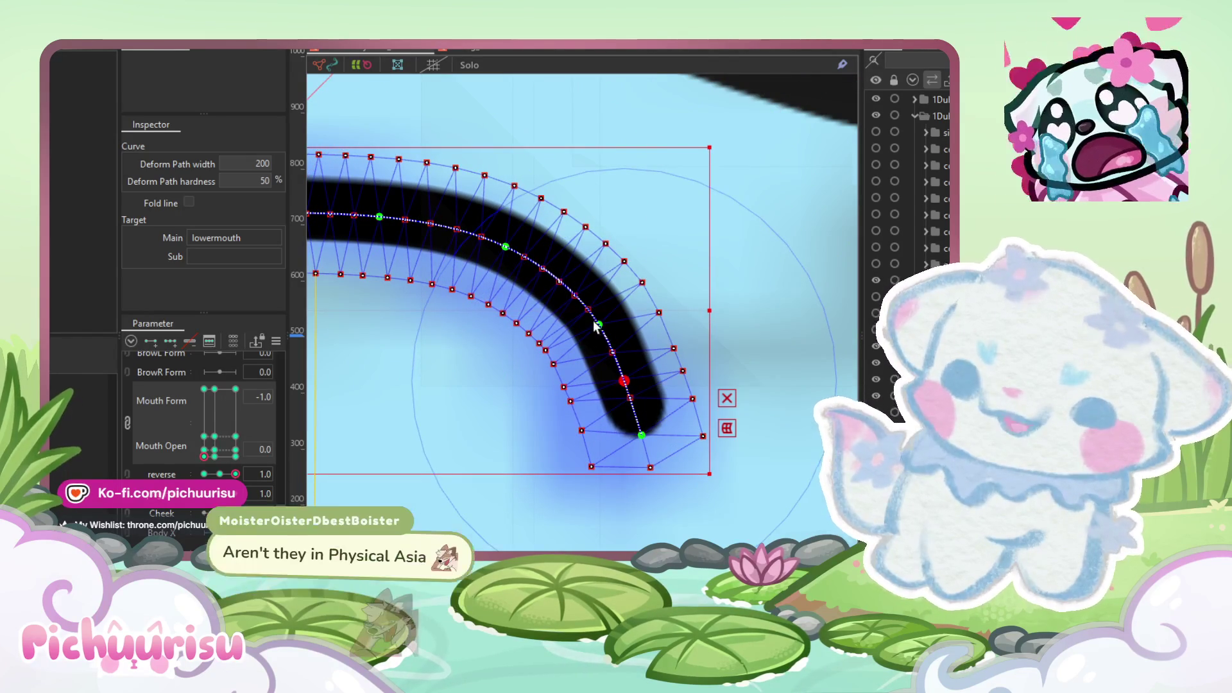
scroll(594, 323, up, 2)
drag(594, 326, 594, 329)
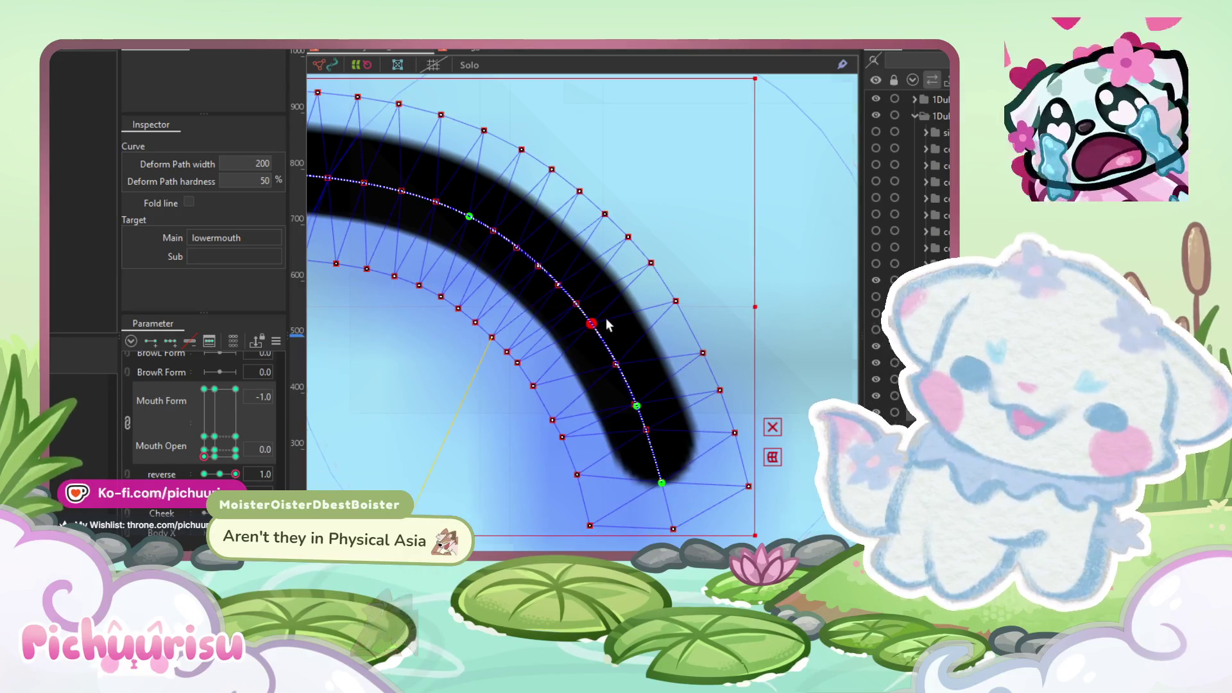
scroll(603, 318, down, 3)
scroll(482, 270, up, 3)
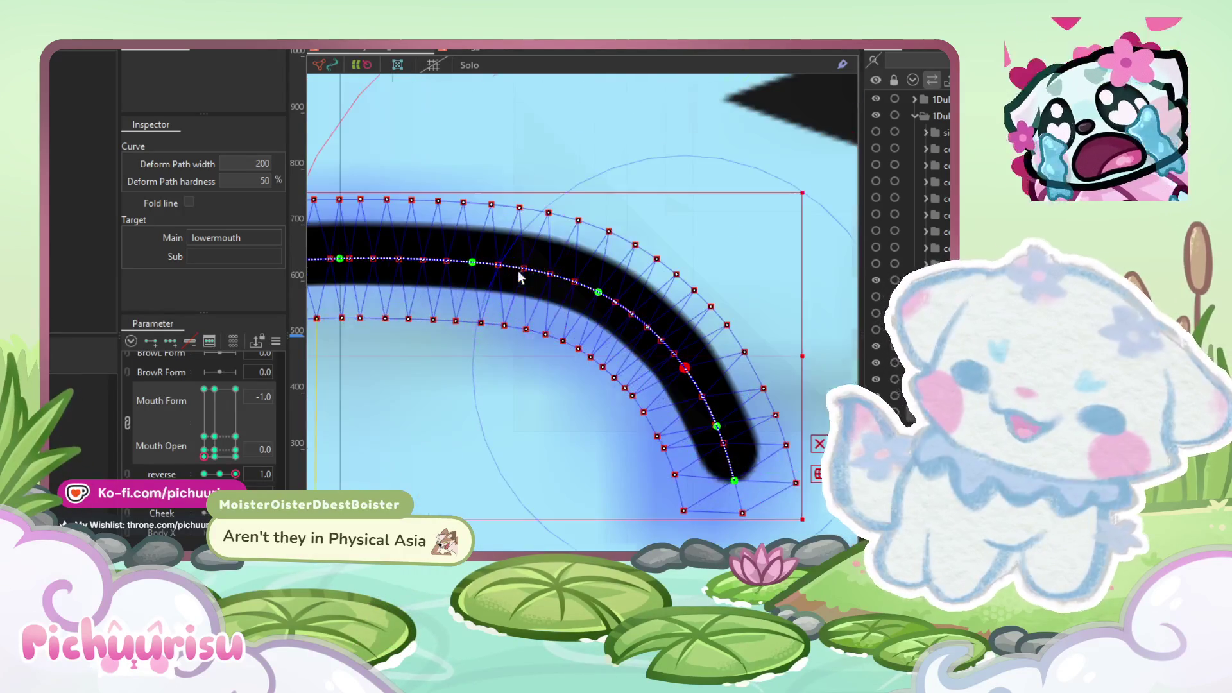
drag(474, 263, 452, 263)
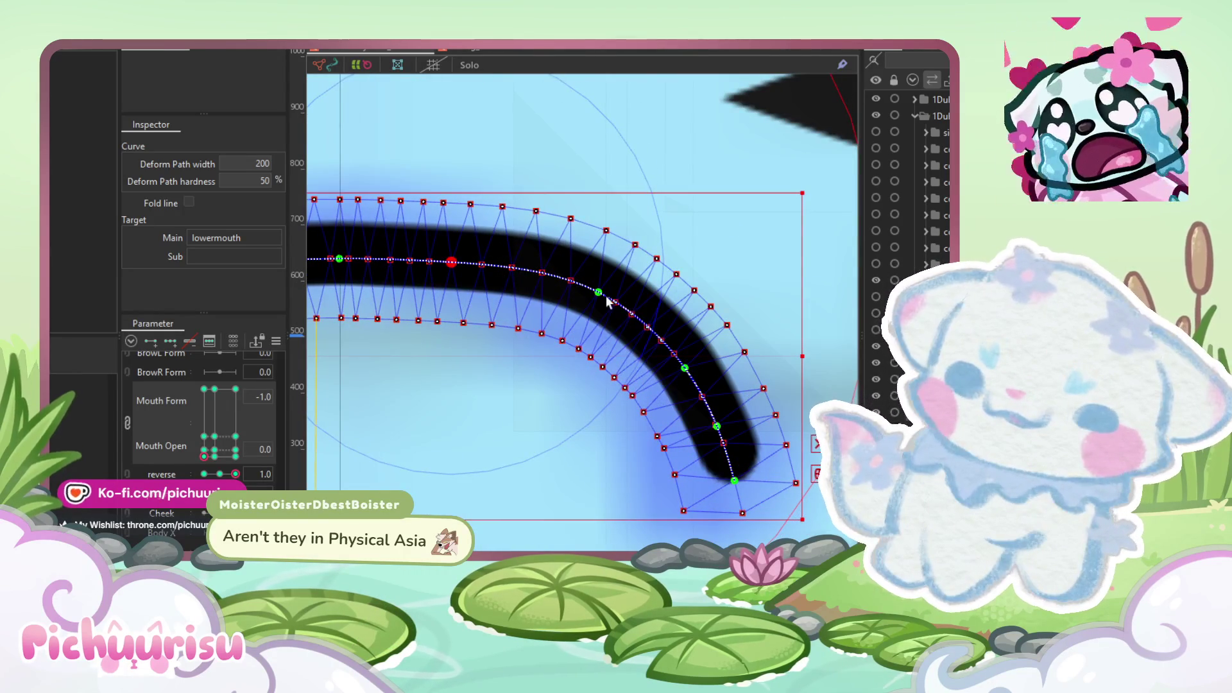
click(583, 293)
drag(587, 296, 579, 297)
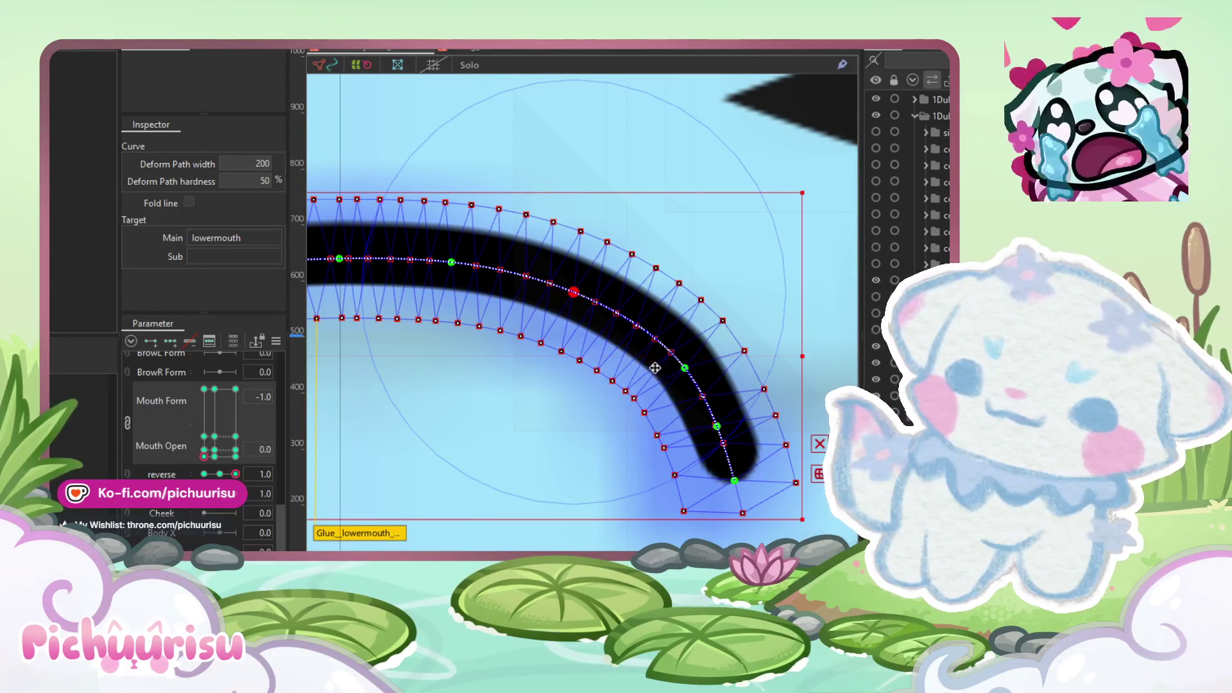
drag(692, 380, 673, 395)
scroll(706, 417, down, 3)
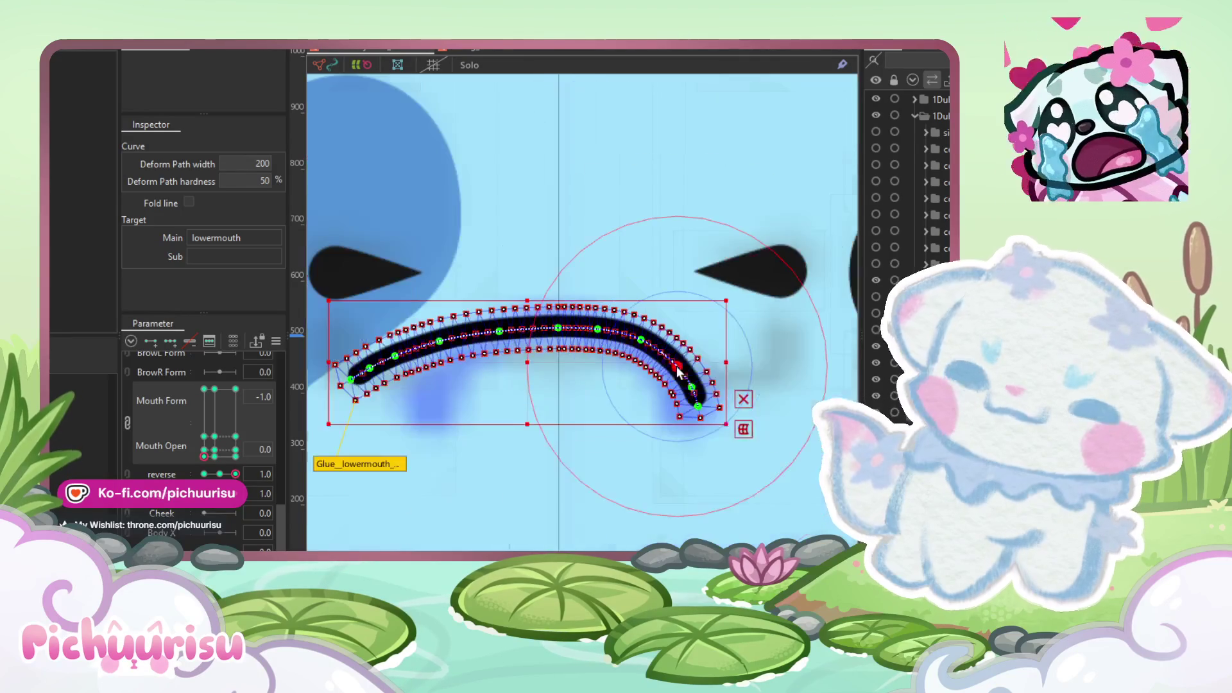
Step: Brush the right end of the lower mouth curve slightly down and left
key(b)
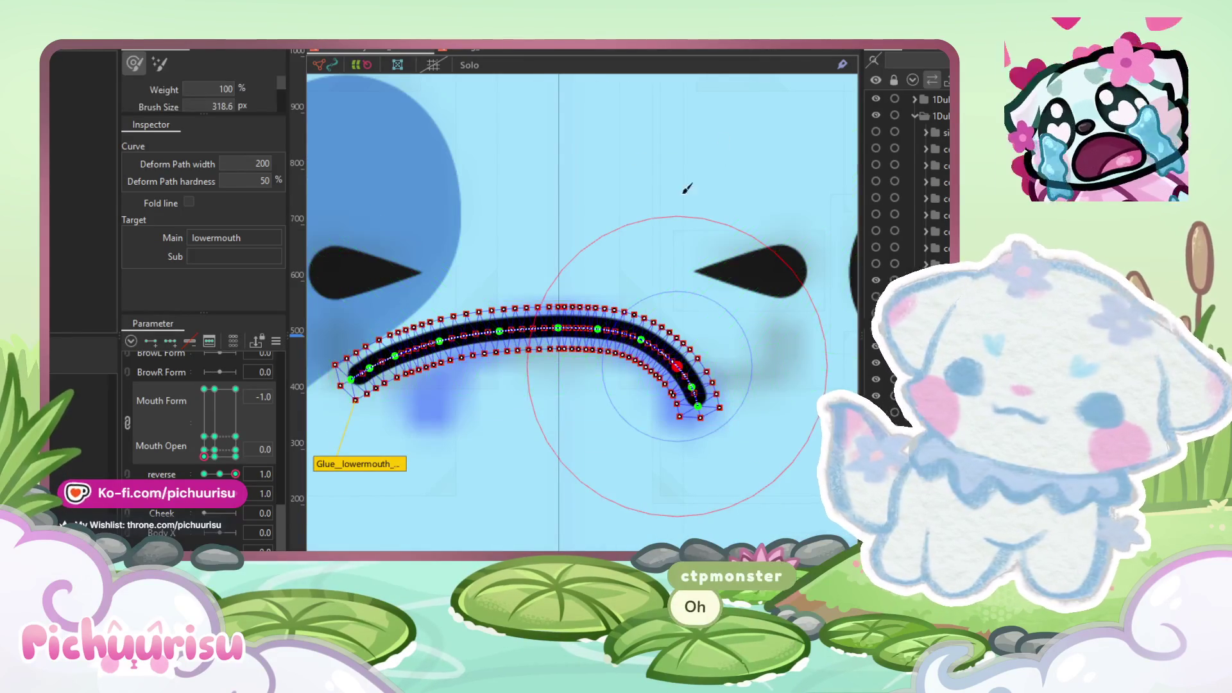
scroll(631, 275, up, 2)
scroll(631, 274, up, 1)
drag(636, 347, 616, 353)
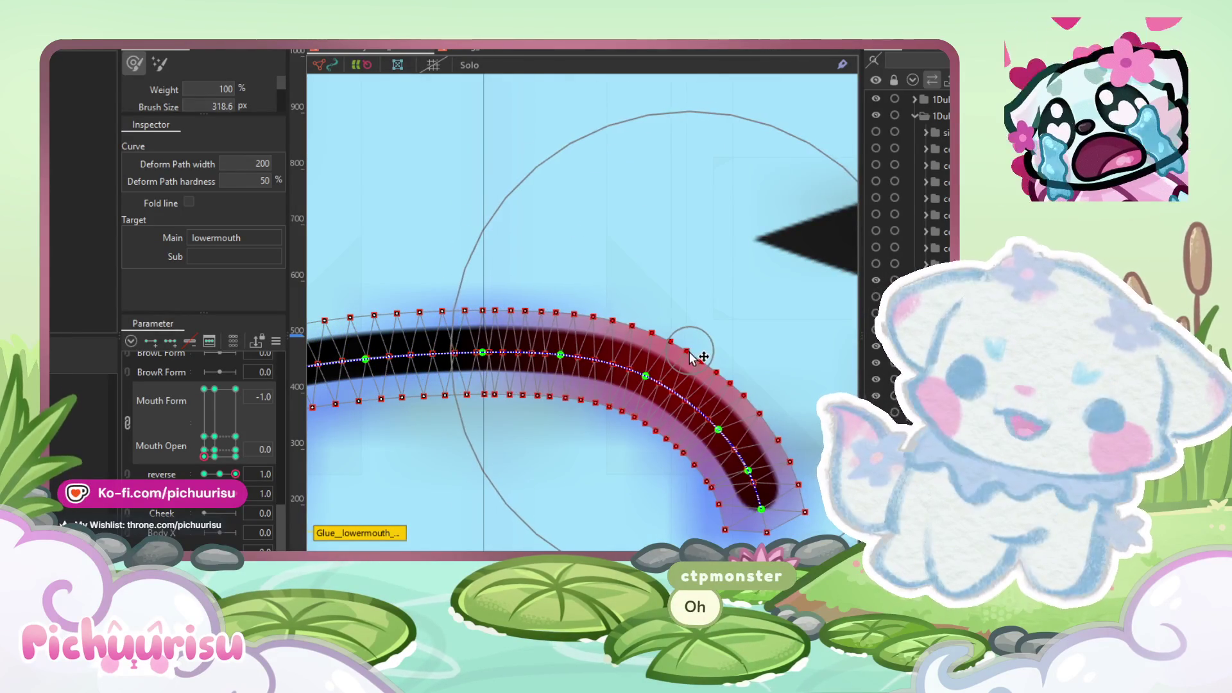
drag(690, 358, 686, 360)
scroll(687, 360, down, 3)
Step: Select the lowermouth mesh and compare its shape with reverse at 1 and -1
key(v)
mouse_move(784, 502)
mouse_down()
mouse_move(617, 295)
mouse_move(583, 275)
mouse_up()
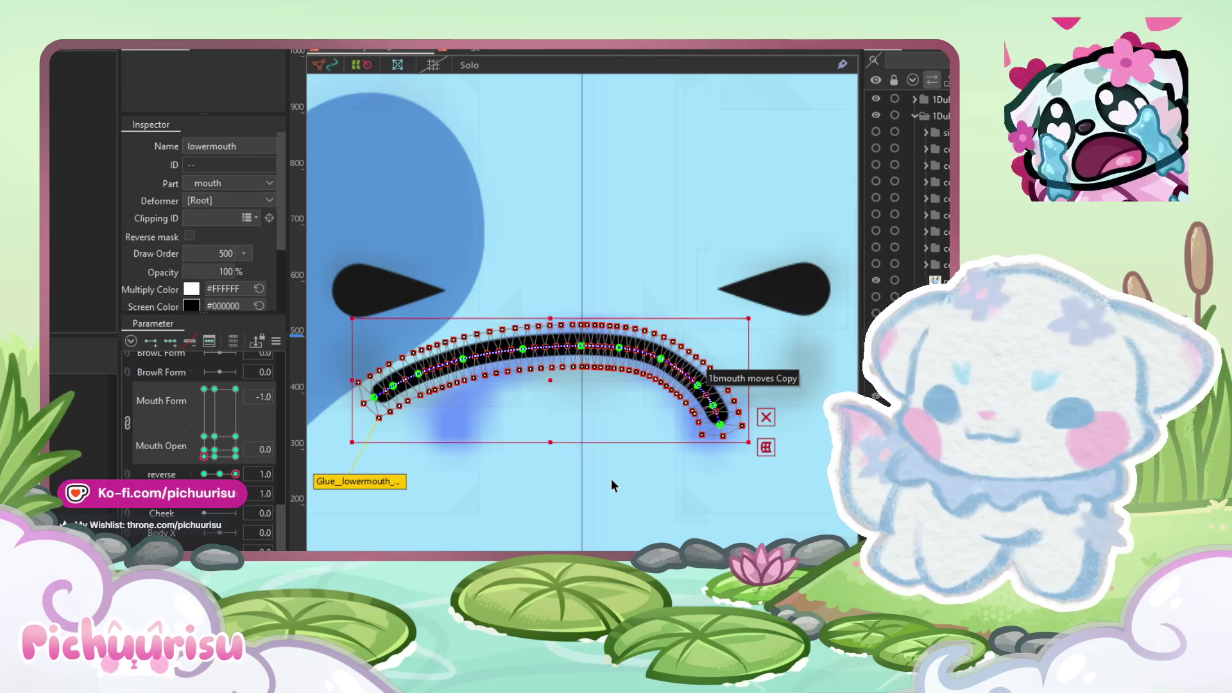
click(611, 480)
click(678, 371)
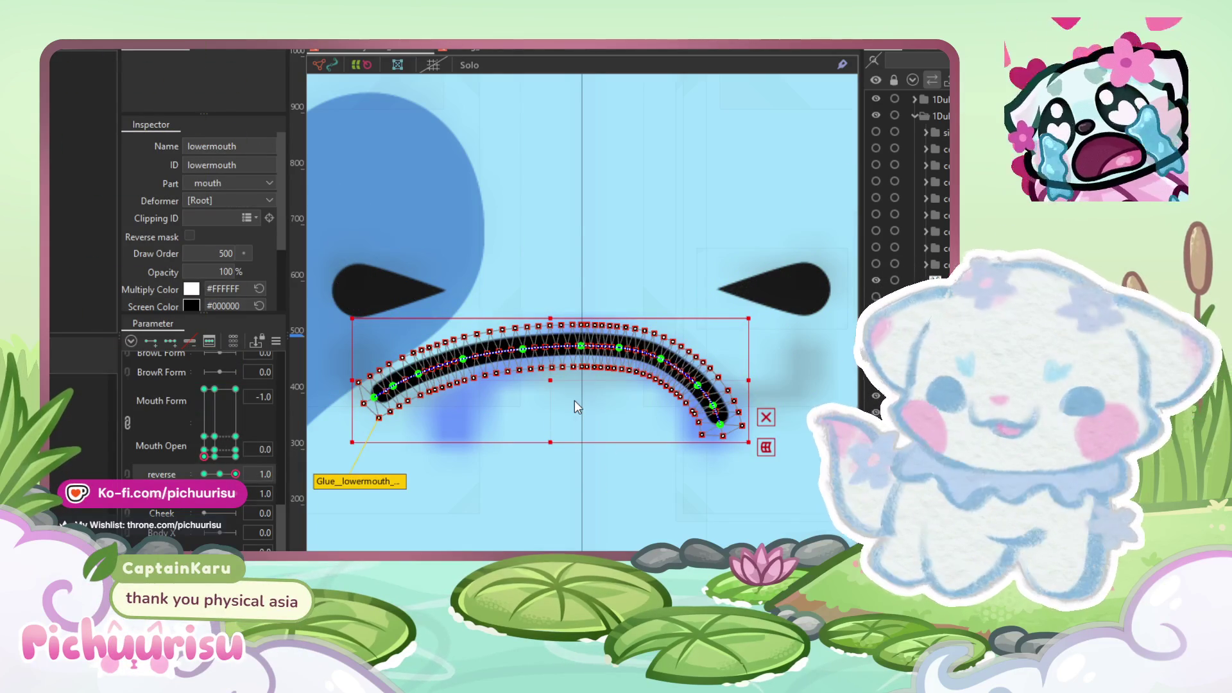
drag(236, 474, 204, 476)
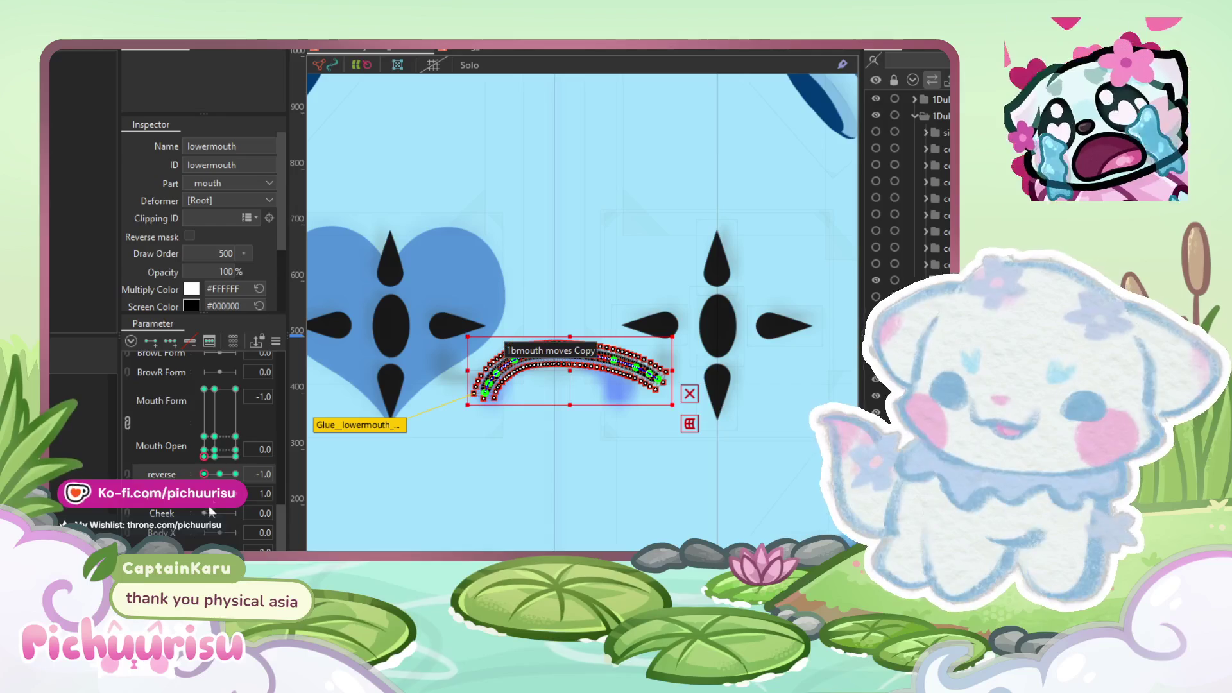
drag(418, 256, 525, 402)
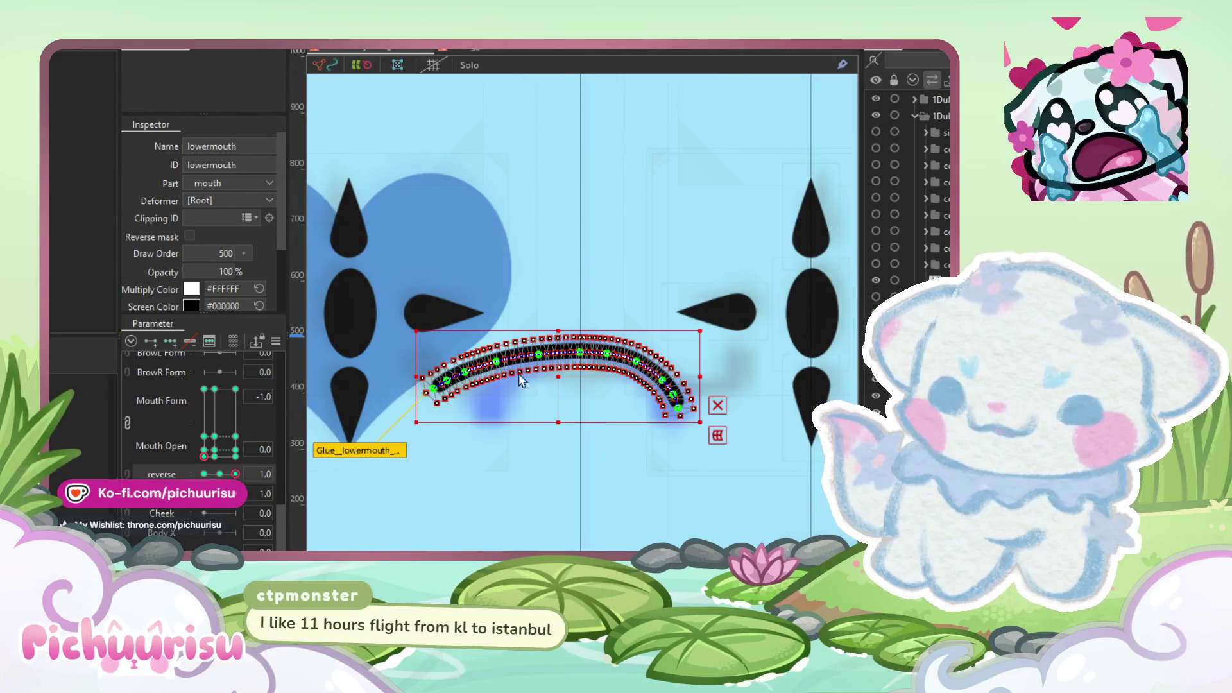
scroll(576, 372, up, 3)
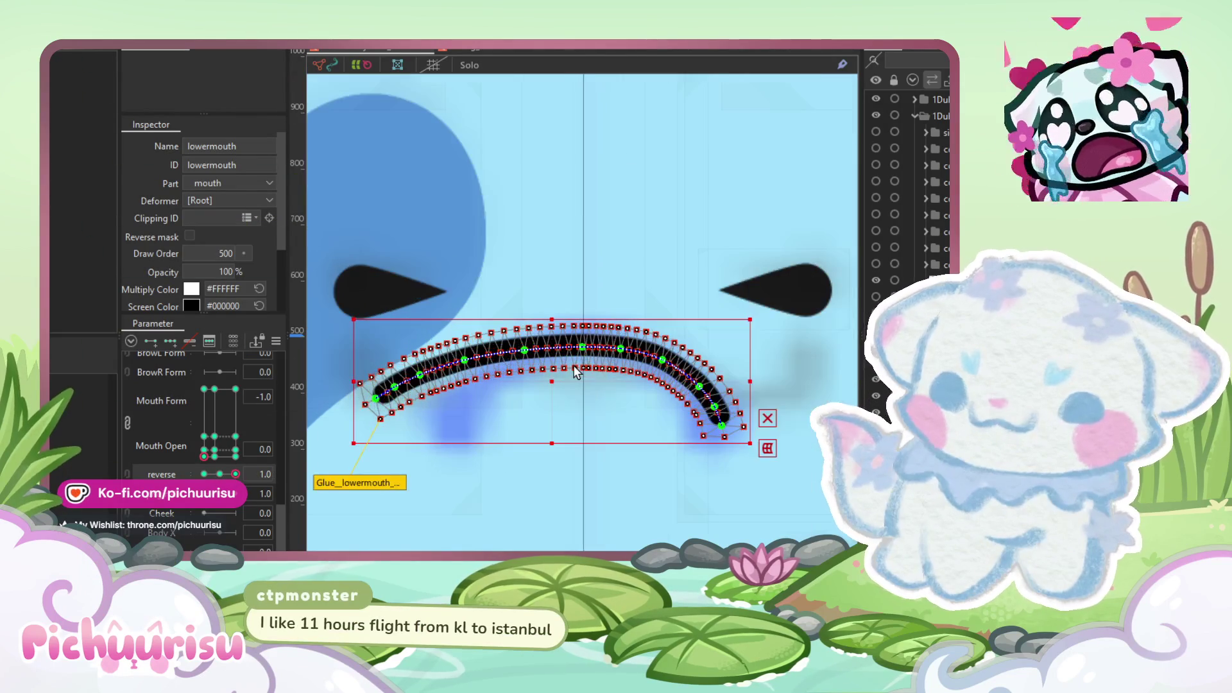
click(204, 473)
click(349, 212)
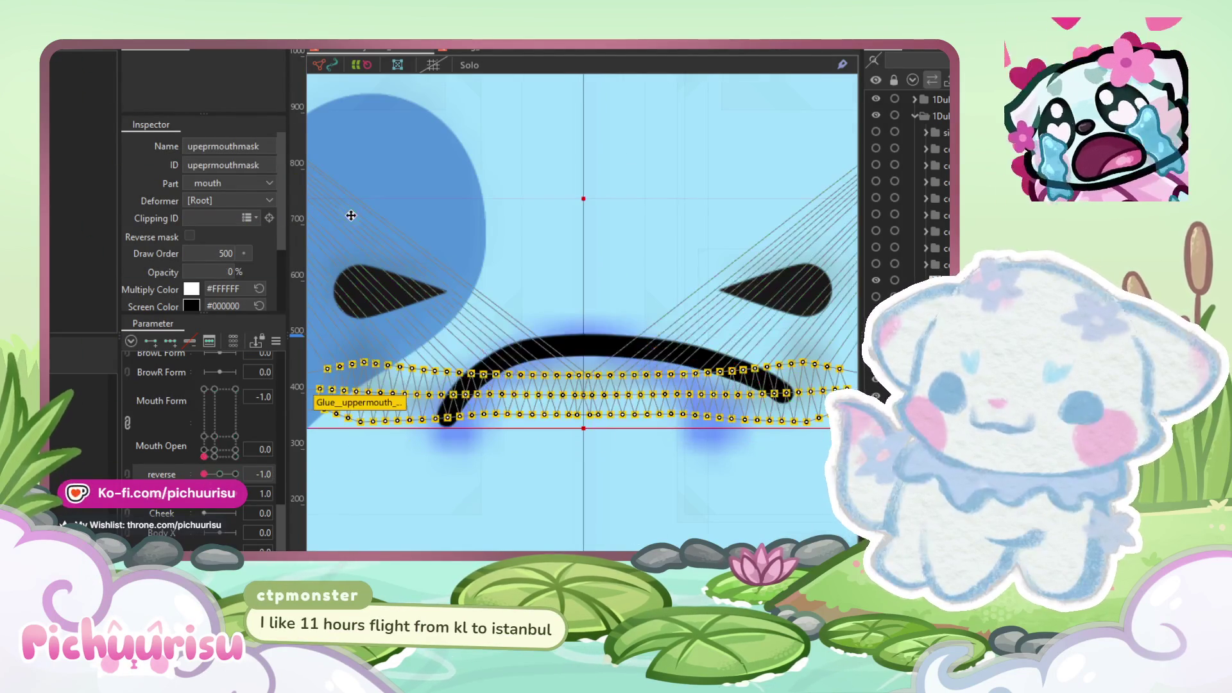
click(582, 348)
mouse_move(358, 214)
mouse_down()
mouse_move(564, 457)
mouse_move(586, 460)
mouse_up()
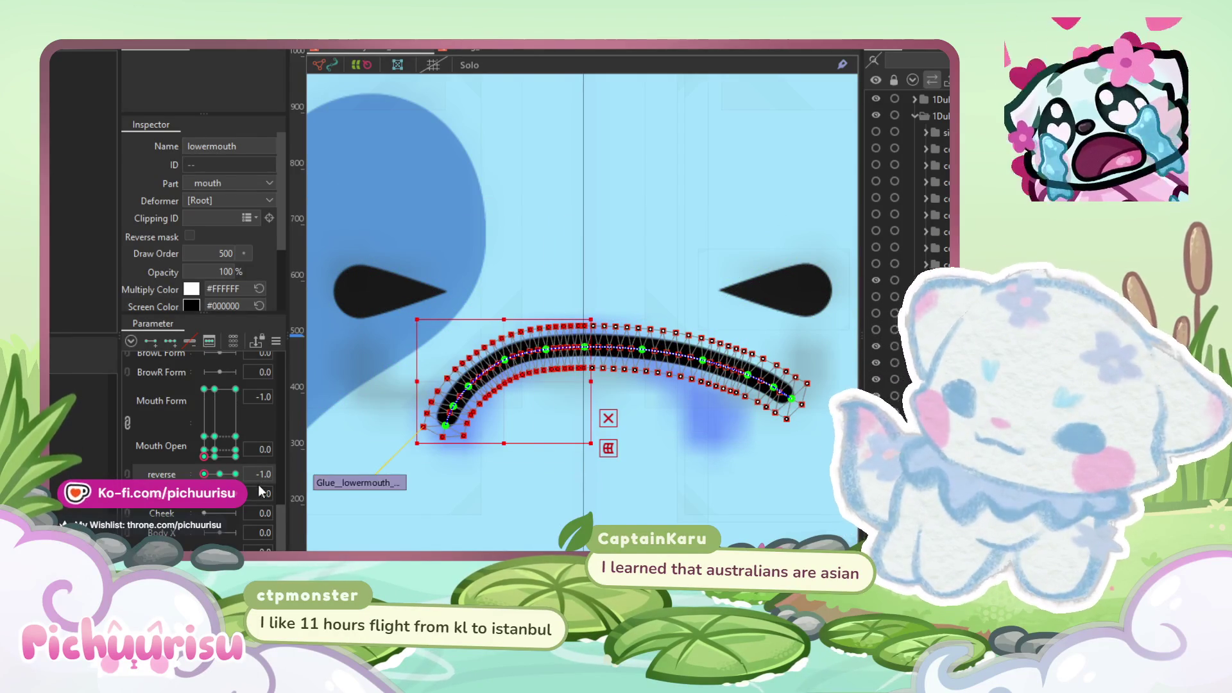
click(235, 473)
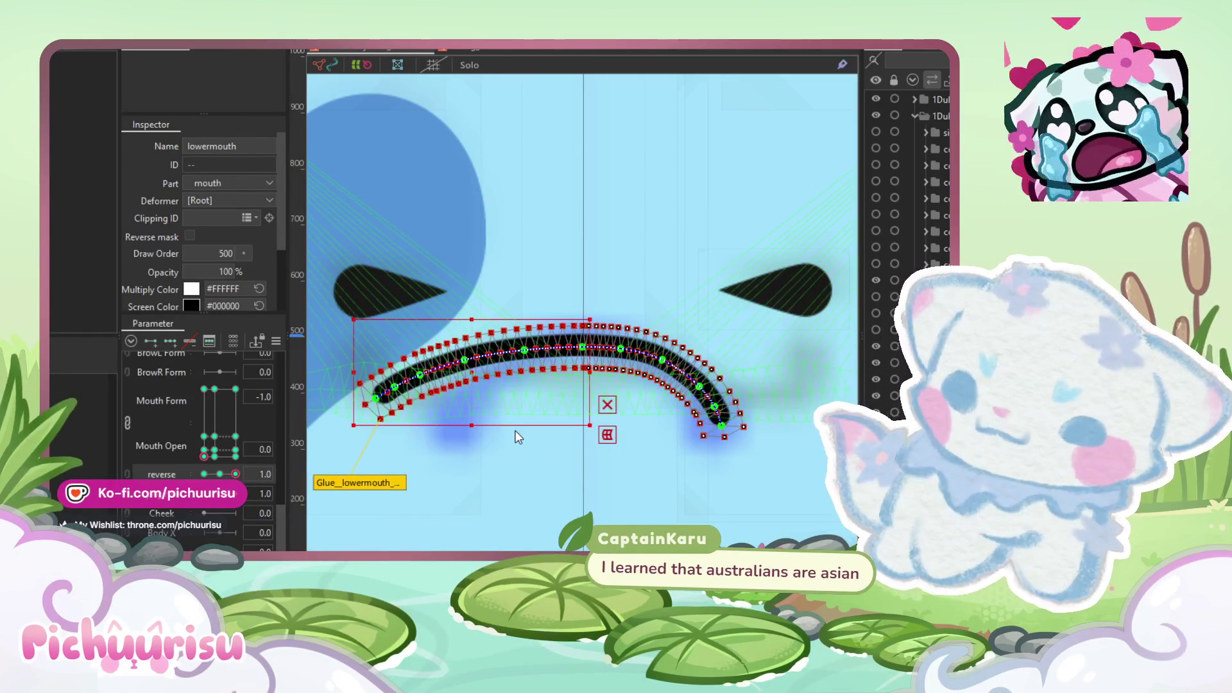
click(553, 475)
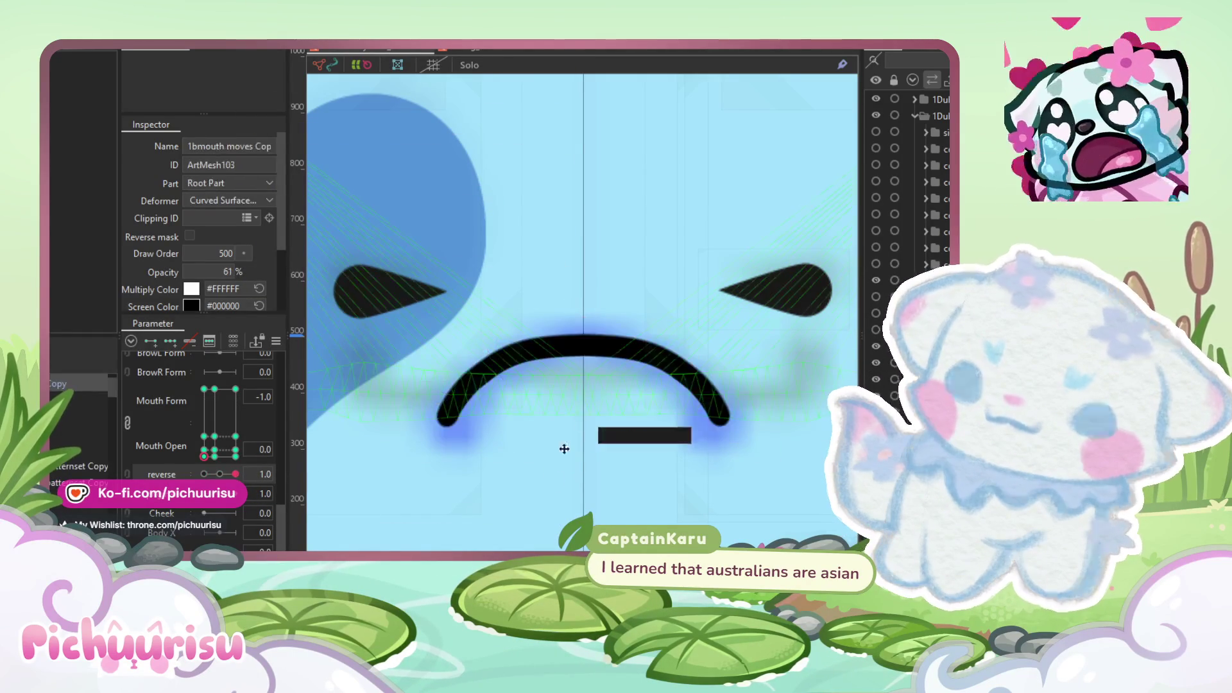
Step: Drag the Mouth Form/Open handle through smile, frown and open poses to preview blending
click(637, 363)
mouse_move(204, 456)
mouse_down()
mouse_move(218, 442)
mouse_move(167, 437)
mouse_move(218, 443)
mouse_move(185, 453)
mouse_move(297, 449)
mouse_move(276, 419)
mouse_move(237, 449)
mouse_move(202, 453)
mouse_move(206, 351)
mouse_up()
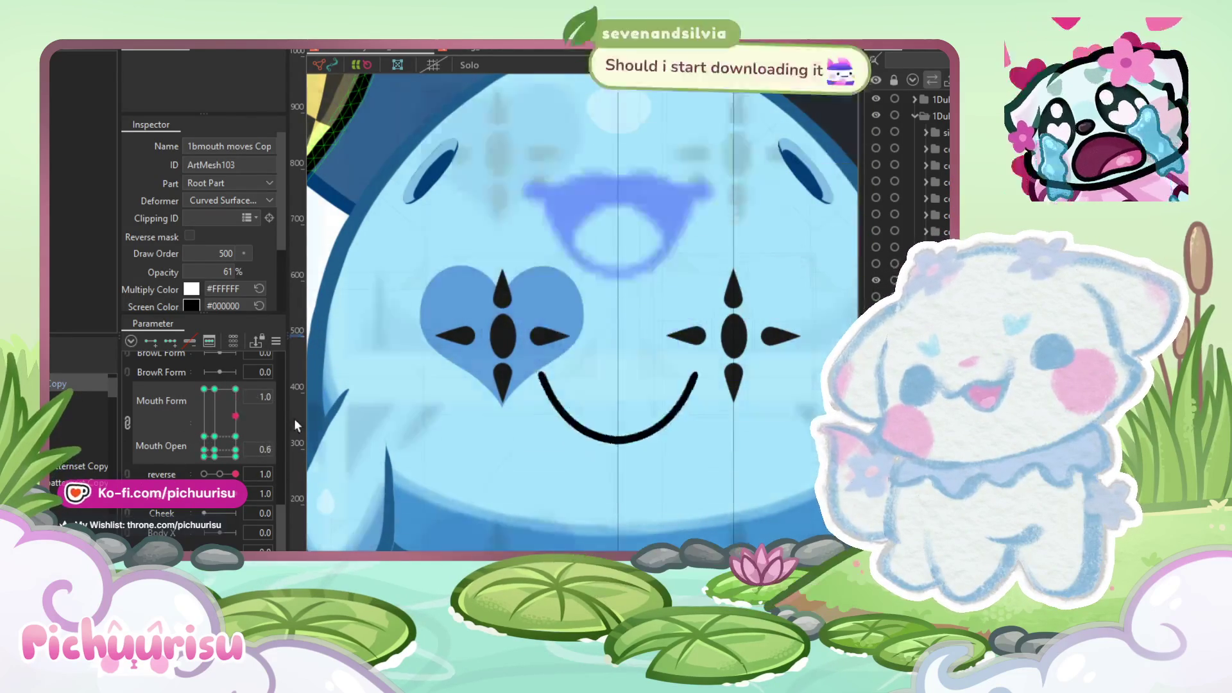
scroll(507, 305, down, 5)
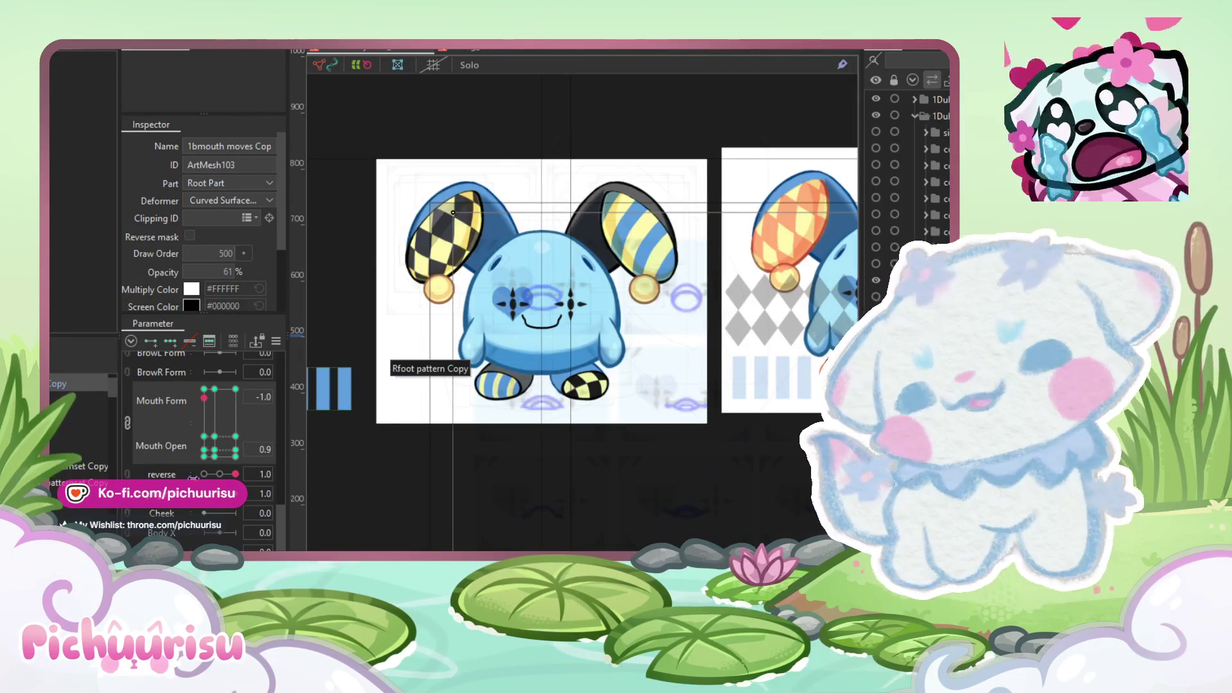
click(395, 384)
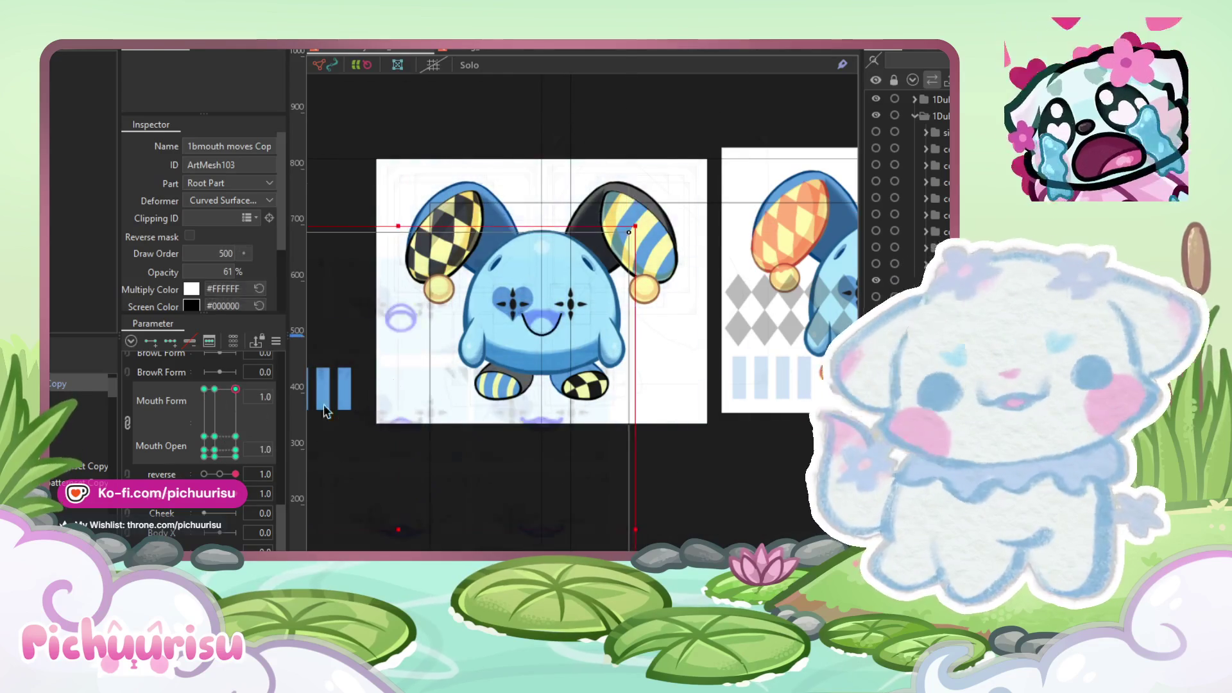
drag(223, 452, 239, 418)
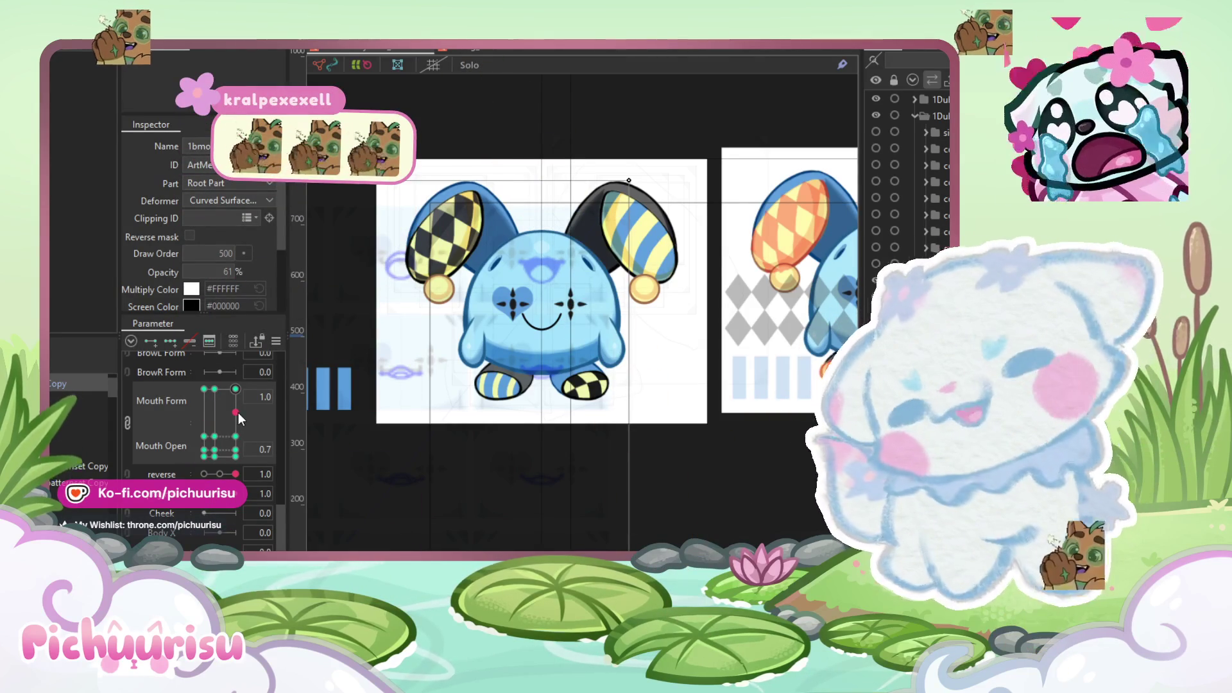
drag(240, 419, 236, 389)
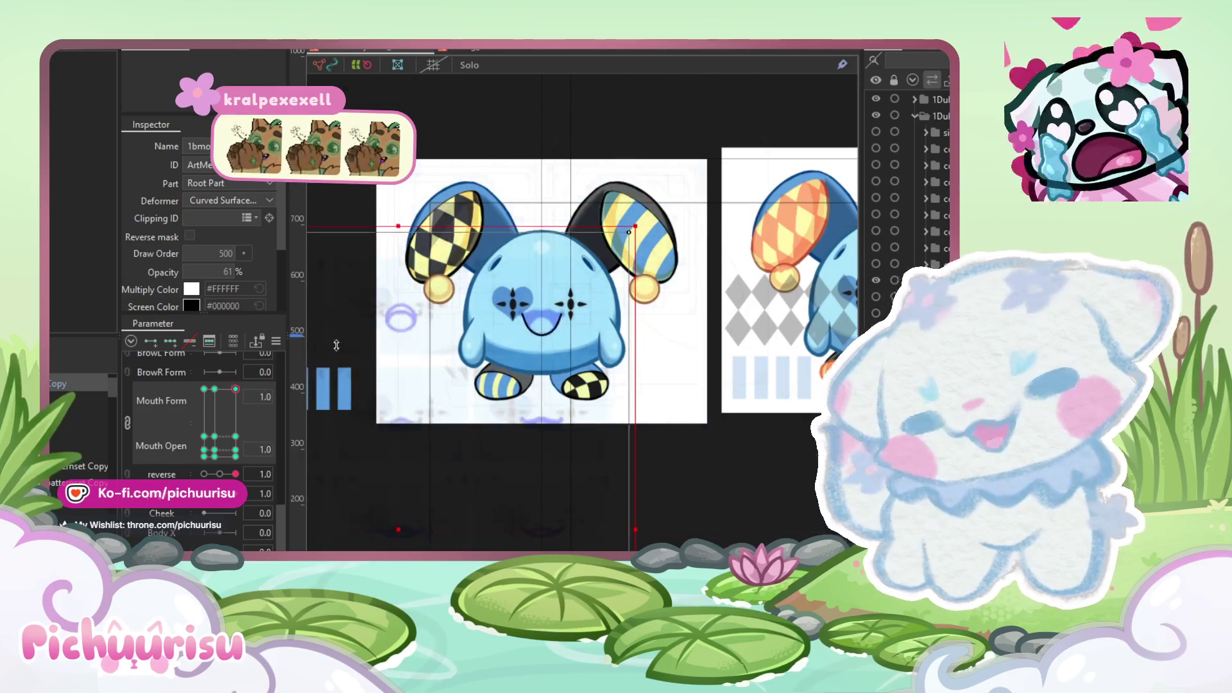
mouse_move(235, 424)
mouse_down()
mouse_move(165, 445)
mouse_move(221, 421)
mouse_move(211, 389)
mouse_up()
Step: Set Mouth Form and Mouth Open both to 1.0 and select the upper mouth curve
click(235, 389)
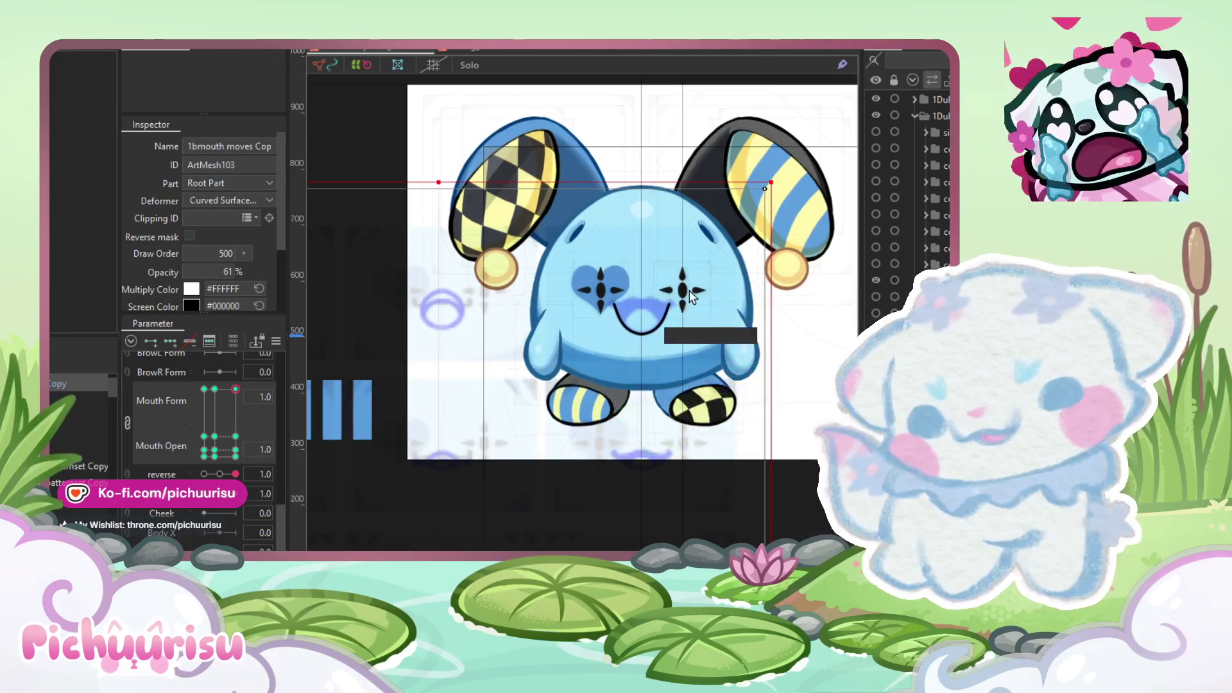
scroll(539, 334, up, 10)
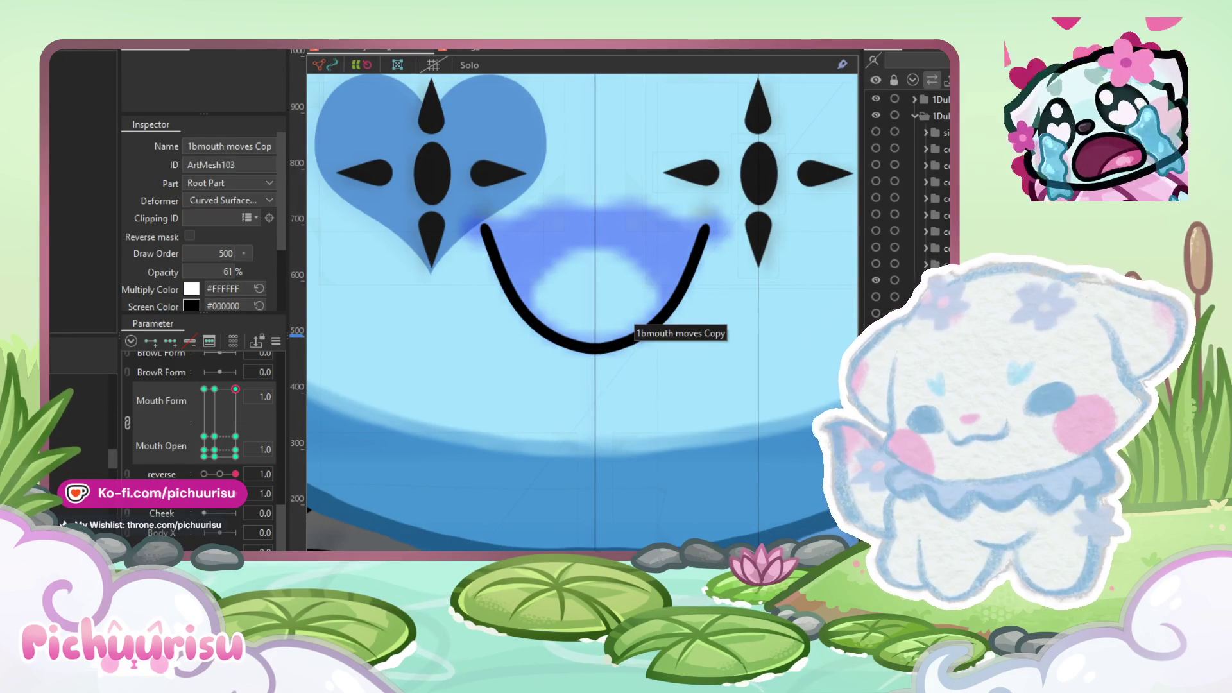
click(783, 288)
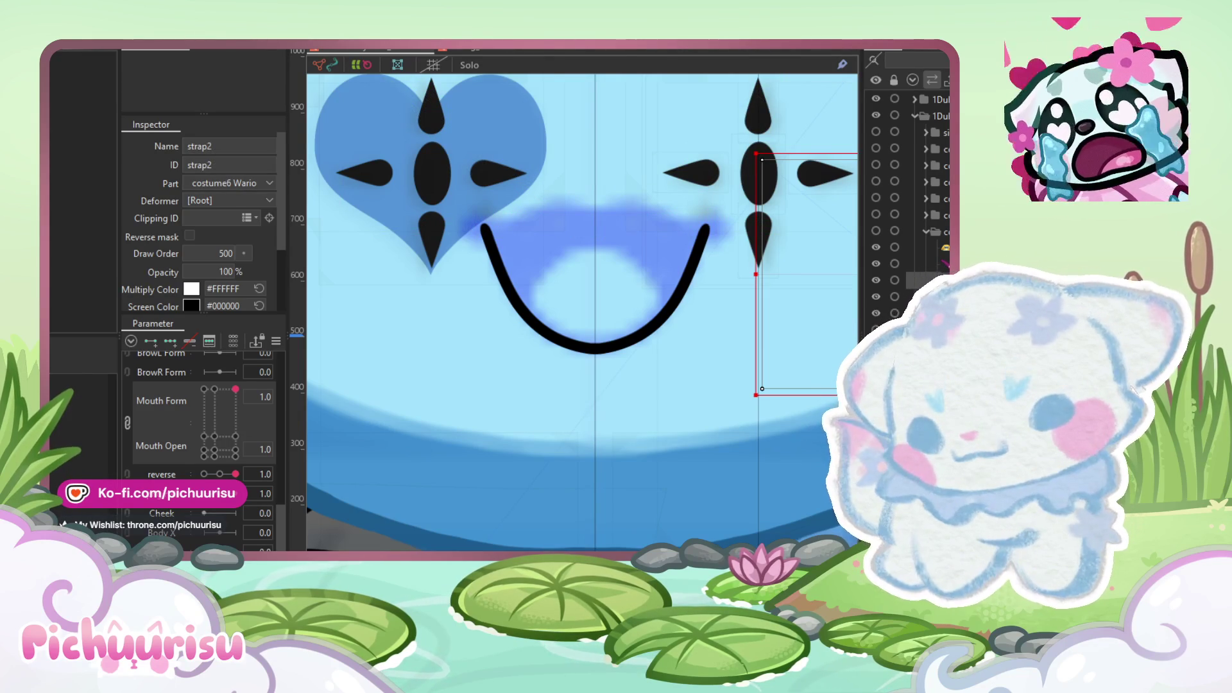
click(596, 225)
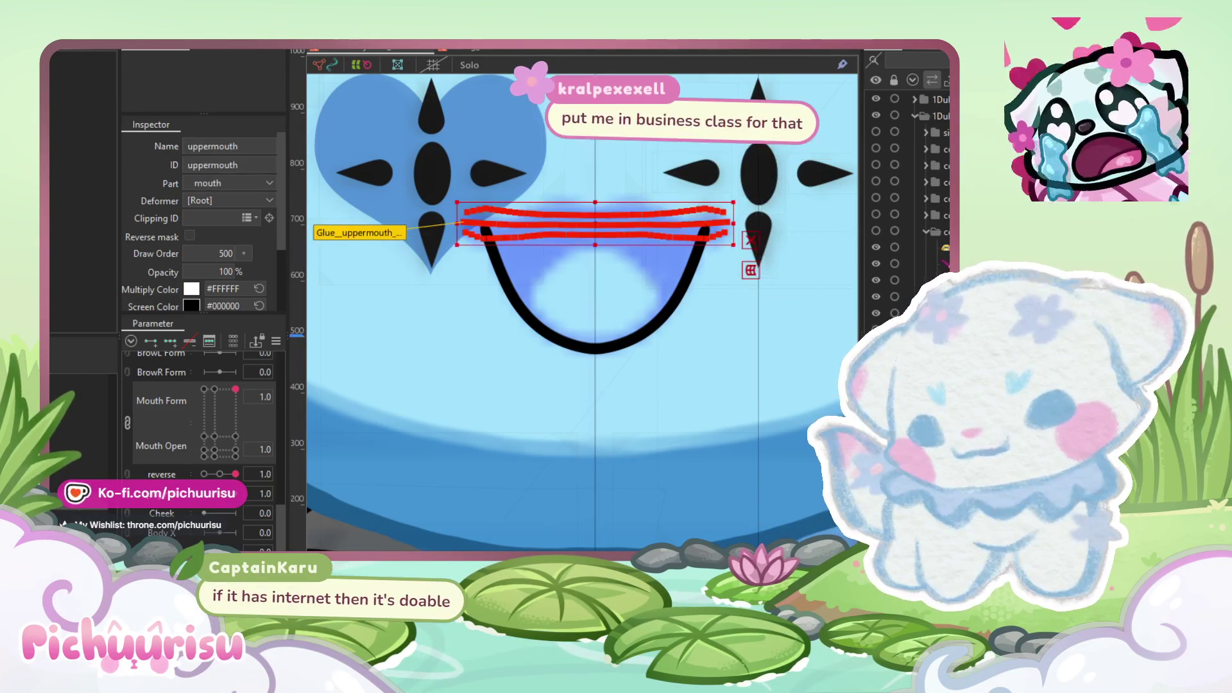
Step: Step through frown, near-closed, closed and -0.3 open keys, ending at Form 1.0, Open 1.0
click(524, 424)
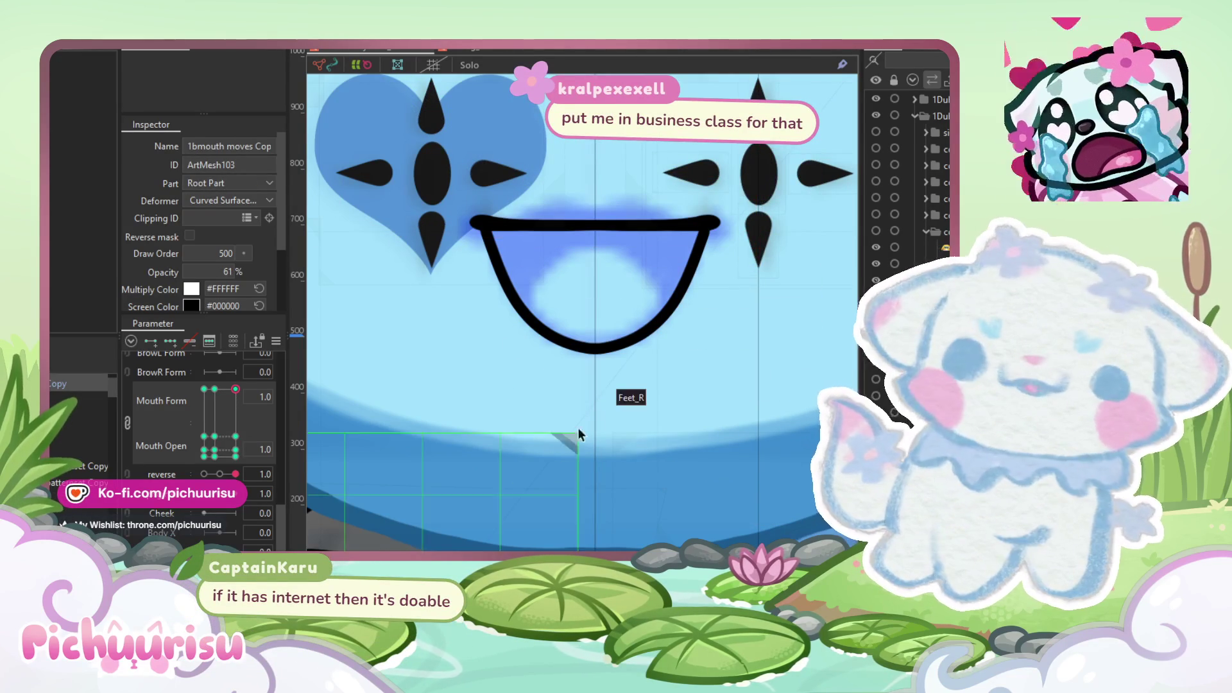
scroll(594, 411, down, 3)
scroll(621, 252, up, 5)
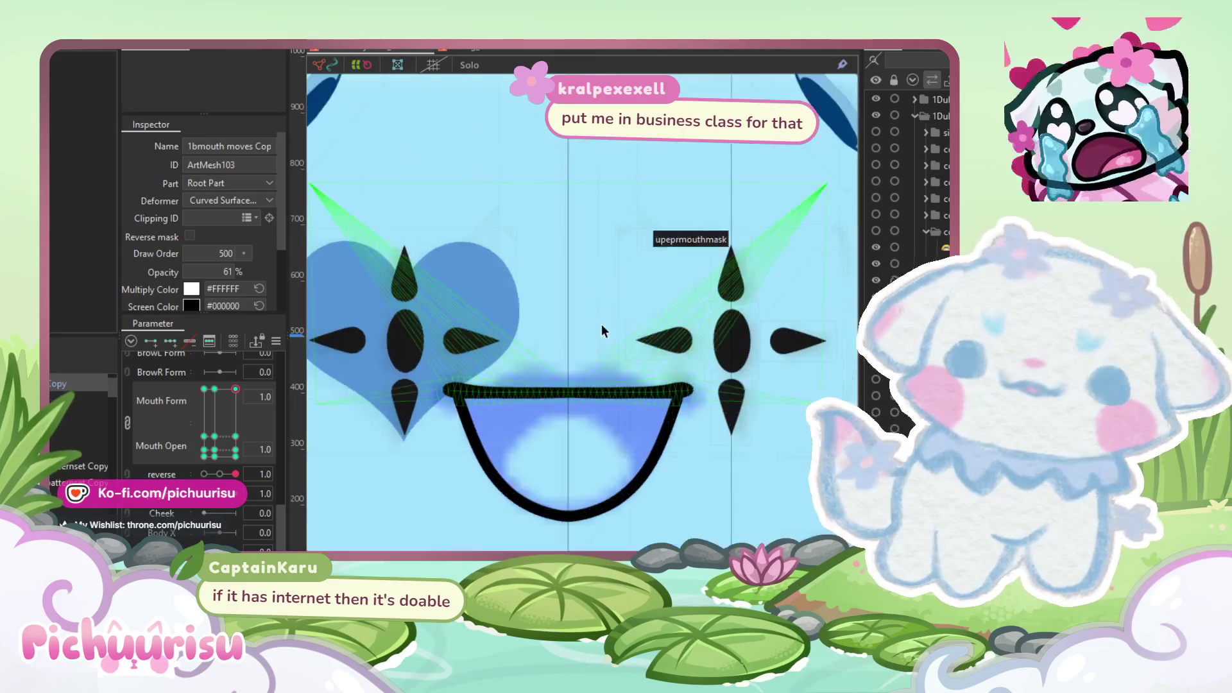
click(550, 523)
scroll(581, 436, down, 3)
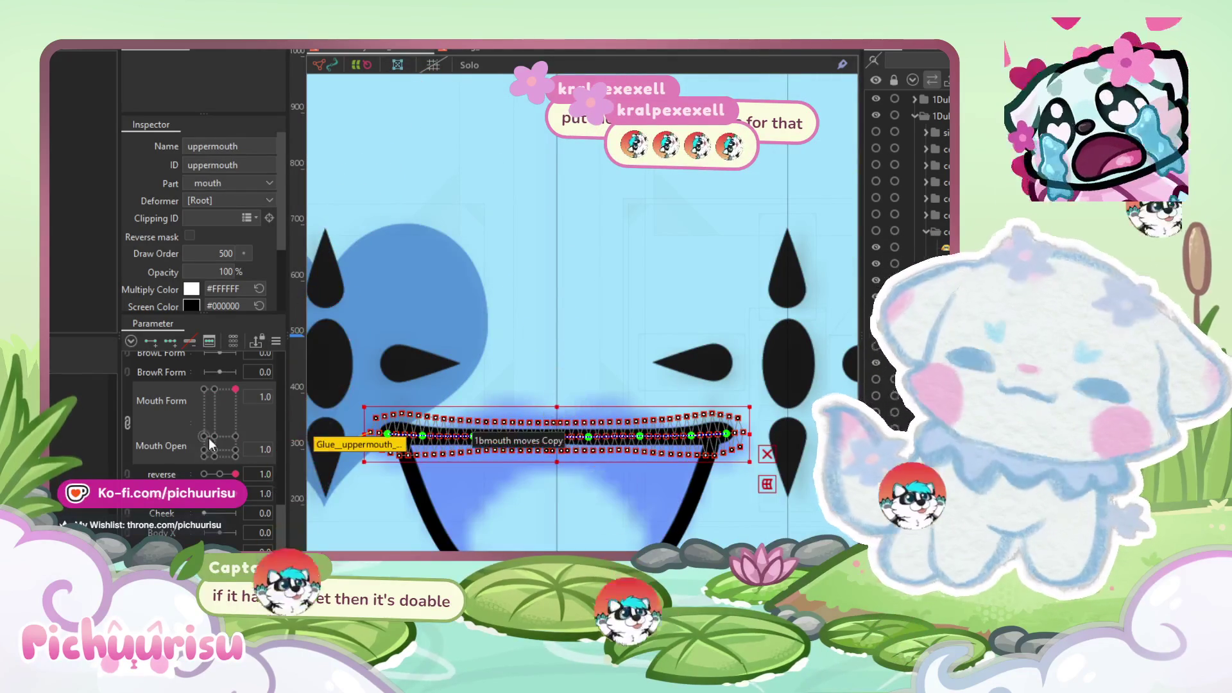
click(204, 389)
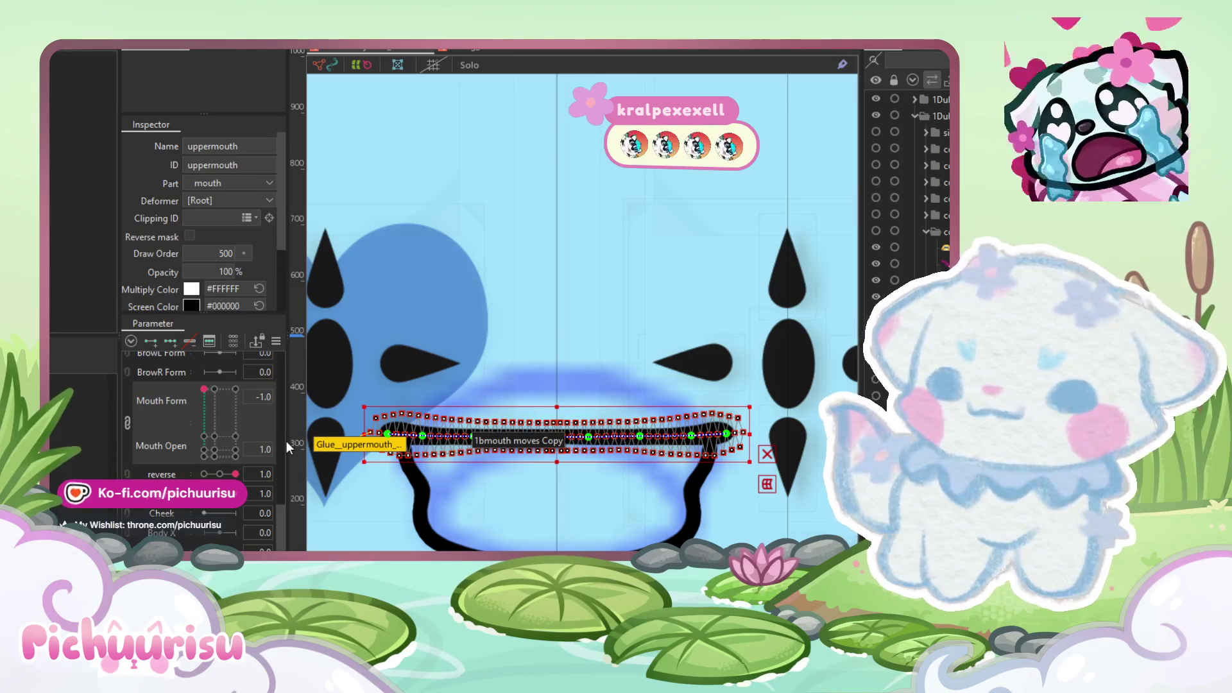
click(204, 436)
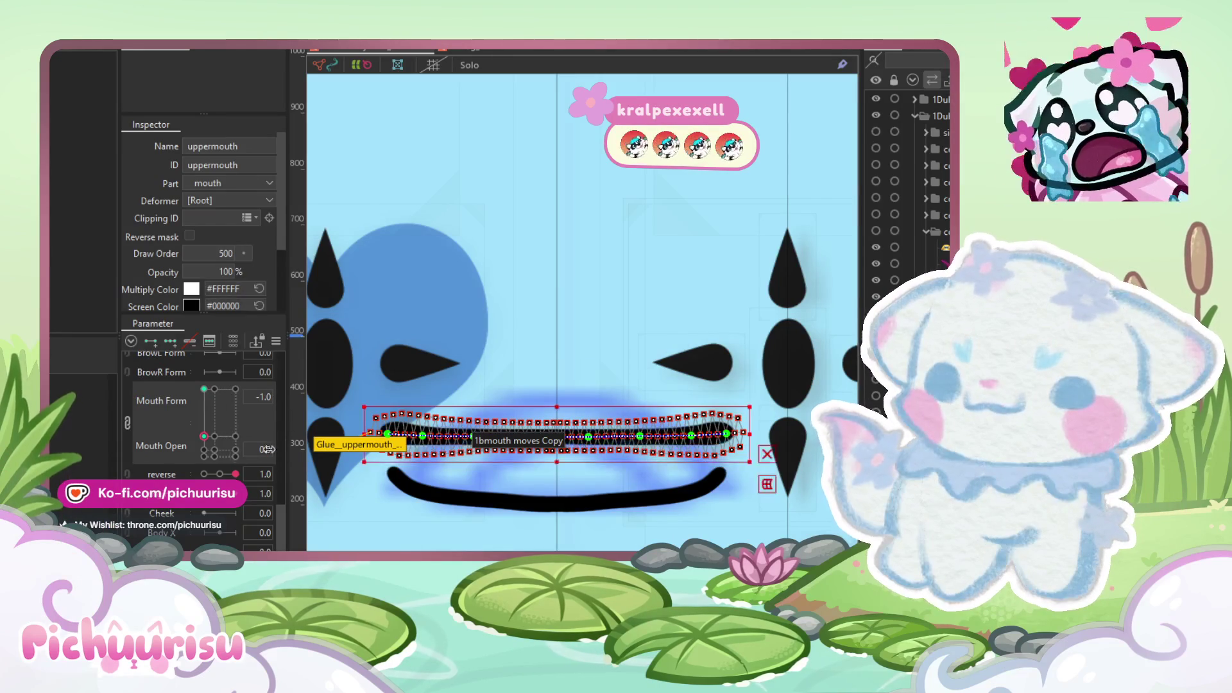
click(204, 456)
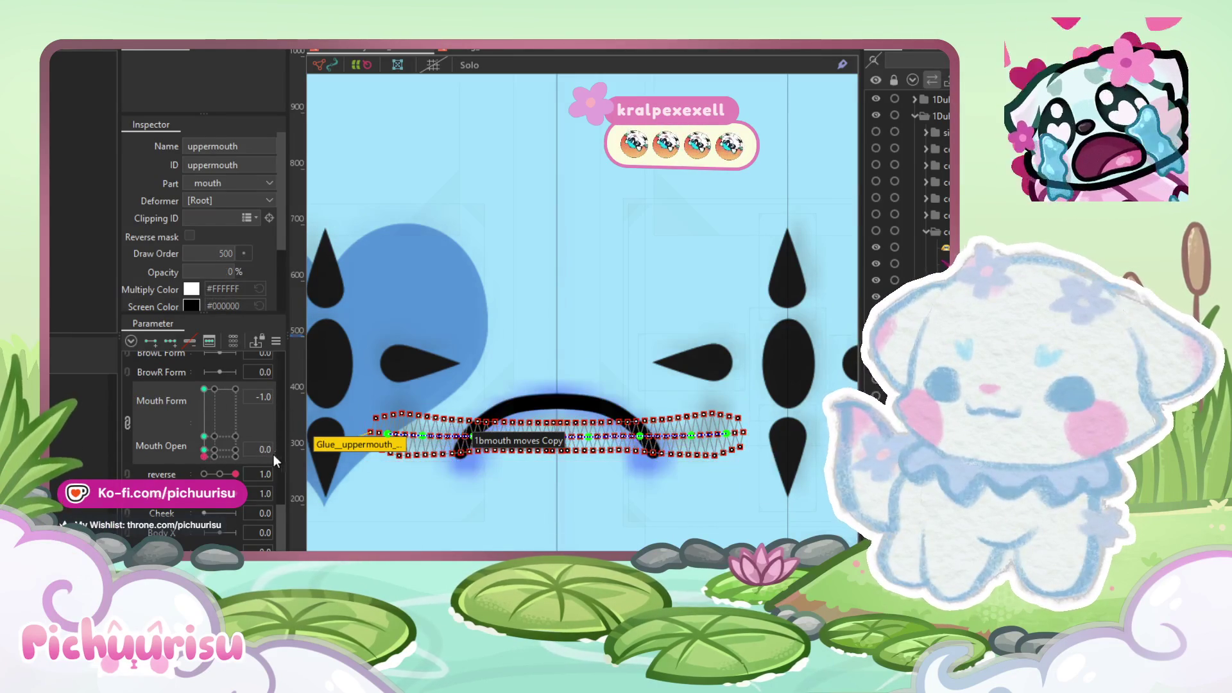
click(214, 390)
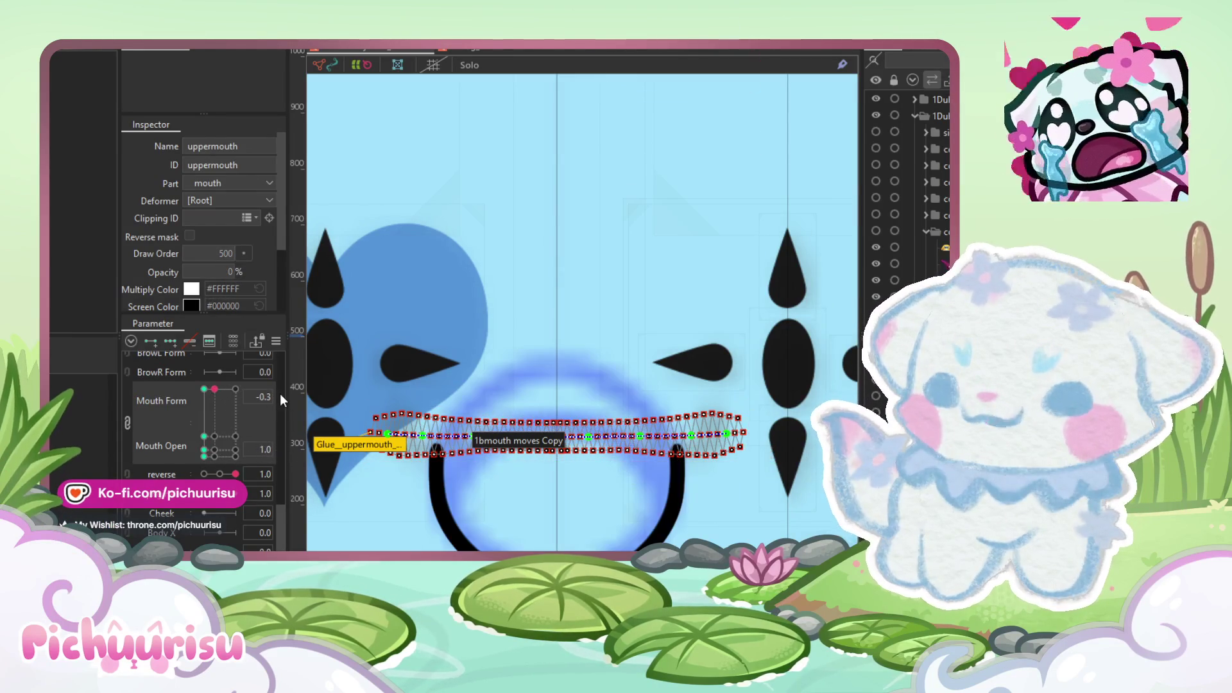
click(235, 390)
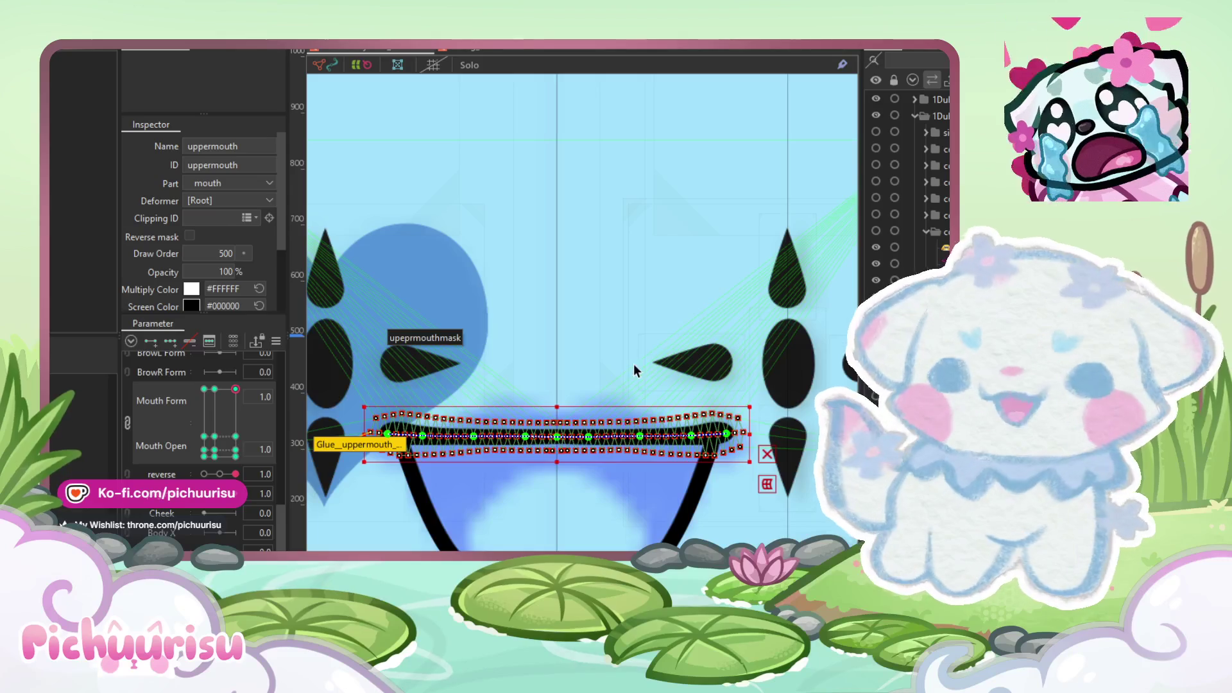
scroll(633, 365, down, 4)
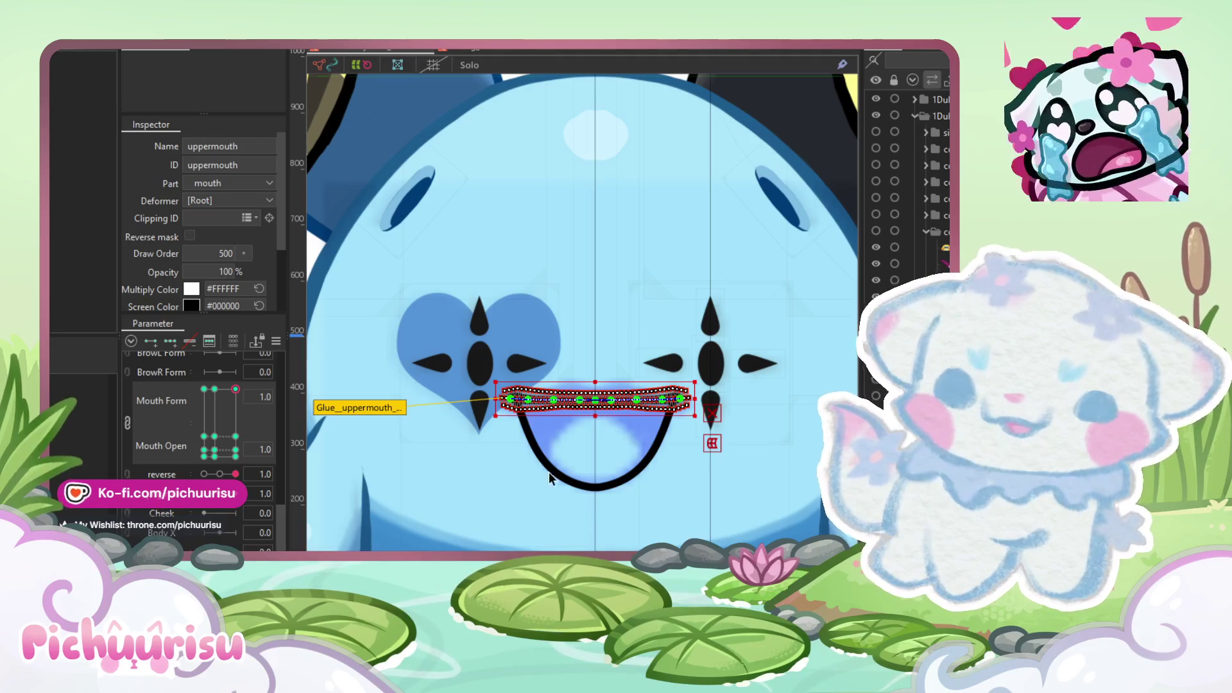
Step: Select uppermouth and drag its deform-path centre point up to bow the middle
click(606, 467)
scroll(607, 366, up, 5)
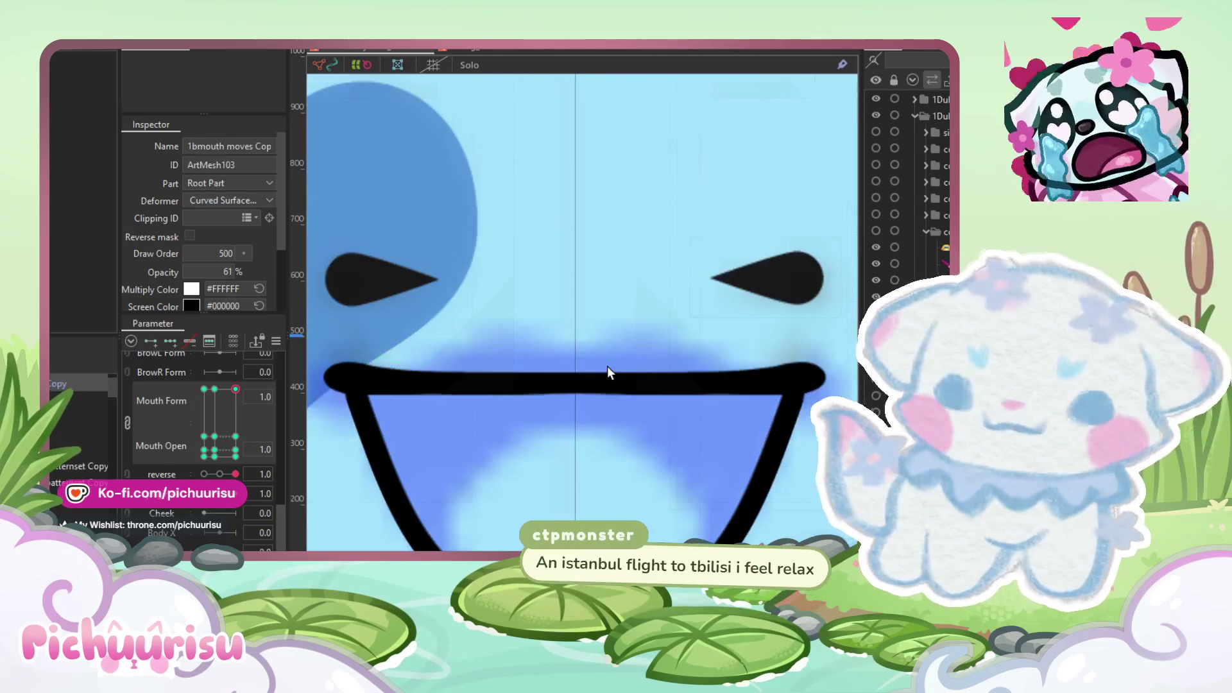
click(587, 384)
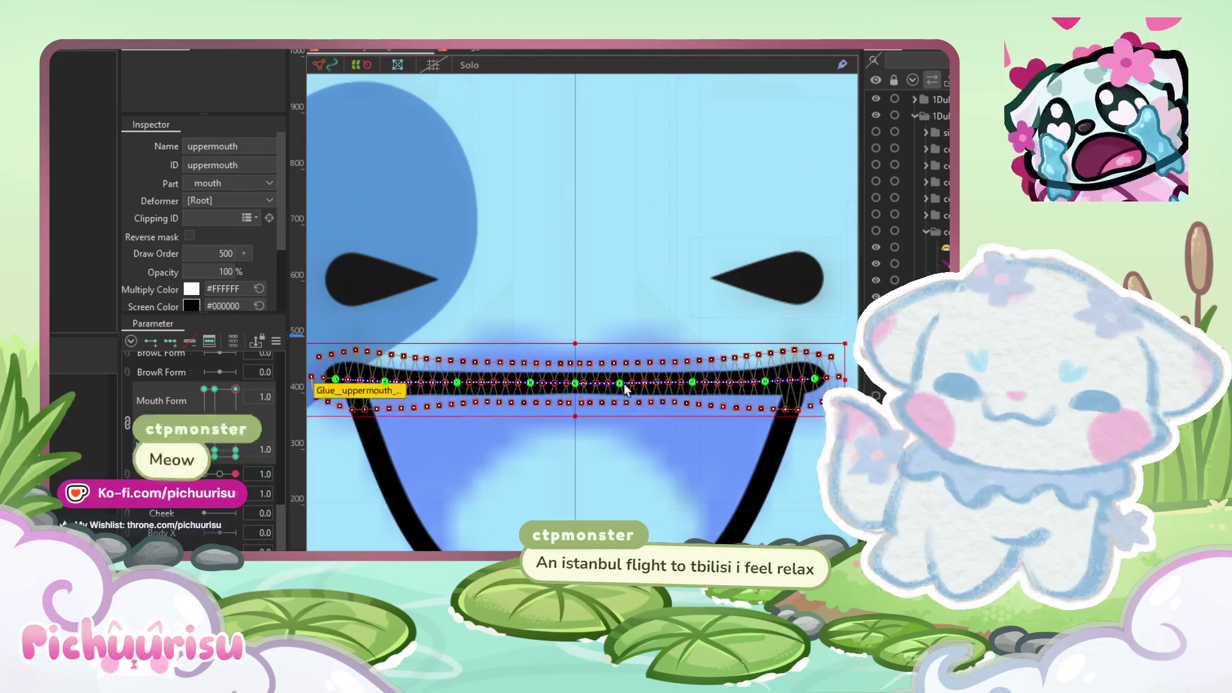
scroll(568, 390, up, 2)
scroll(568, 390, up, 3)
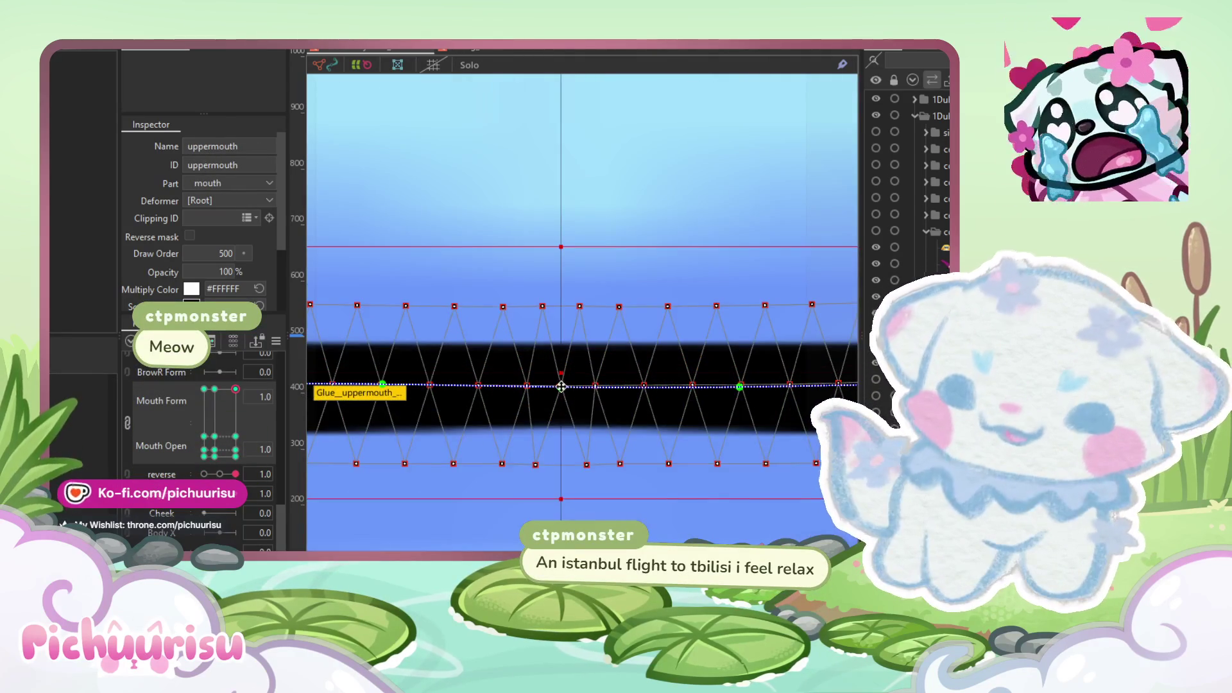
scroll(562, 386, up, 3)
mouse_move(565, 387)
mouse_down()
mouse_move(562, 292)
mouse_move(562, 536)
mouse_move(567, 271)
mouse_up()
scroll(568, 359, down, 3)
scroll(564, 283, down, 3)
scroll(564, 283, up, 3)
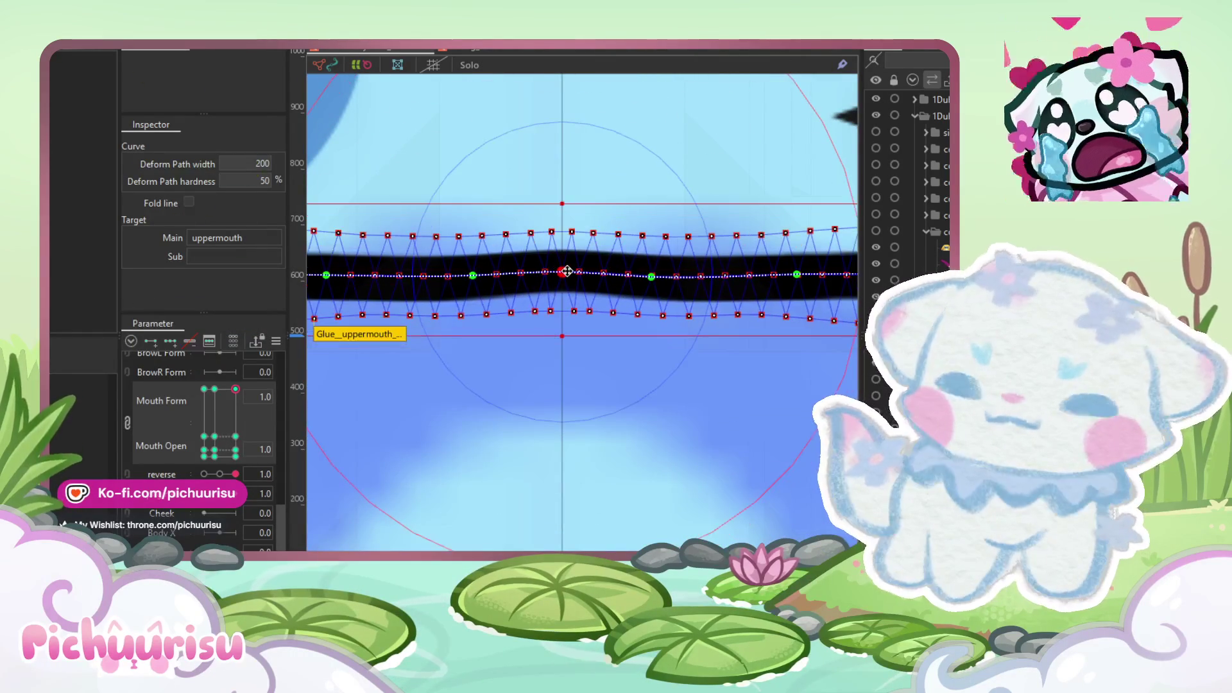
Step: Pull the upper mouth path's right end and corner downward toward the open mouth
click(564, 286)
click(562, 285)
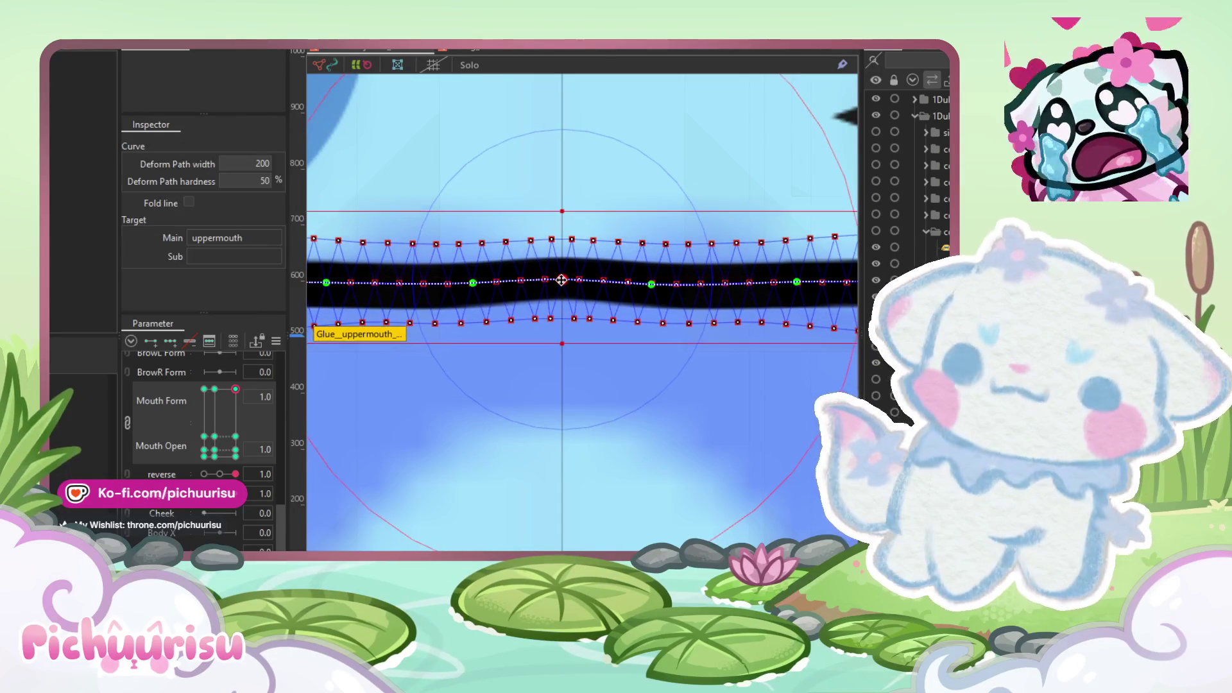
scroll(561, 286, down, 5)
click(565, 282)
scroll(630, 287, up, 5)
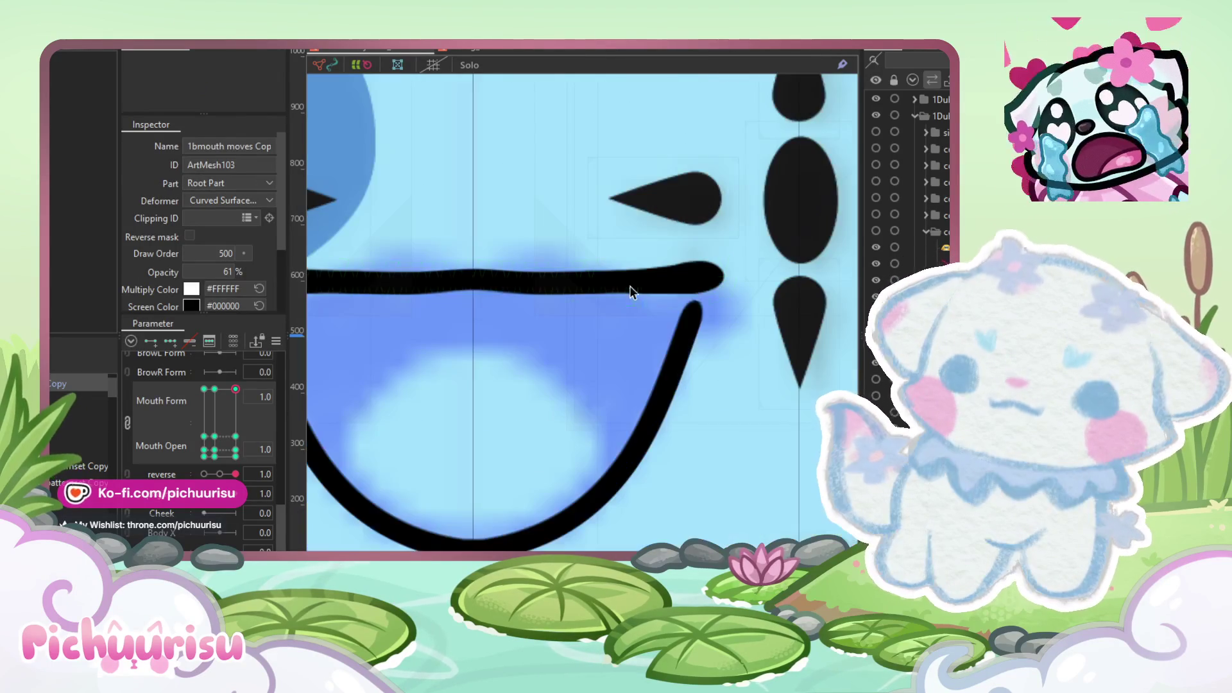
scroll(676, 294, up, 2)
mouse_move(769, 254)
mouse_down()
mouse_move(751, 290)
mouse_move(755, 335)
mouse_up()
drag(641, 271, 632, 319)
scroll(633, 319, down, 5)
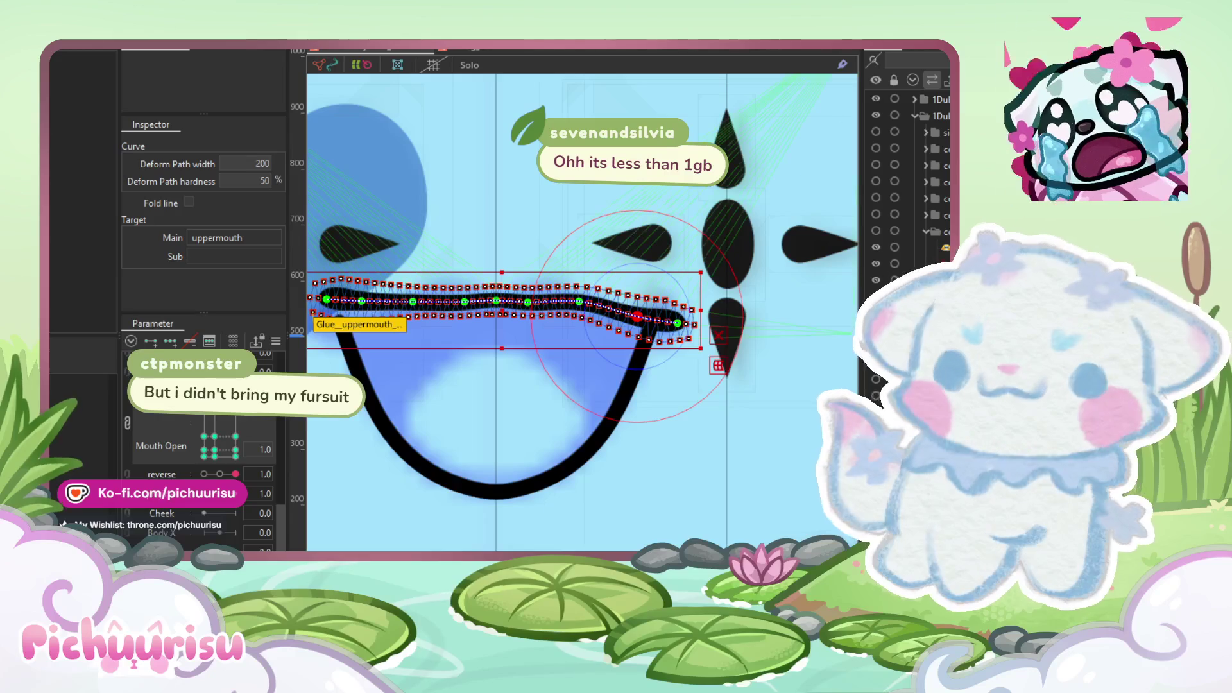
Step: Reshape the upper mouth path: lower a left point, raise the hump, adjust the right end
scroll(606, 290, up, 2)
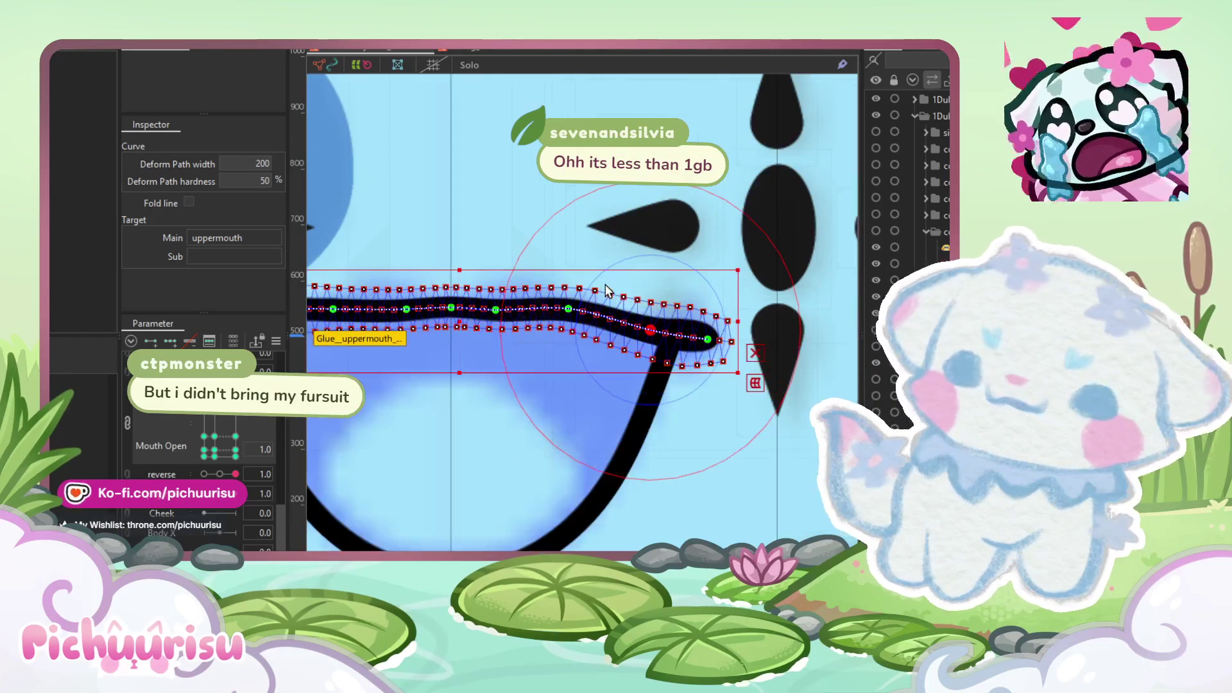
scroll(483, 312, up, 3)
drag(447, 329, 453, 346)
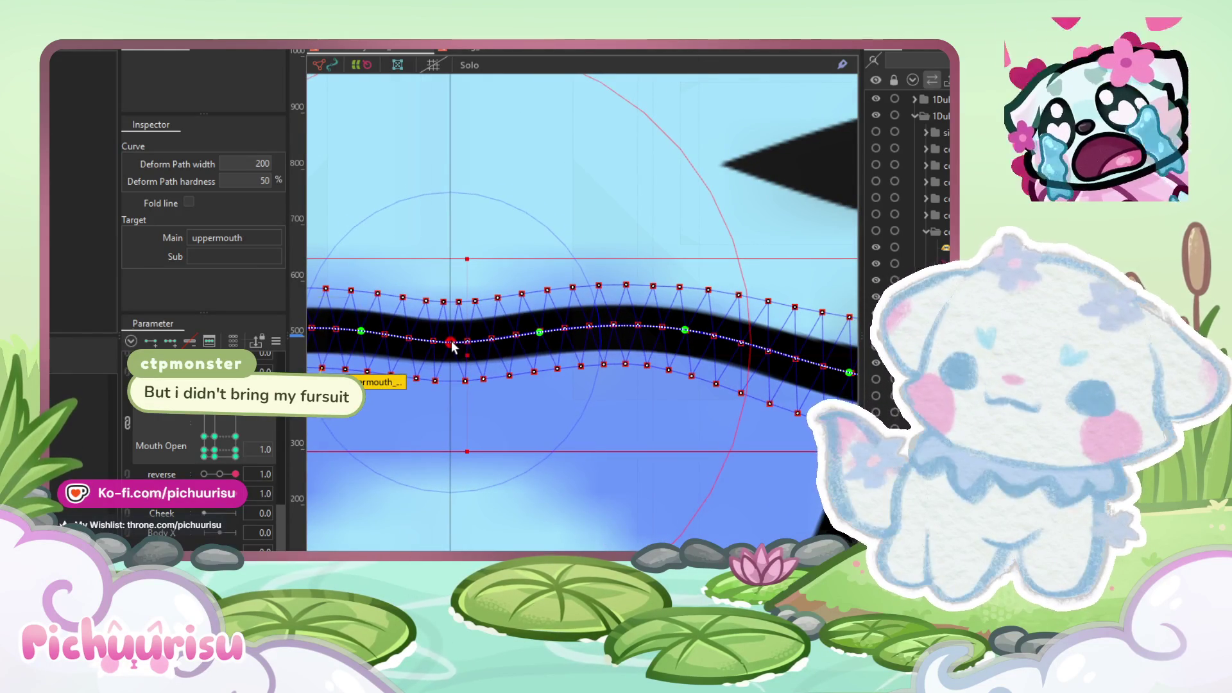
mouse_move(543, 336)
mouse_down()
mouse_move(542, 317)
mouse_move(510, 295)
mouse_move(584, 322)
mouse_move(573, 316)
mouse_up()
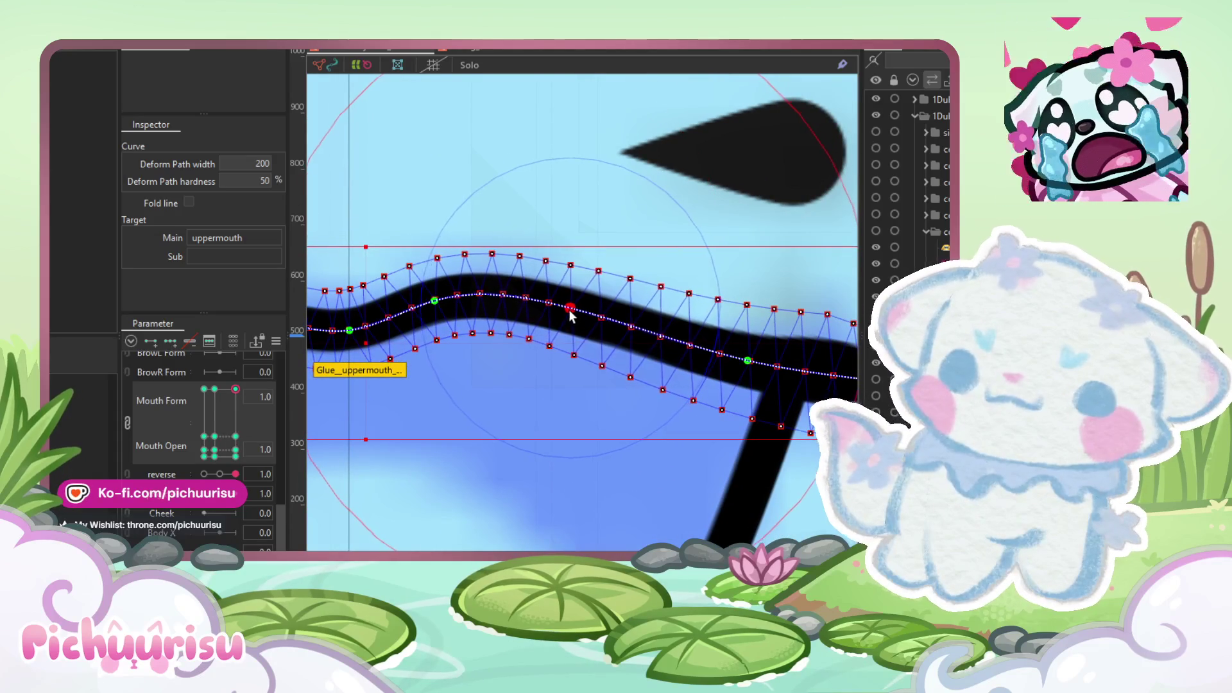
mouse_move(747, 362)
mouse_down()
mouse_move(756, 379)
mouse_move(624, 348)
mouse_up()
drag(743, 356, 726, 346)
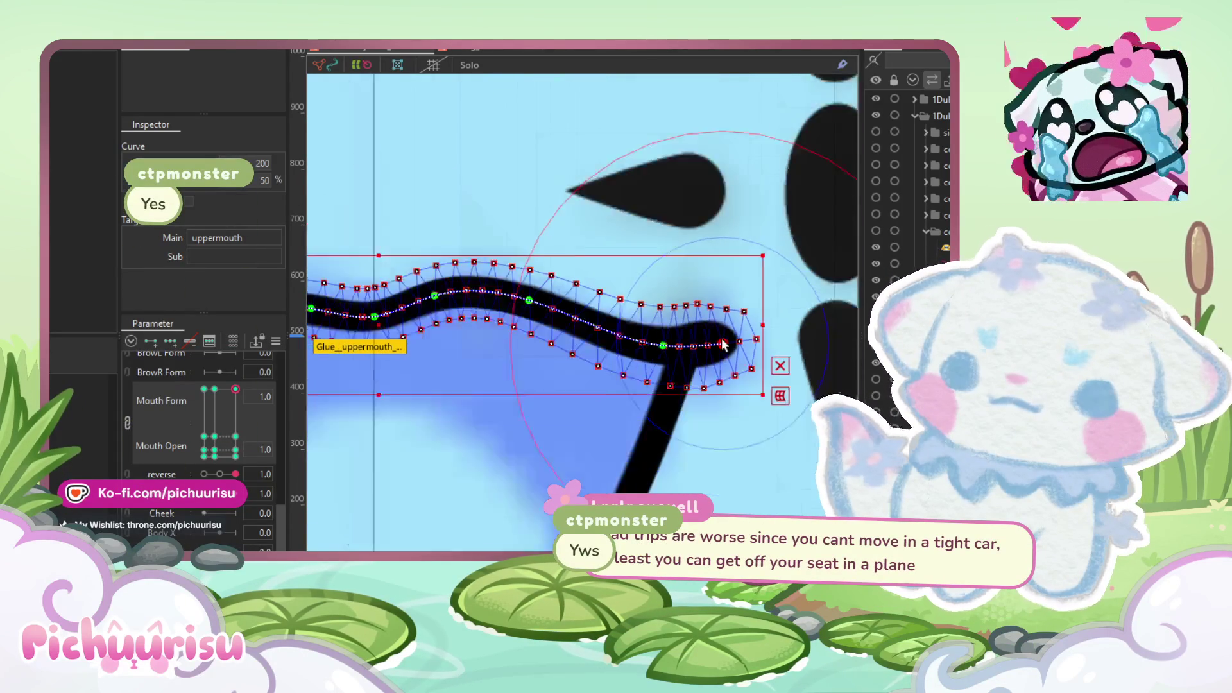
Step: Brush the upper mouth's right end downward and select an uppermouth vertex
key(b)
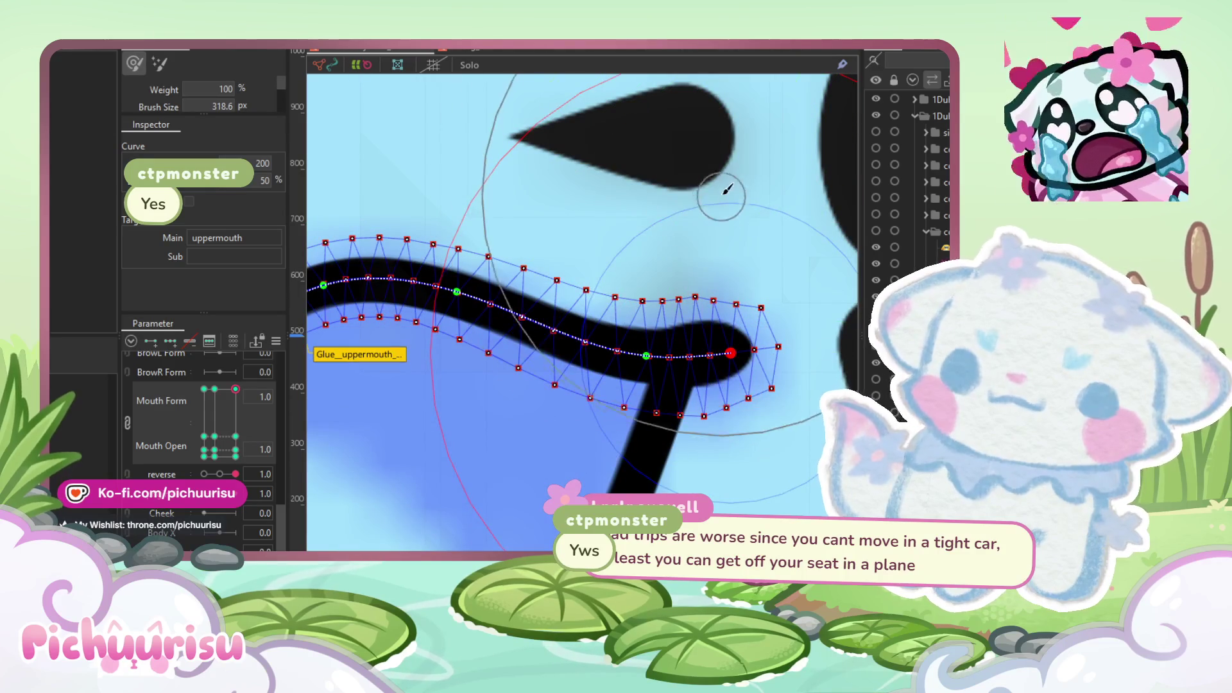
click(715, 156)
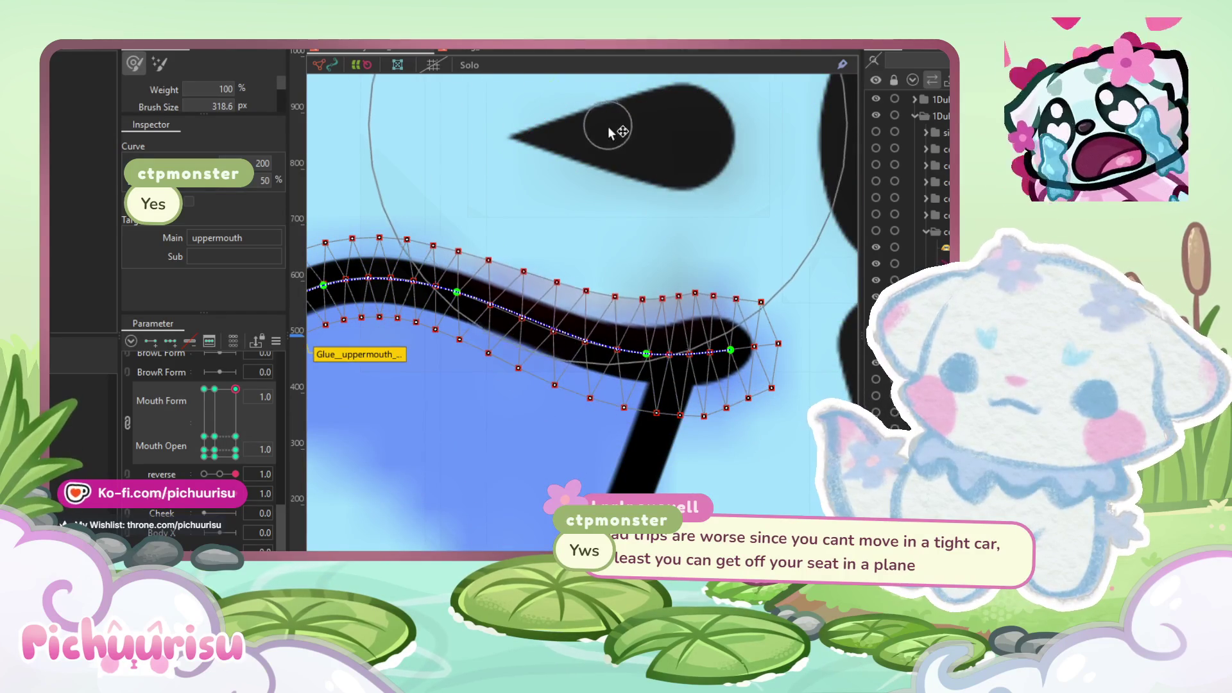
scroll(607, 129, down, 2)
click(709, 440)
drag(740, 432, 746, 452)
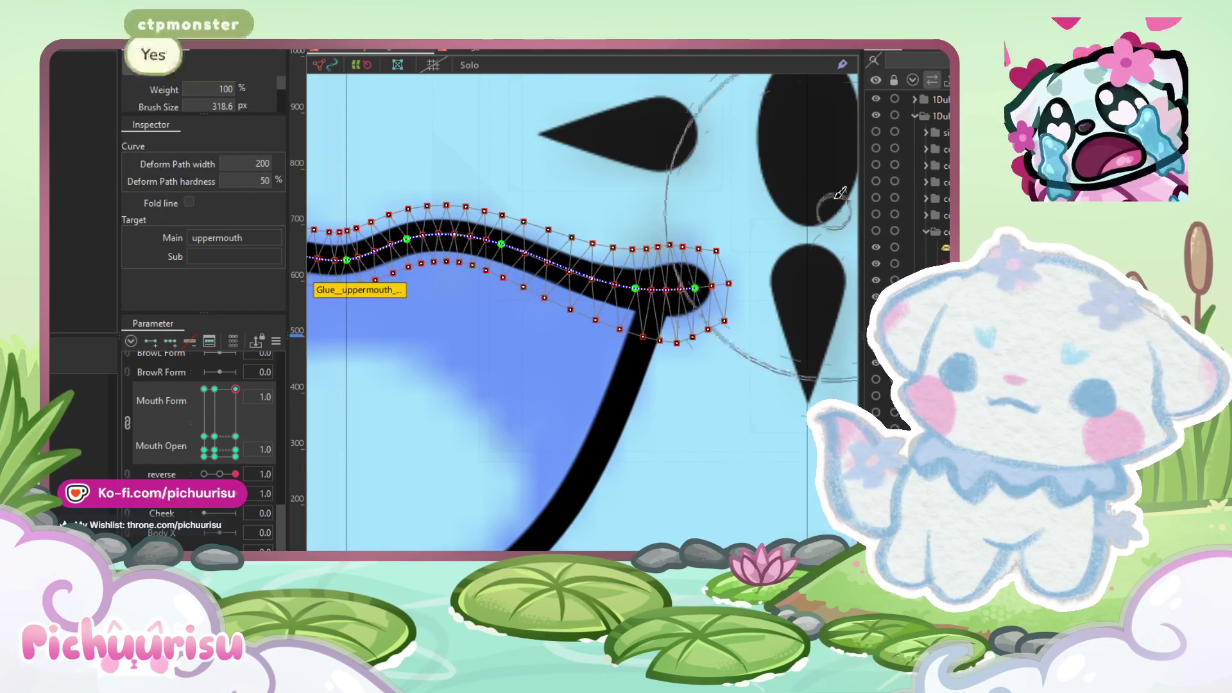
scroll(605, 214, up, 2)
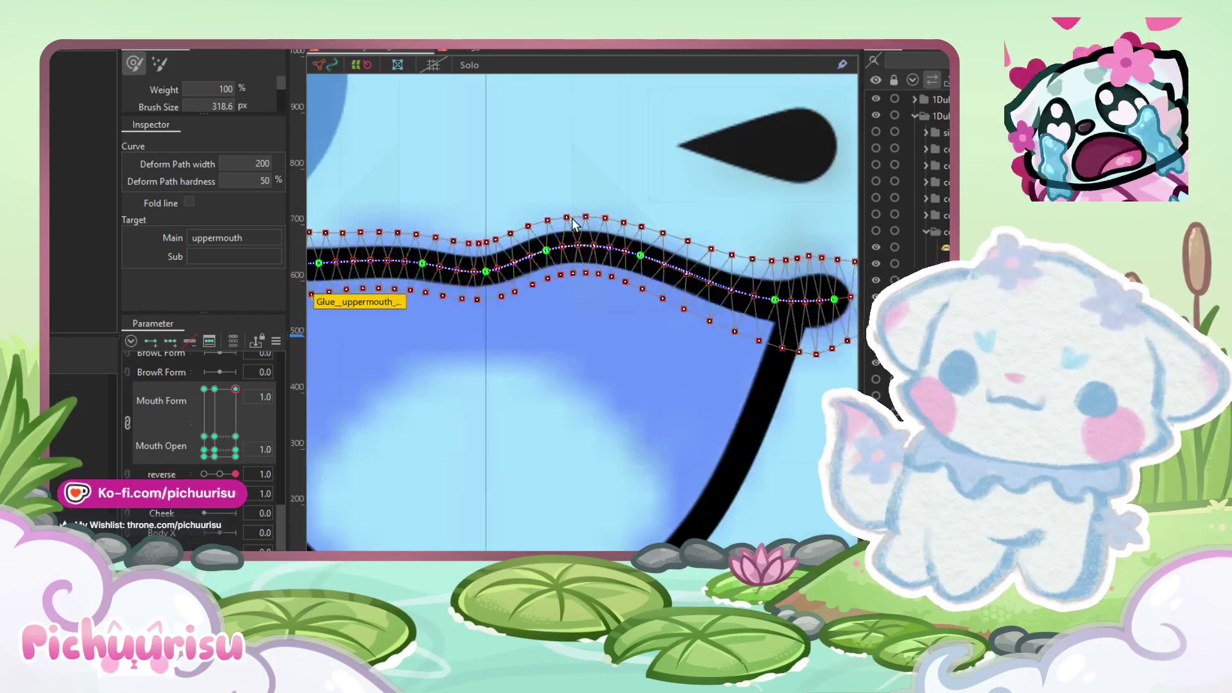
scroll(512, 292, up, 1)
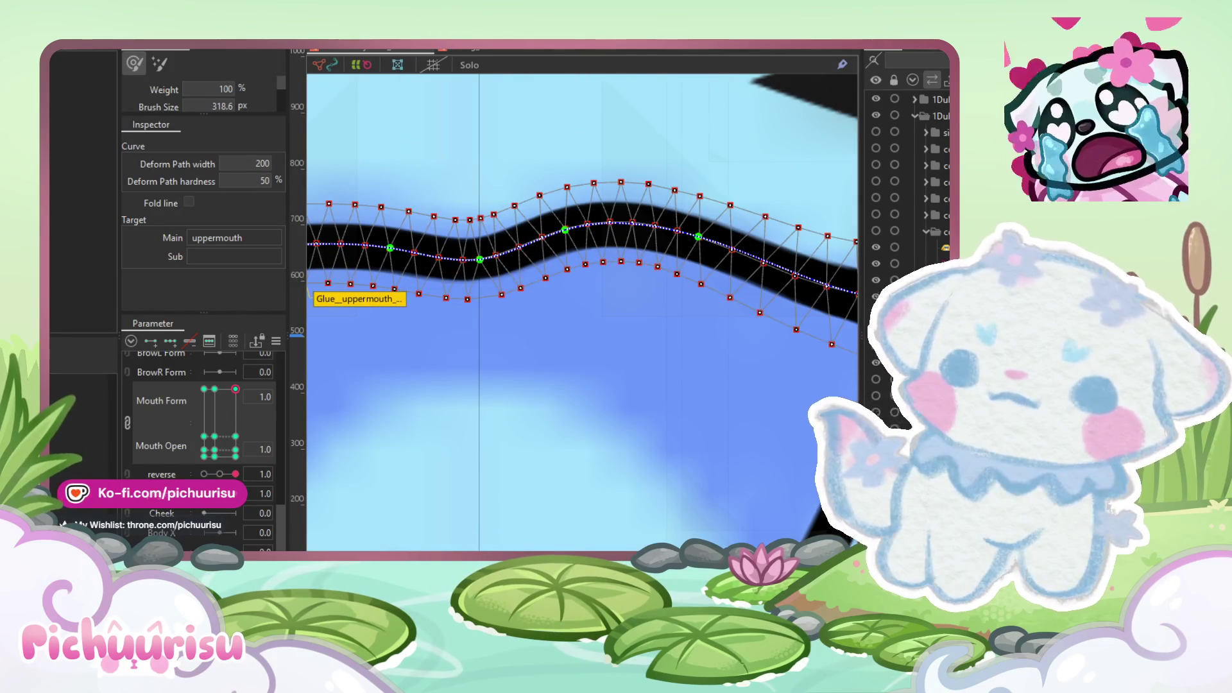
scroll(483, 226, up, 1)
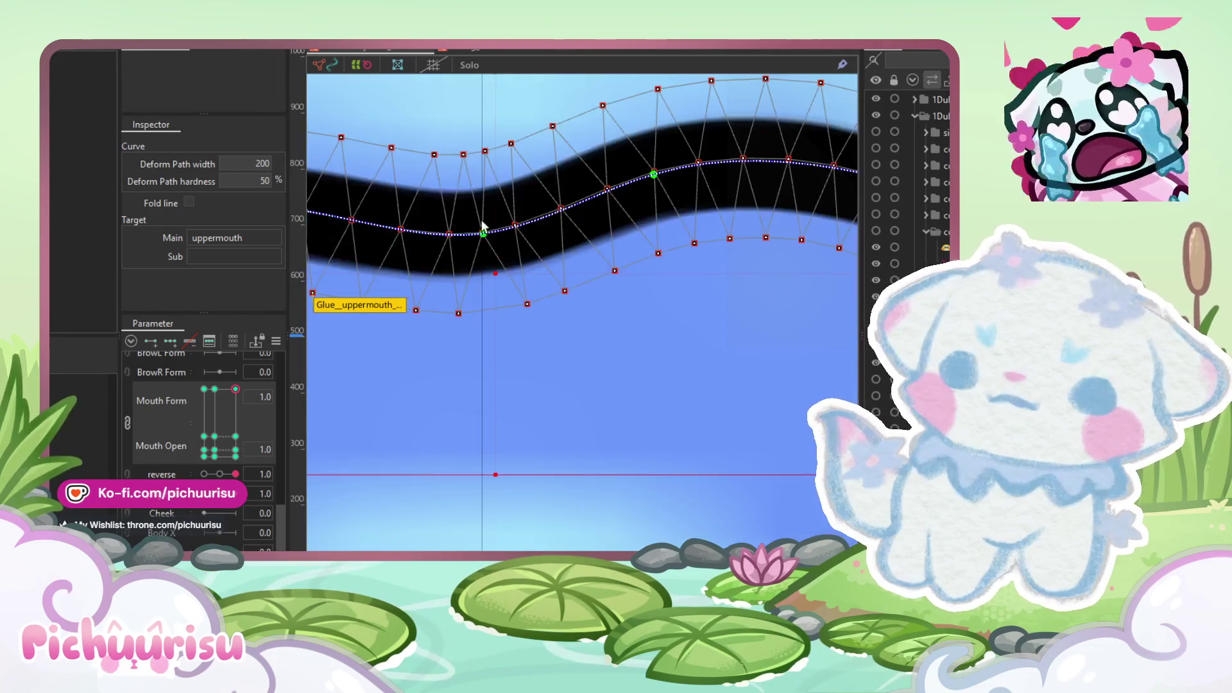
click(491, 152)
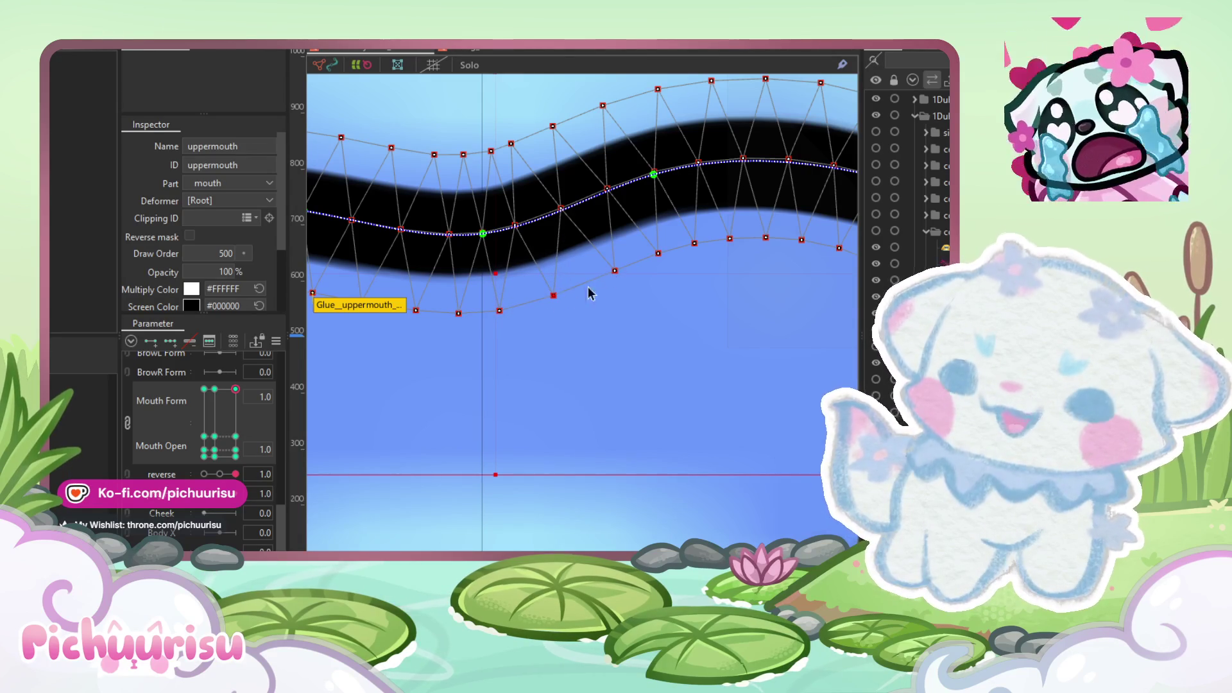
scroll(598, 287, down, 2)
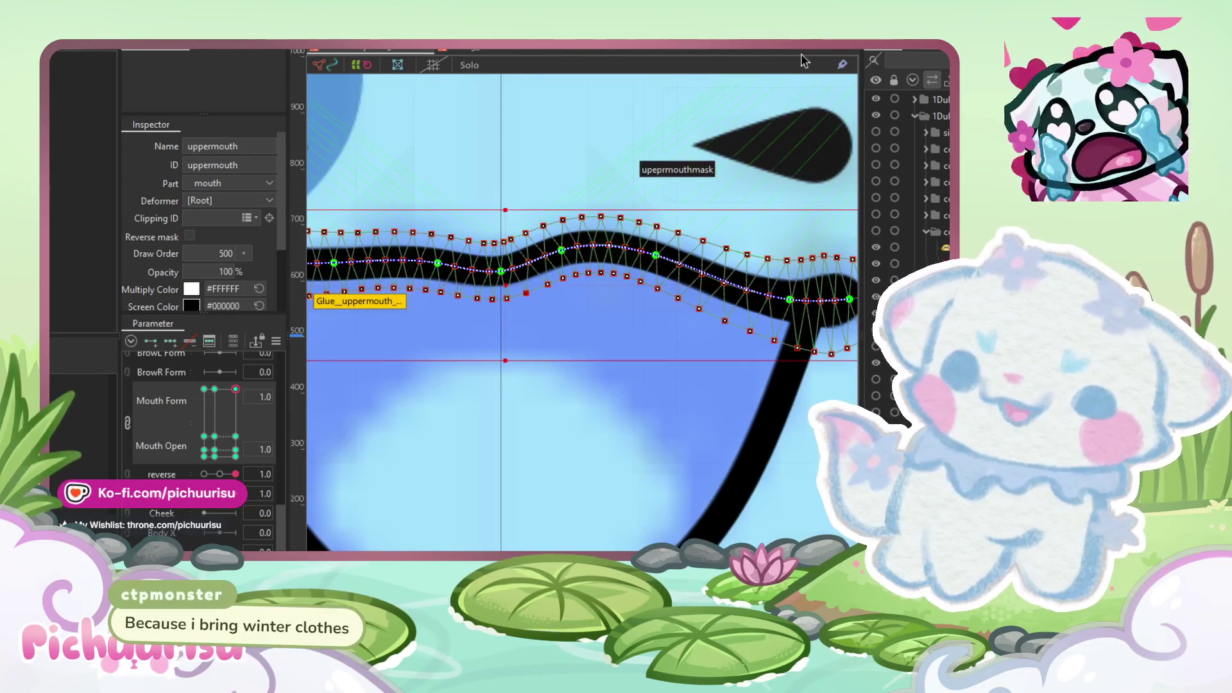
Step: Shrink the deform brush to about 197 px, brush along the upper mouth, then undo
key(b)
scroll(507, 347, up, 2)
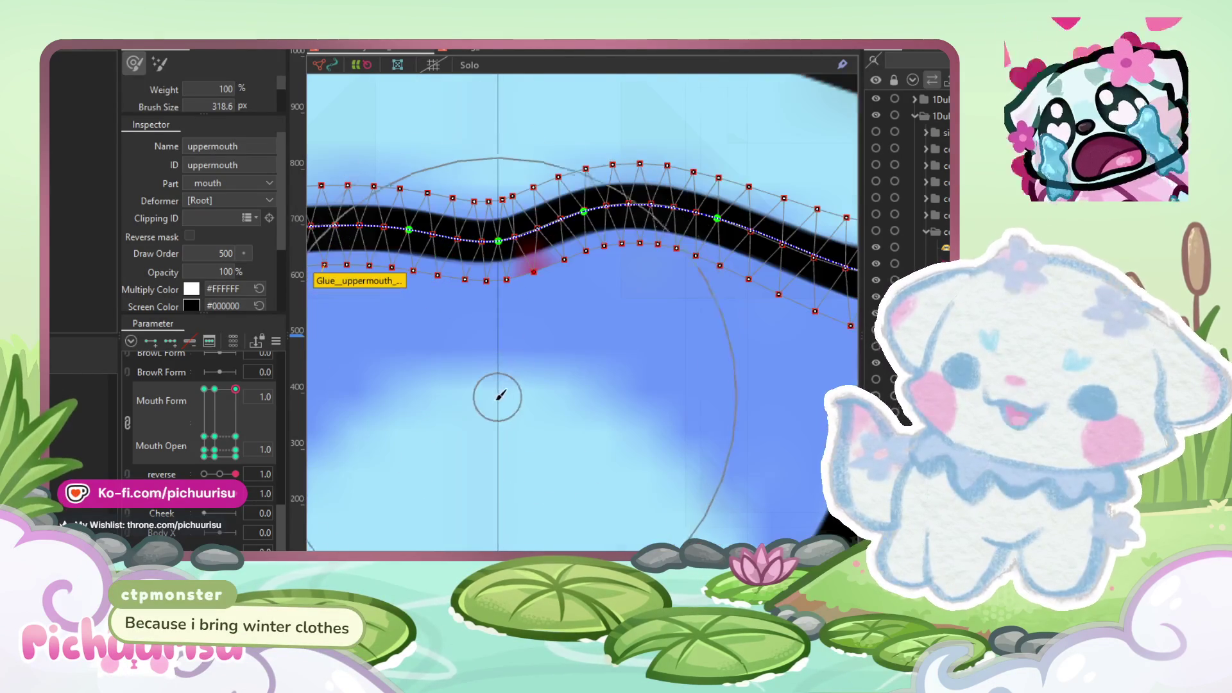
drag(490, 388, 394, 451)
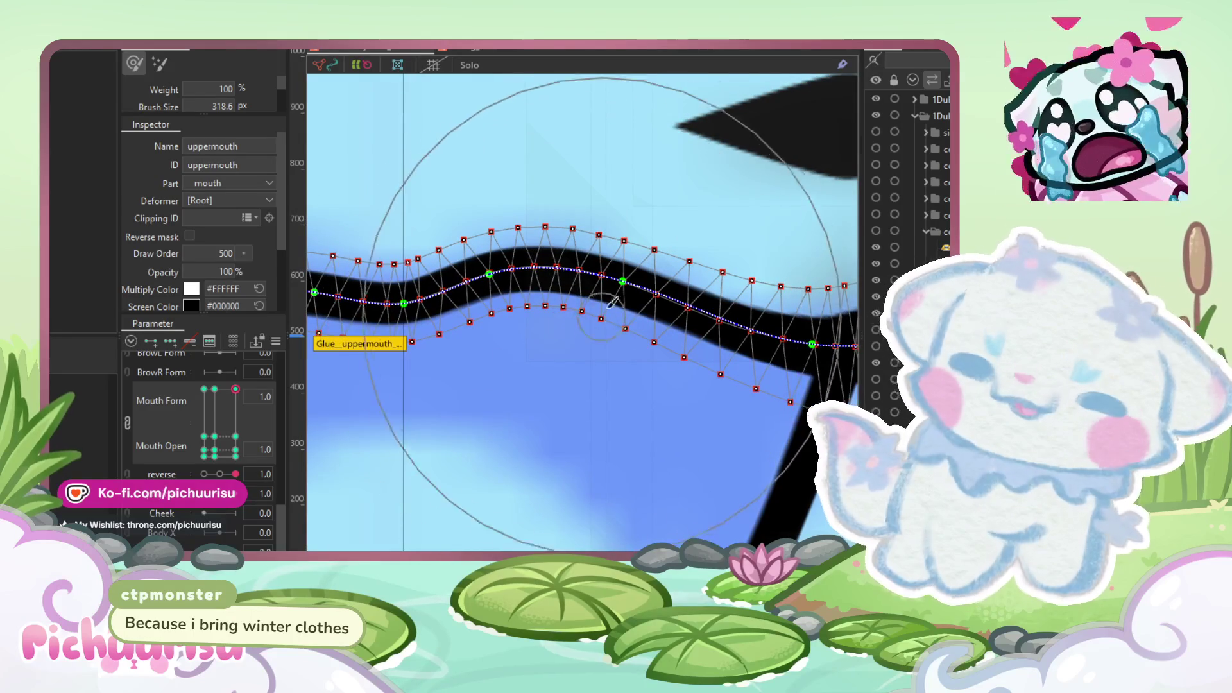
drag(639, 275, 495, 275)
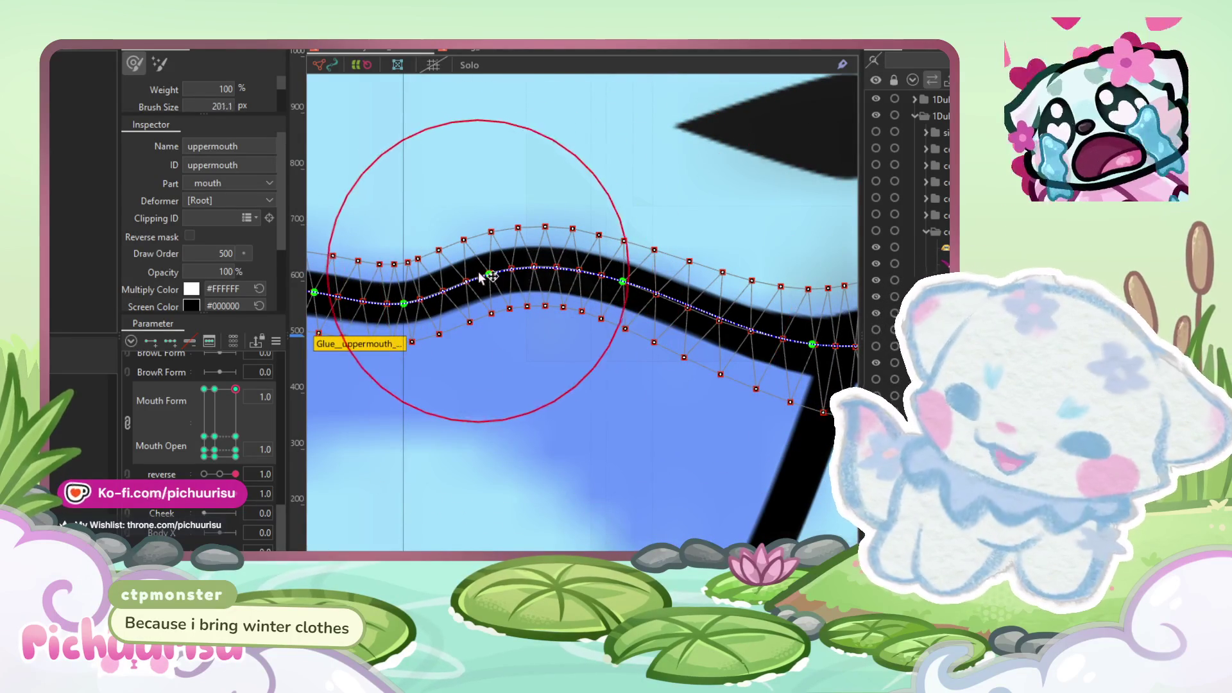
mouse_move(577, 276)
mouse_down()
mouse_move(562, 280)
mouse_move(562, 266)
mouse_up()
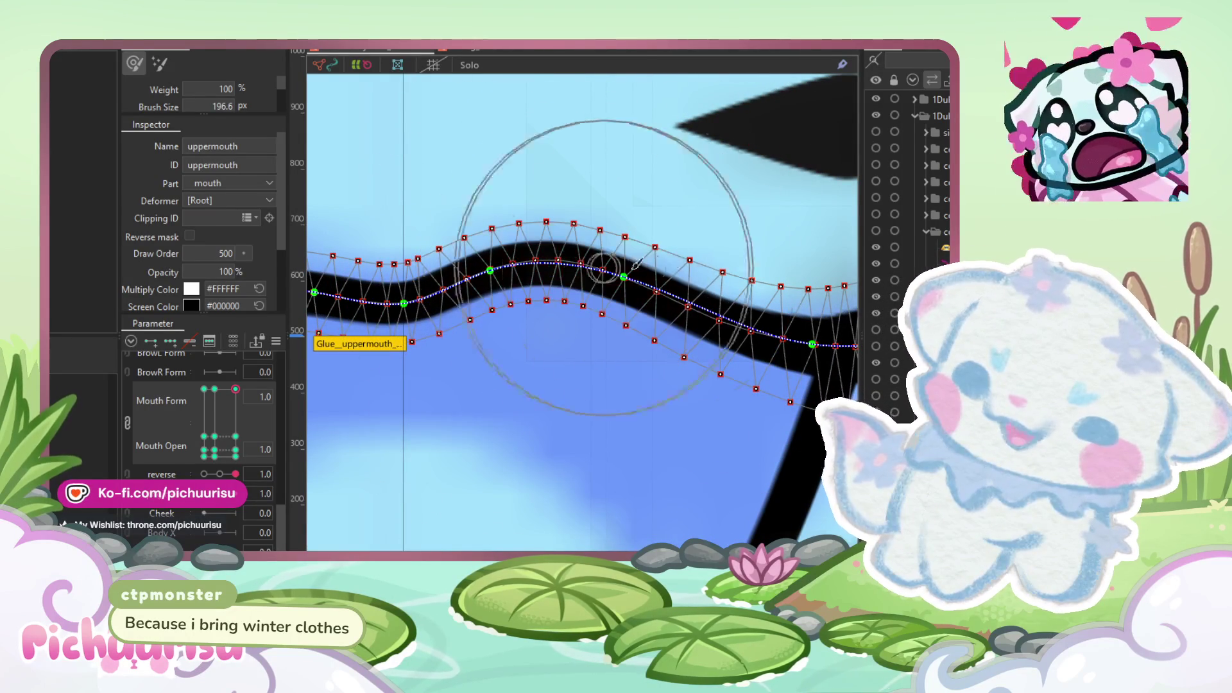
drag(734, 267, 622, 291)
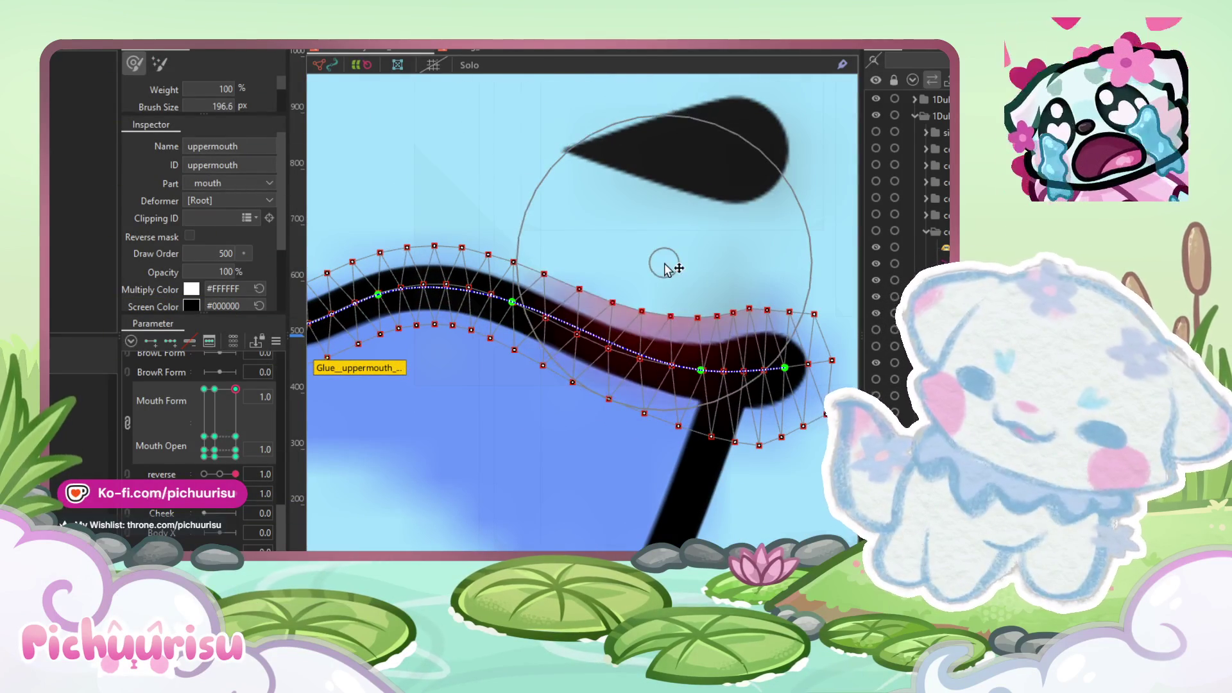
scroll(682, 253, down, 2)
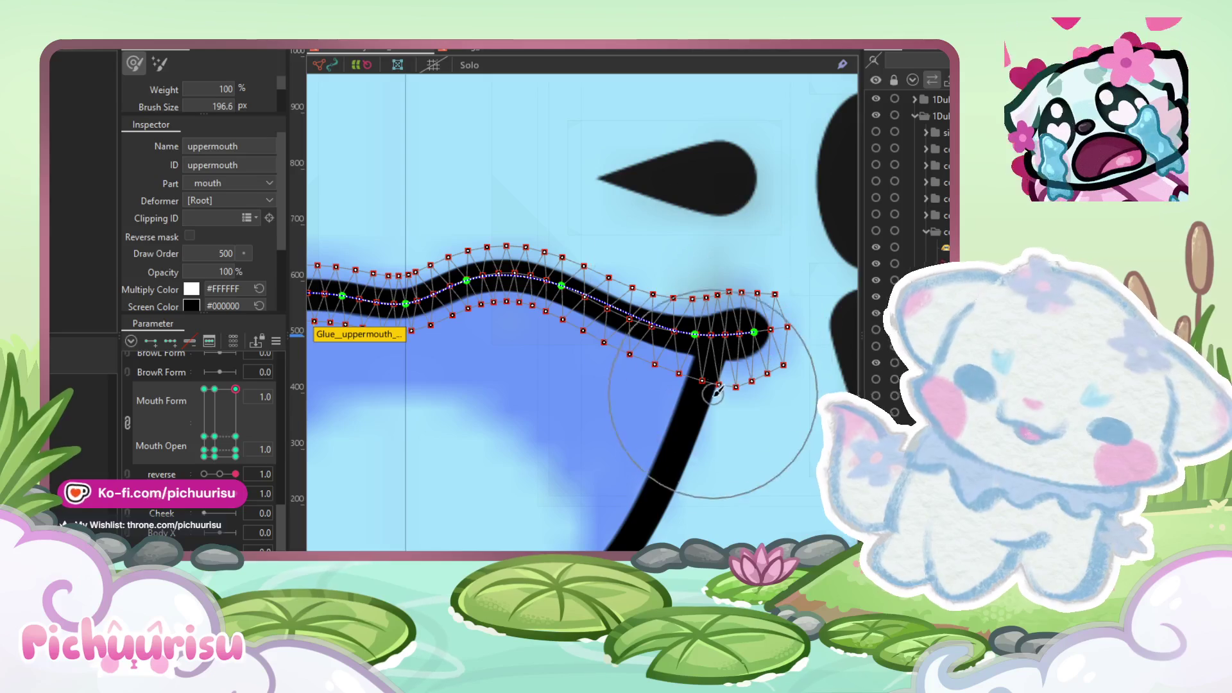
scroll(722, 382, up, 2)
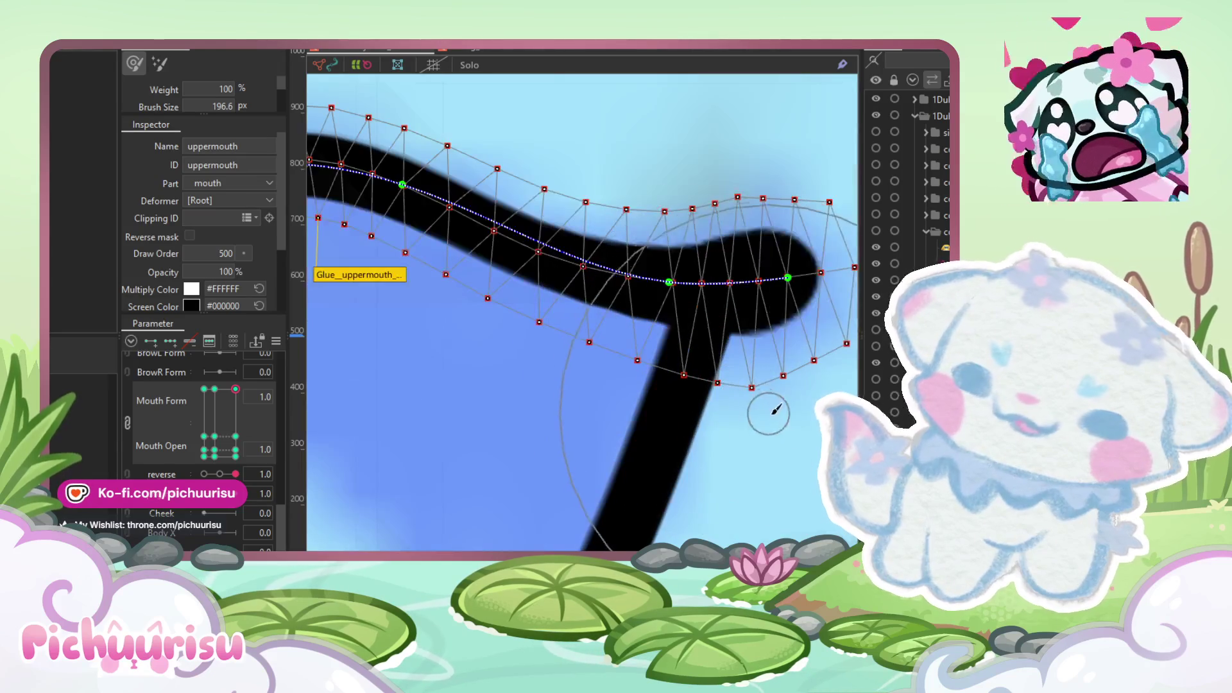
mouse_move(774, 448)
mouse_down()
mouse_move(627, 344)
mouse_move(702, 205)
mouse_up()
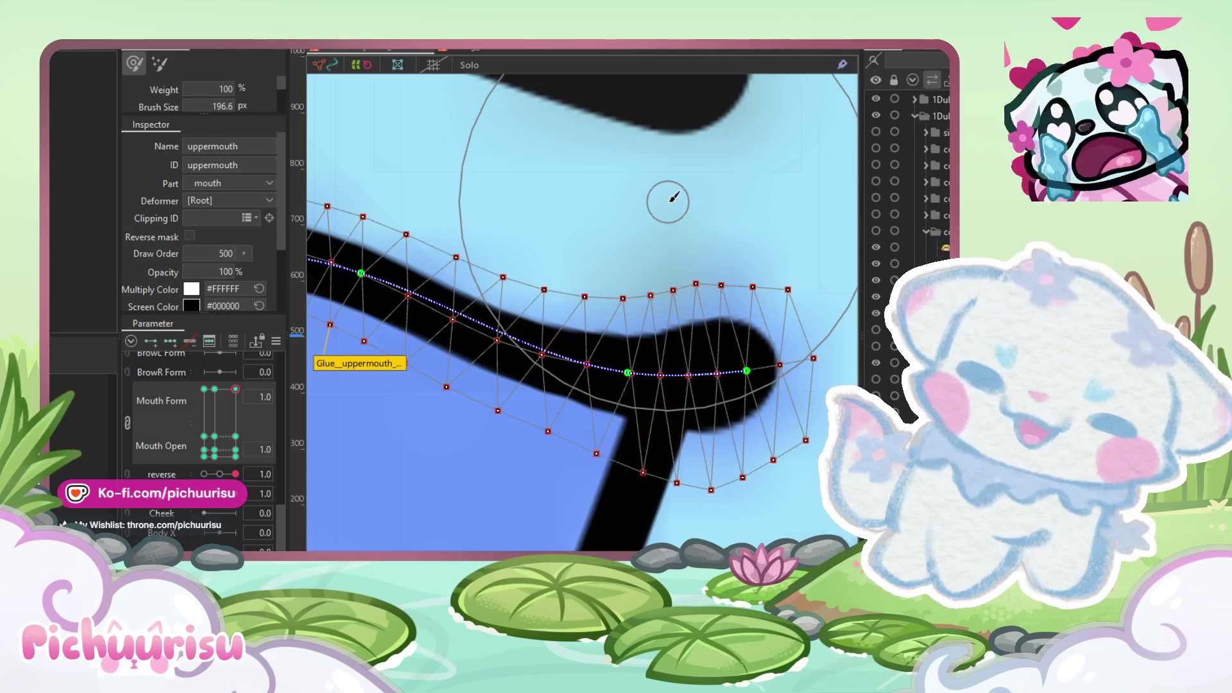
key(ctrl+z)
Step: Raise a curve control point so the upper mouth line undulates in a gentle wave
scroll(634, 271, up, 5)
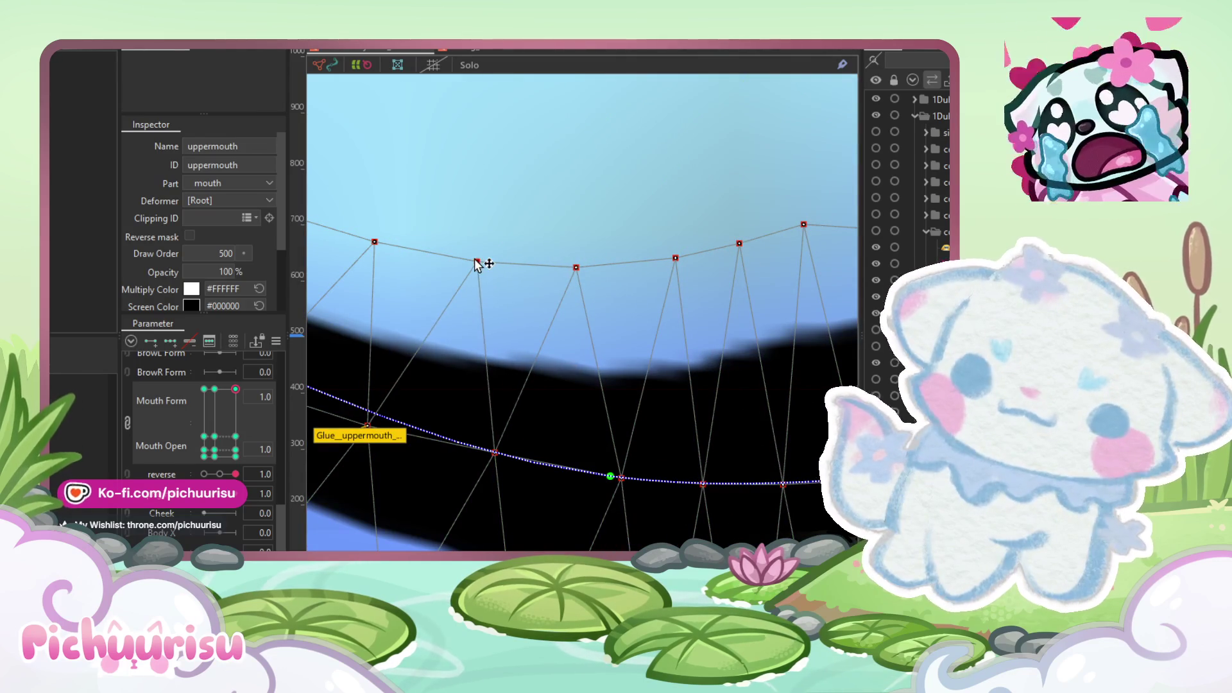
scroll(619, 294, down, 5)
scroll(587, 377, up, 3)
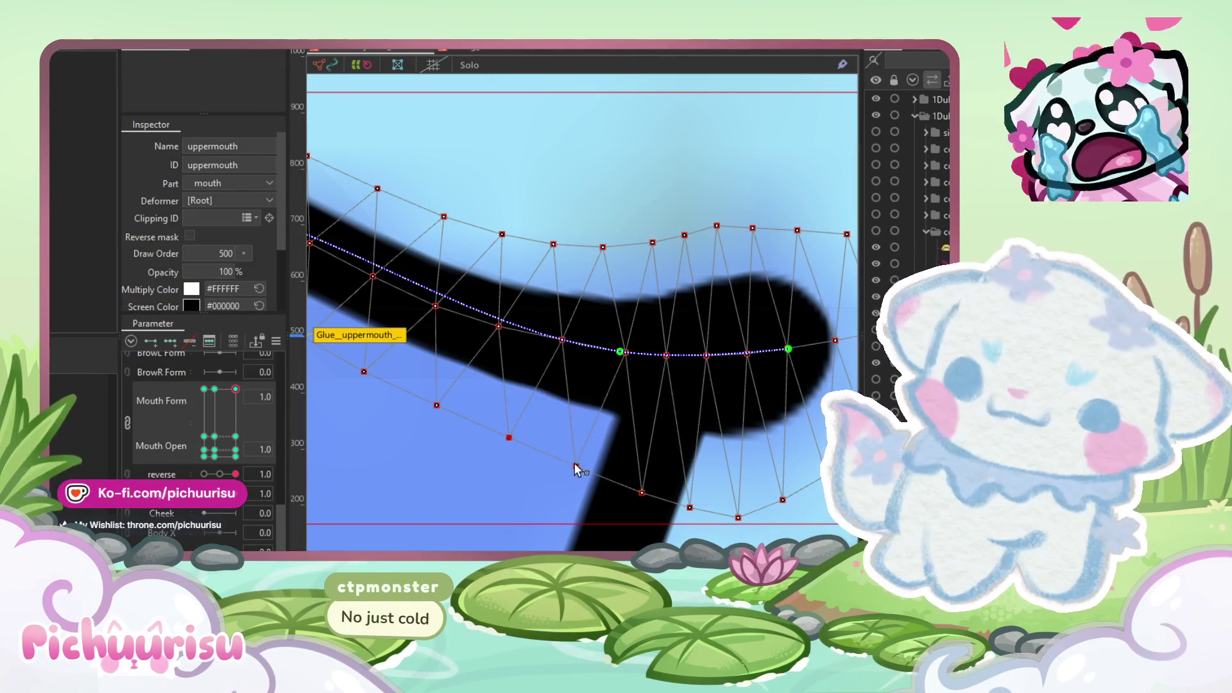
scroll(567, 464, down, 5)
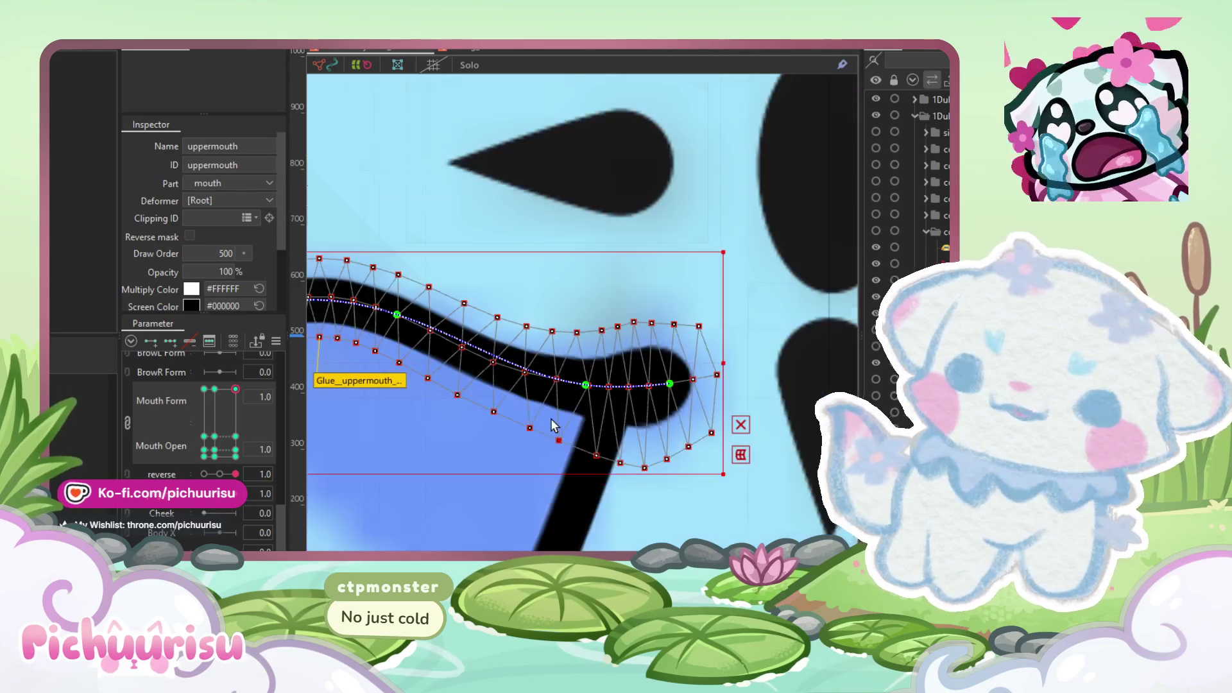
drag(570, 384, 598, 380)
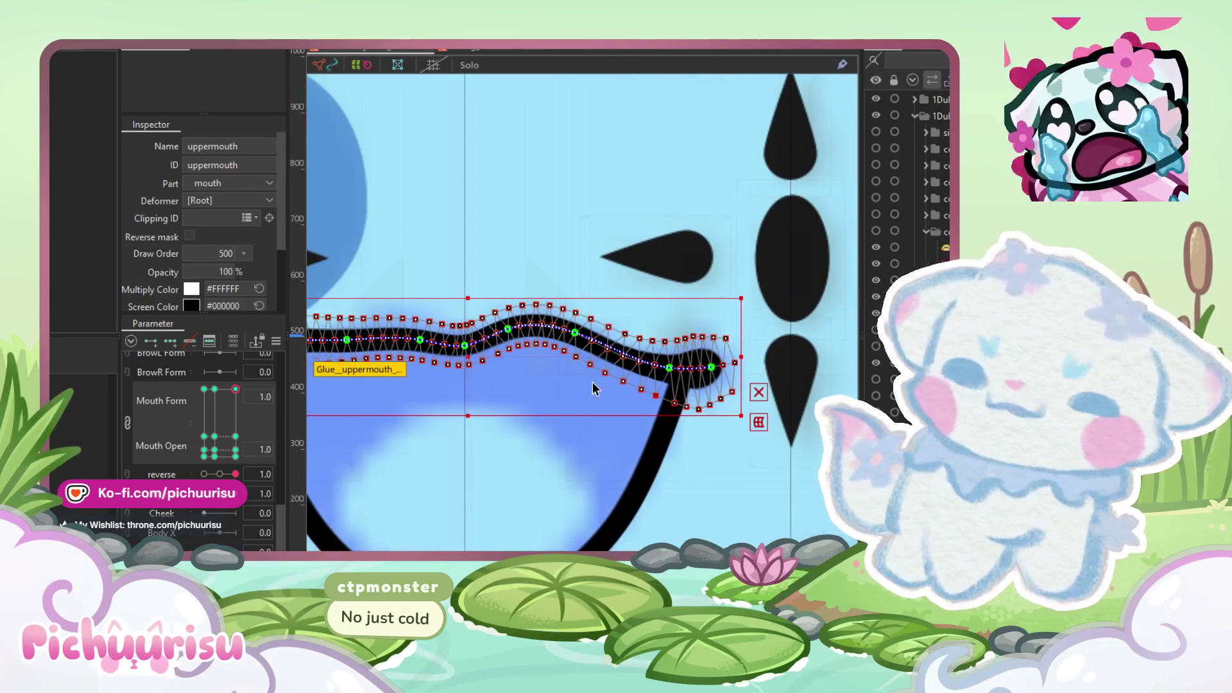
scroll(485, 336, up, 3)
click(523, 318)
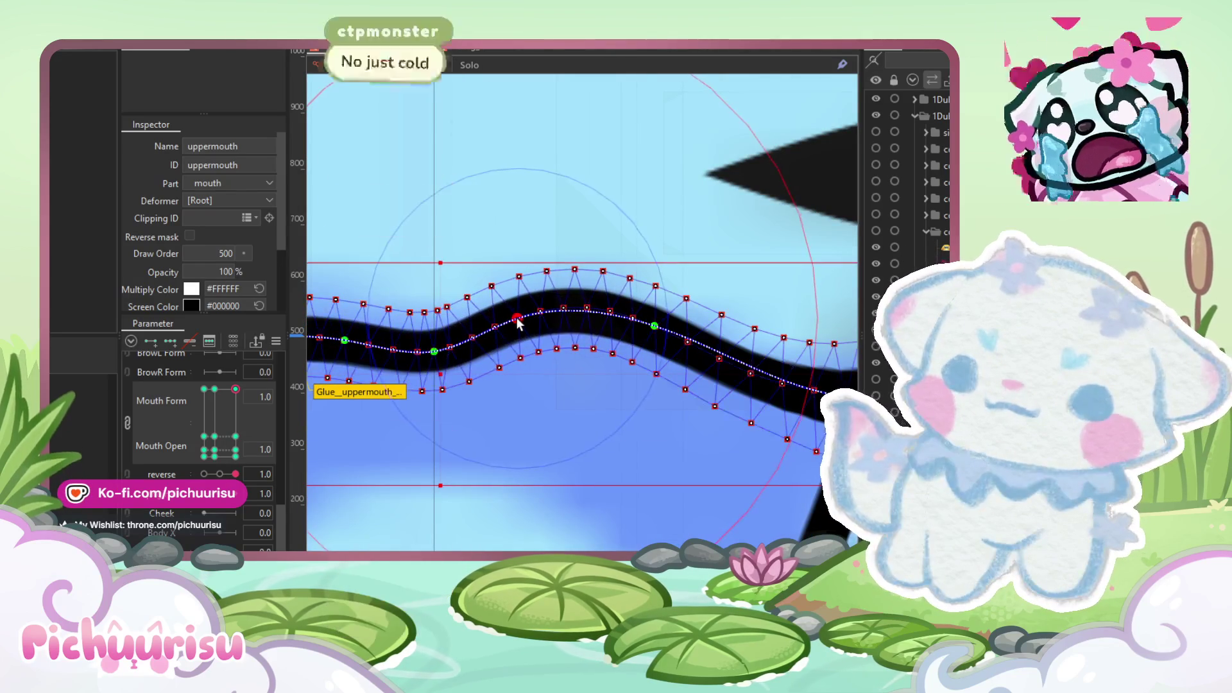
drag(434, 357, 437, 351)
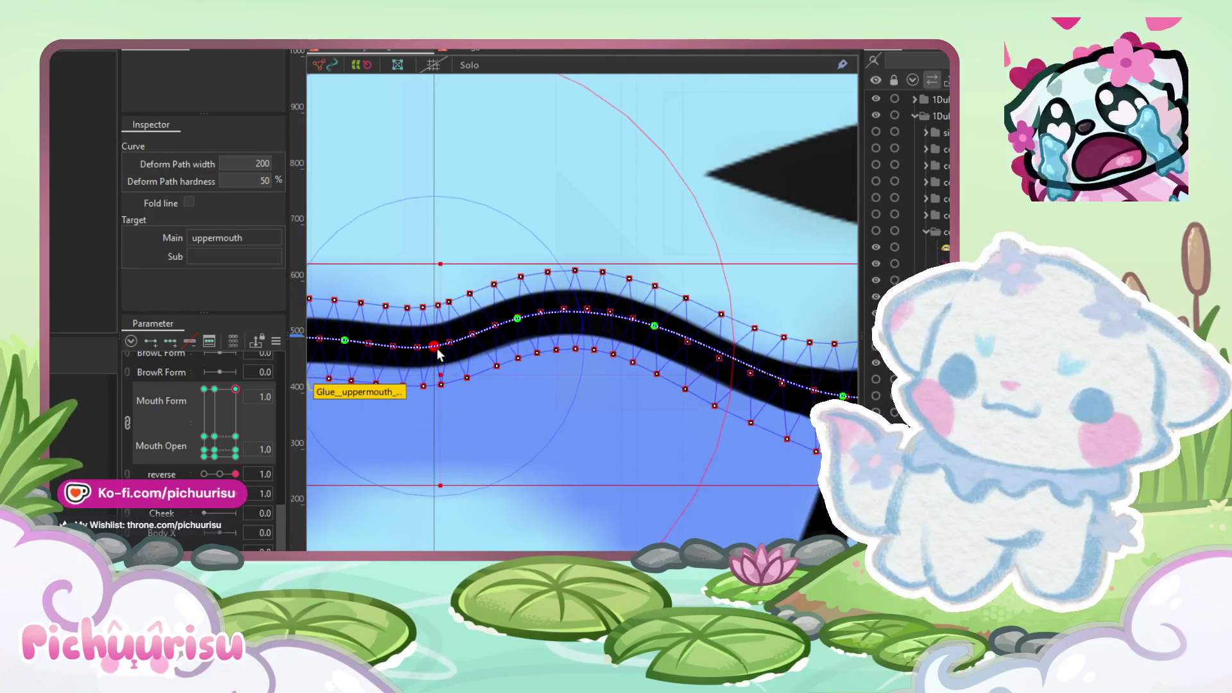
scroll(437, 313, up, 3)
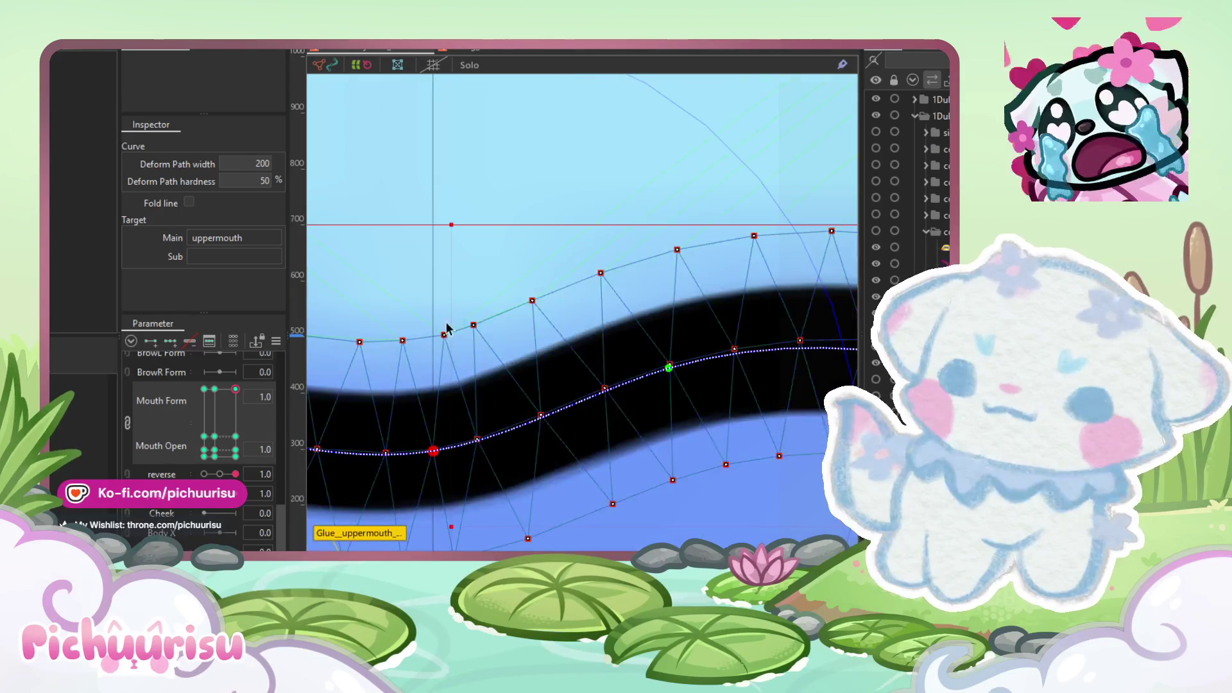
click(452, 339)
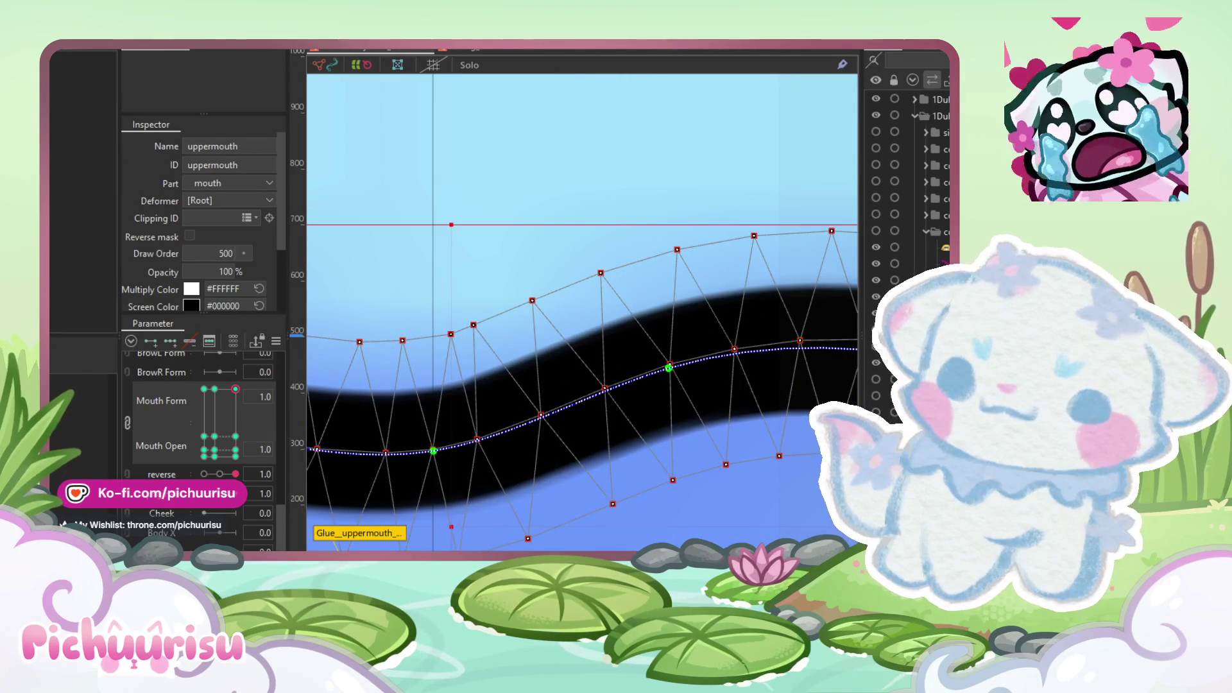
scroll(552, 385, down, 5)
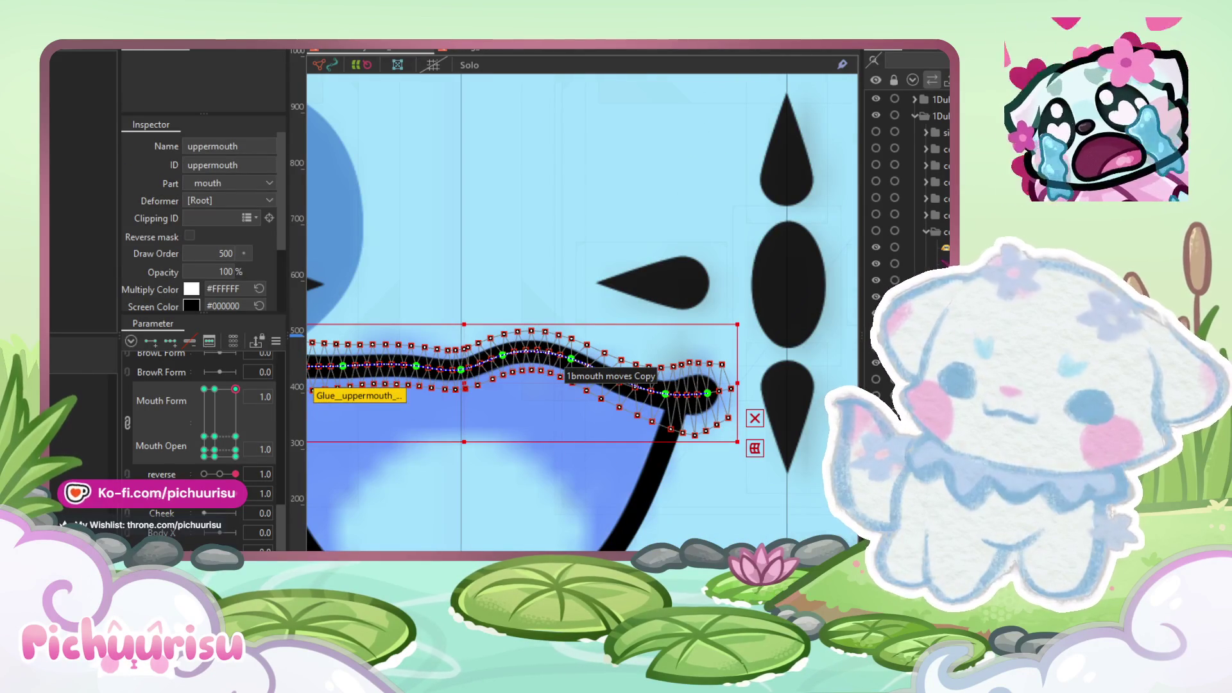
click(158, 475)
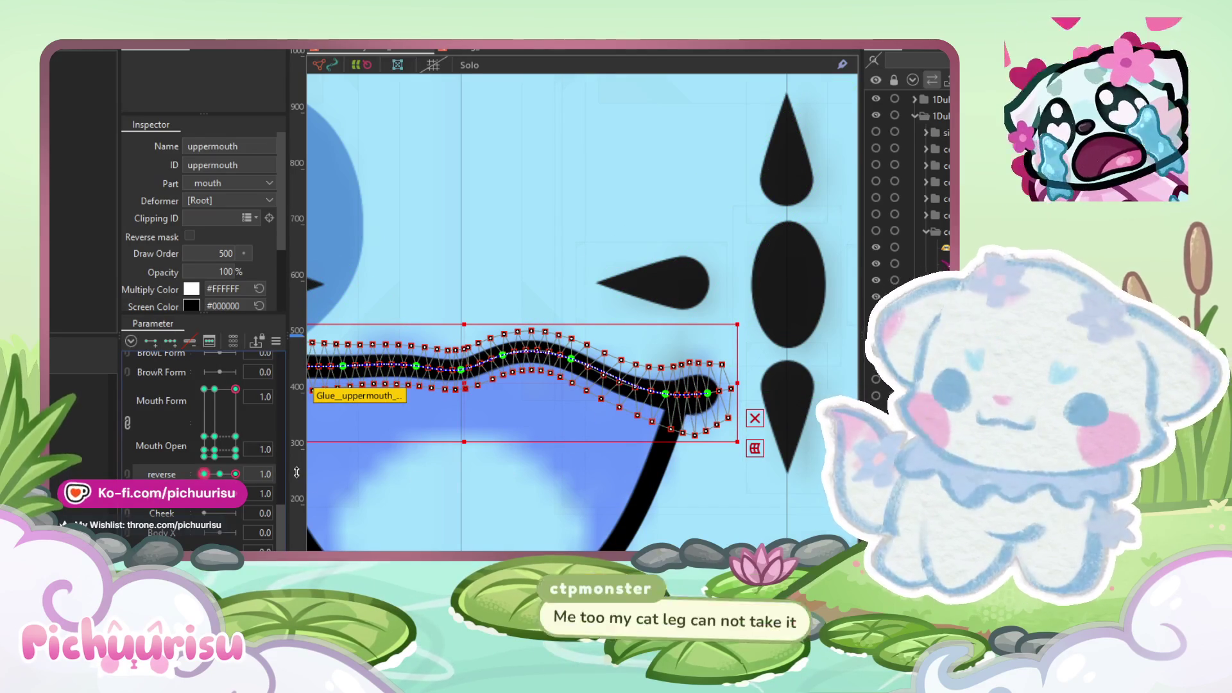
Step: At reverse -1, stretch the upper mouth vertices across the open mouth, then restore reverse to 1
click(204, 474)
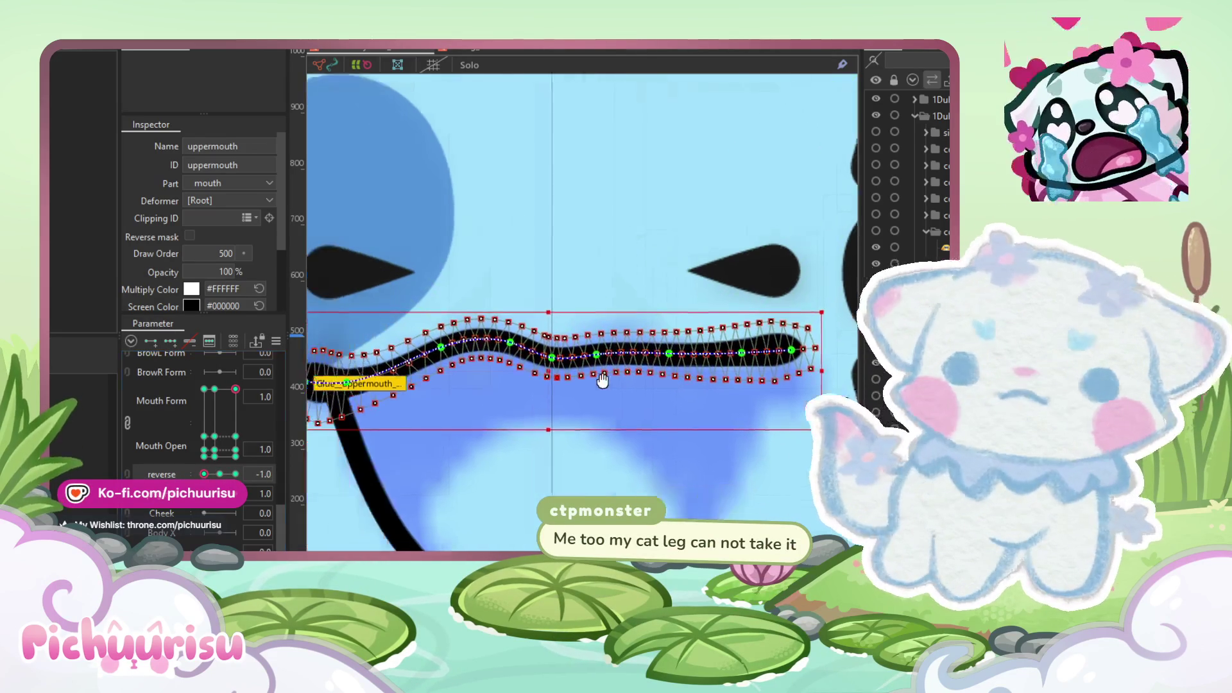
mouse_move(355, 160)
mouse_down()
mouse_move(462, 398)
mouse_move(586, 522)
mouse_move(622, 498)
mouse_up()
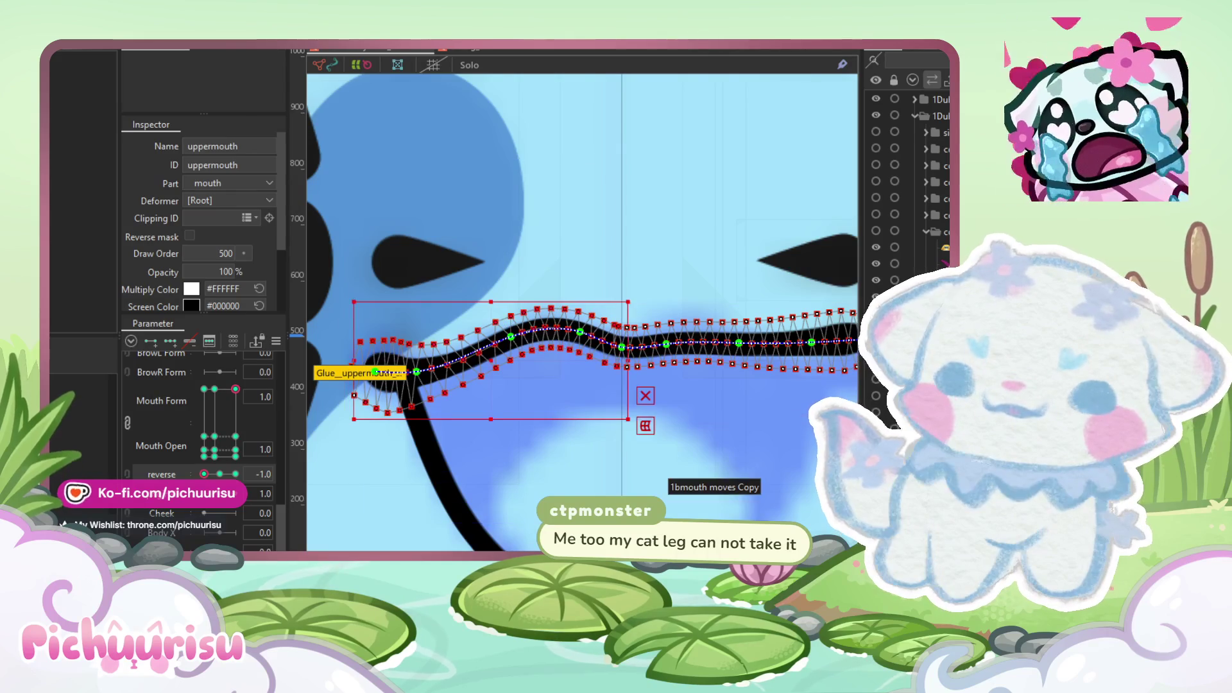
mouse_move(323, 225)
mouse_down()
mouse_move(573, 464)
mouse_move(624, 474)
mouse_up()
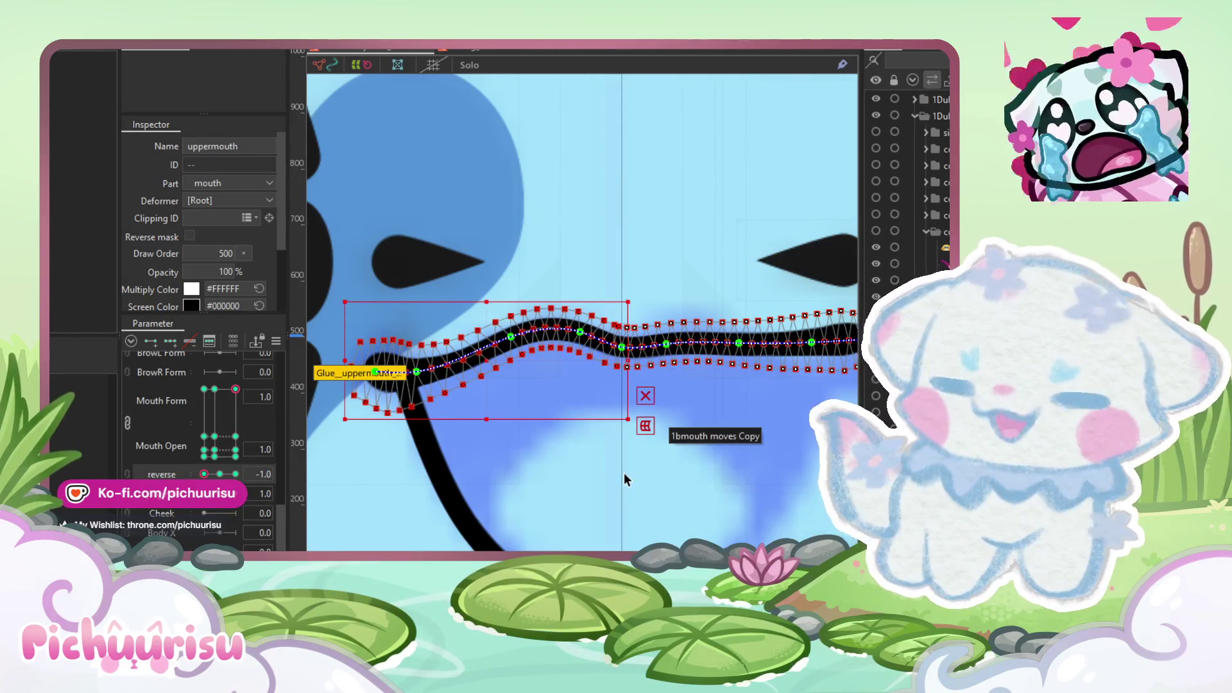
scroll(624, 472, down, 2)
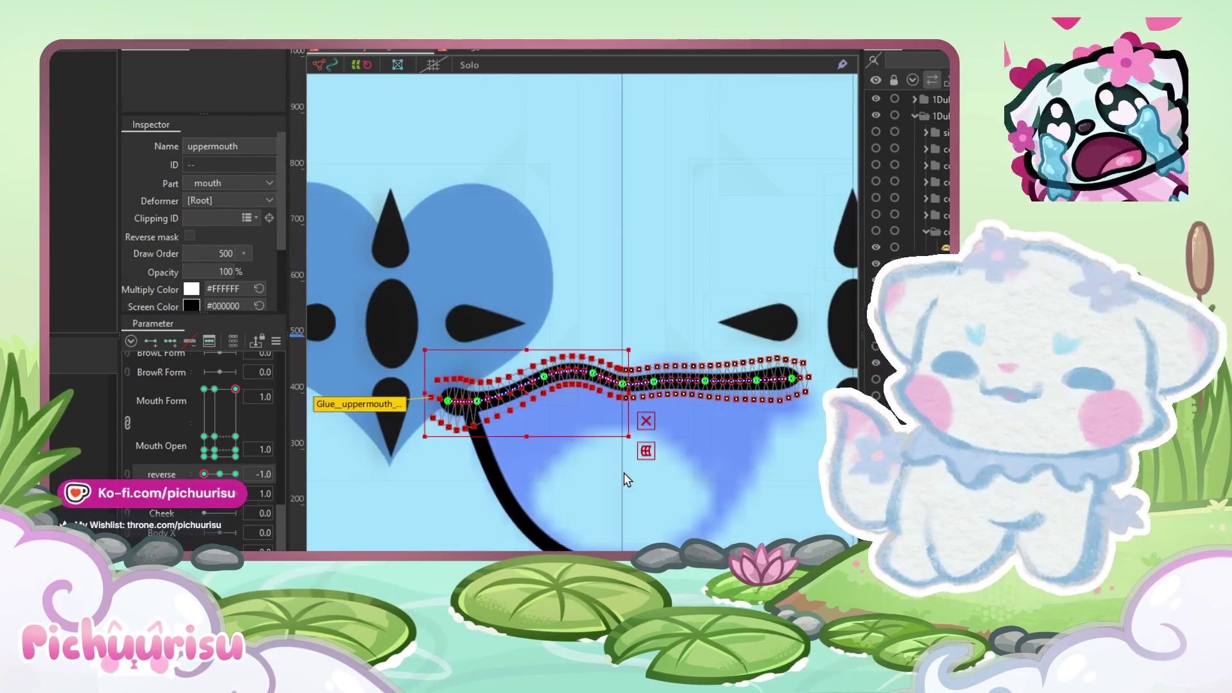
drag(593, 470, 583, 473)
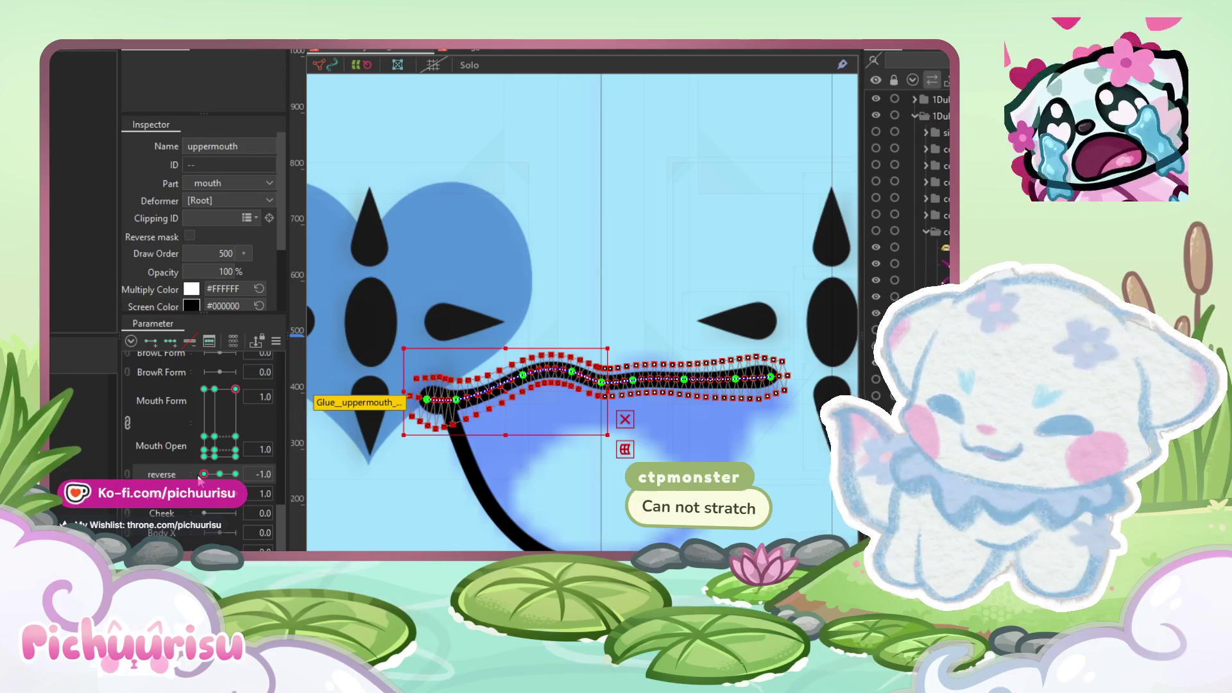
click(236, 474)
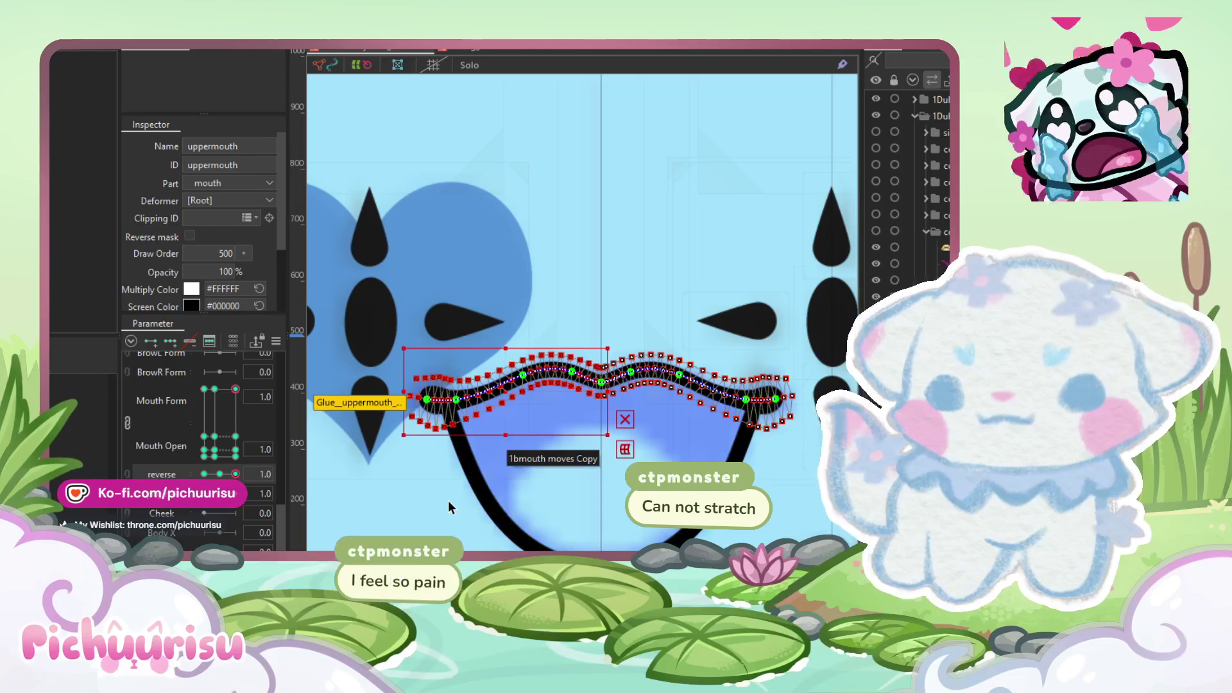
click(483, 420)
Step: Set Mouth Form to its middle key at -0.3
scroll(491, 400, down, 2)
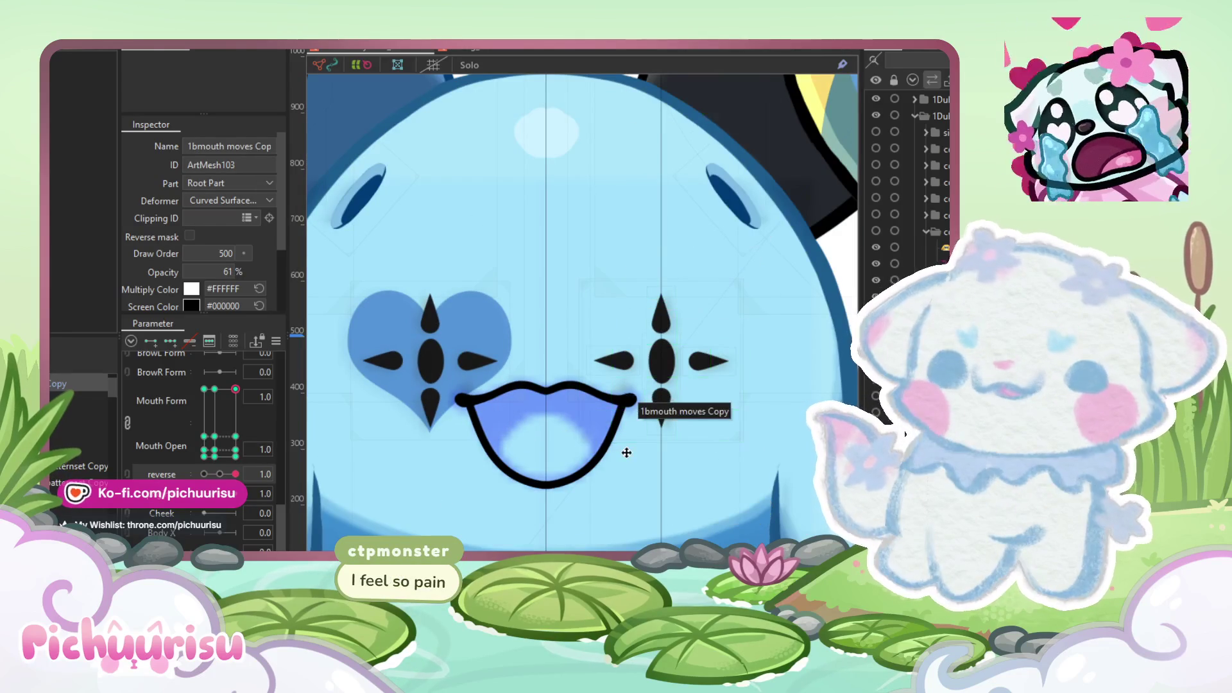
scroll(584, 422, down, 4)
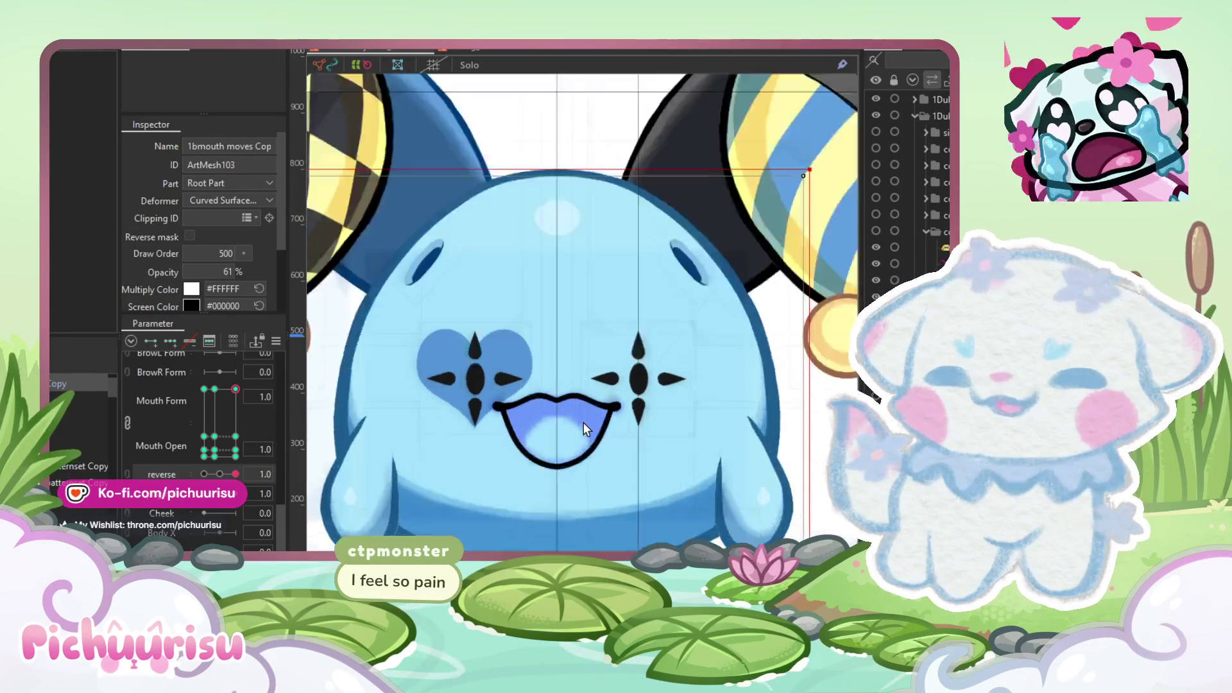
scroll(583, 422, up, 4)
click(215, 389)
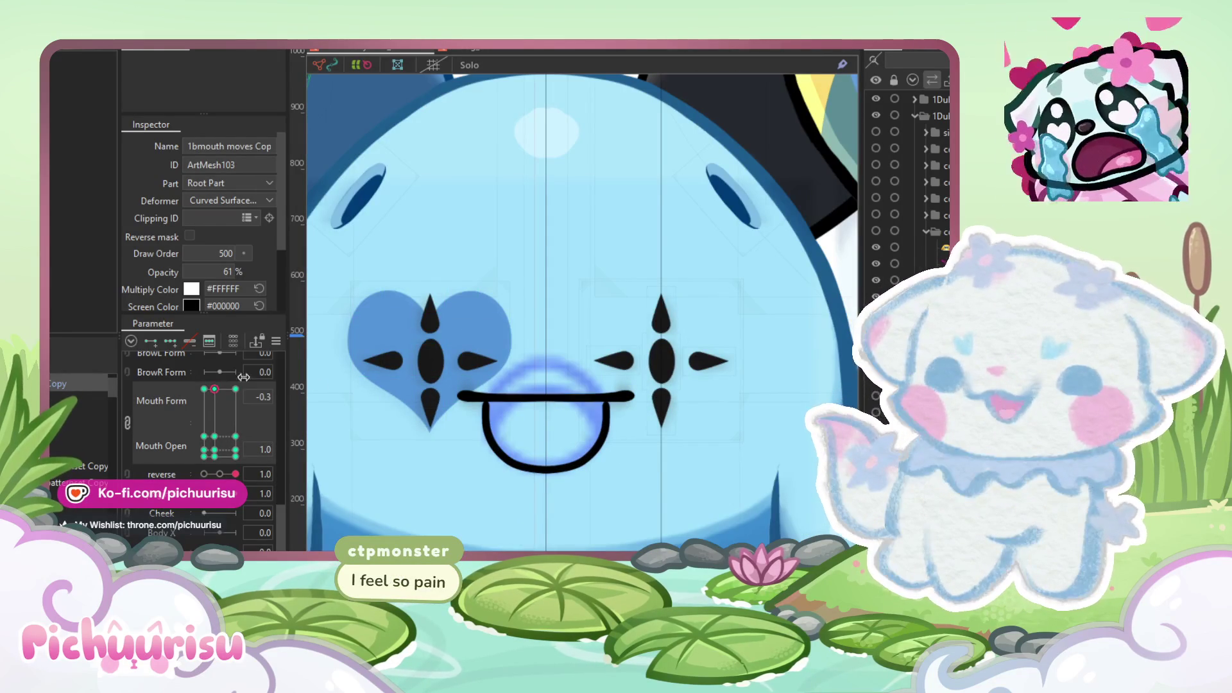
Step: Try arching the upper mouth line upward, then undo so it stays flat
scroll(526, 406, up, 3)
click(525, 406)
scroll(512, 403, up, 1)
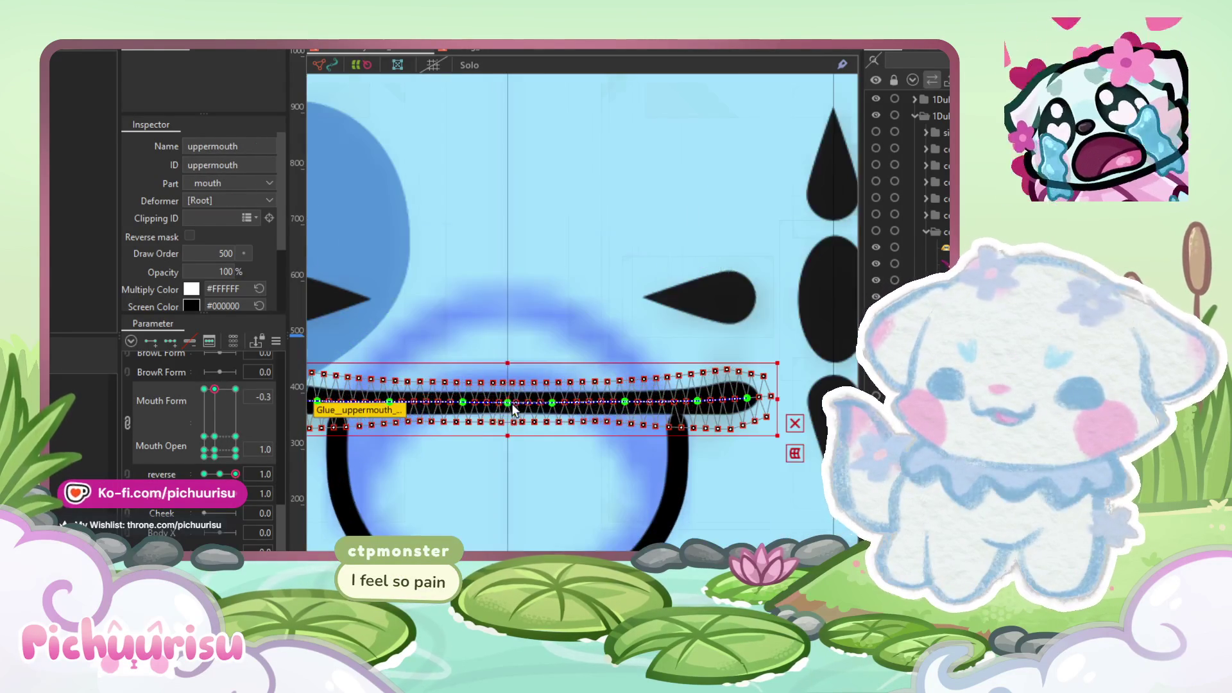
scroll(512, 403, up, 1)
scroll(507, 405, up, 1)
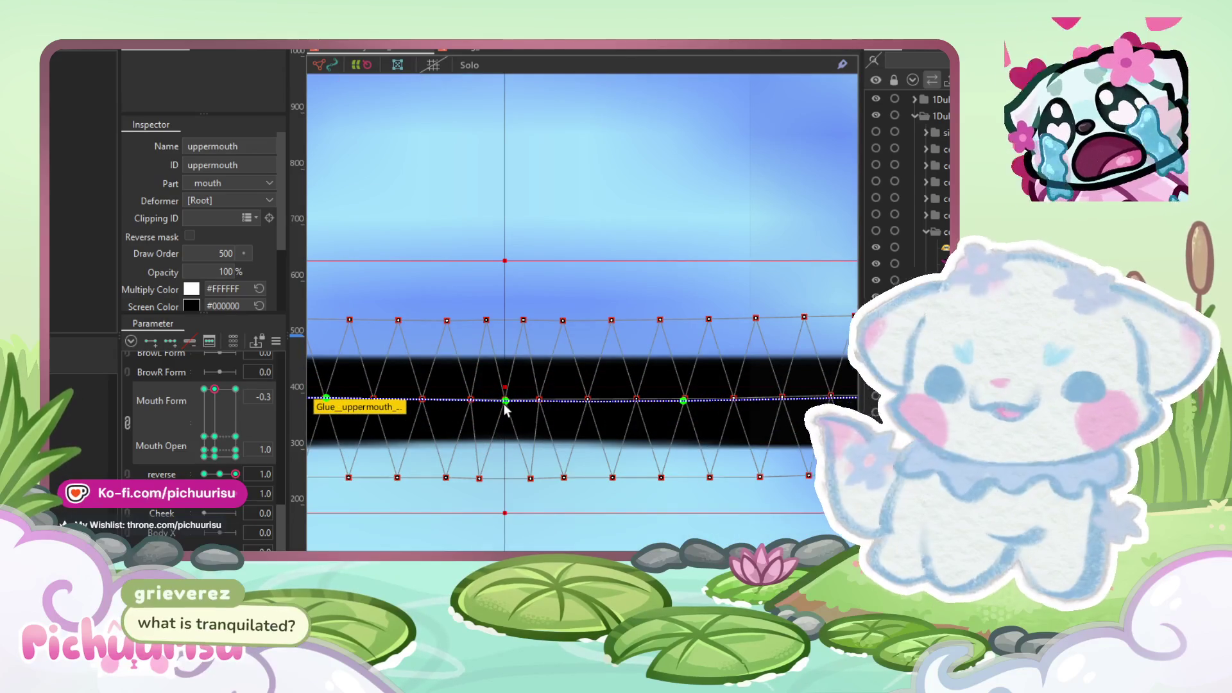
drag(504, 404, 506, 175)
key(ctrl+z)
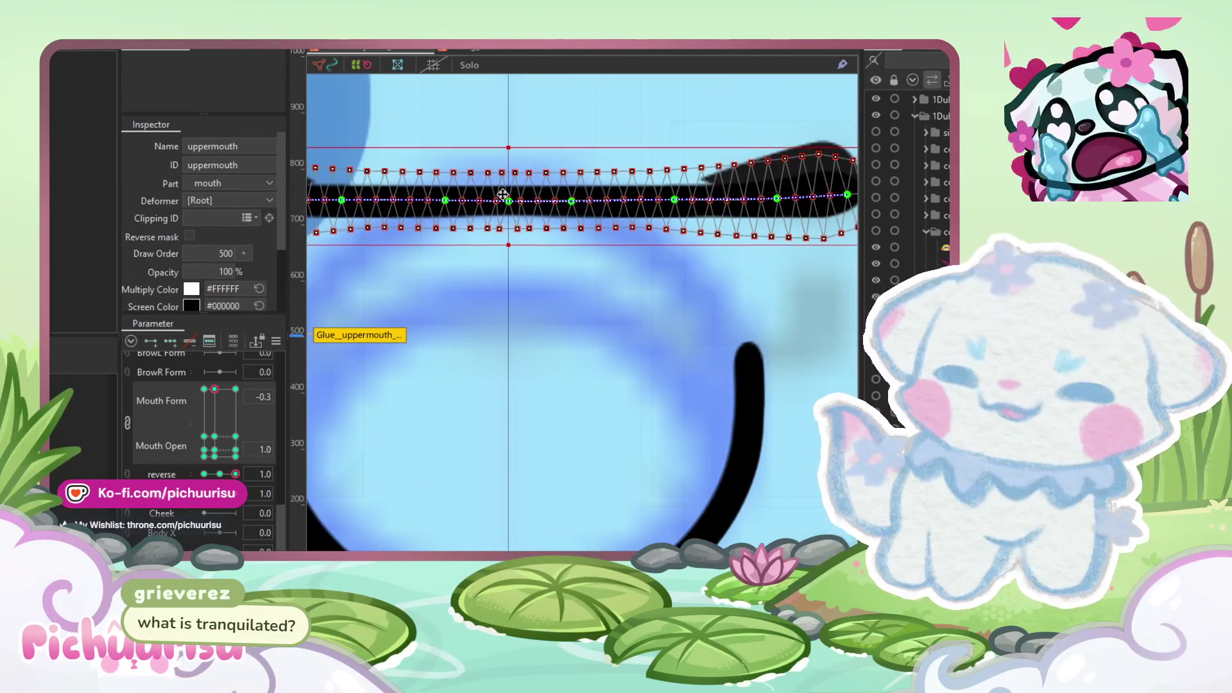
scroll(538, 337, down, 2)
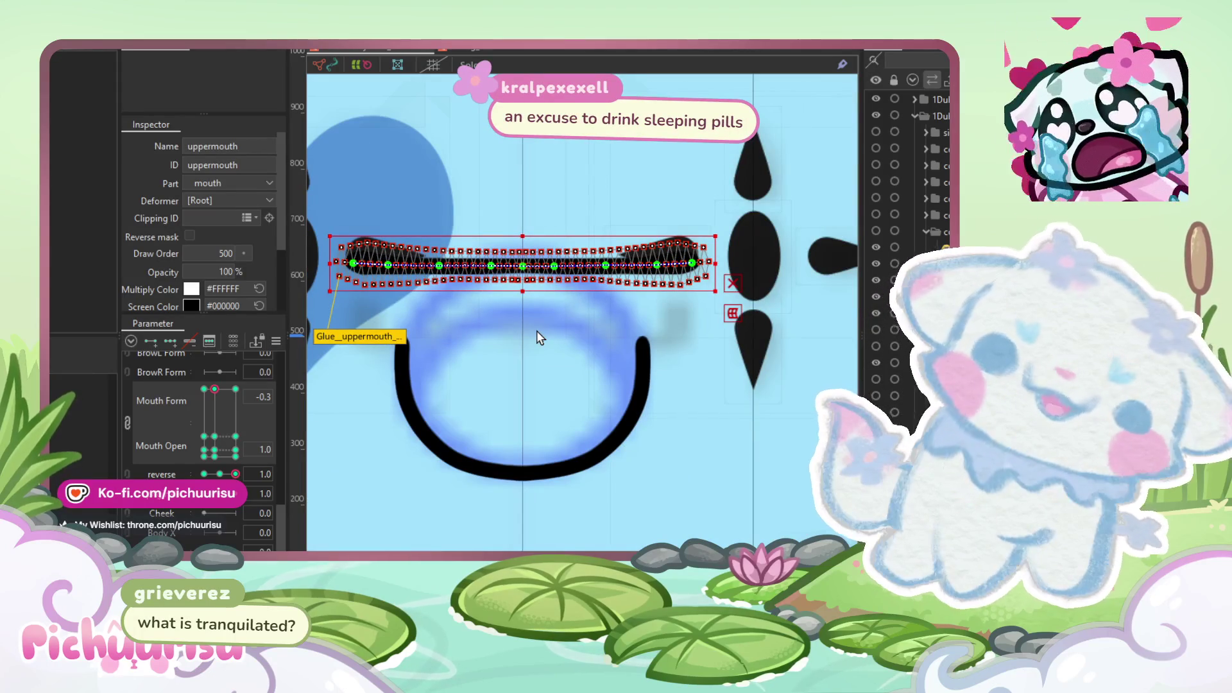
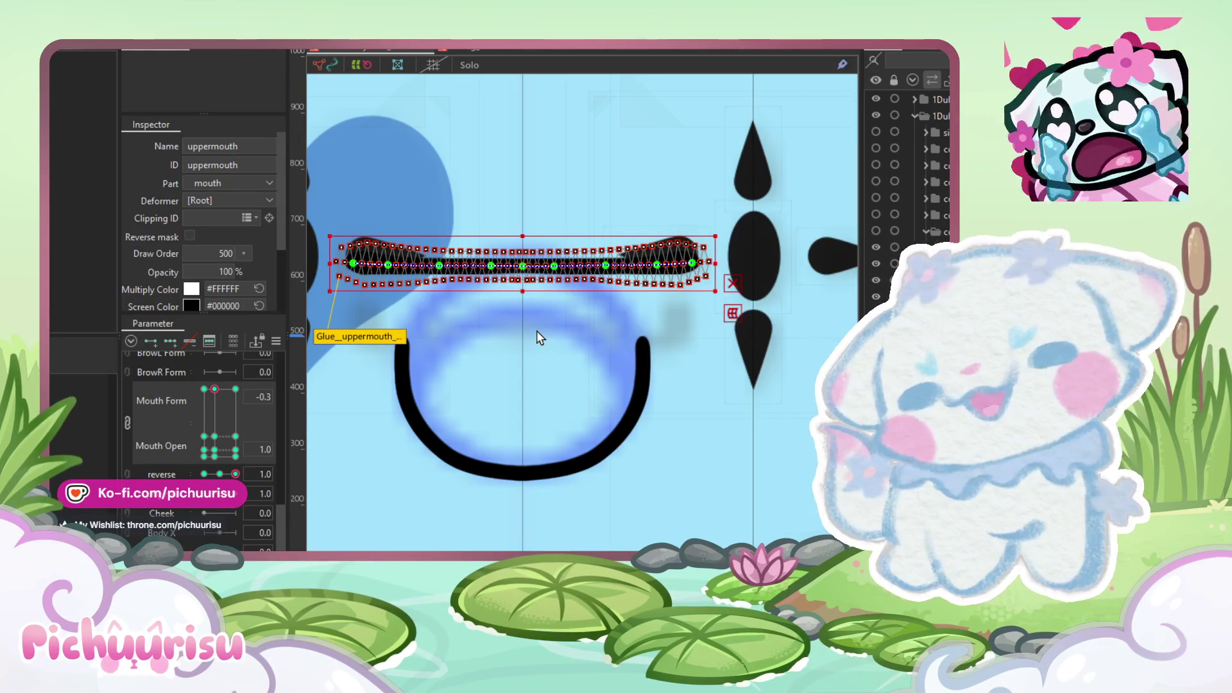
Step: Select the upper mouth mesh, trying and undoing a downward move of the line
click(625, 265)
click(622, 265)
scroll(629, 263, up, 2)
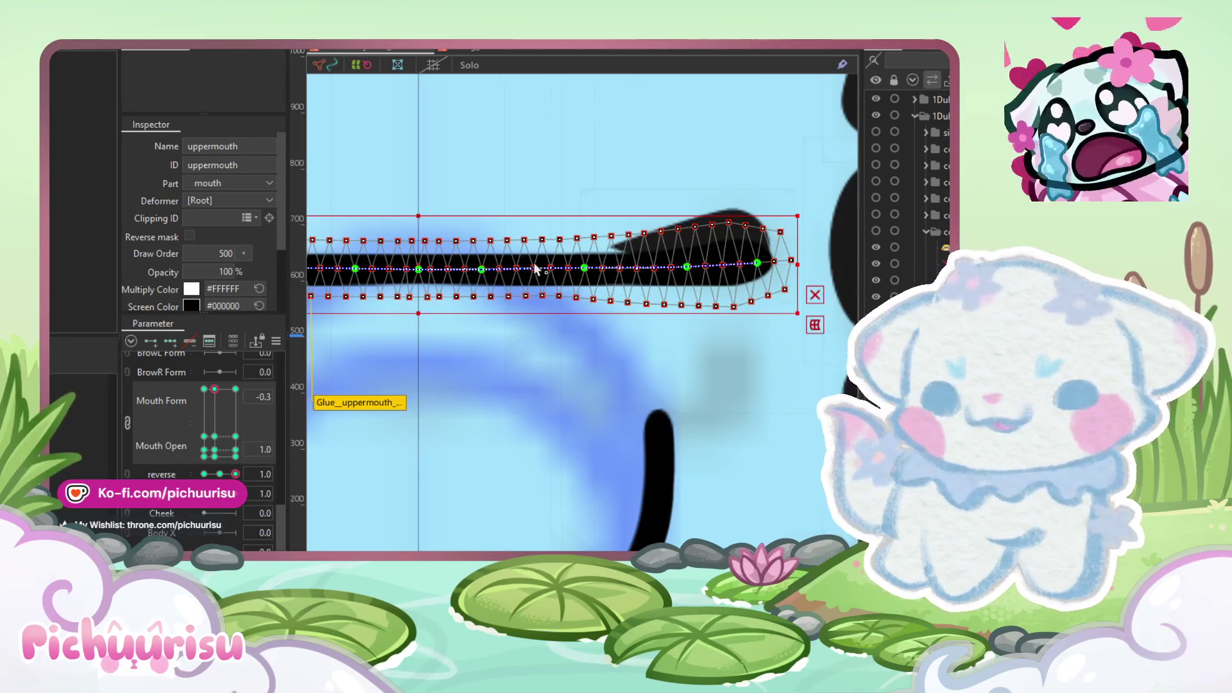
mouse_move(422, 264)
mouse_down()
mouse_move(402, 306)
mouse_move(406, 359)
mouse_up()
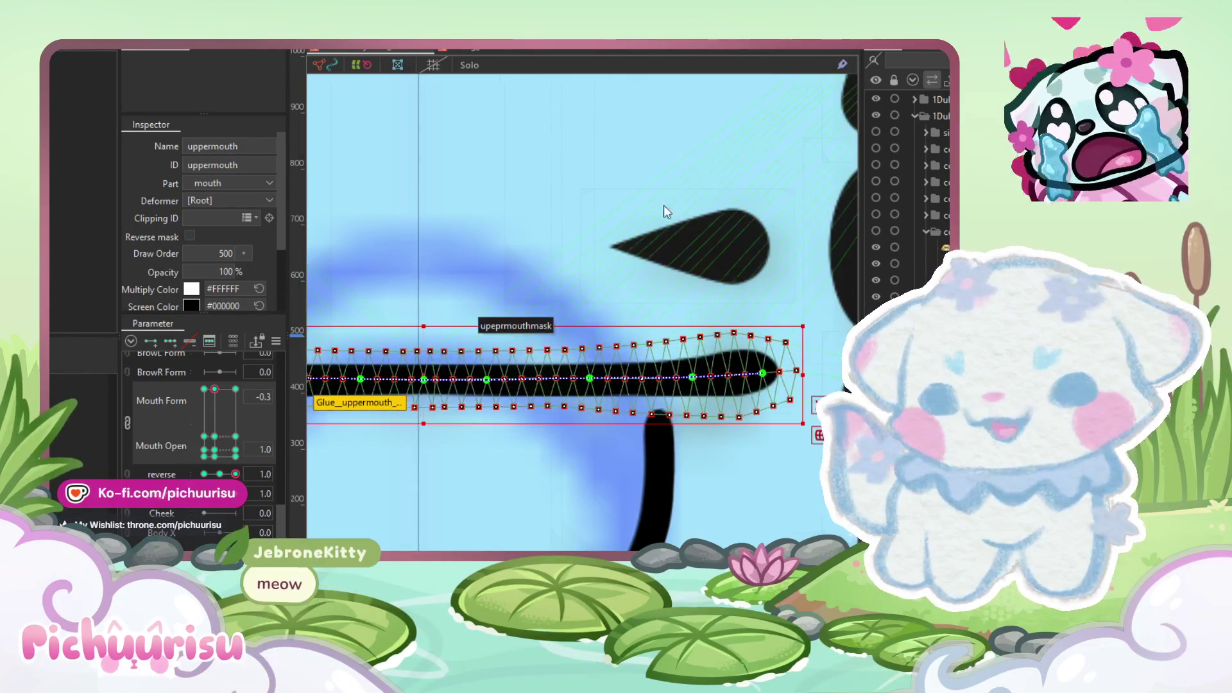
key(ctrl+z)
scroll(732, 218, down, 2)
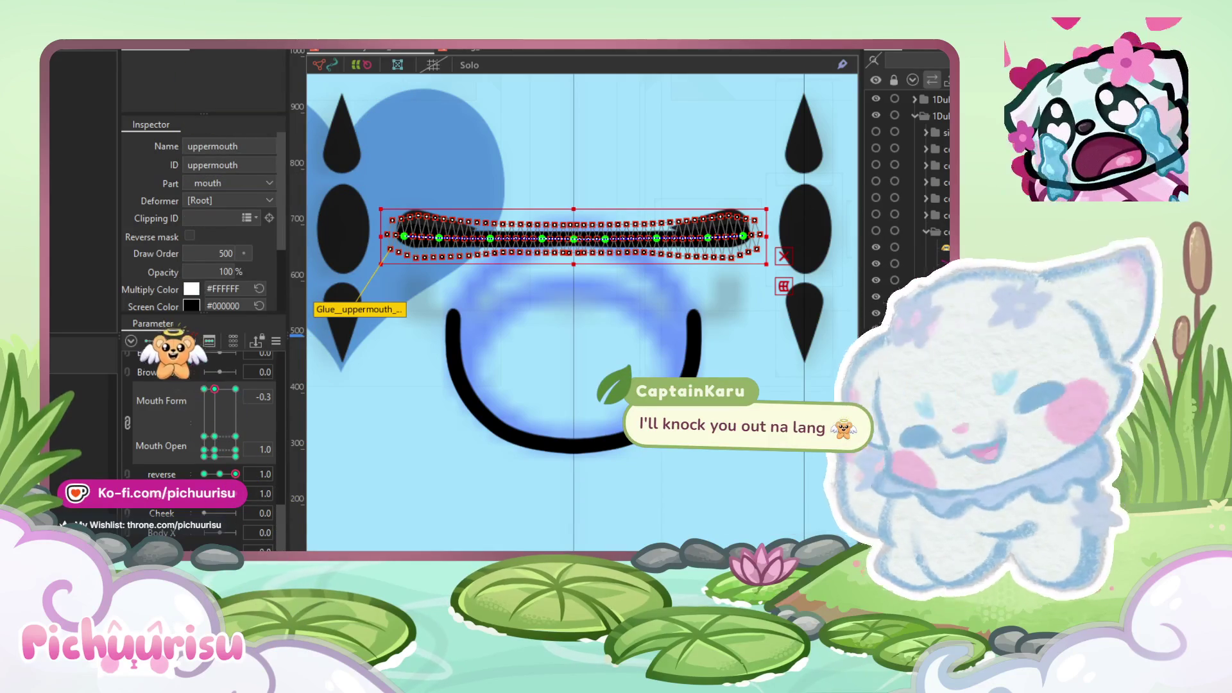
click(669, 250)
click(660, 241)
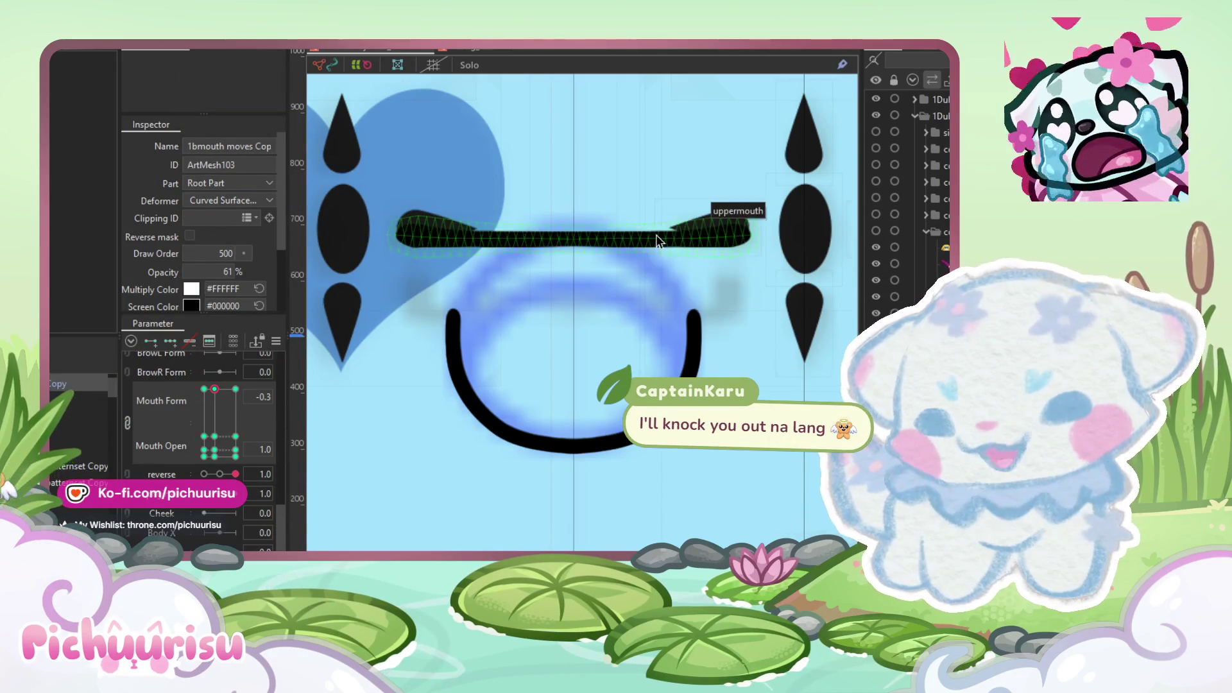
scroll(658, 241, up, 3)
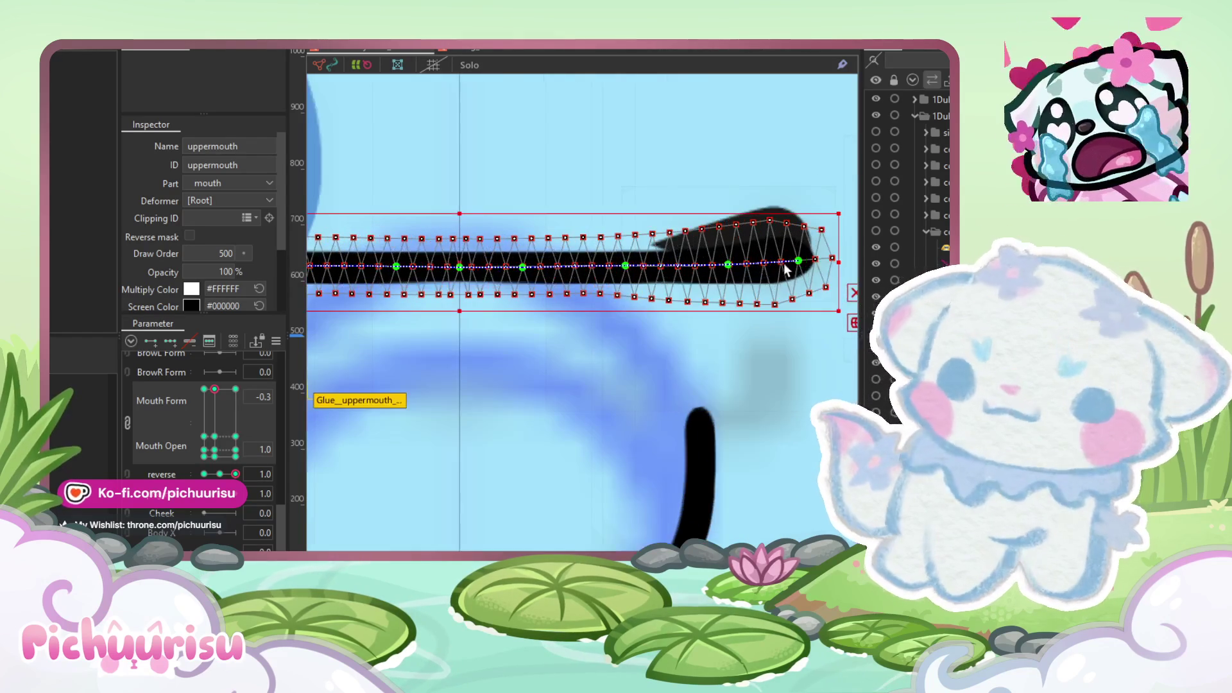
Step: Drag the path's right end and bend point down-left to curve the upper mouth
click(799, 262)
drag(799, 262, 701, 422)
click(730, 299)
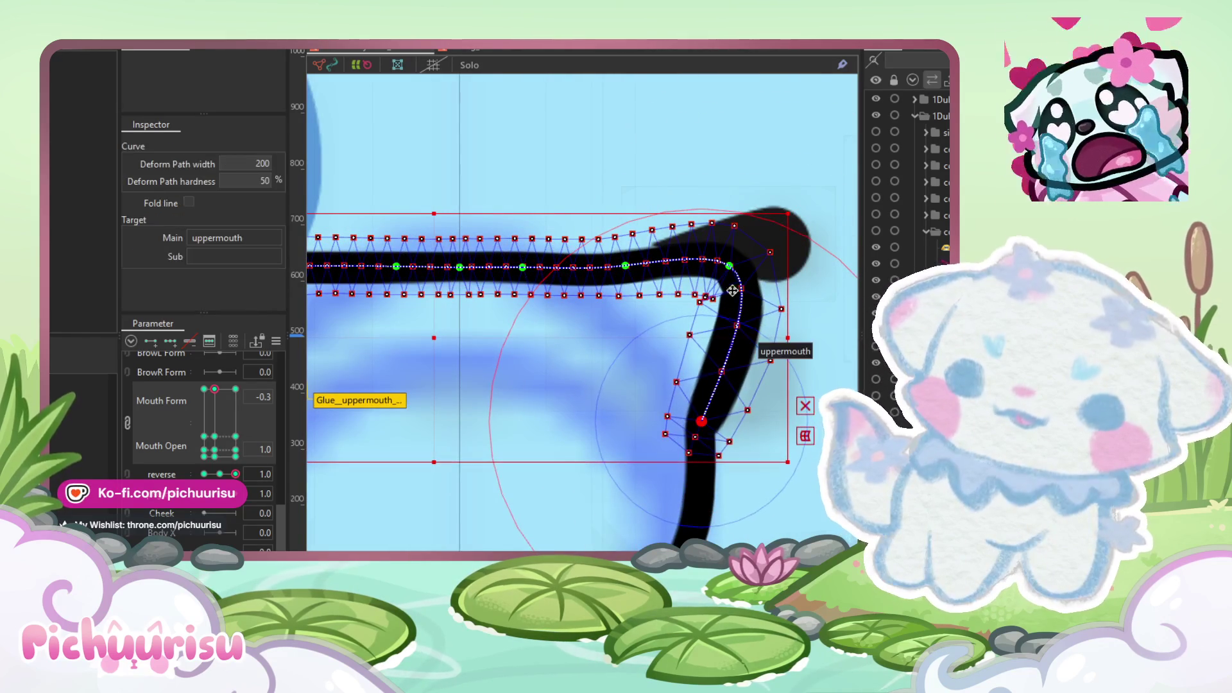
drag(735, 272, 679, 347)
scroll(635, 297, up, 2)
click(615, 261)
drag(615, 264, 582, 285)
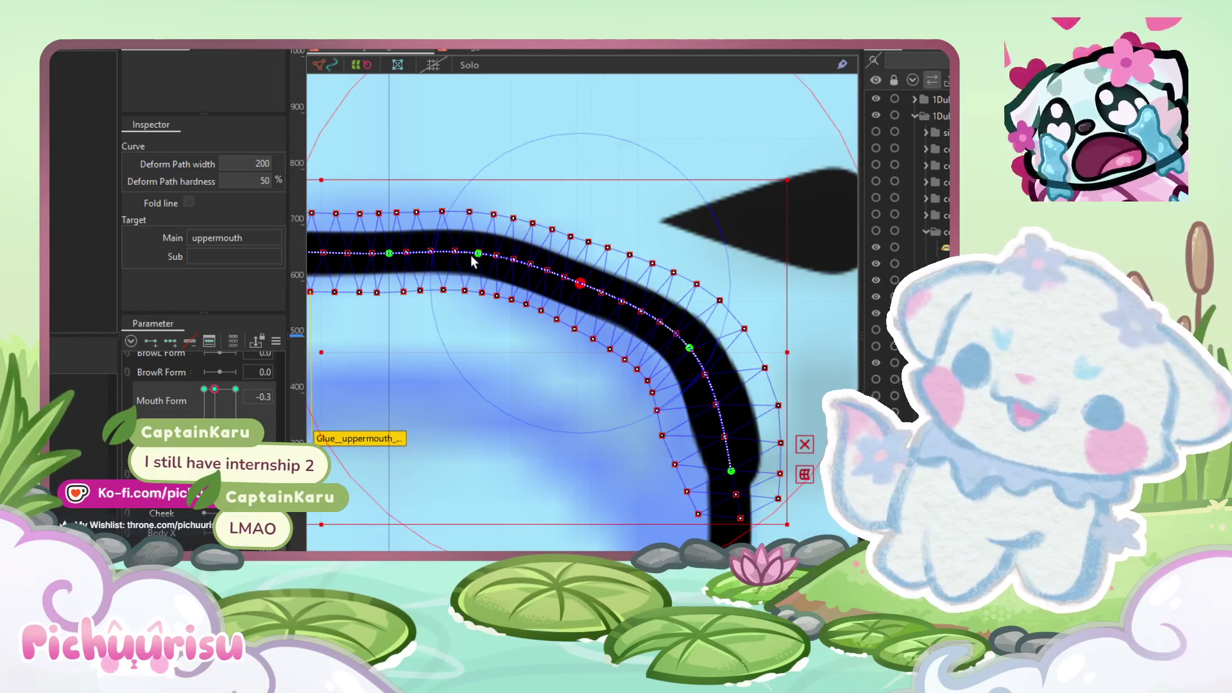
drag(477, 254, 478, 259)
drag(677, 335, 679, 352)
Step: Fine-tune the curve's upper and lower points to round the mouth corner
scroll(685, 343, up, 1)
scroll(686, 343, down, 1)
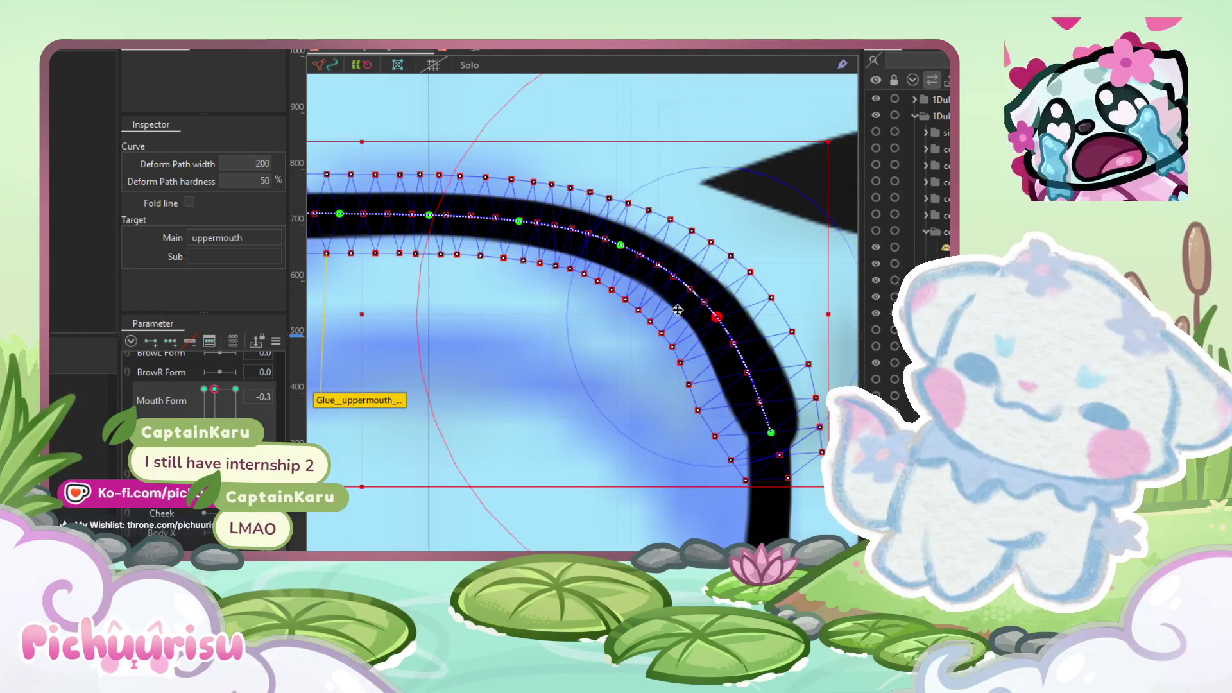
scroll(679, 310, down, 1)
scroll(637, 260, up, 1)
click(623, 260)
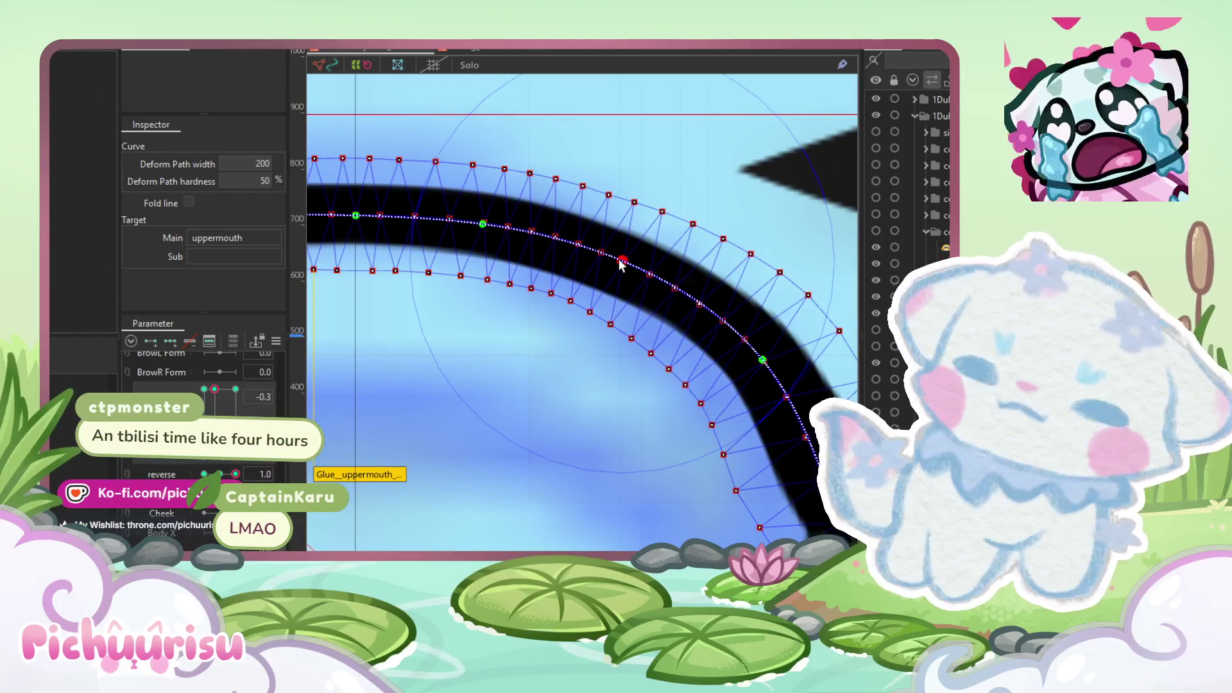
scroll(618, 262, down, 1)
drag(664, 297, 660, 306)
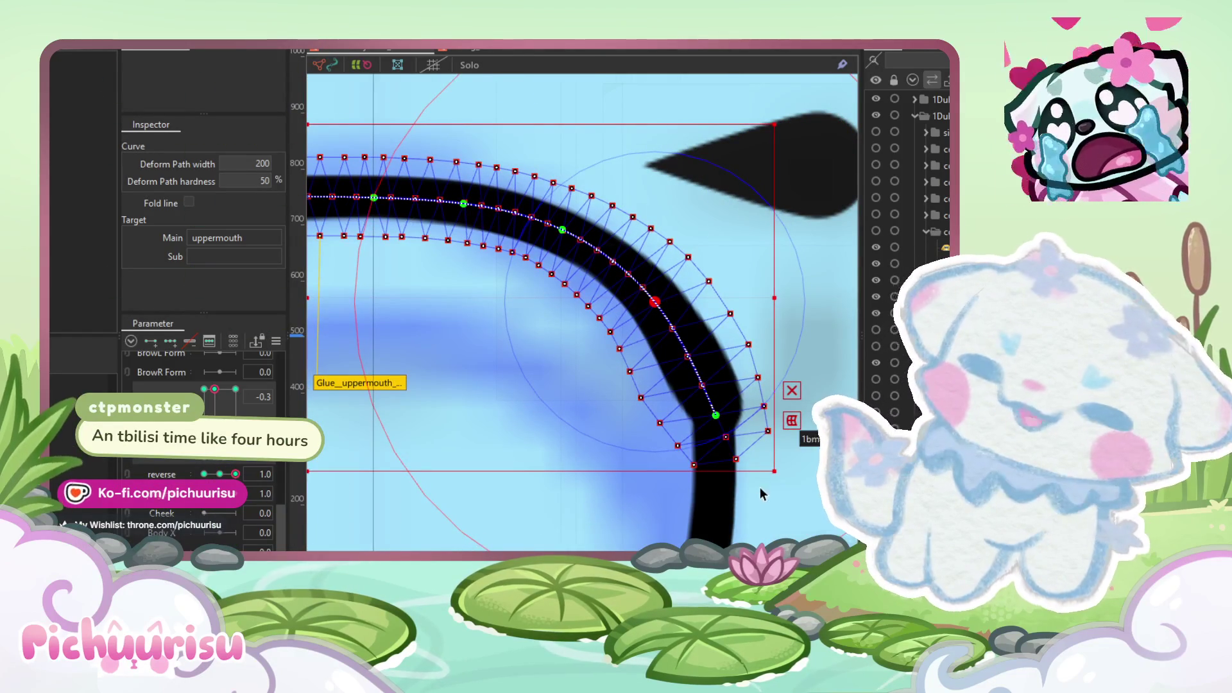
click(716, 416)
drag(715, 415, 708, 427)
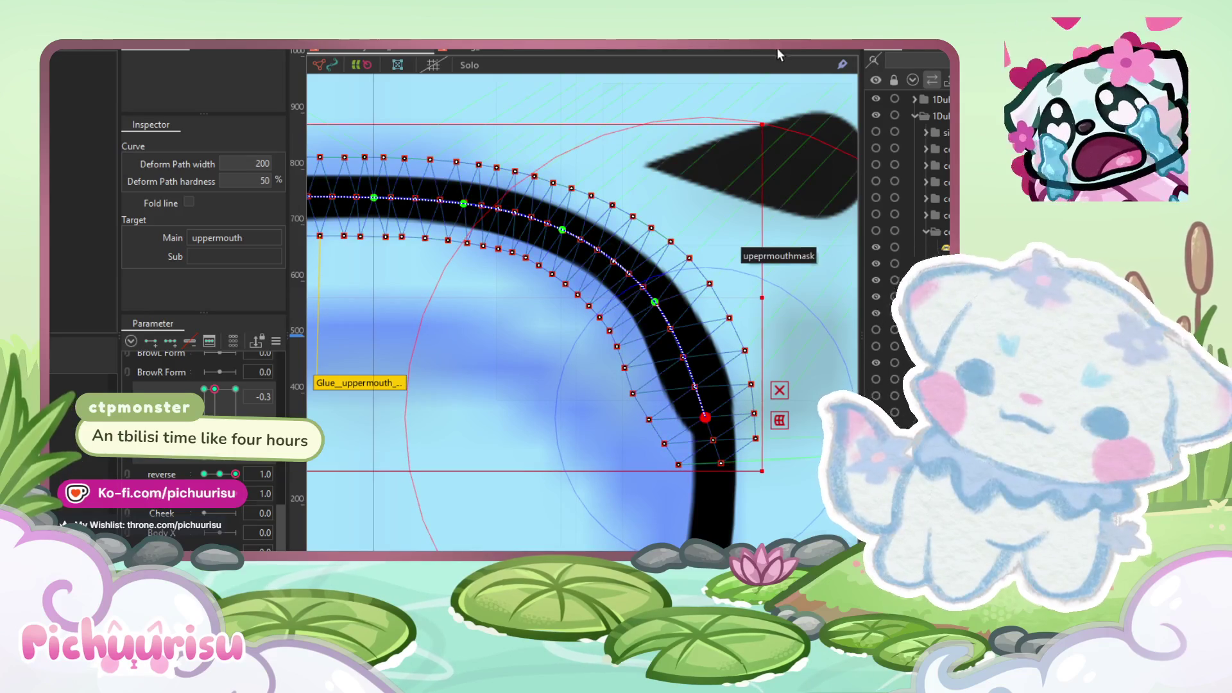
Step: Use the Deform Brush to push the arc's inner mesh points rightward
key(b)
scroll(563, 377, up, 3)
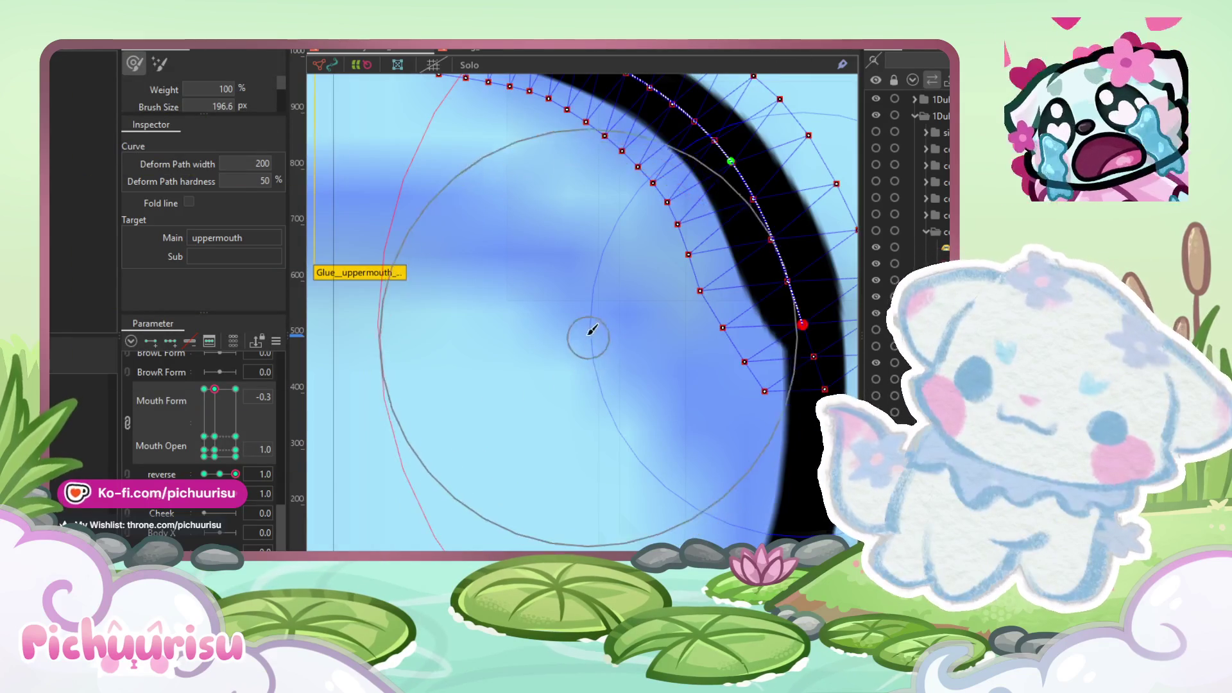
mouse_move(611, 339)
mouse_down()
mouse_move(630, 324)
mouse_move(617, 356)
mouse_move(558, 349)
mouse_move(669, 385)
mouse_move(696, 477)
mouse_up()
drag(712, 435, 500, 456)
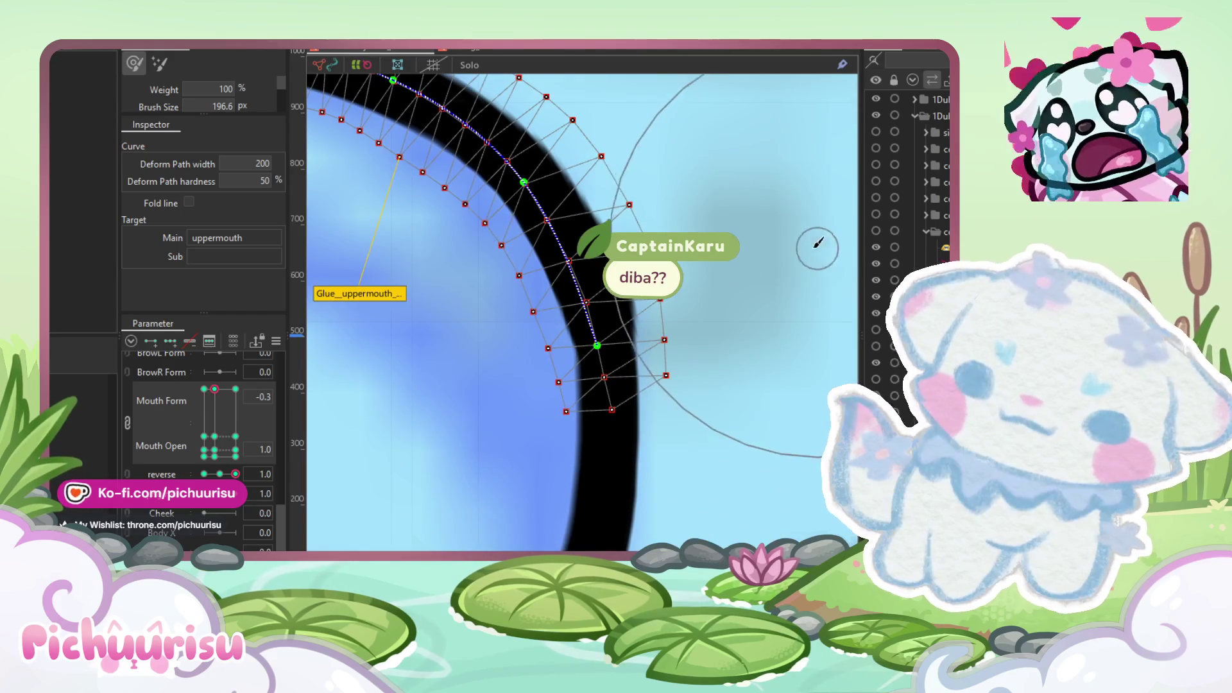
scroll(773, 248, up, 3)
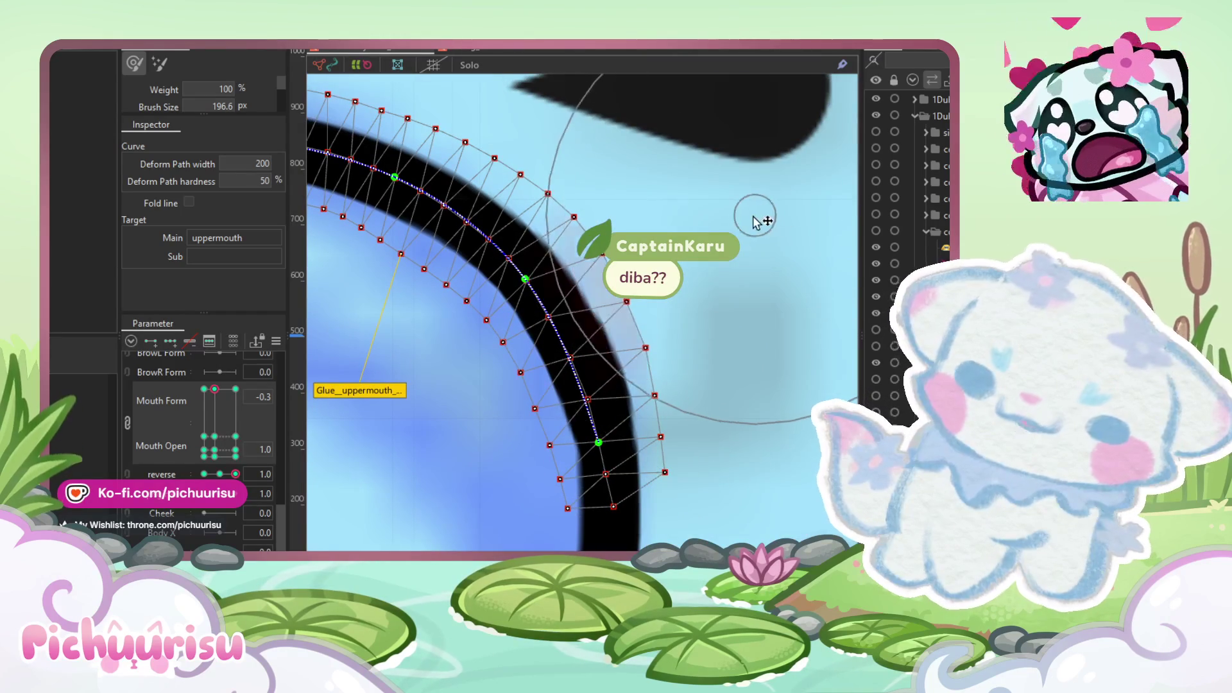
scroll(801, 341, left, 4)
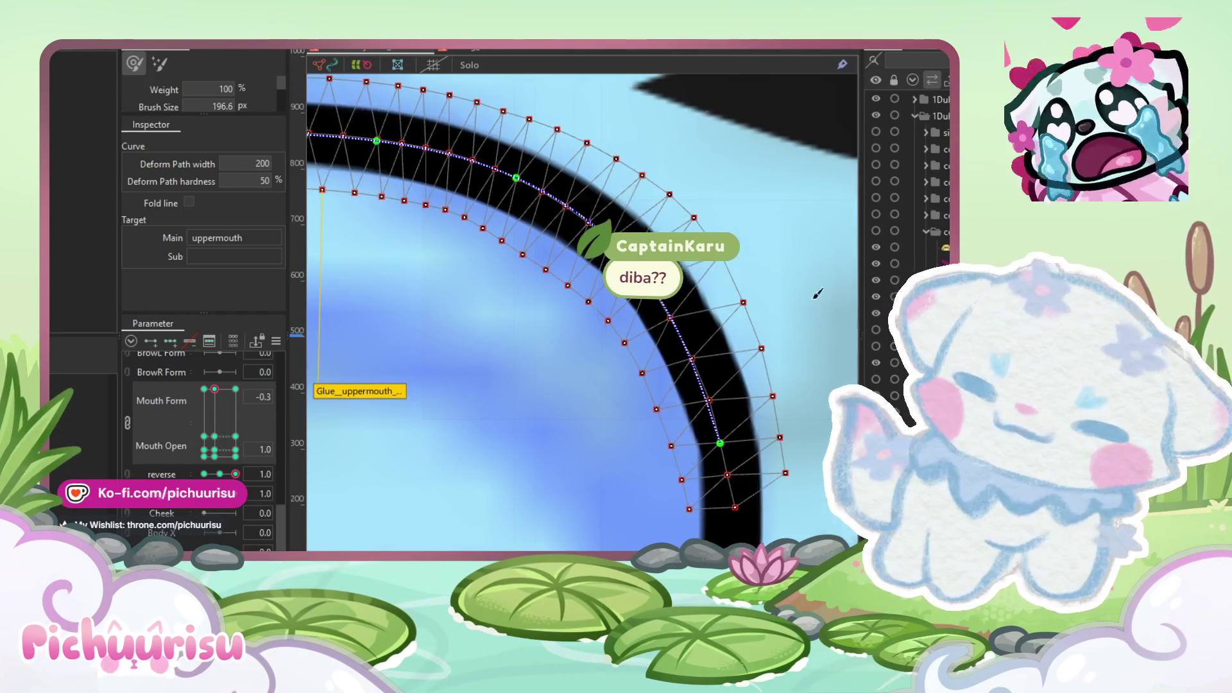
scroll(764, 155, up, 2)
scroll(751, 163, right, 1)
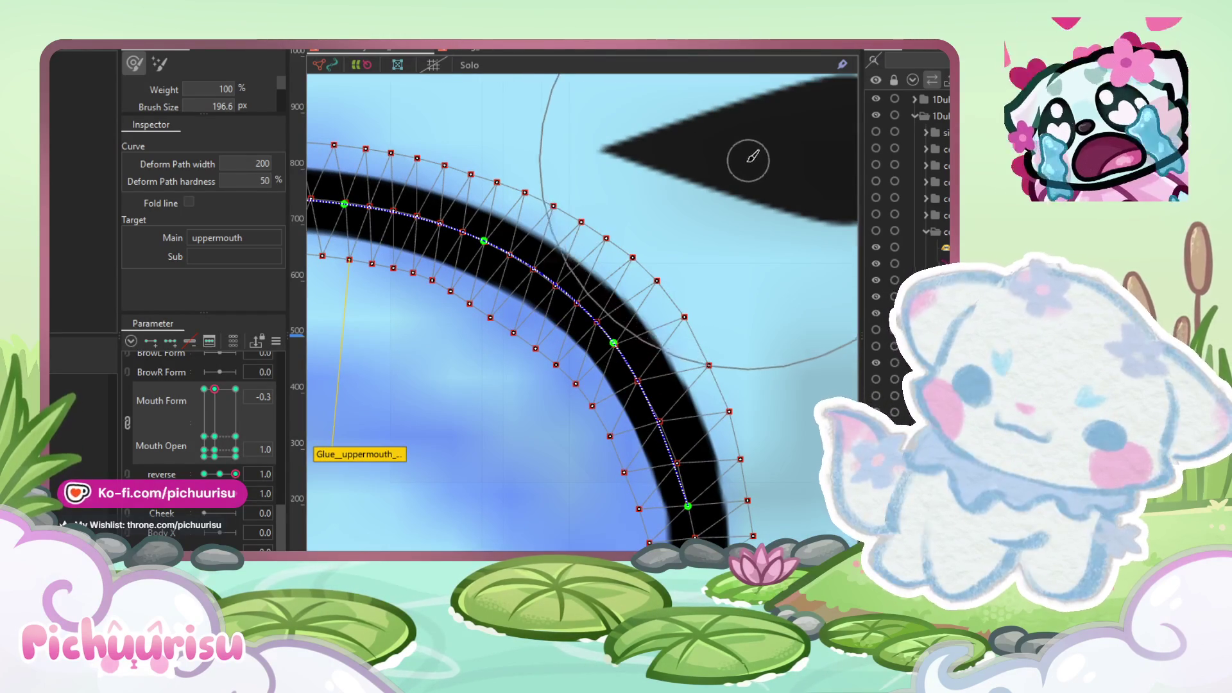
scroll(737, 165, down, 3)
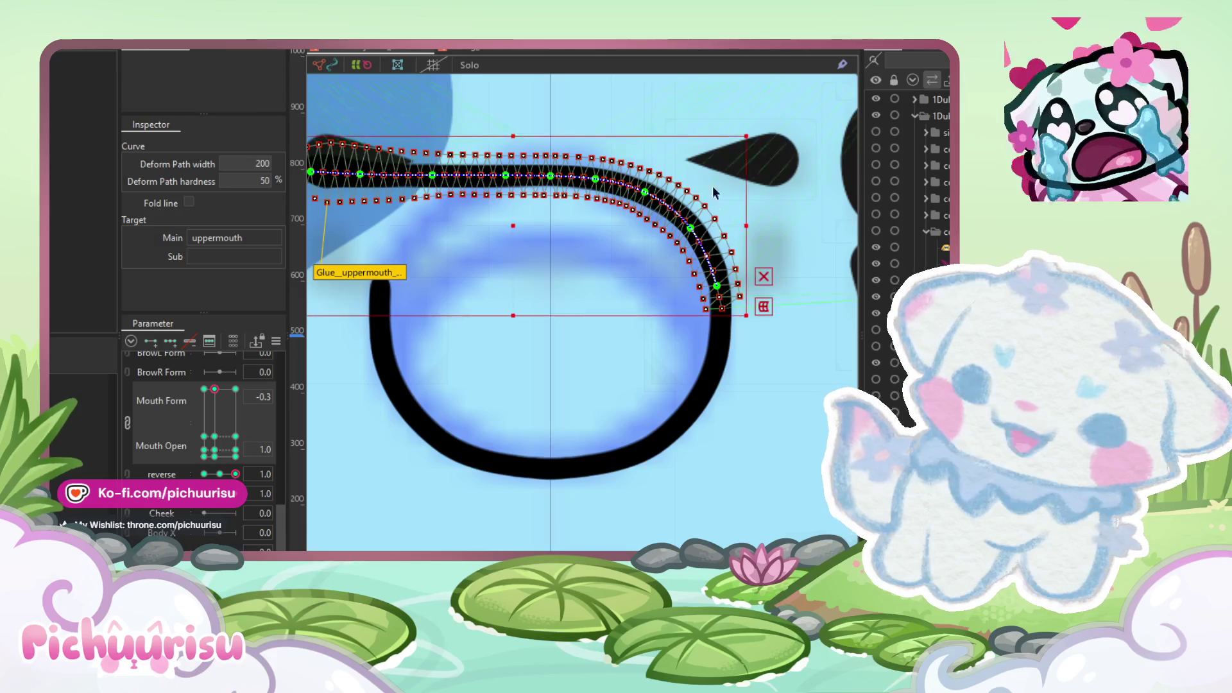
scroll(710, 229, up, 3)
Step: Reselect the upper mouth and brush it upward, curving its right end further down
click(739, 235)
scroll(672, 329, up, 2)
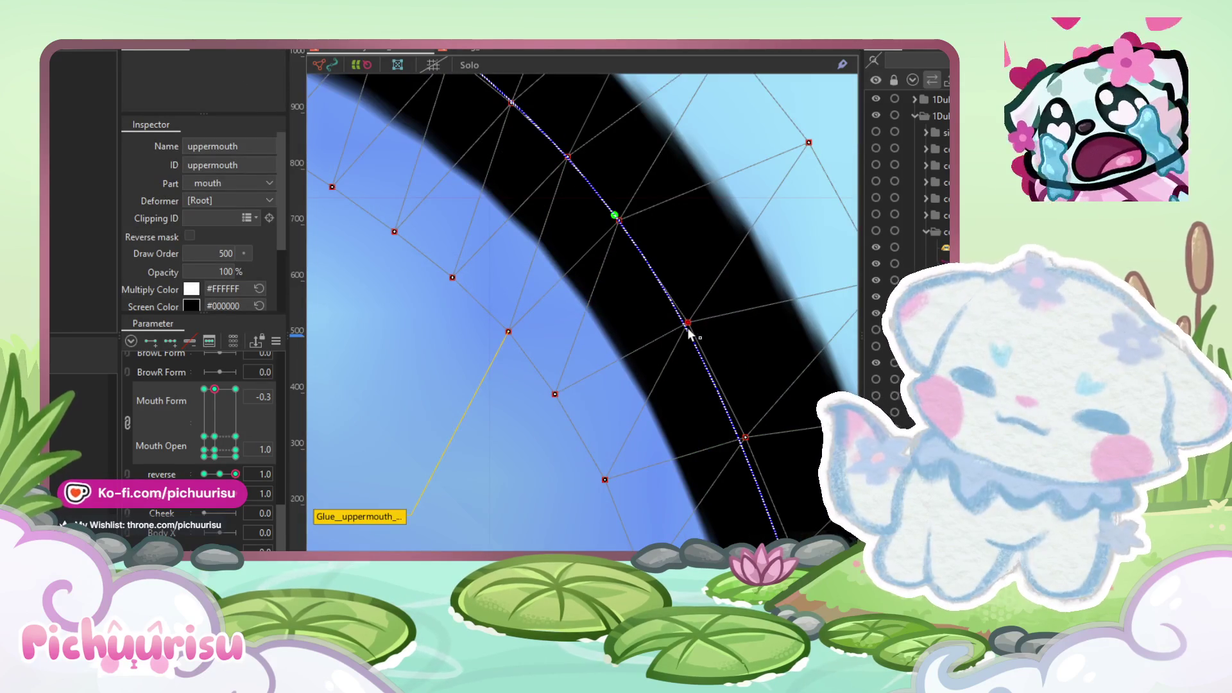
scroll(697, 323, down, 2)
scroll(698, 319, down, 3)
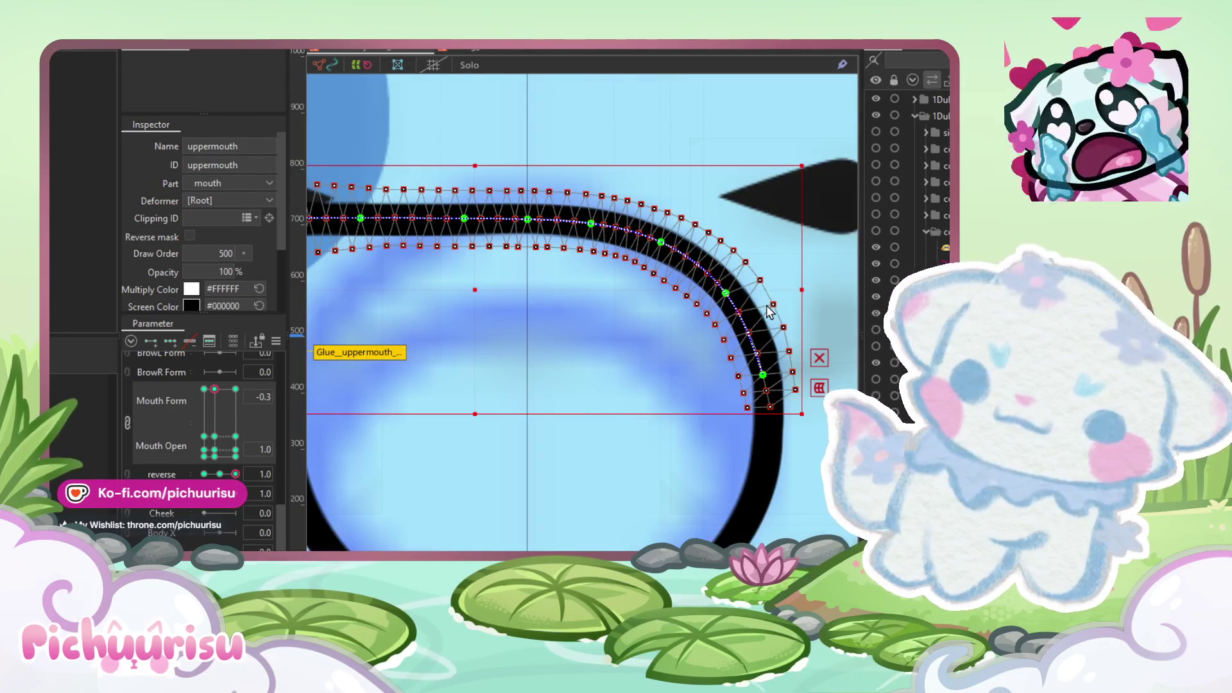
scroll(698, 231, up, 2)
key(b)
scroll(550, 297, up, 2)
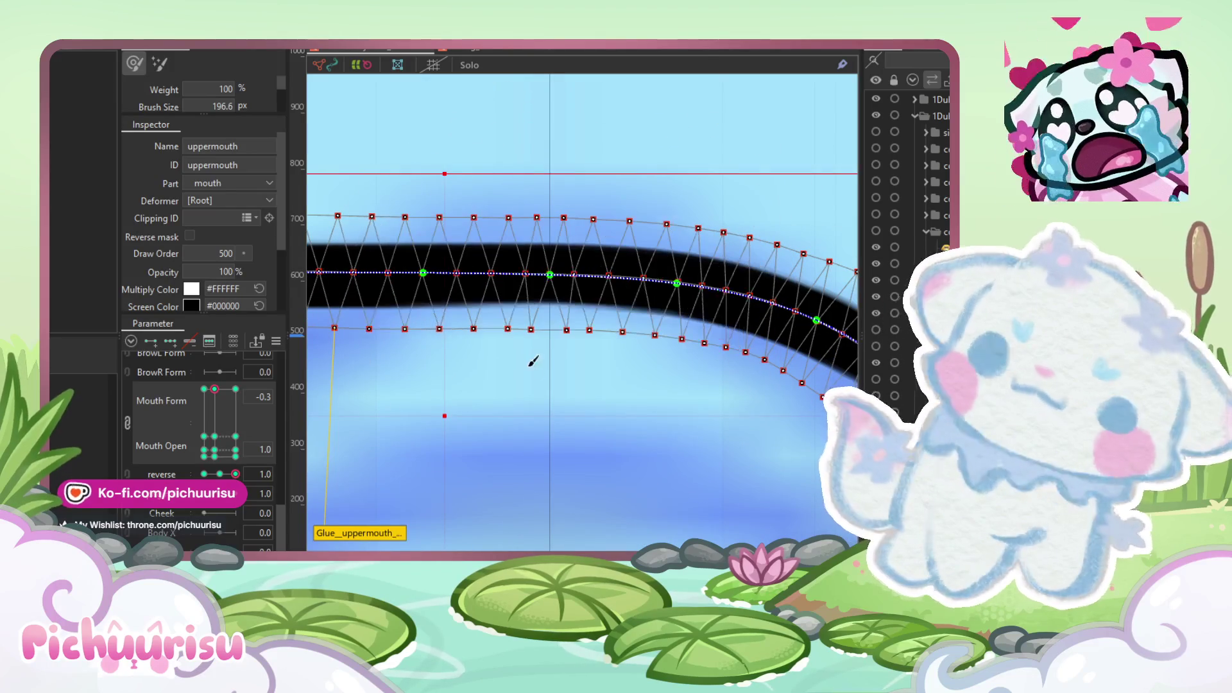
drag(550, 285, 550, 129)
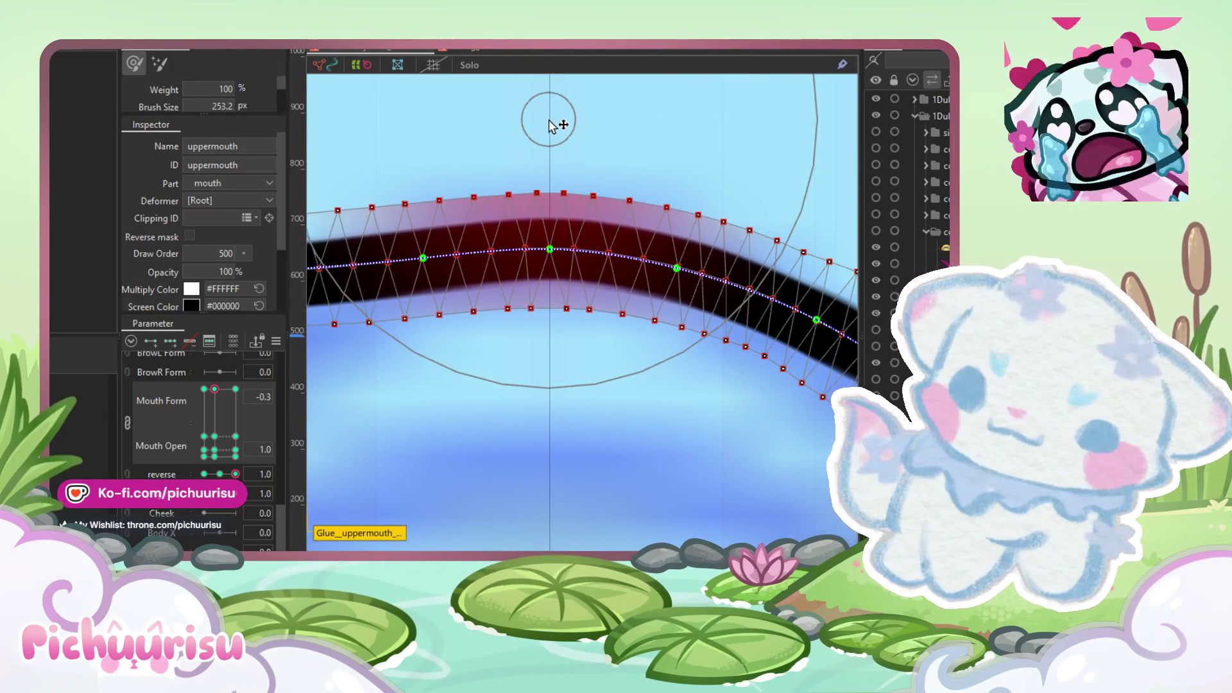
drag(576, 255, 541, 249)
drag(654, 273, 667, 270)
drag(718, 203, 679, 213)
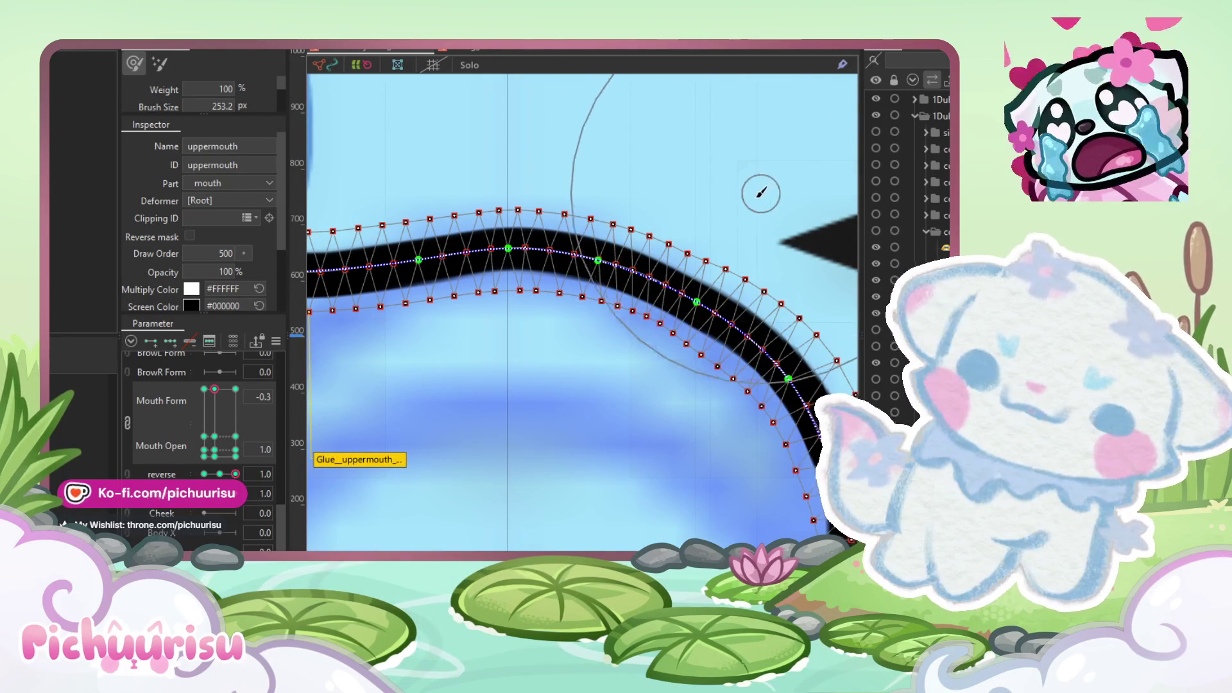
drag(763, 188, 749, 200)
scroll(713, 395, up, 3)
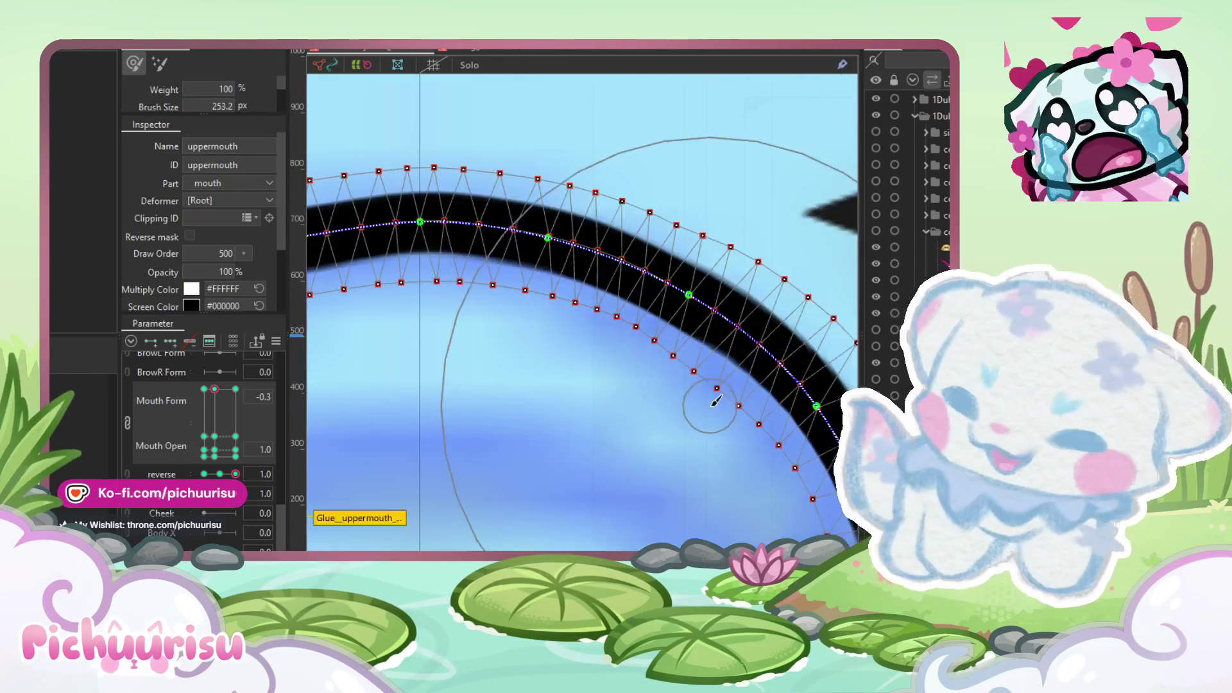
Step: Shrink the brush and smooth the arc's inner edge, lower-right end and outer points
drag(712, 397, 509, 402)
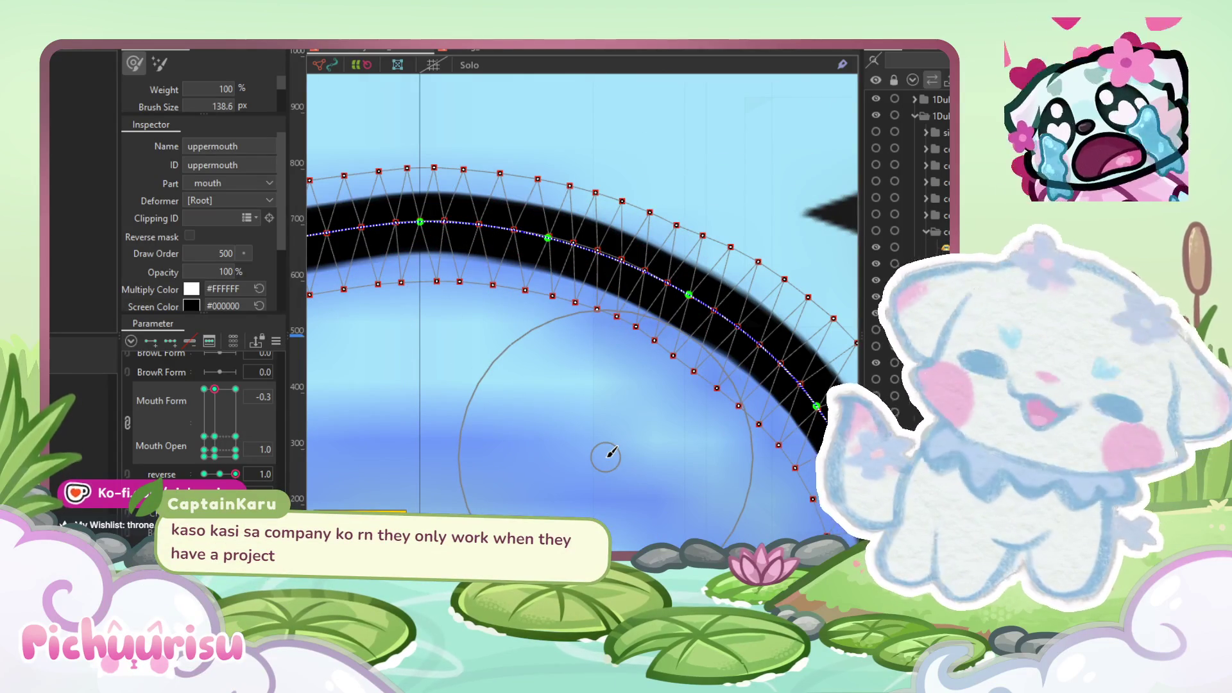
drag(627, 438, 630, 430)
scroll(526, 209, down, 3)
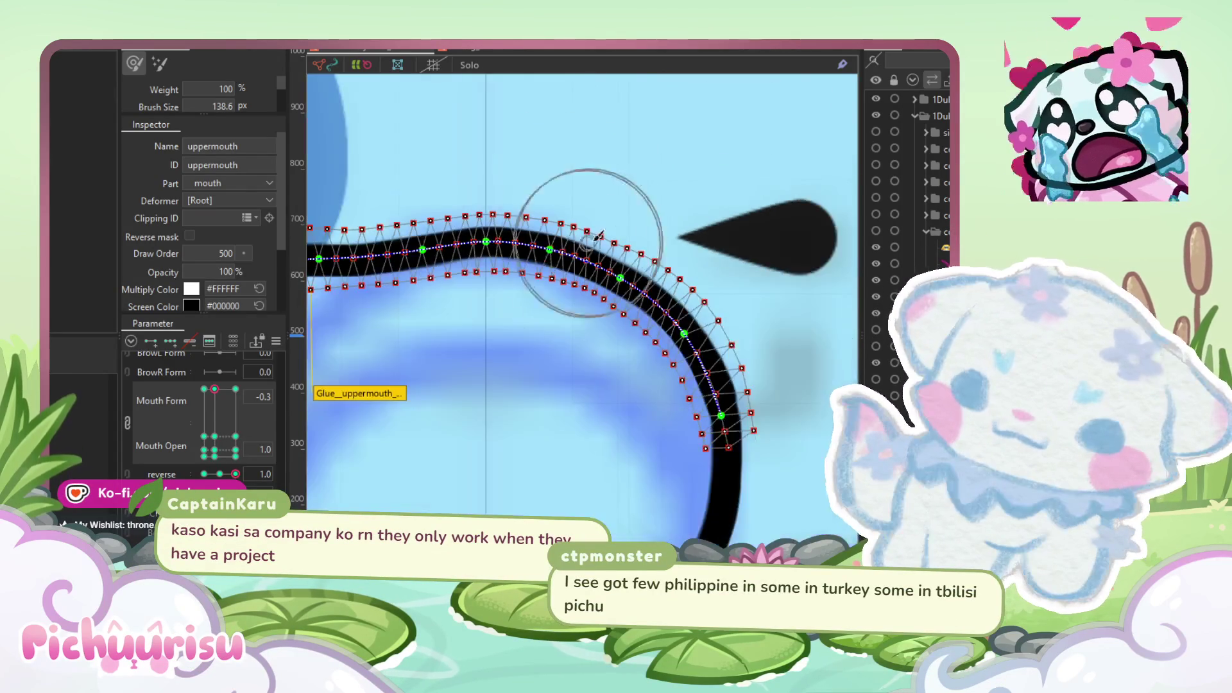
scroll(565, 218, up, 3)
drag(623, 218, 621, 222)
scroll(620, 226, down, 3)
scroll(654, 473, up, 4)
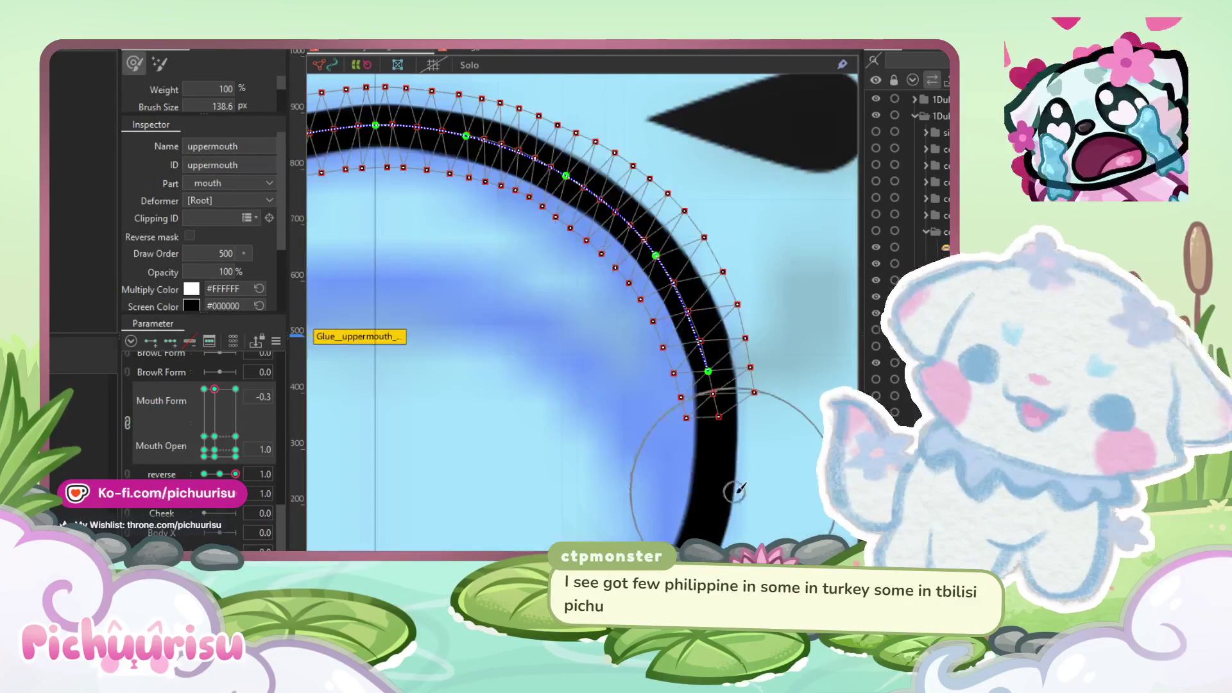
drag(735, 433, 709, 393)
drag(725, 327, 738, 300)
scroll(739, 299, down, 4)
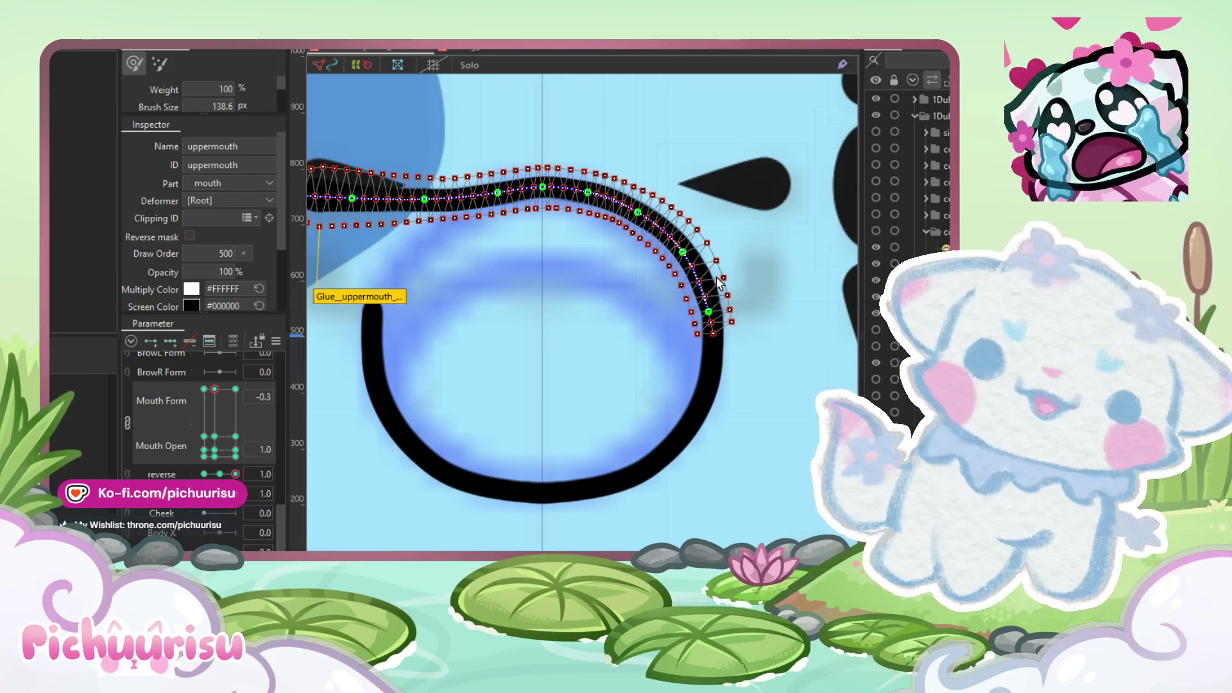
scroll(718, 282, up, 2)
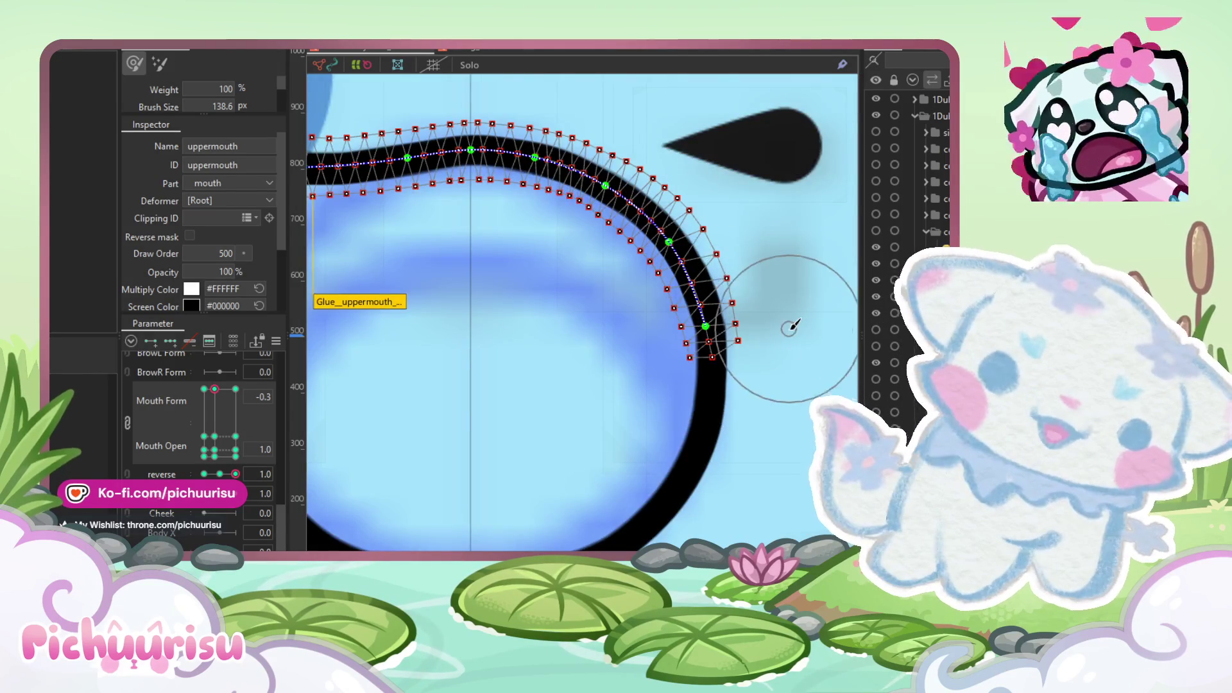
scroll(791, 321, up, 4)
drag(765, 276, 770, 311)
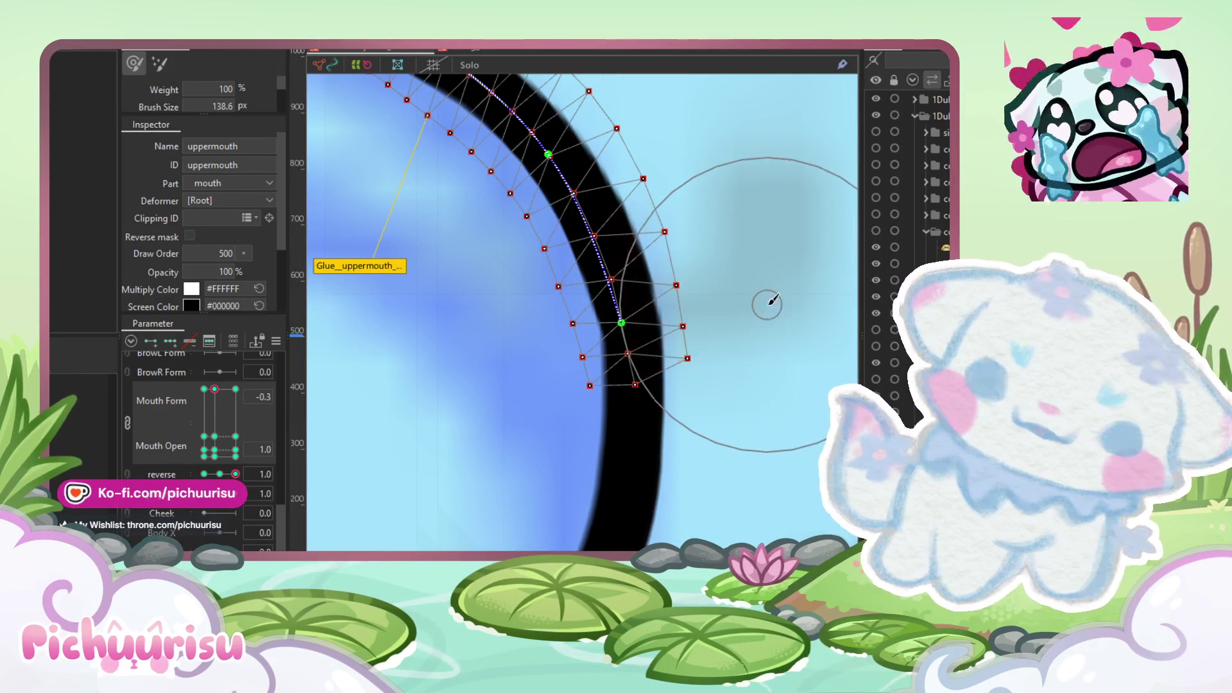
drag(644, 296, 632, 321)
scroll(642, 288, down, 5)
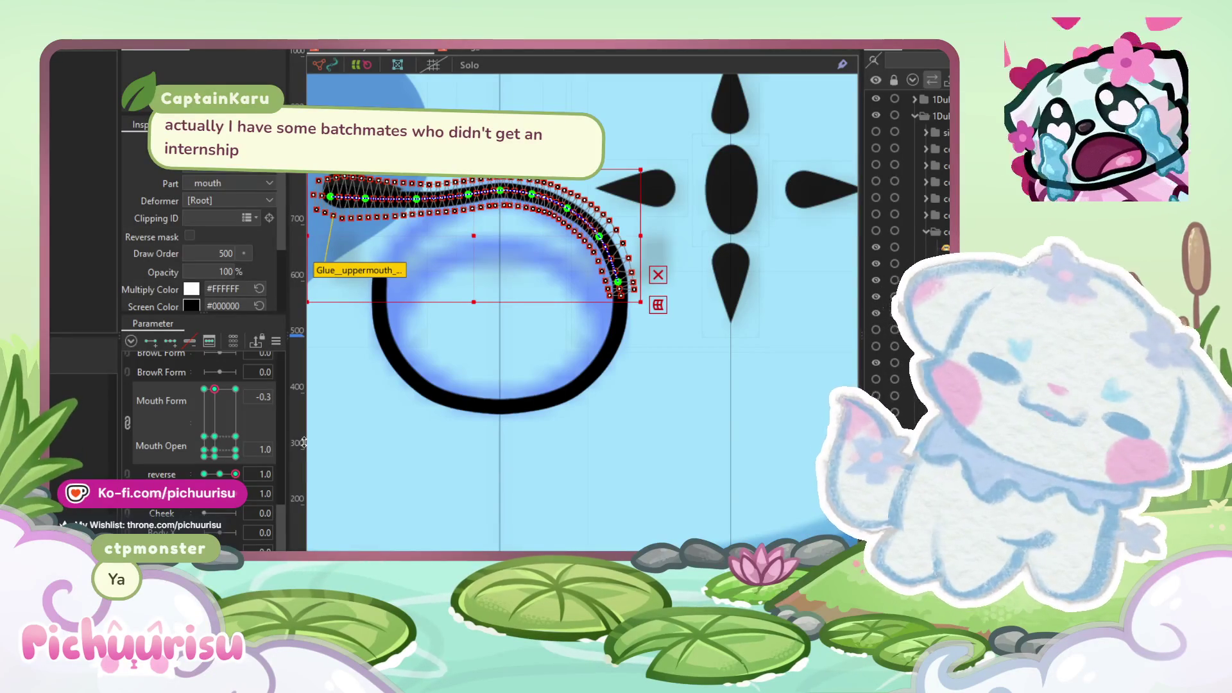
drag(403, 549, 437, 579)
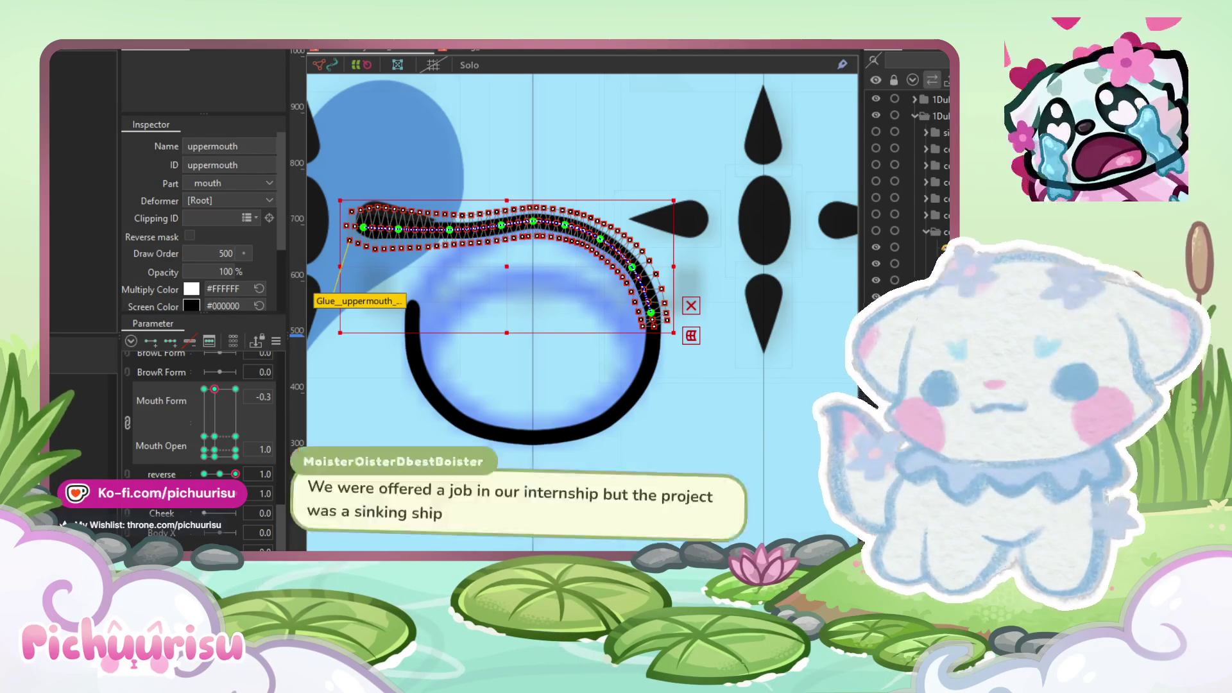
Step: Select the upper mouth stroke and compare its poses at reverse -1.0 and 1.0
drag(687, 429, 695, 475)
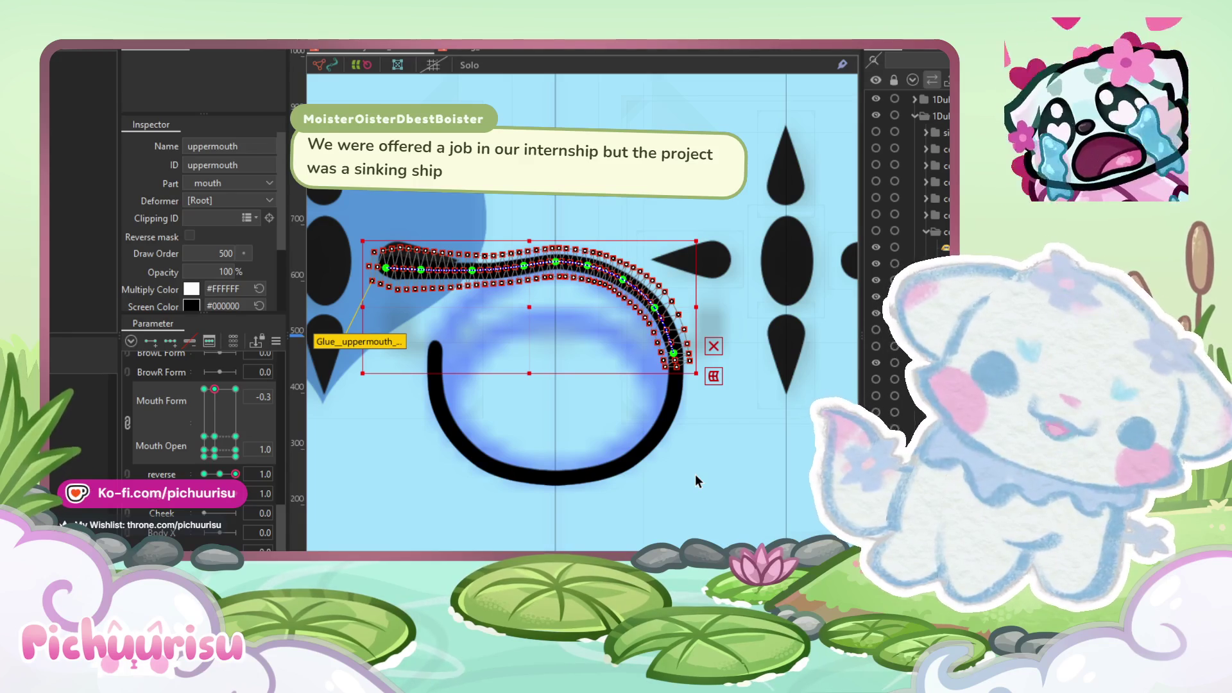
click(667, 367)
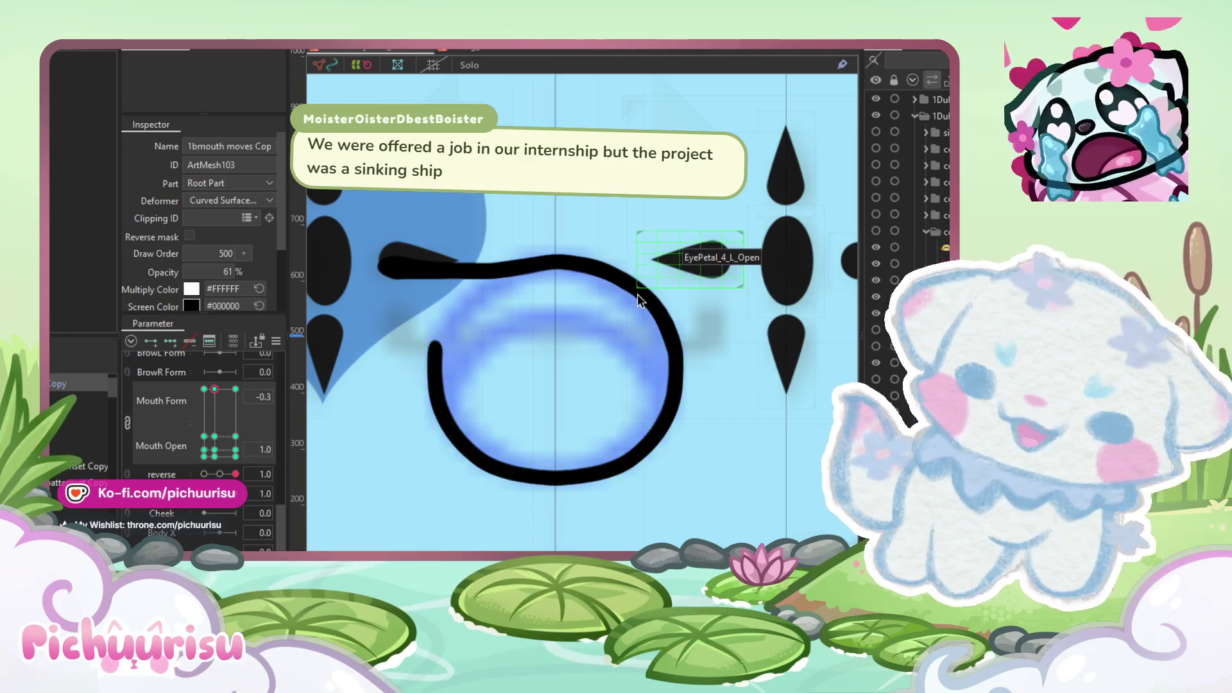
click(600, 277)
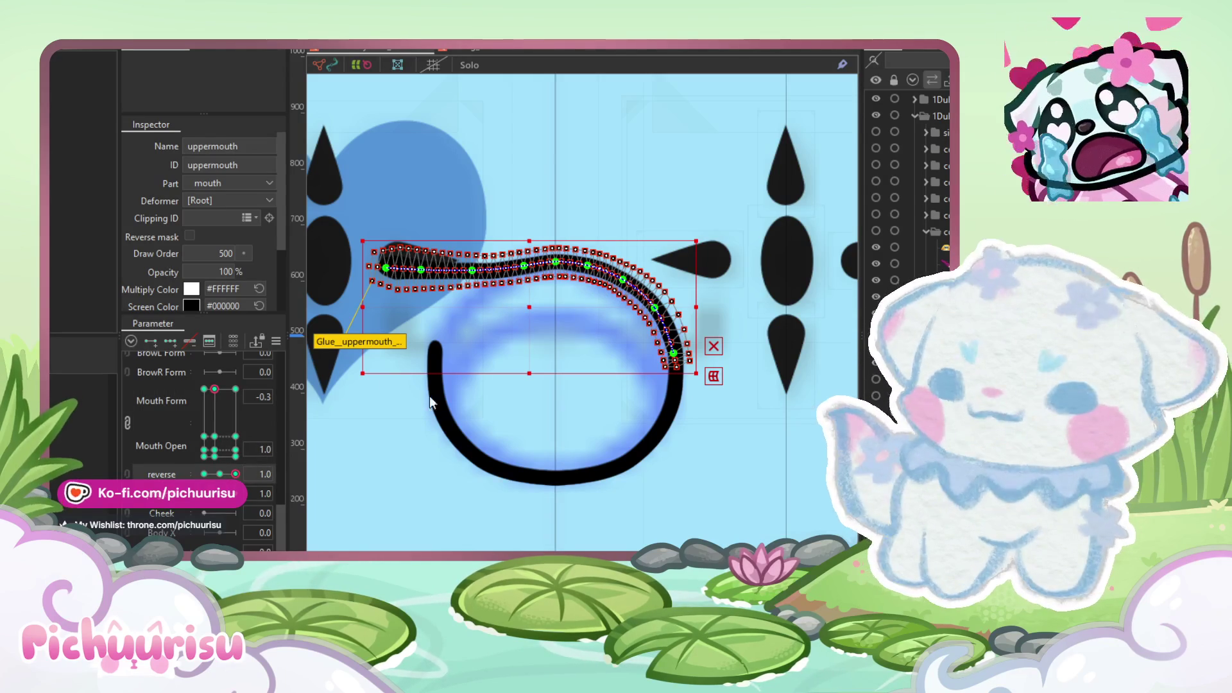
drag(268, 472, 180, 453)
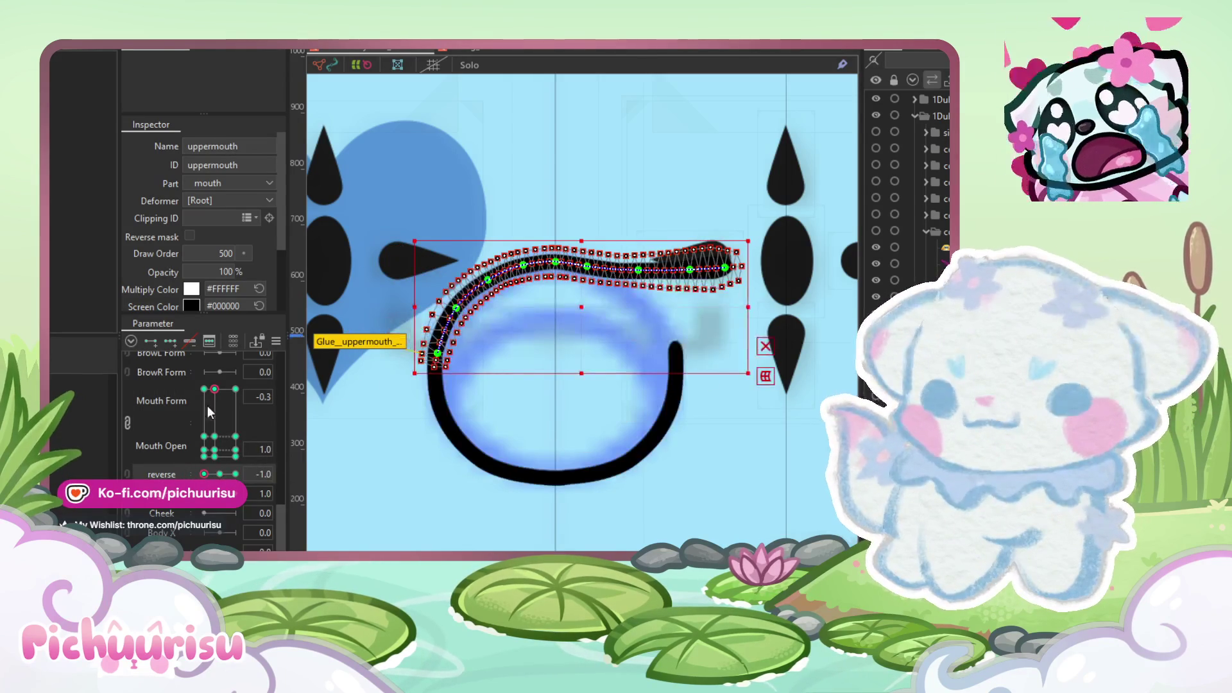
mouse_move(355, 179)
mouse_down()
mouse_move(540, 430)
mouse_move(558, 429)
mouse_up()
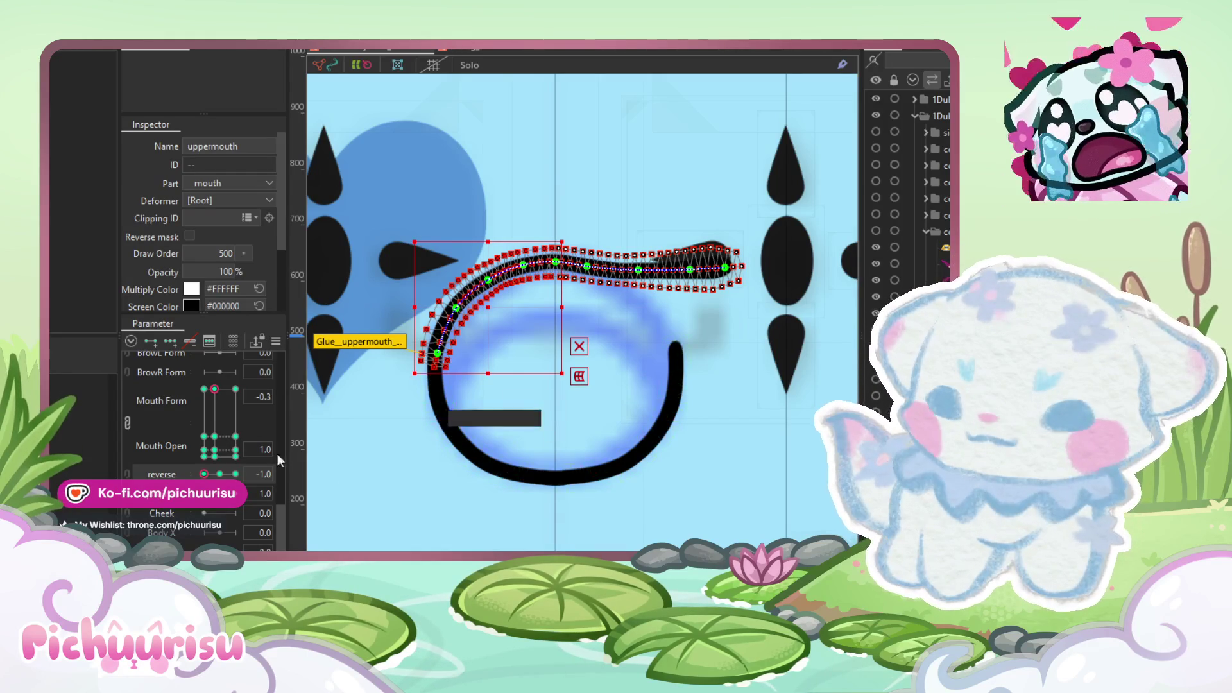
click(236, 474)
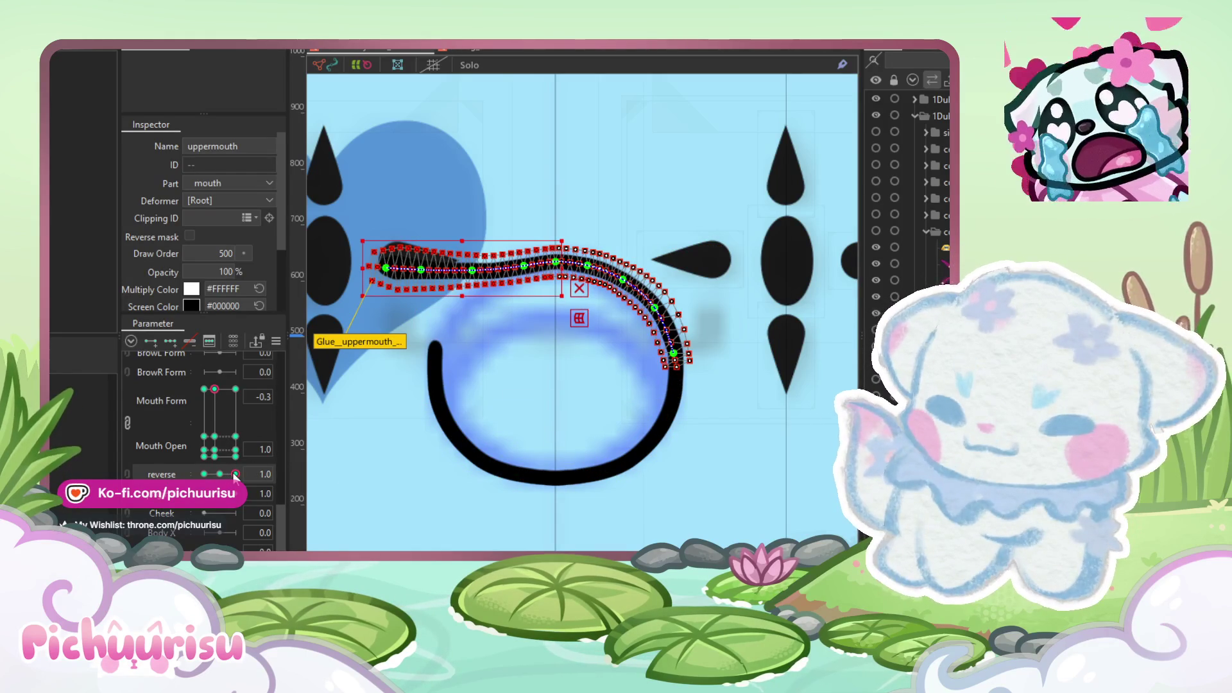
Step: Apply the arc shape to the upper mouth's left side, then select the lower mouth stroke
key(ctrl+z)
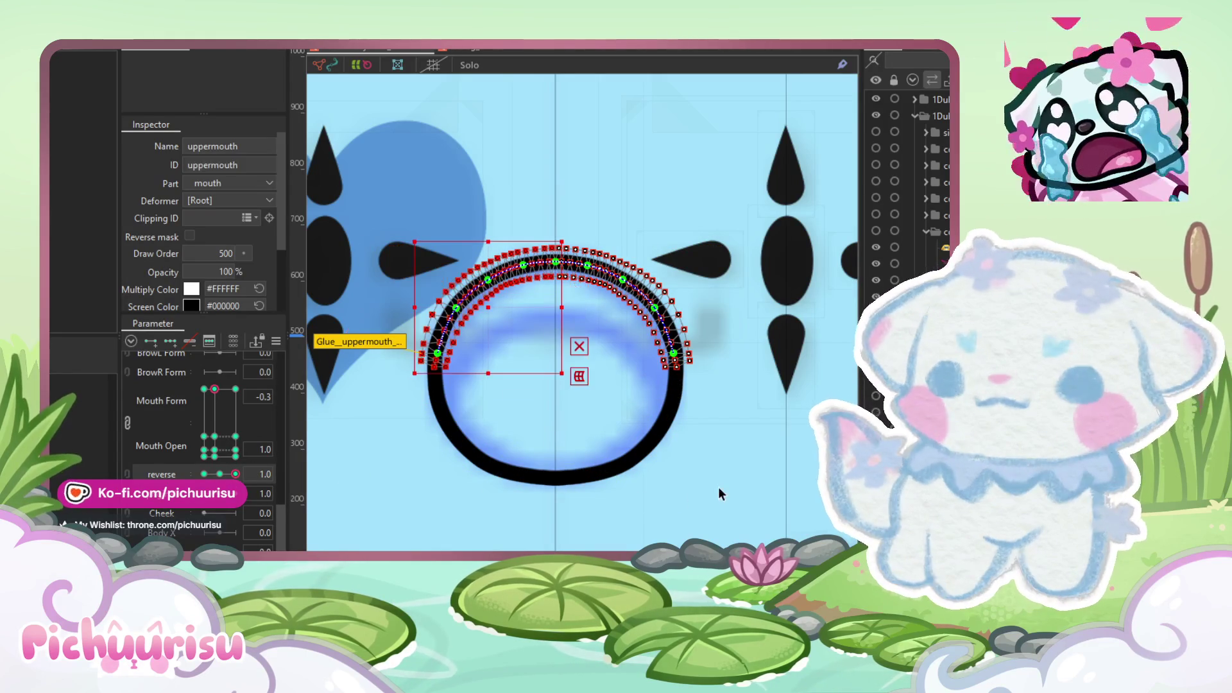
click(718, 487)
scroll(450, 324, up, 3)
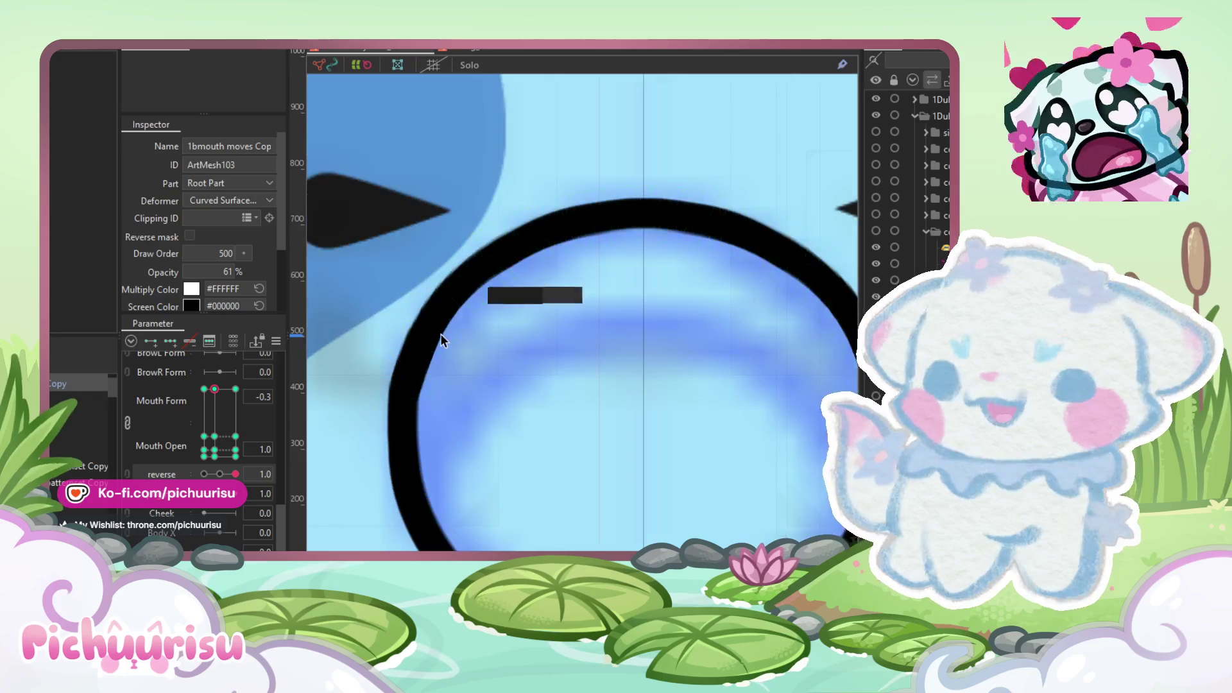
click(441, 334)
scroll(440, 335, down, 3)
click(718, 476)
scroll(717, 476, down, 4)
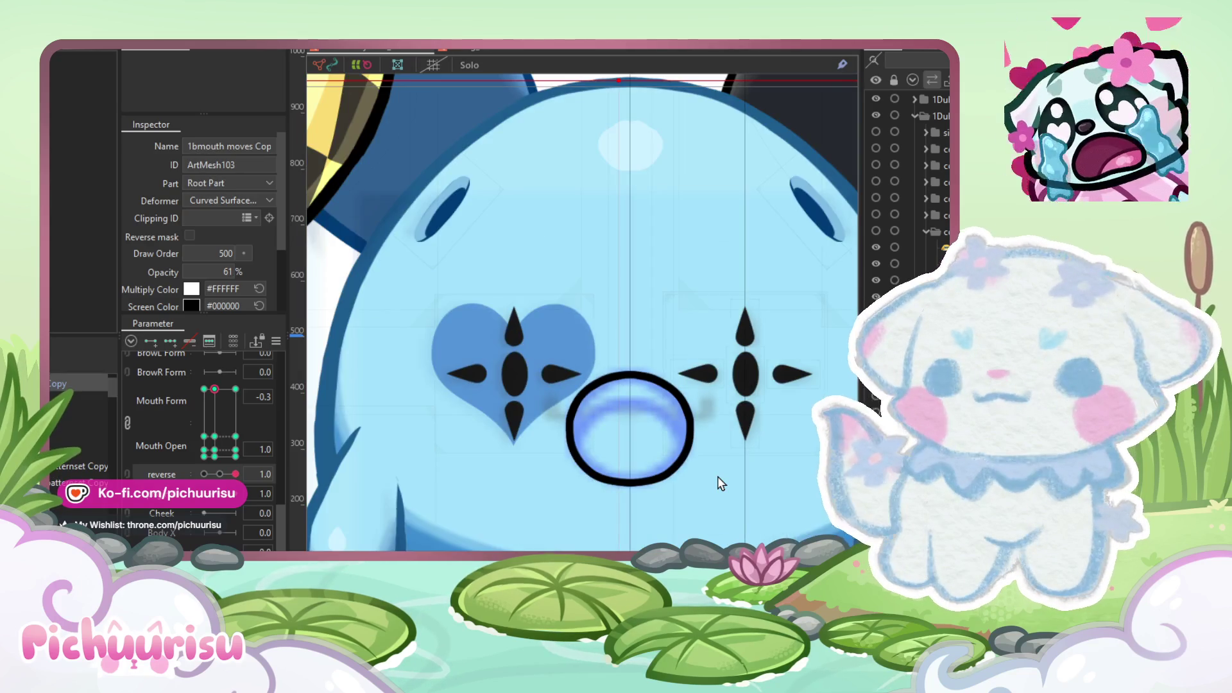
scroll(717, 476, up, 5)
click(640, 417)
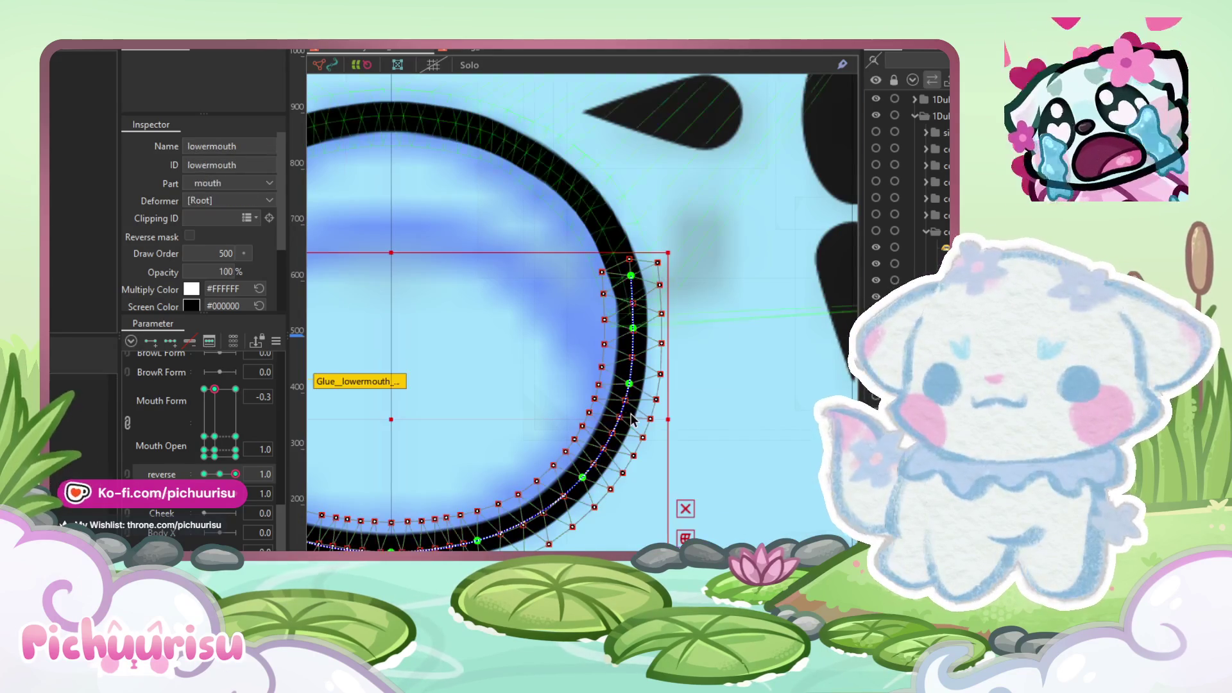
Step: Paint glue weights along the lower mouth's right arc, then check the pose at reverse -1.0
click(661, 431)
scroll(586, 305, up, 4)
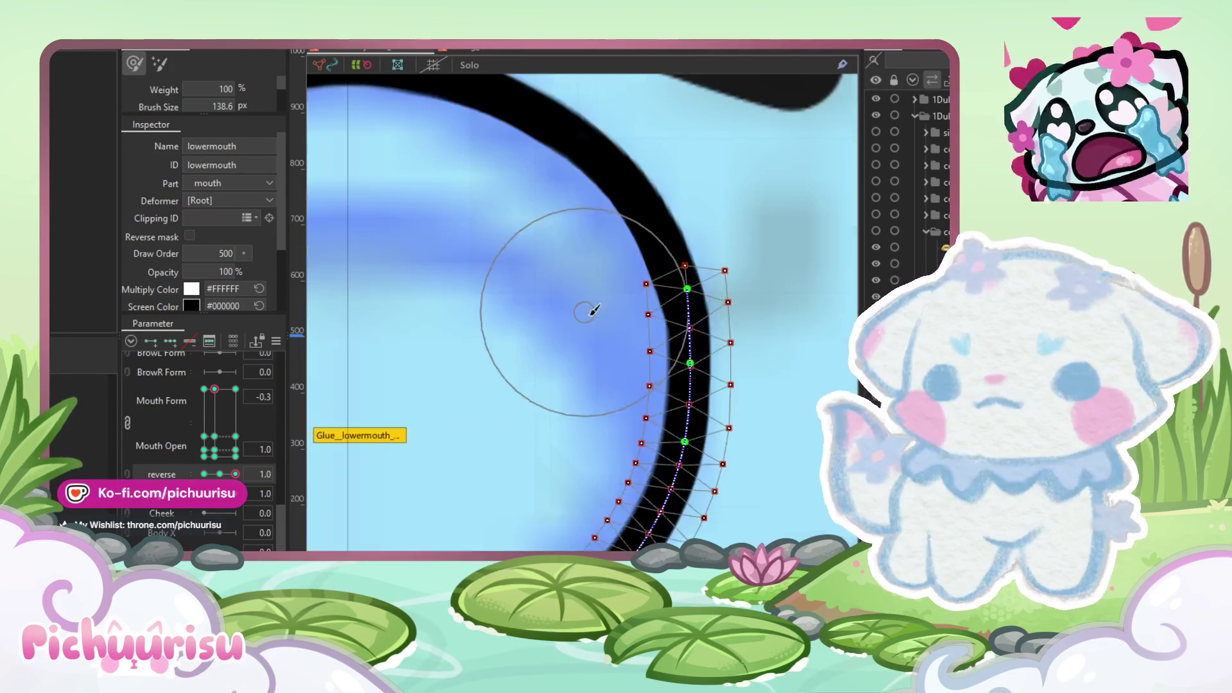
drag(624, 382, 629, 387)
click(818, 218)
scroll(814, 212, down, 3)
scroll(653, 256, up, 3)
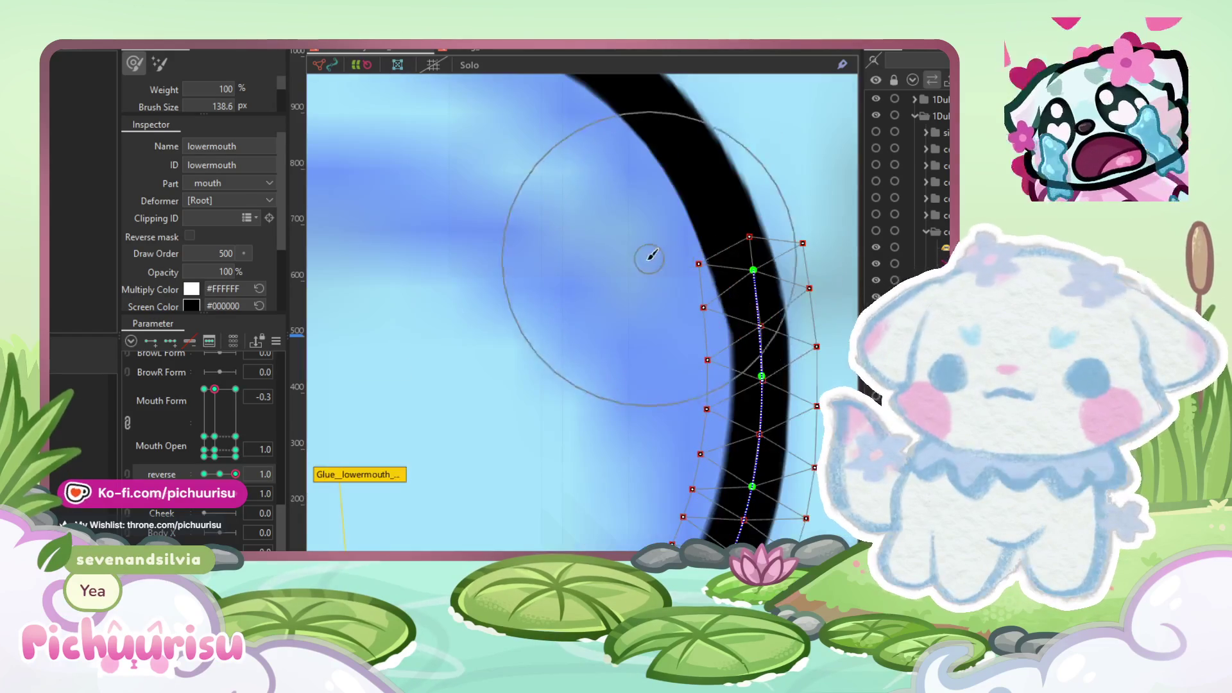
drag(665, 334, 586, 362)
scroll(684, 296, down, 3)
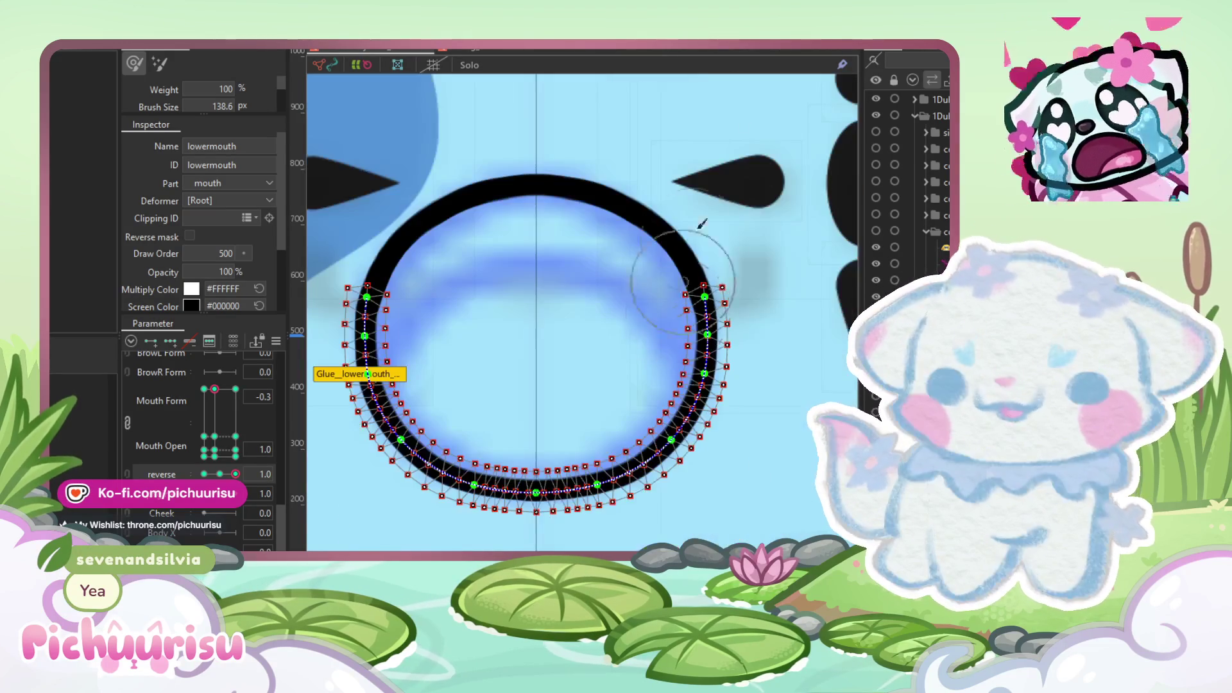
key(v)
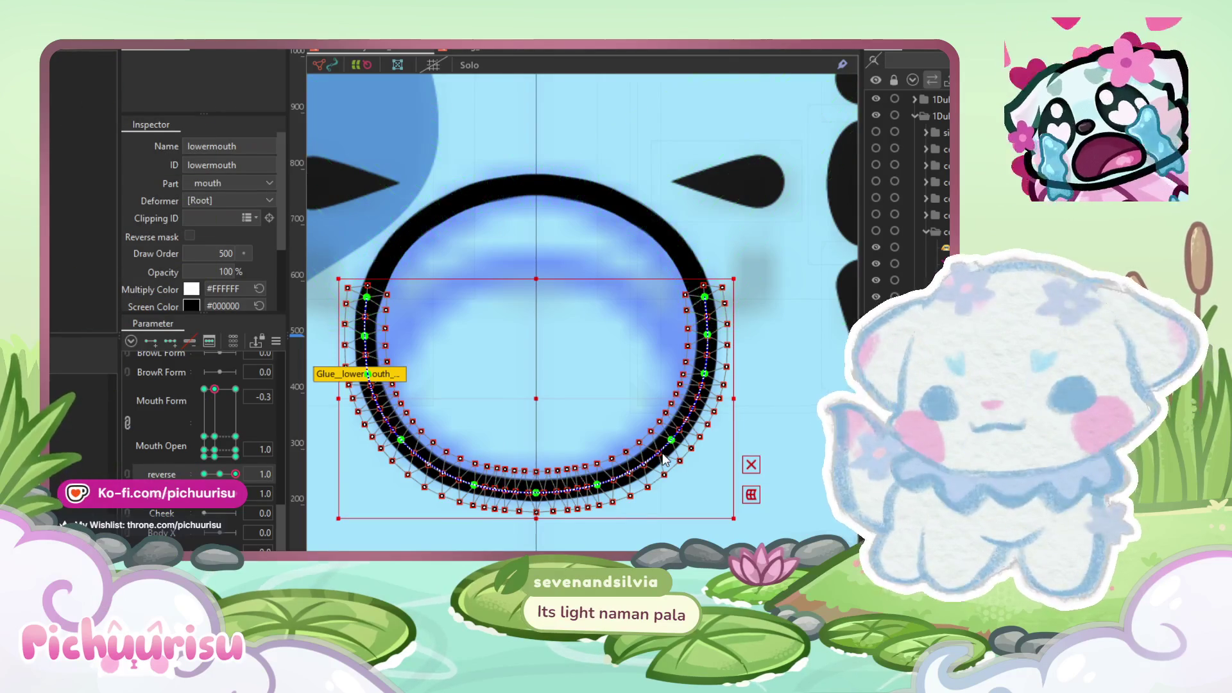
click(204, 476)
drag(325, 192, 539, 551)
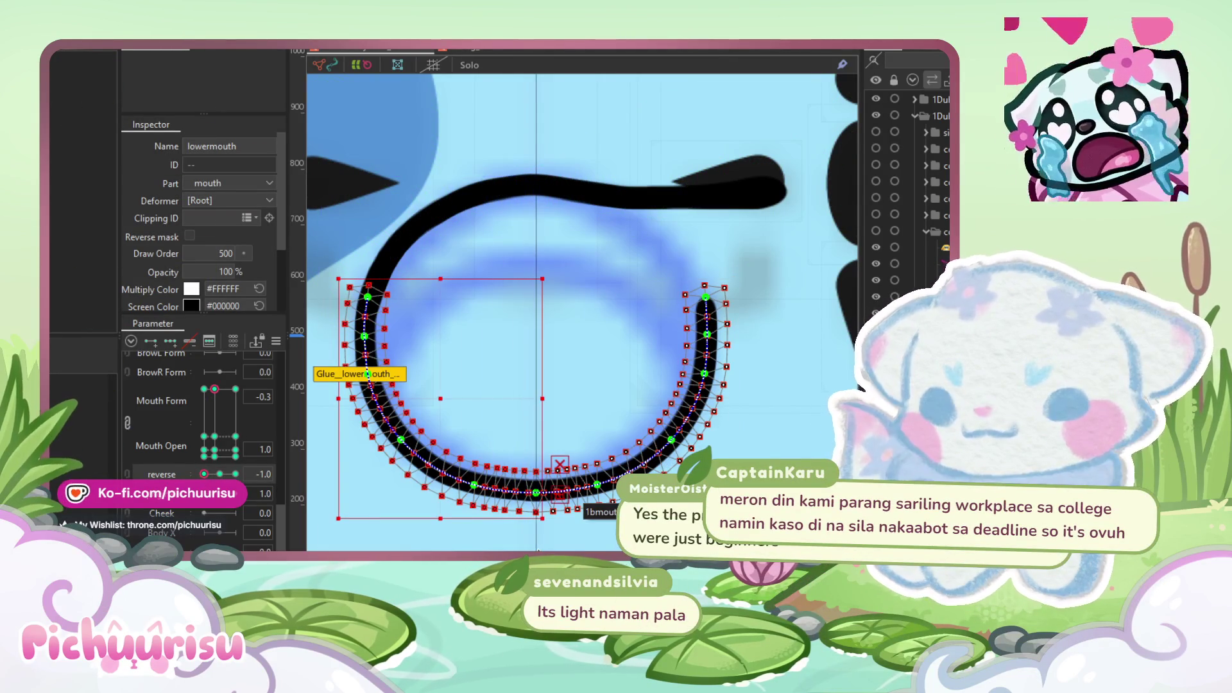
Step: Set reverse back to 1.0, view the whole face, and reselect the upper mouth arc
click(236, 475)
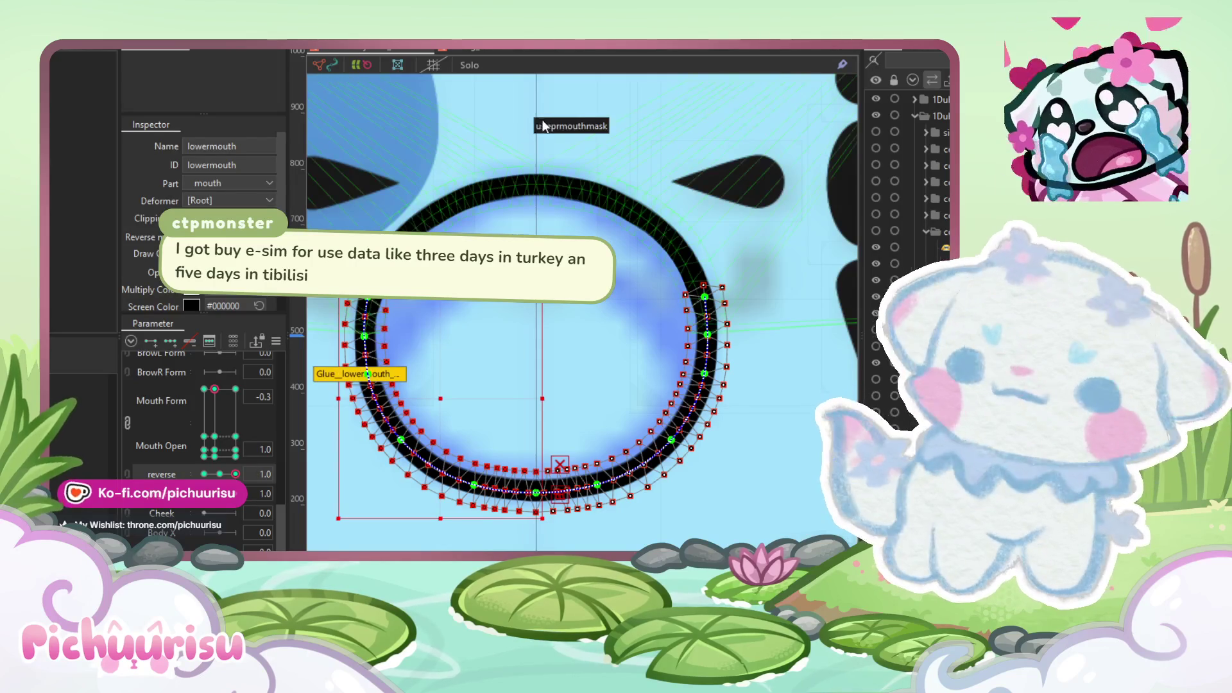
click(614, 446)
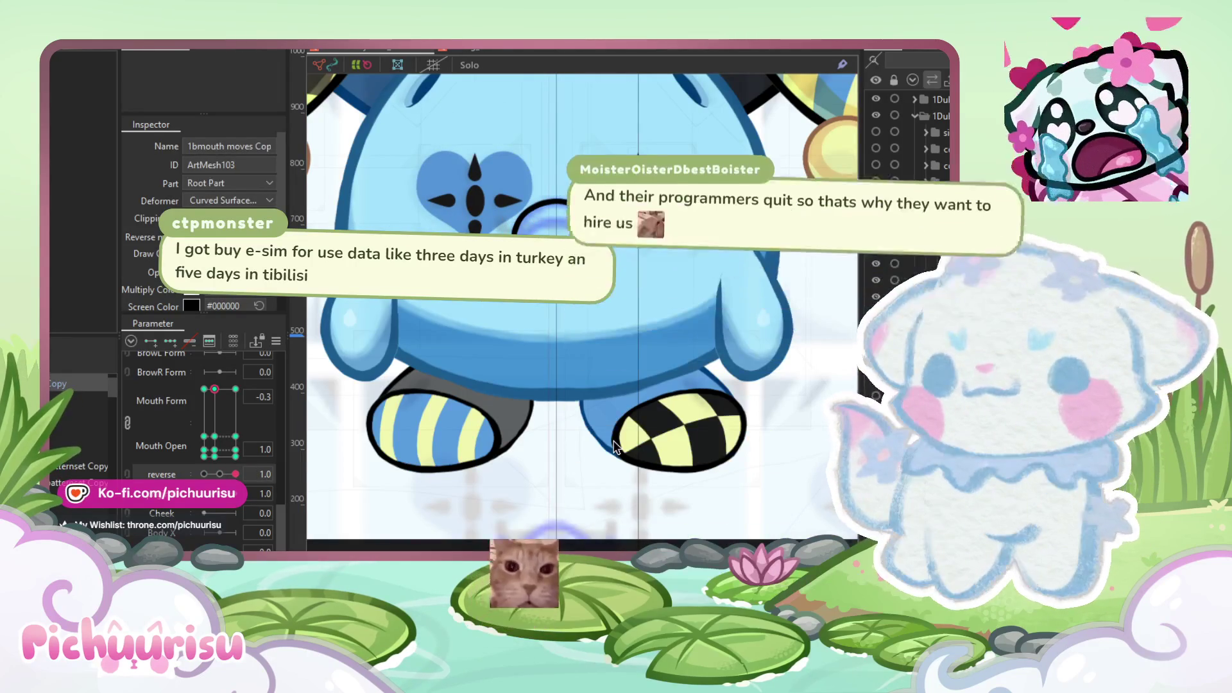
scroll(633, 324, up, 4)
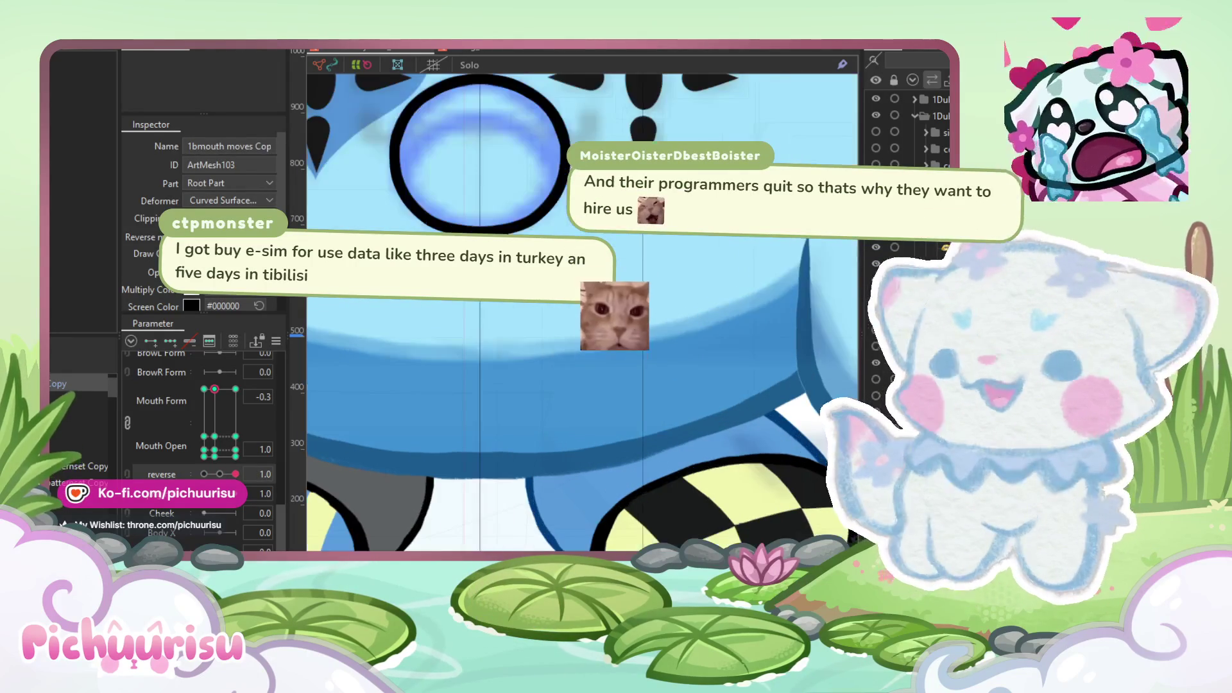
scroll(634, 324, down, 2)
drag(432, 241, 434, 319)
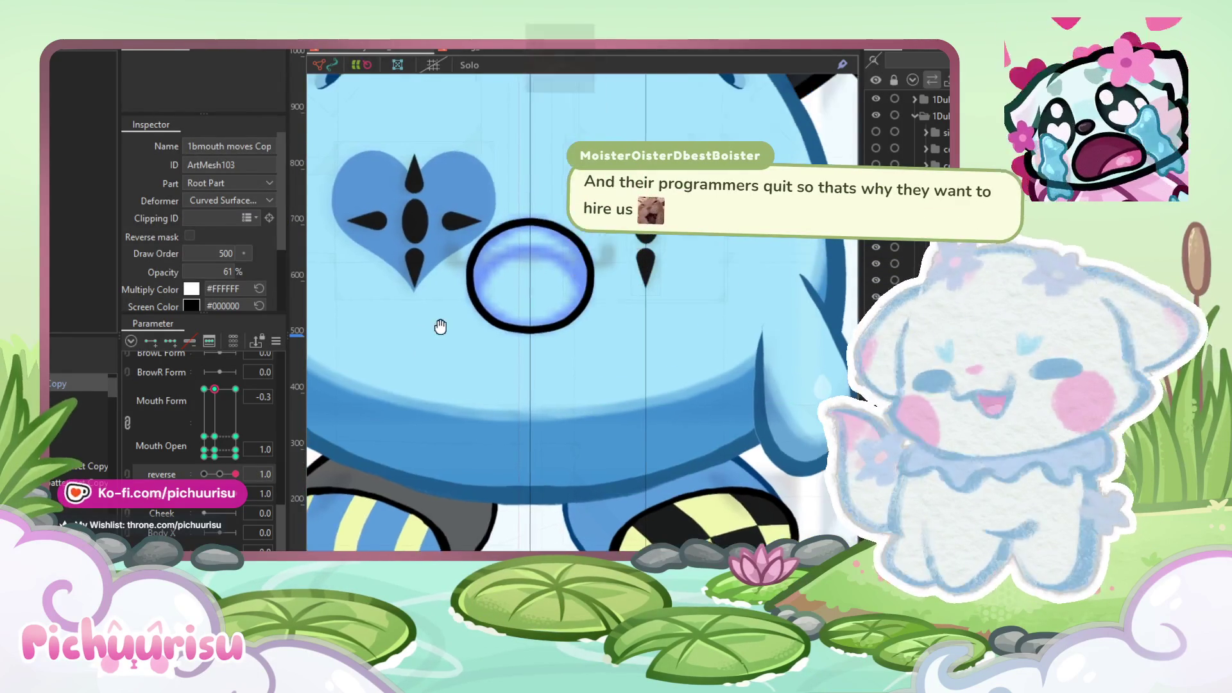
scroll(515, 225, up, 2)
click(515, 252)
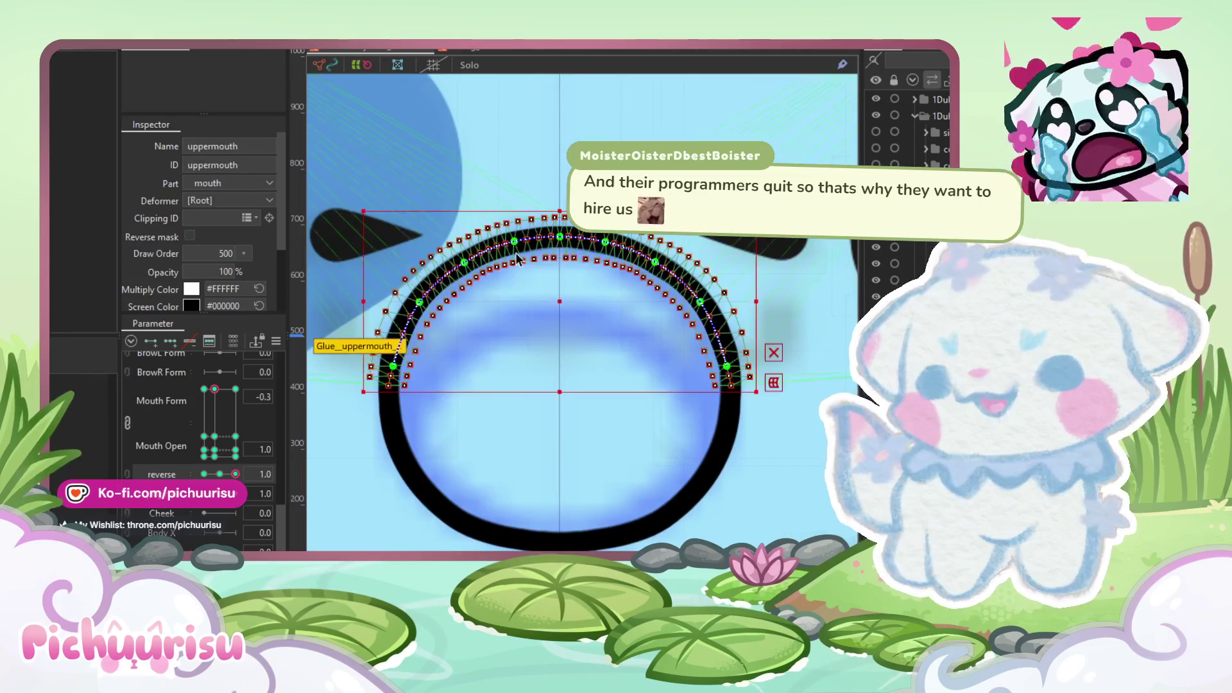
Step: Reselect the upper mouth arc after briefly selecting the 1bmouth moves Copy mesh
scroll(516, 255, down, 1)
scroll(517, 257, down, 3)
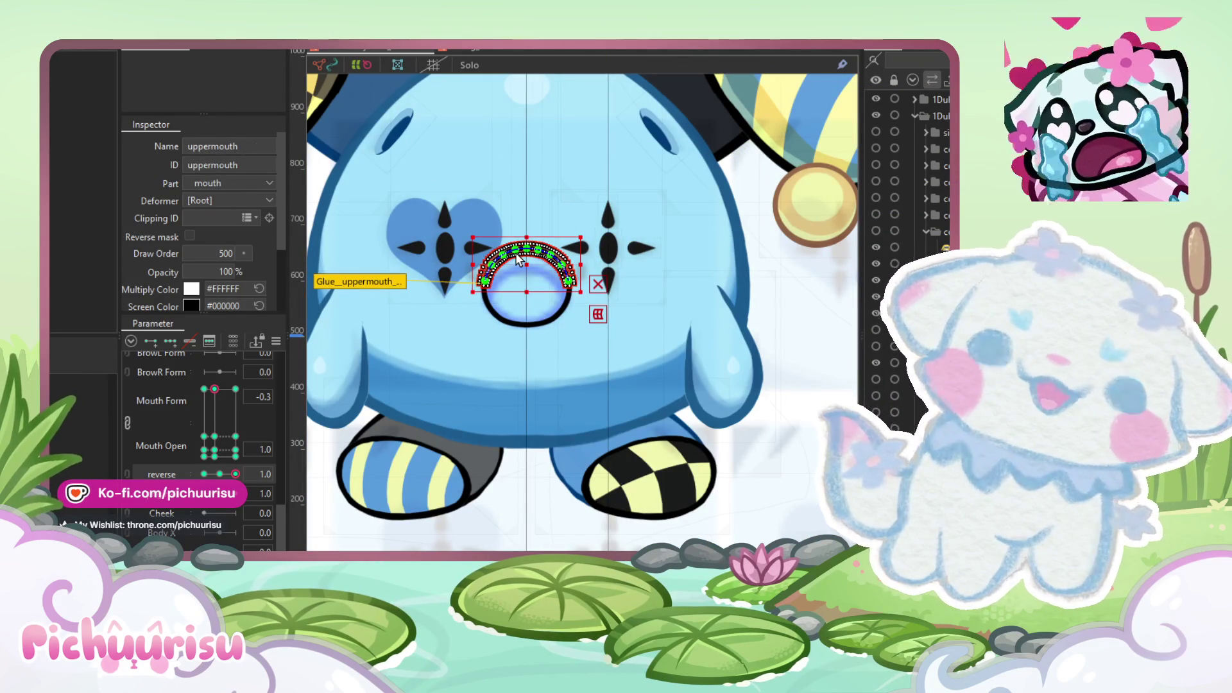
click(816, 498)
scroll(809, 462, down, 2)
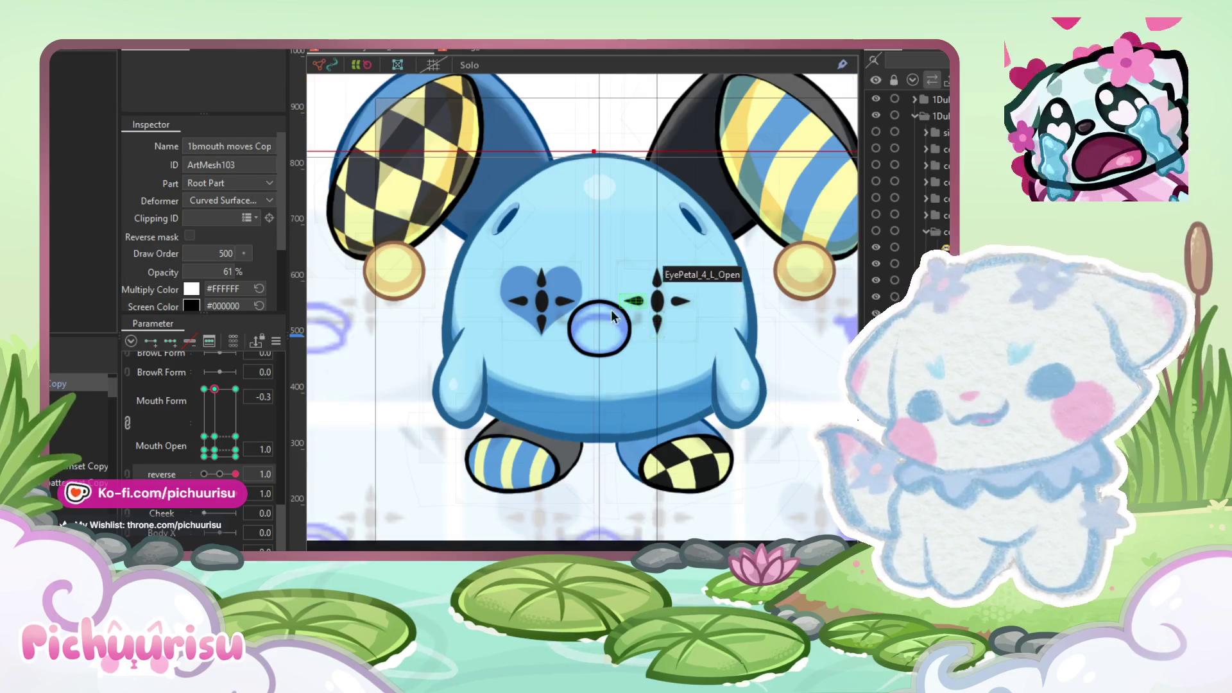
scroll(613, 315, up, 5)
click(596, 271)
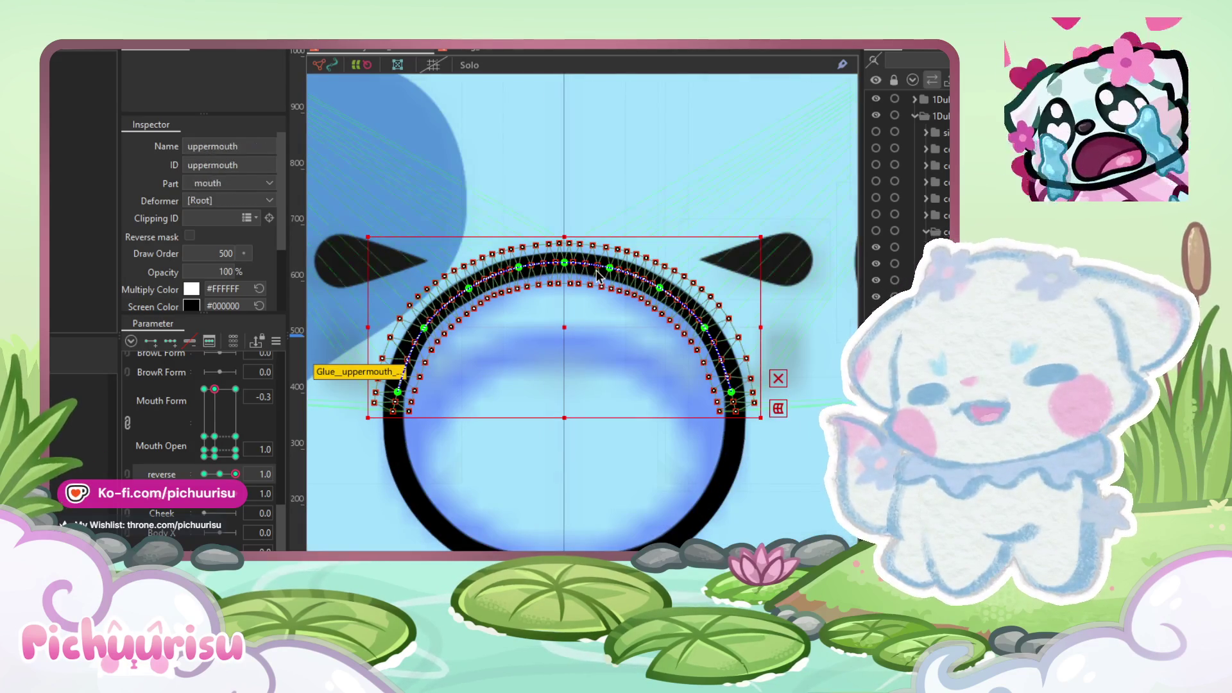
Step: Enlarge the Deform Brush and nudge the top of the upper mouth arc slightly up
key(b)
scroll(572, 308, up, 3)
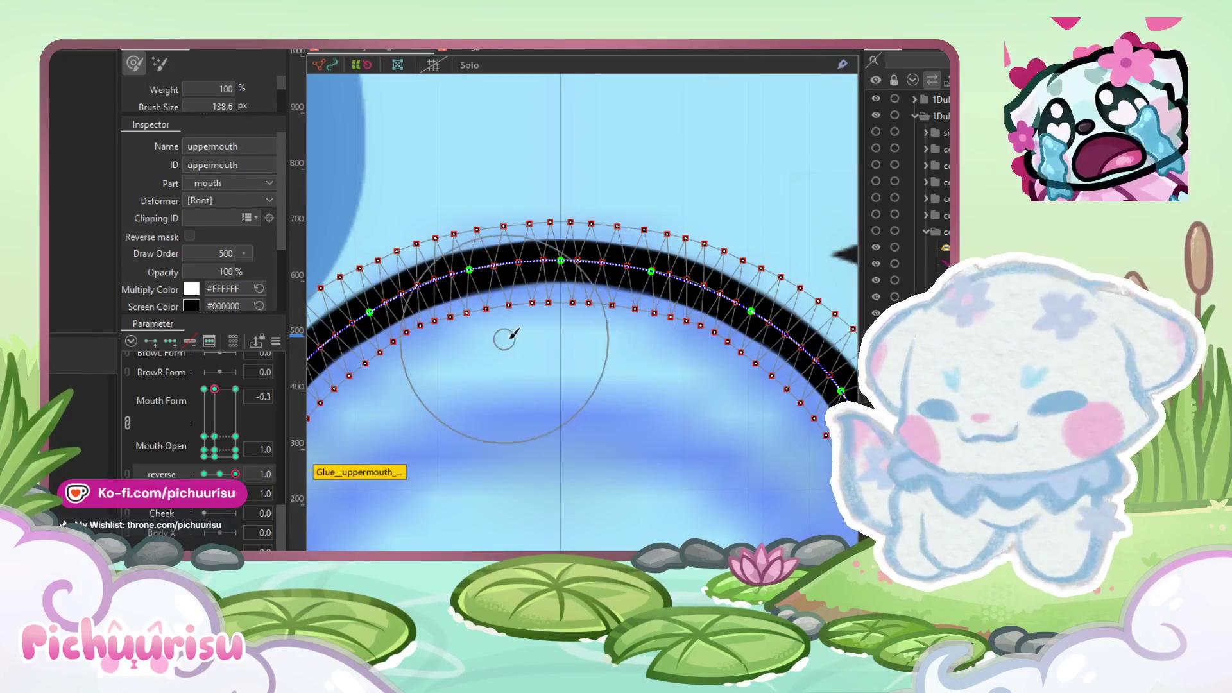
scroll(546, 321, down, 2)
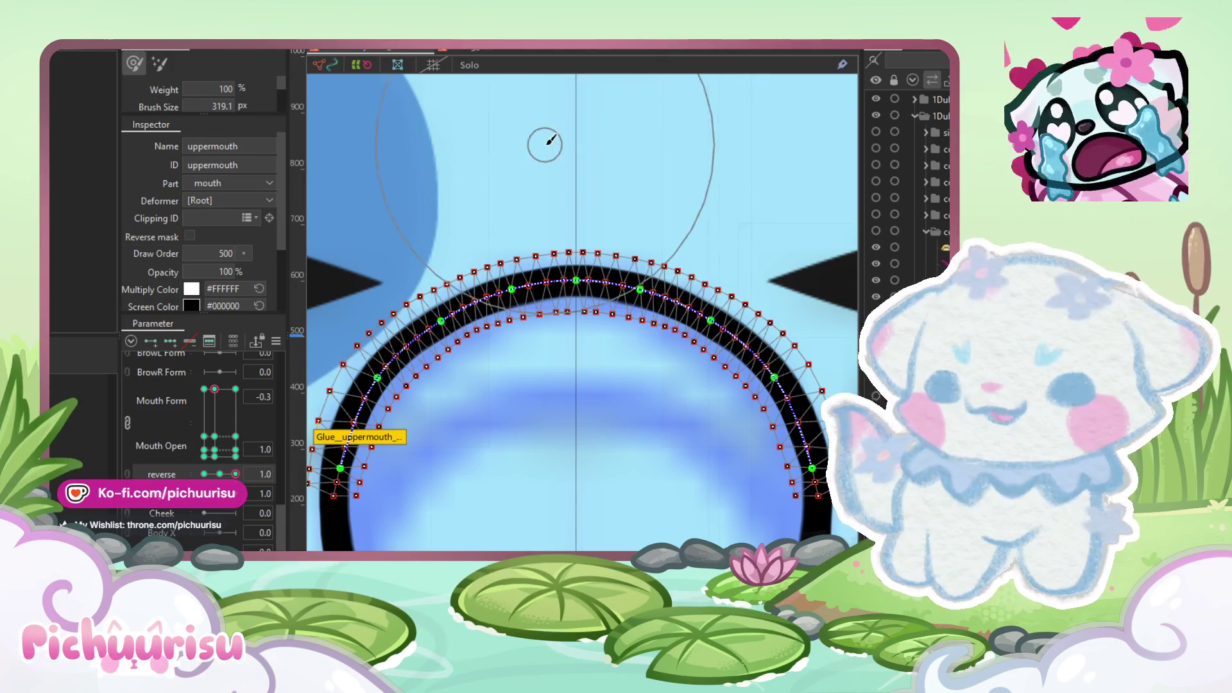
drag(498, 427, 597, 413)
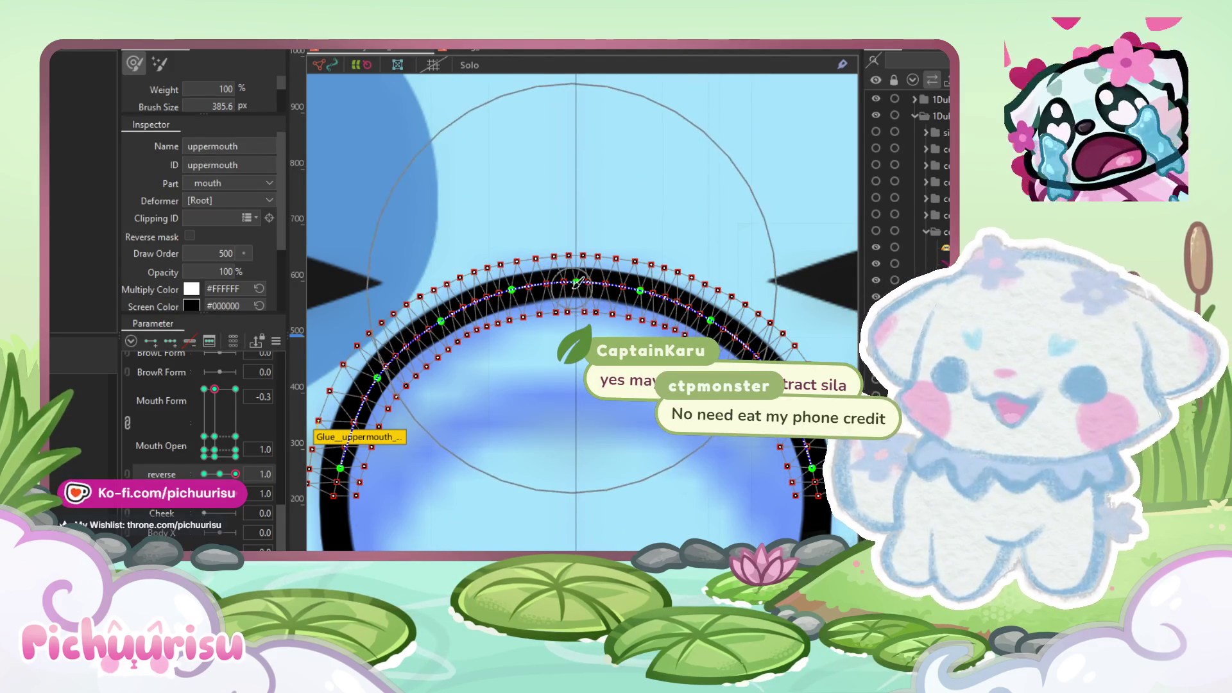
drag(577, 282, 577, 278)
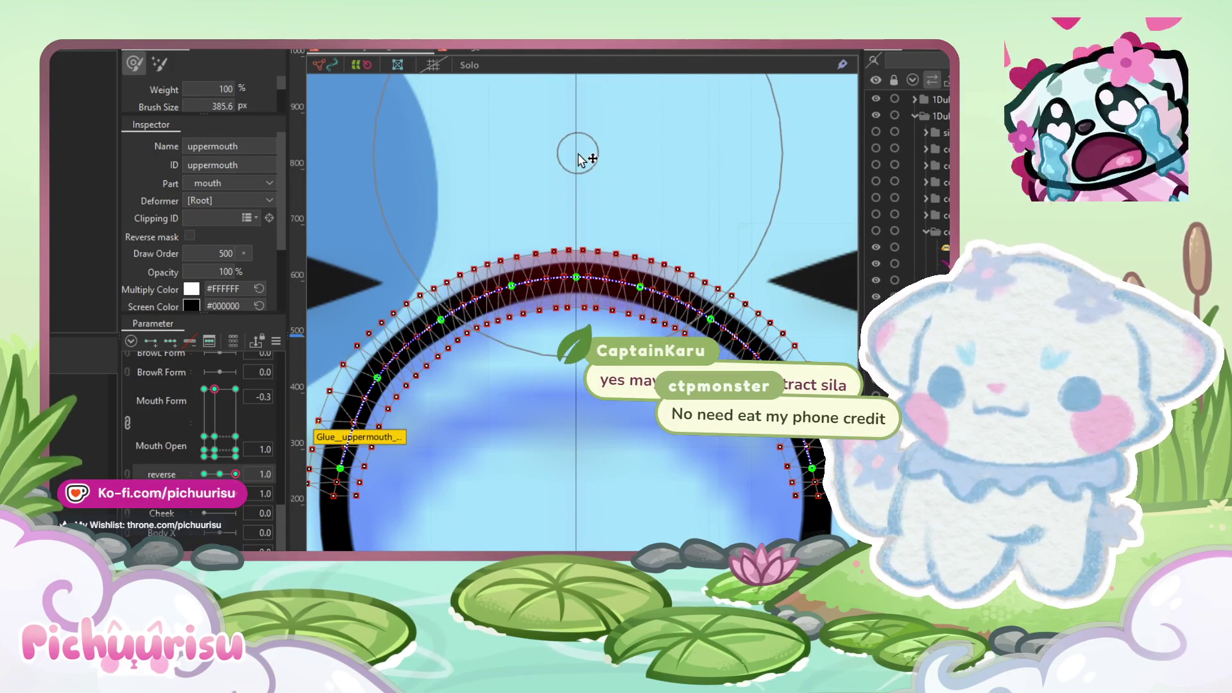
scroll(569, 190, down, 5)
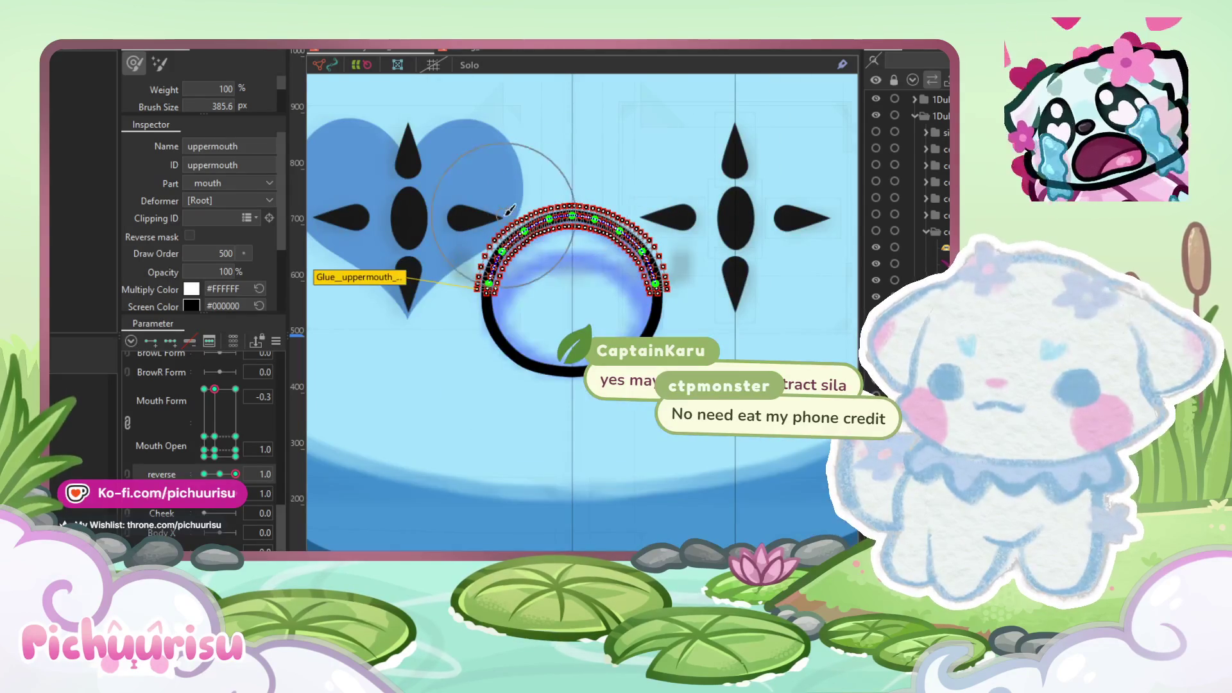
scroll(509, 209, down, 5)
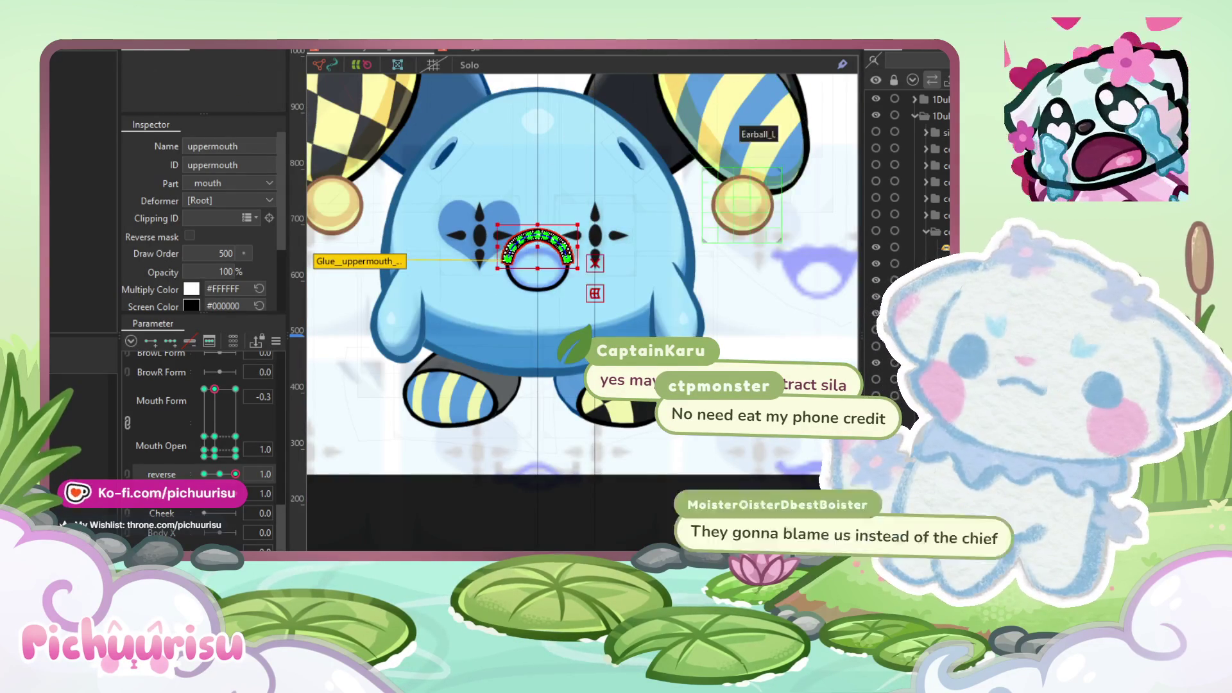
click(642, 396)
scroll(642, 395, down, 3)
scroll(642, 395, up, 3)
scroll(642, 395, up, 3)
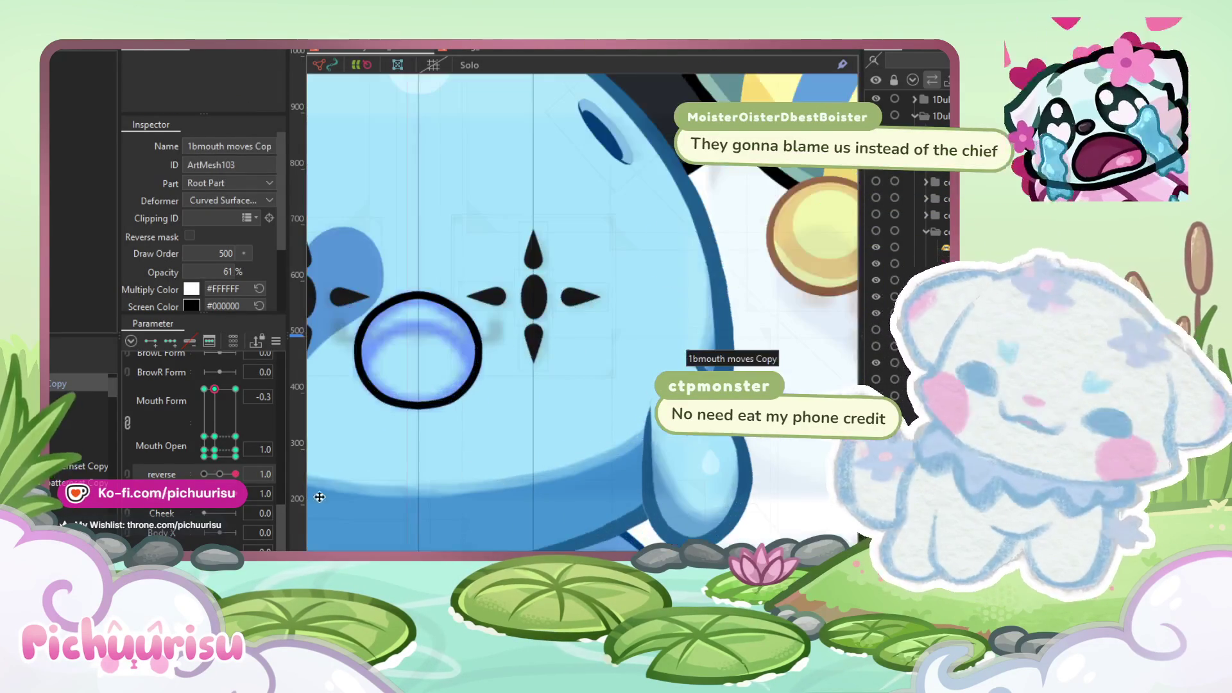
Step: Set Mouth Form to the -1.0 keyform and select the upper mouth line for editing
click(204, 389)
mouse_move(196, 388)
mouse_down()
mouse_move(234, 389)
mouse_move(196, 387)
mouse_up()
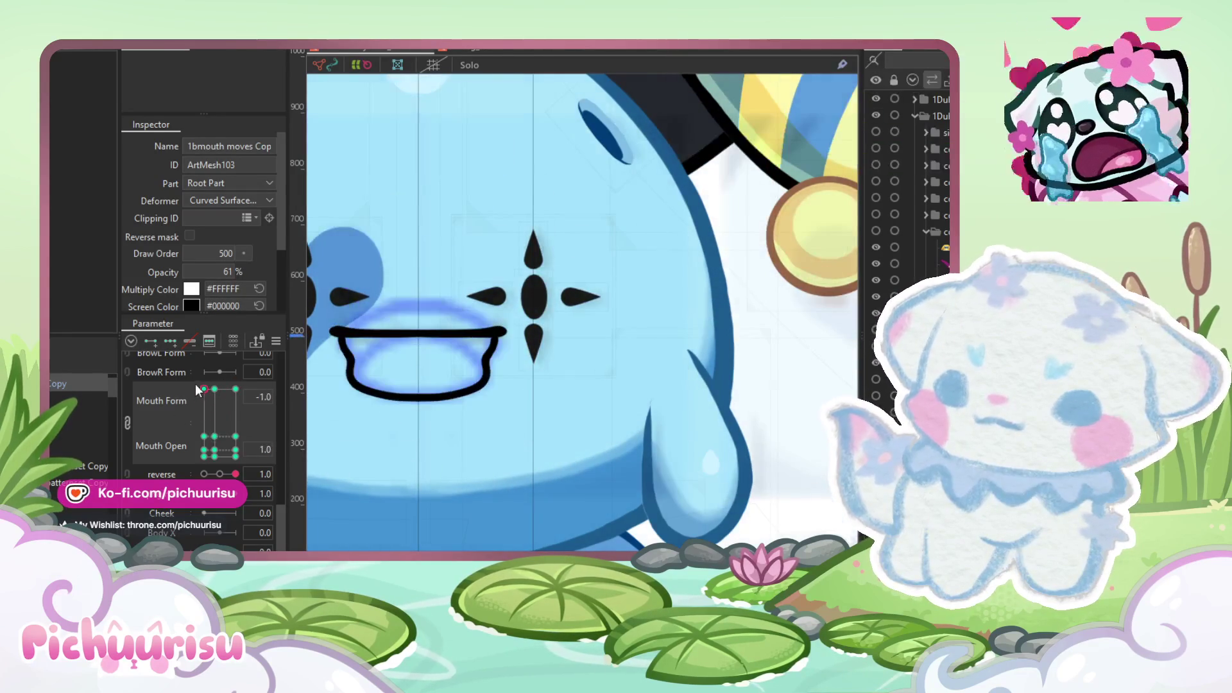
scroll(537, 407, up, 2)
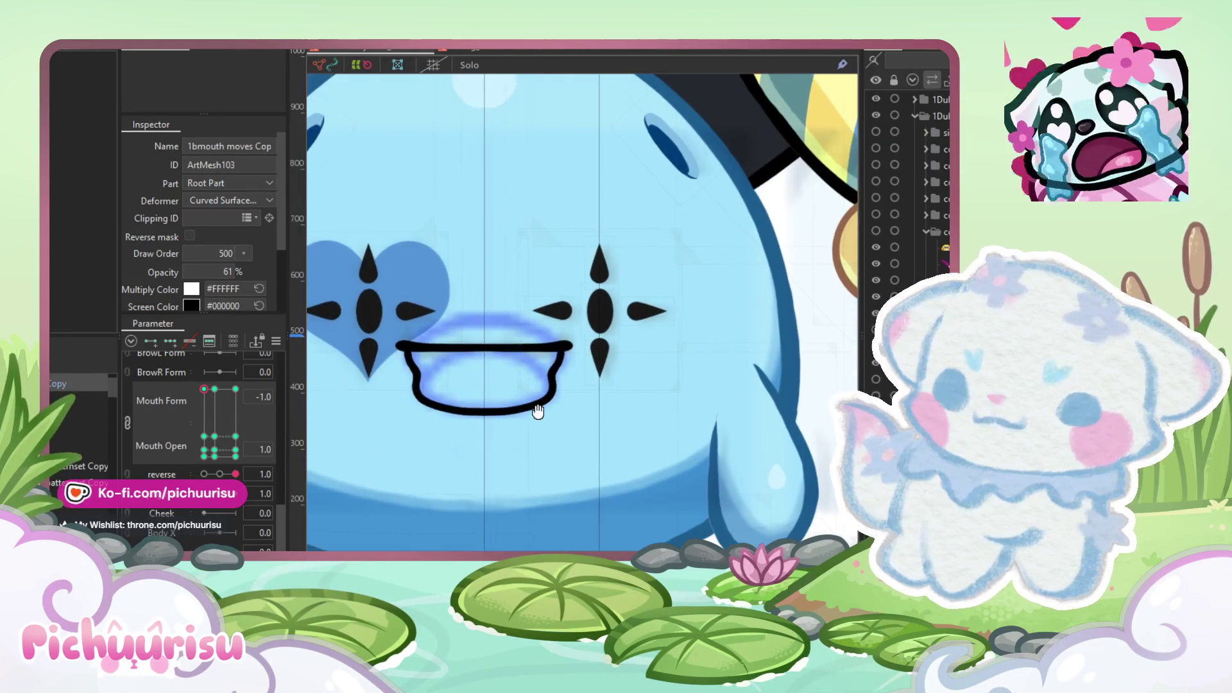
scroll(496, 336, up, 5)
click(508, 332)
scroll(509, 332, up, 4)
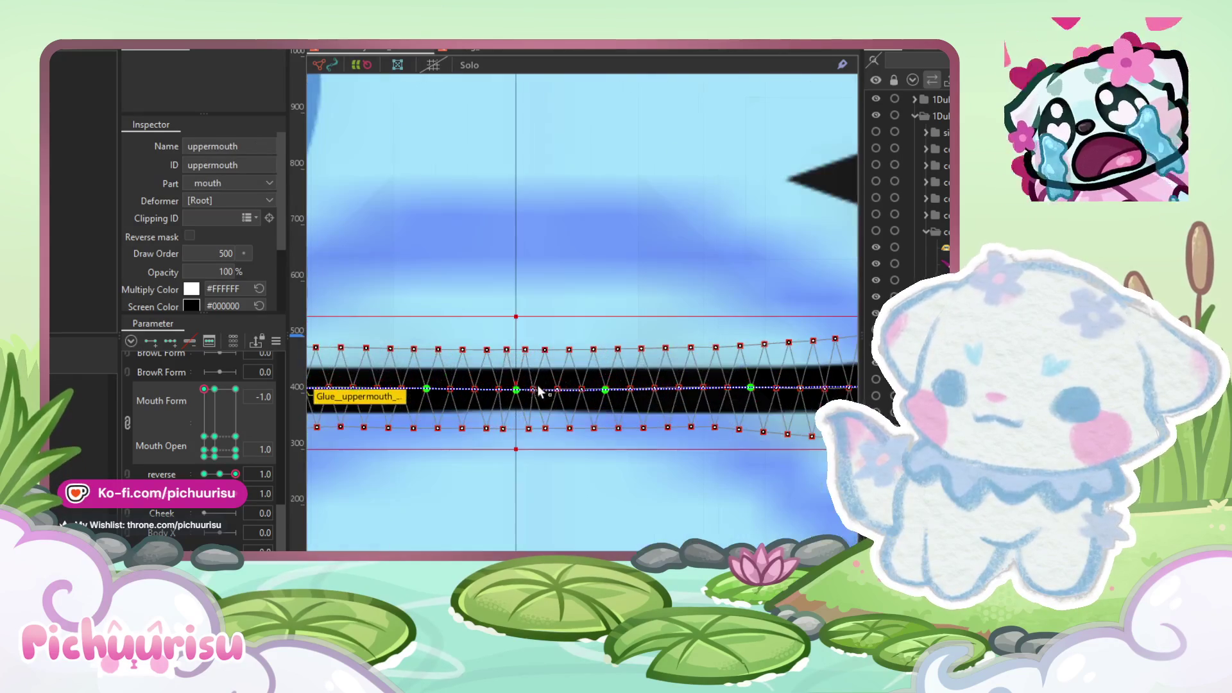
Step: Drag the uppermouth deform path's points into a smooth downward arc along the mouth outline
scroll(520, 224, up, 2)
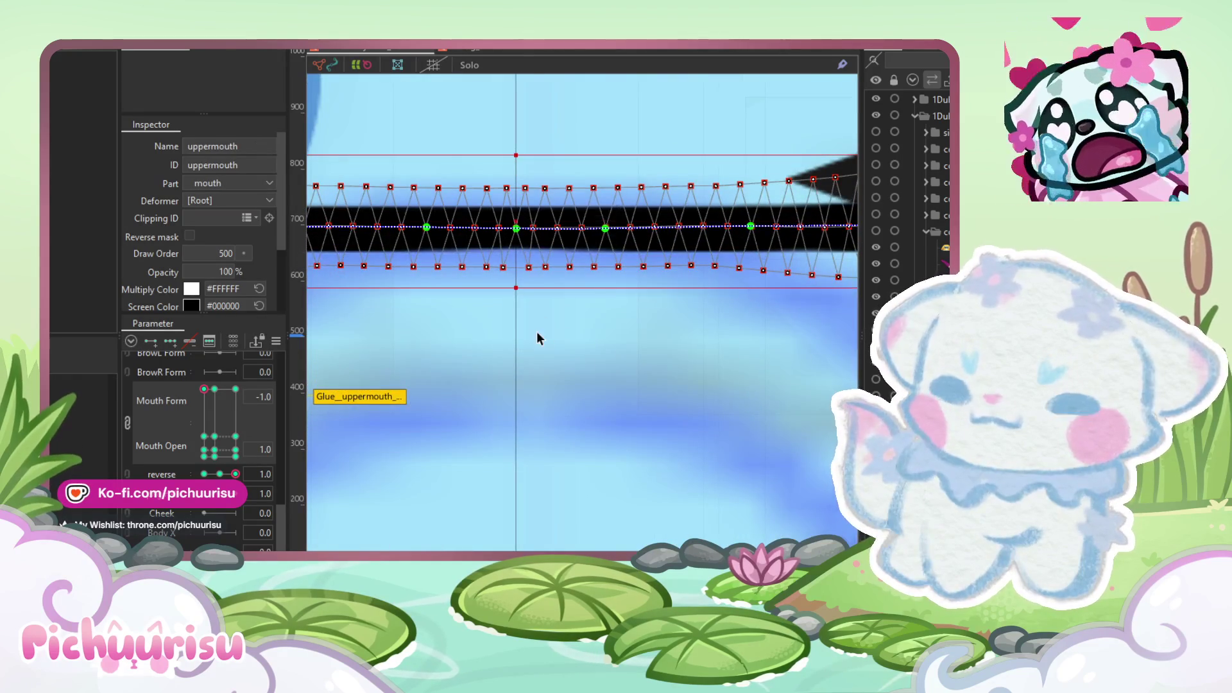
scroll(536, 331, down, 4)
scroll(661, 298, up, 1)
drag(669, 290, 650, 414)
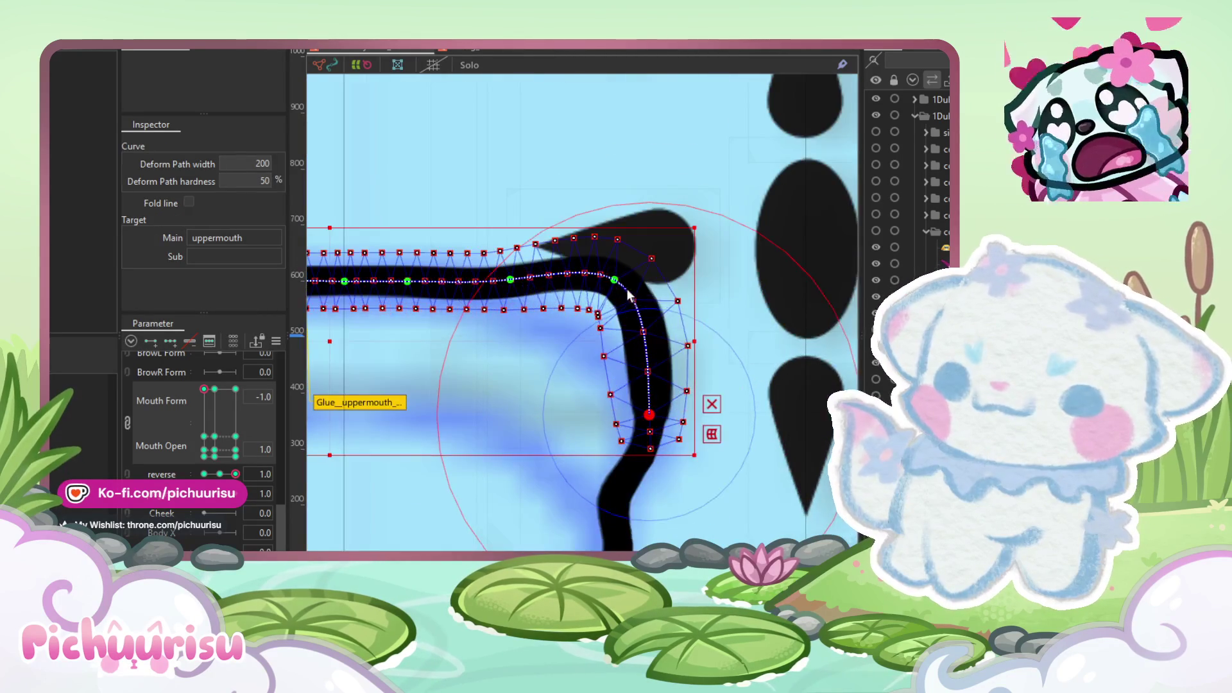
drag(616, 283, 608, 347)
mouse_move(510, 281)
mouse_down()
mouse_move(511, 301)
mouse_move(542, 282)
mouse_up()
scroll(573, 314, up, 2)
scroll(542, 282, down, 3)
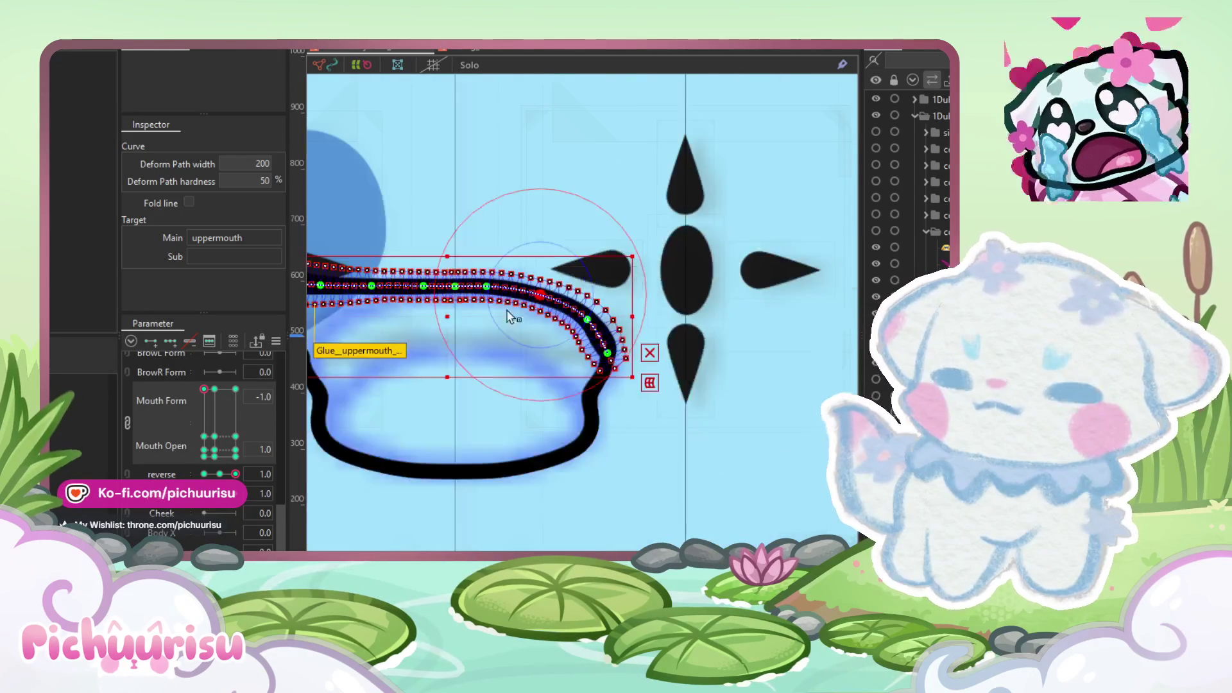
scroll(456, 339, up, 3)
scroll(457, 339, left, 3)
drag(477, 283, 510, 414)
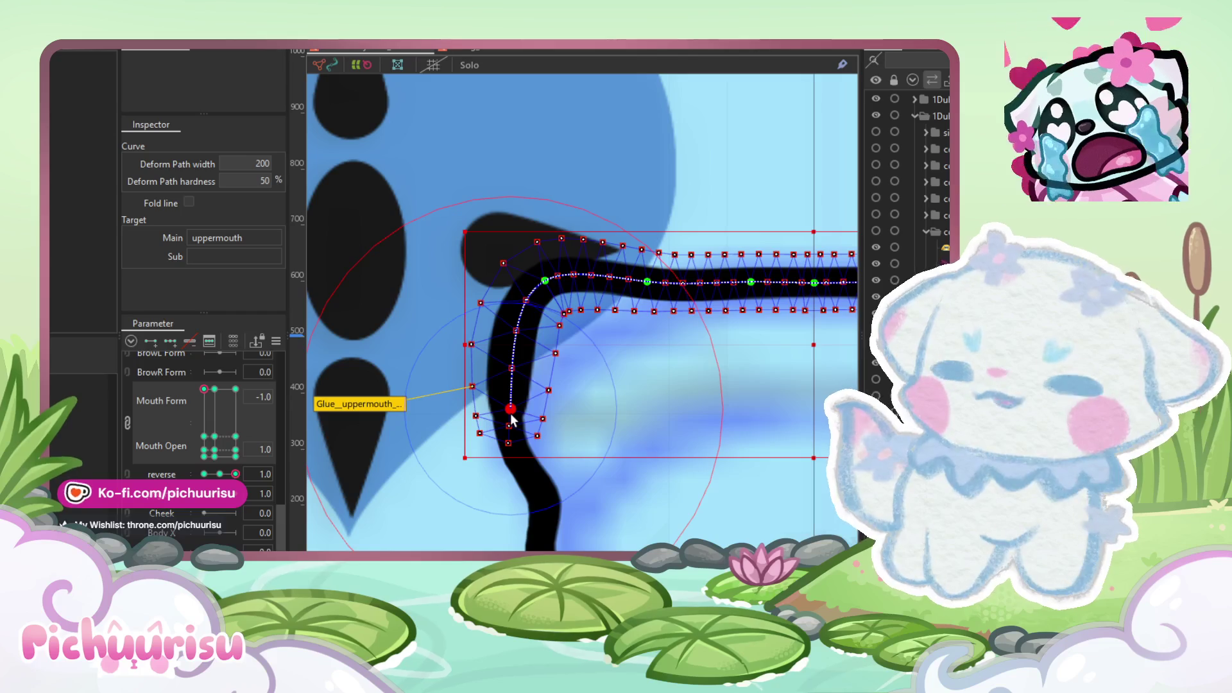
scroll(559, 332, up, 2)
drag(530, 228, 574, 330)
scroll(504, 342, down, 2)
scroll(557, 328, up, 2)
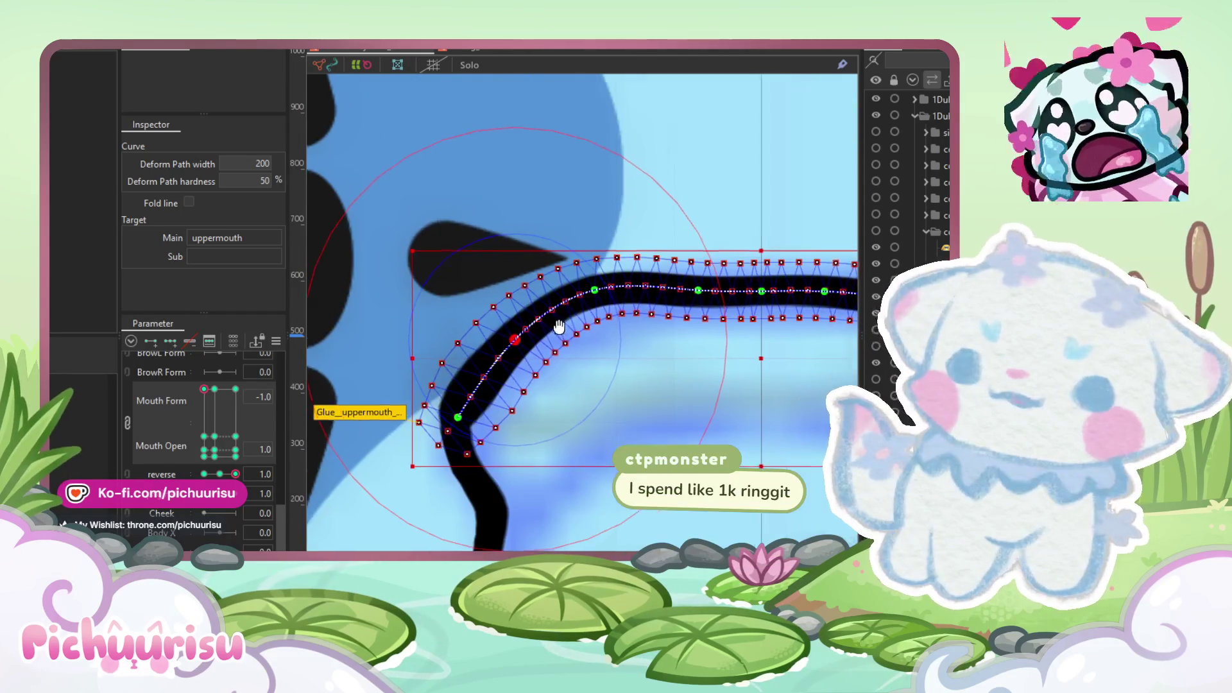
drag(619, 257, 623, 281)
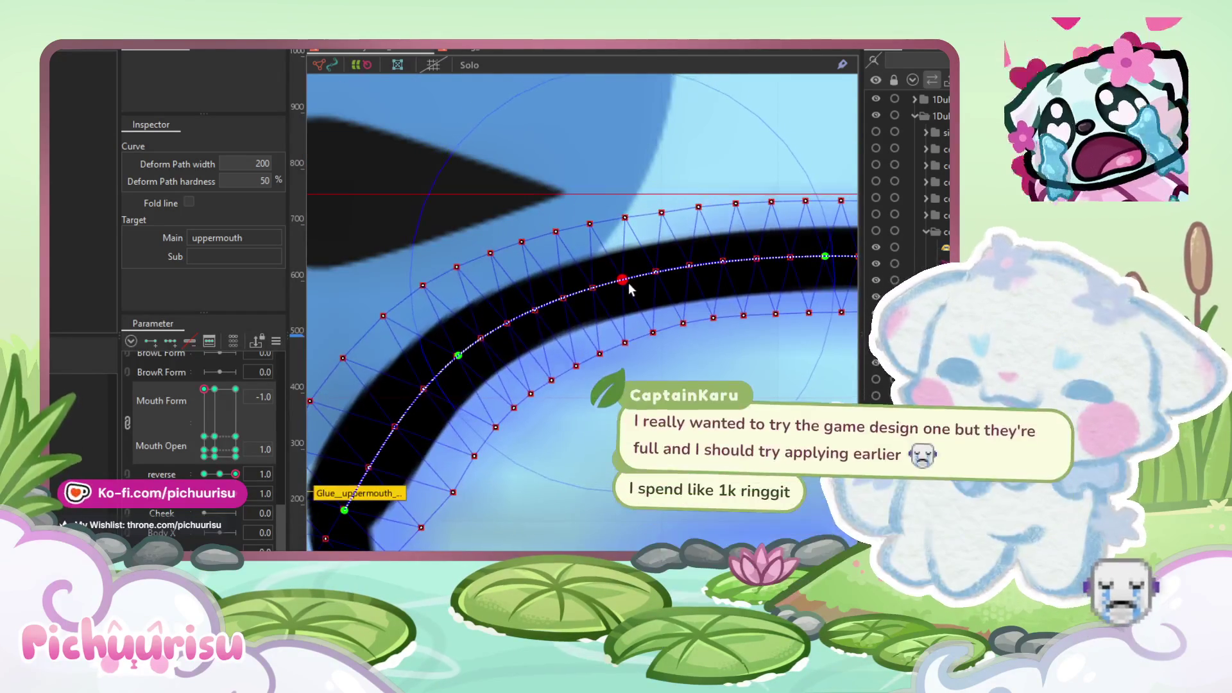
click(459, 357)
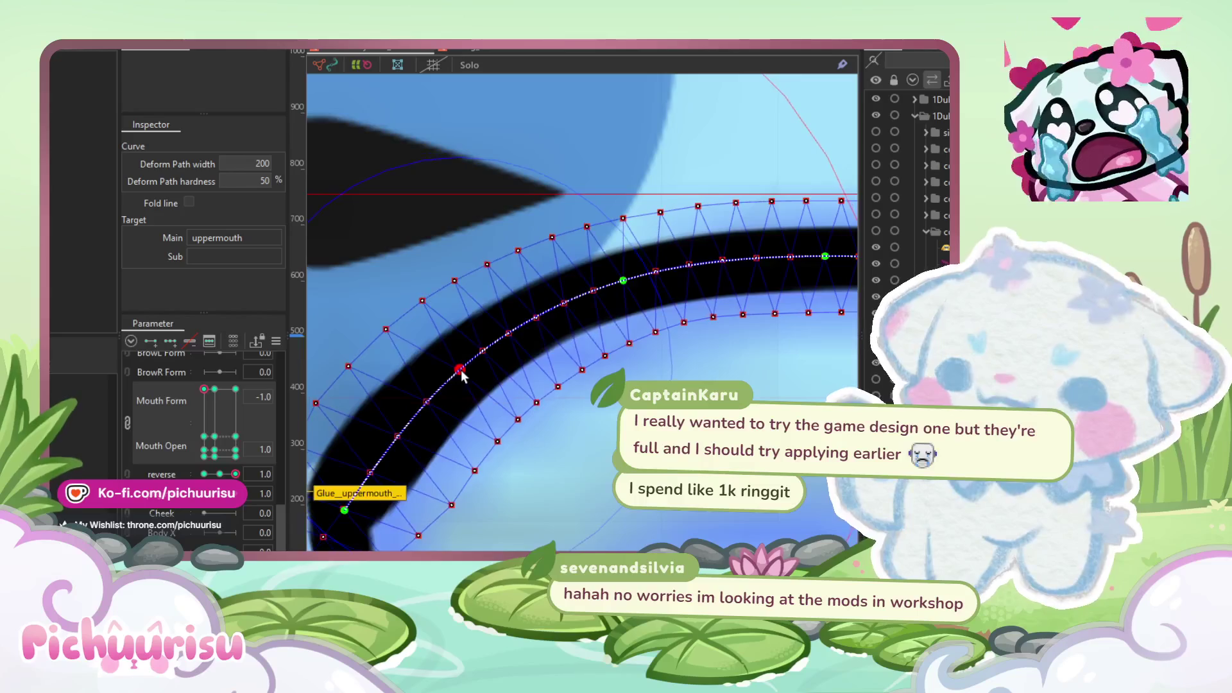
scroll(460, 362, down, 2)
scroll(822, 308, up, 4)
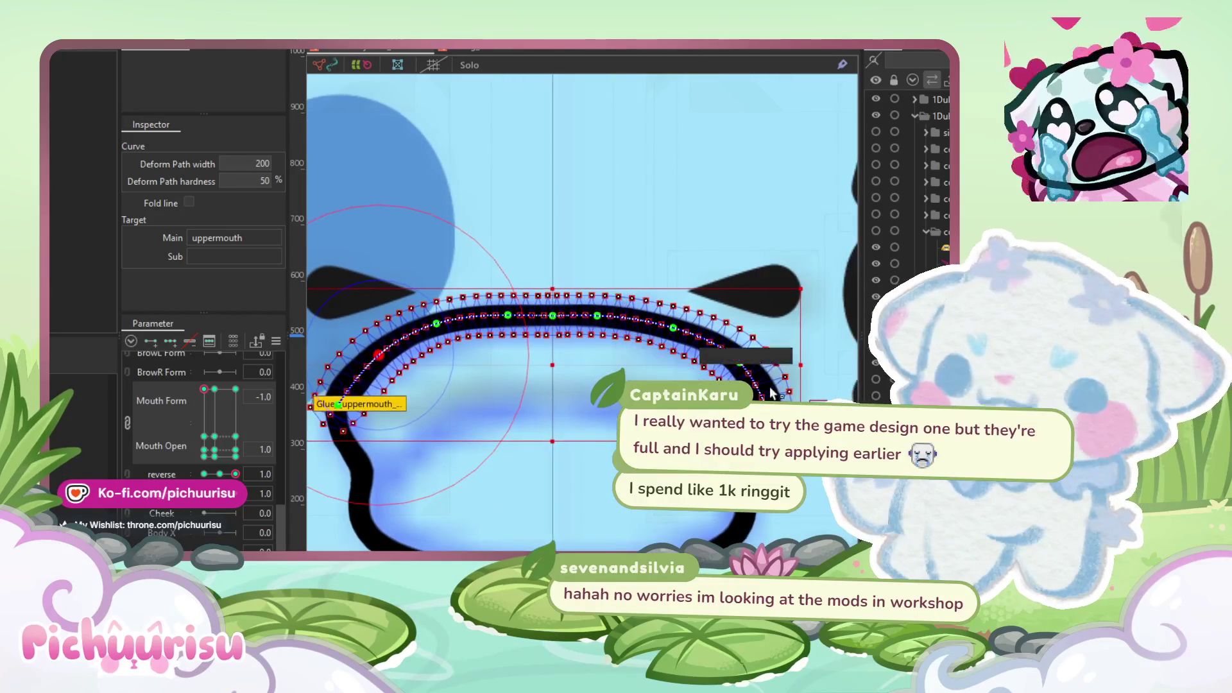
Step: Use the deform brush to push the arc's lower right end into place, then lower an outer vertex
key(b)
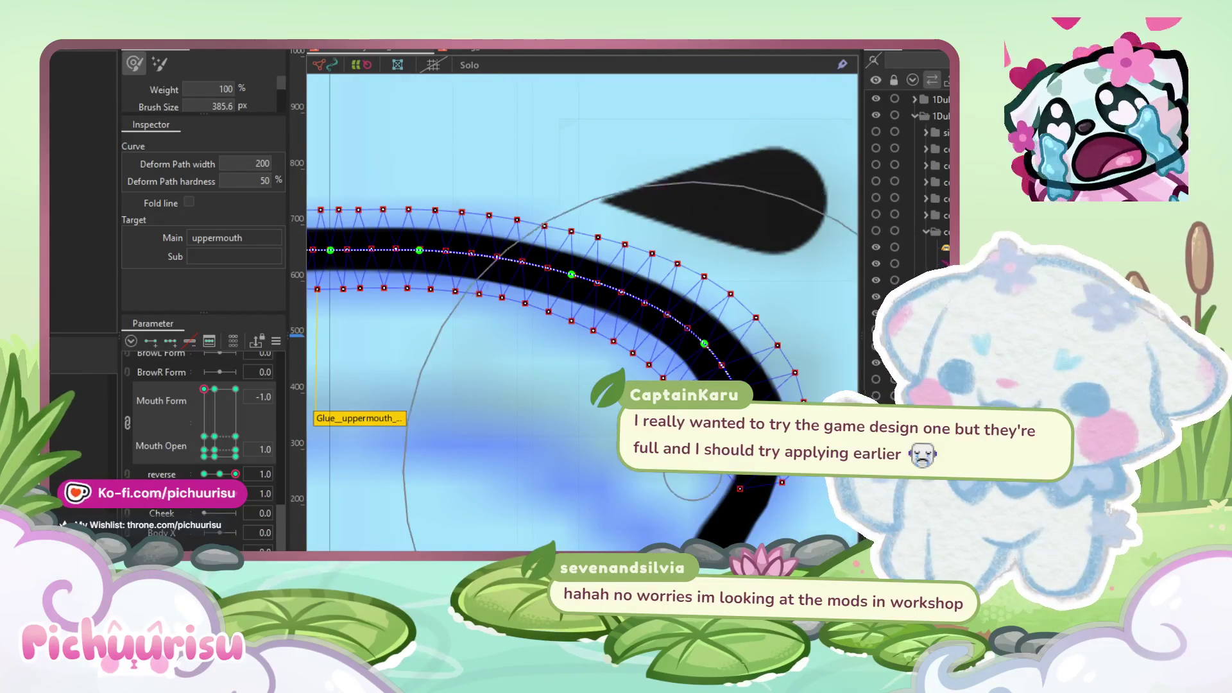
scroll(702, 455, up, 2)
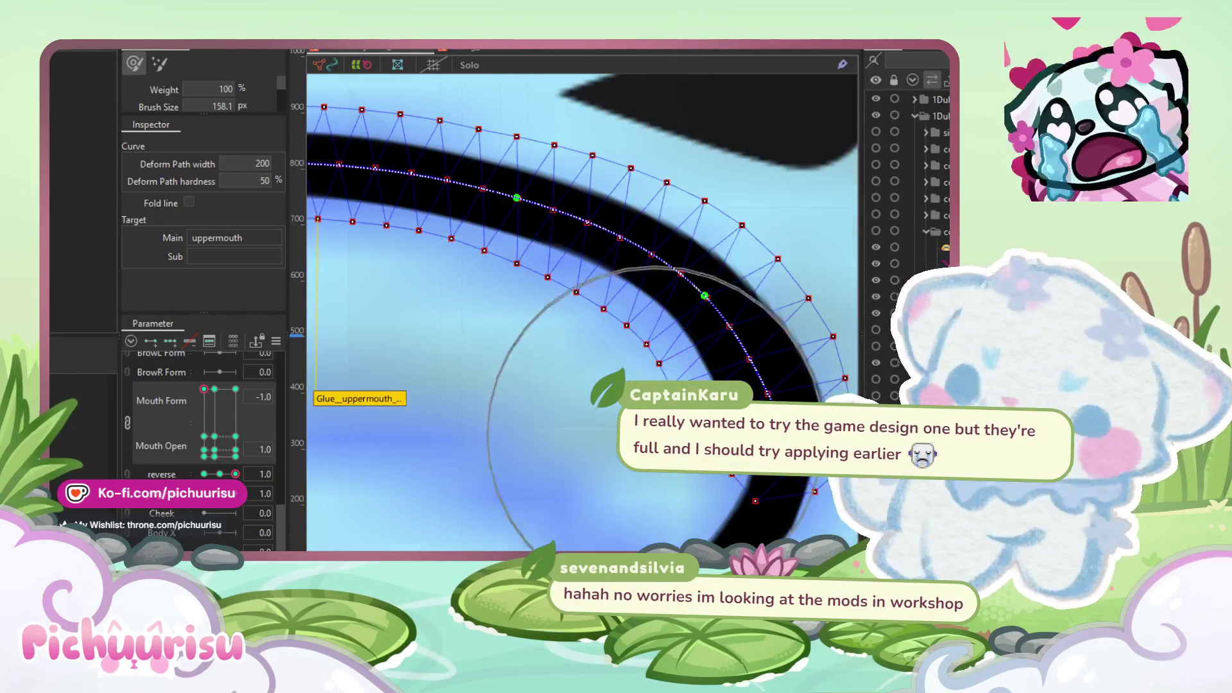
drag(706, 394, 706, 408)
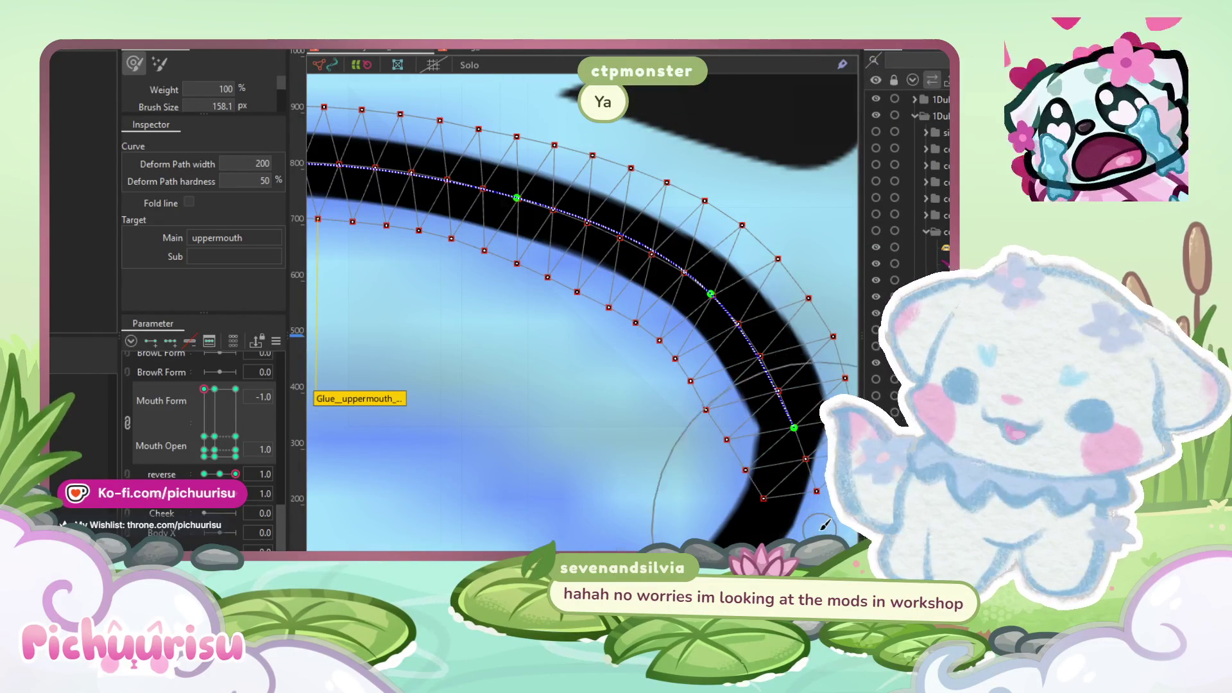
drag(827, 525, 815, 521)
scroll(759, 495, right, 5)
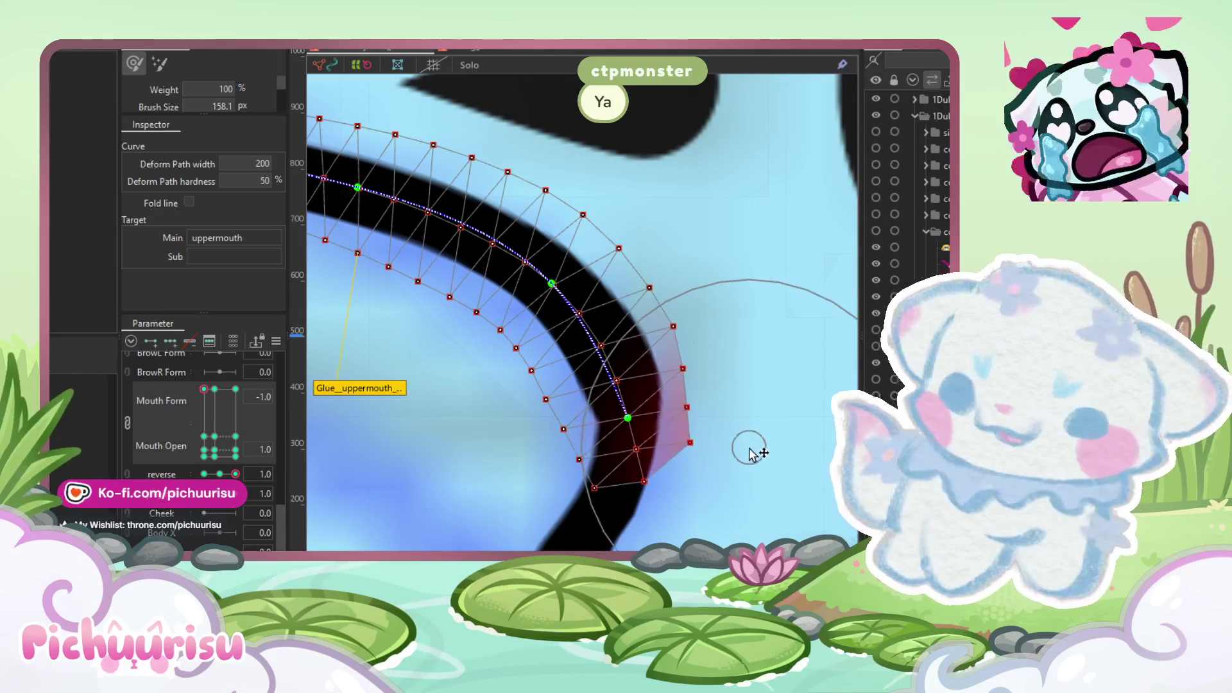
scroll(517, 413, left, 2)
drag(668, 431, 672, 447)
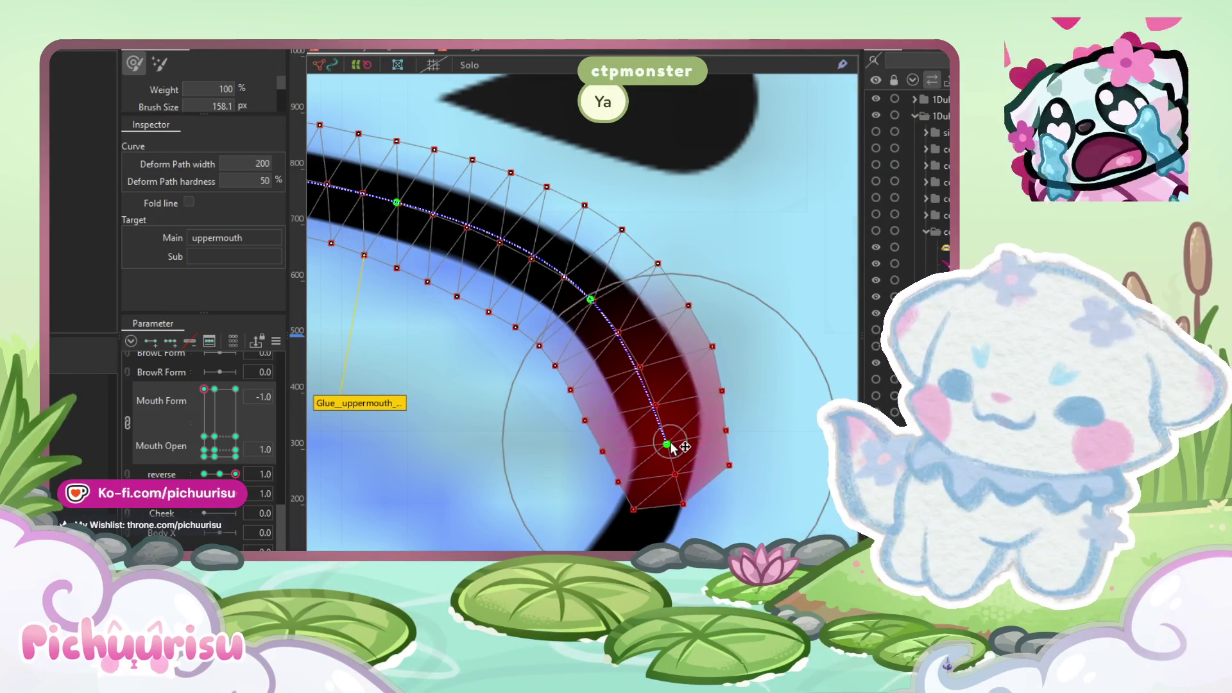
scroll(677, 431, down, 3)
scroll(654, 414, up, 2)
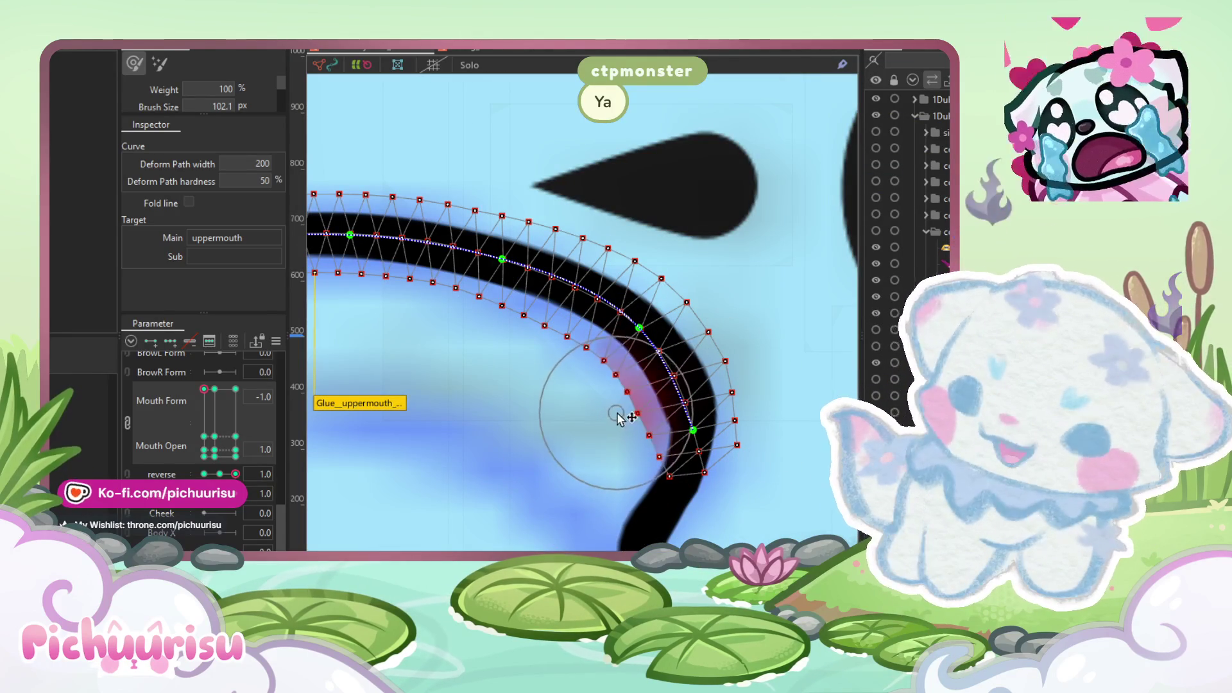
drag(615, 418, 629, 414)
mouse_move(660, 458)
mouse_down()
mouse_move(668, 481)
mouse_move(722, 441)
mouse_move(710, 449)
mouse_up()
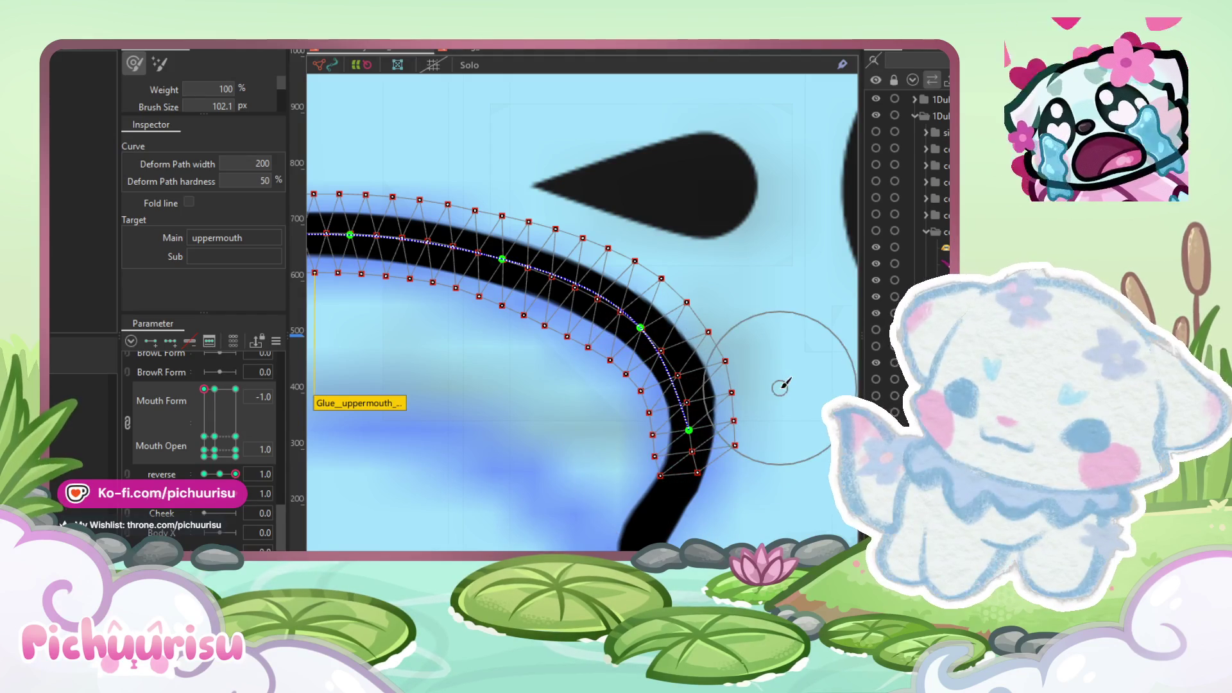
scroll(729, 385, up, 3)
key(v)
drag(690, 392, 698, 462)
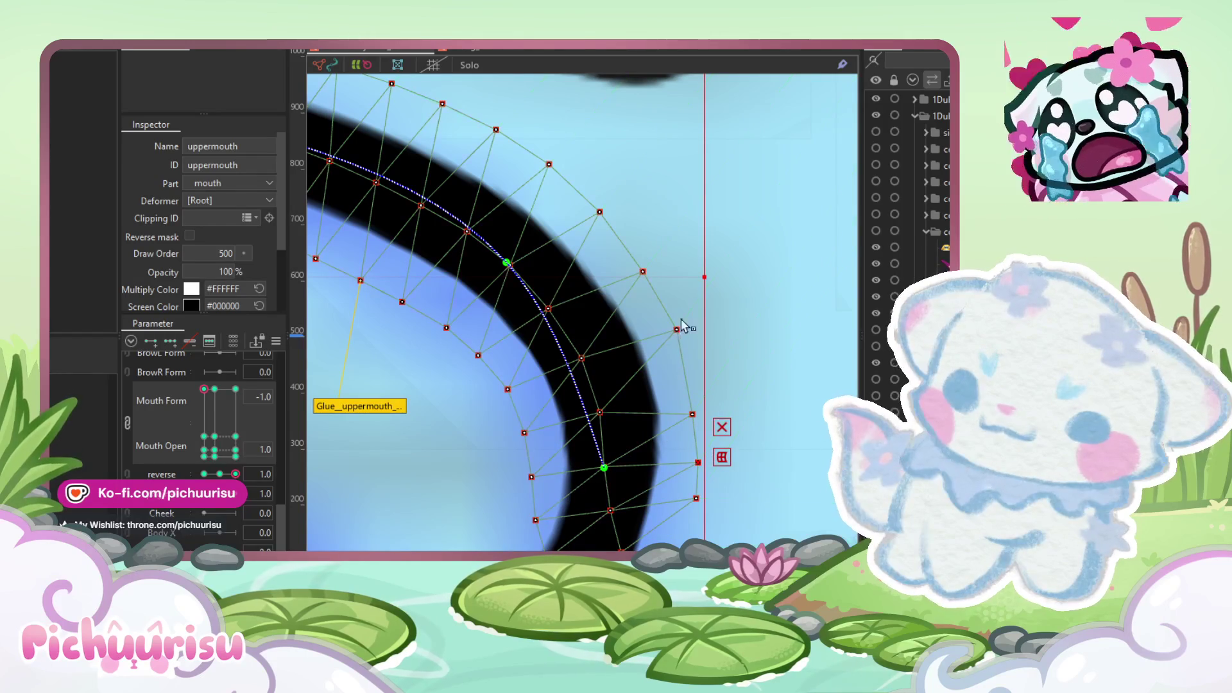
Step: Lower the outer mesh vertices on the arc's right side so the mesh follows the curve
drag(677, 330, 679, 348)
scroll(682, 354, down, 2)
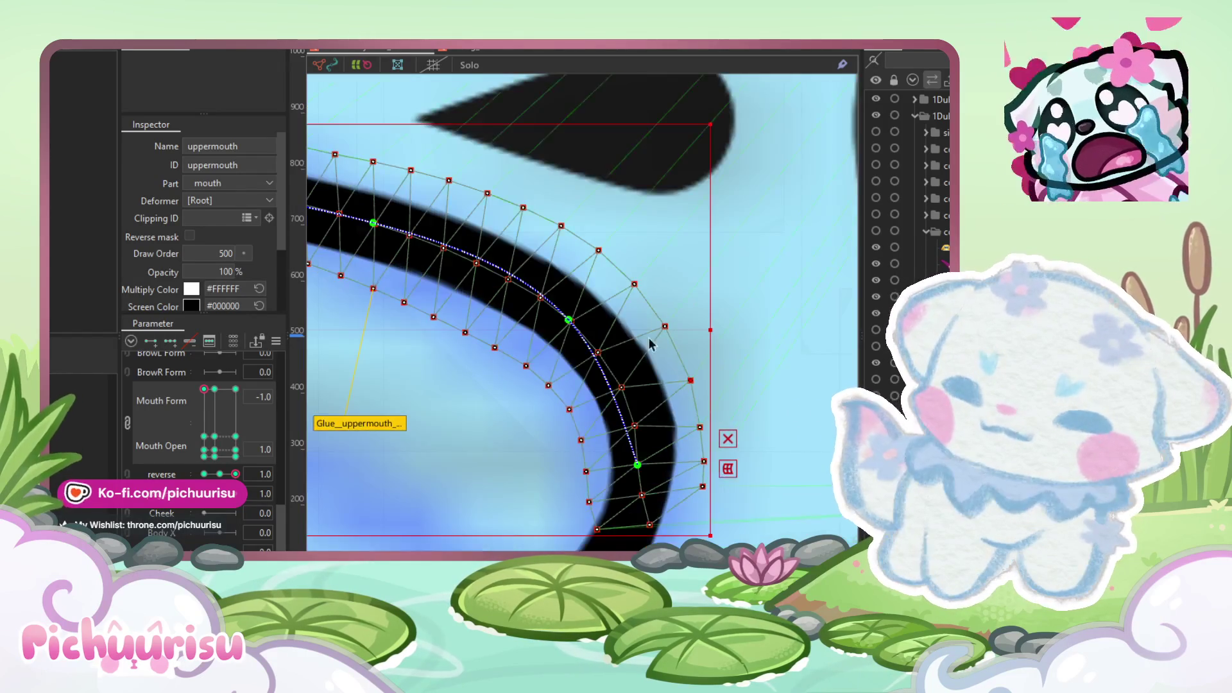
scroll(642, 321, up, 3)
click(559, 383)
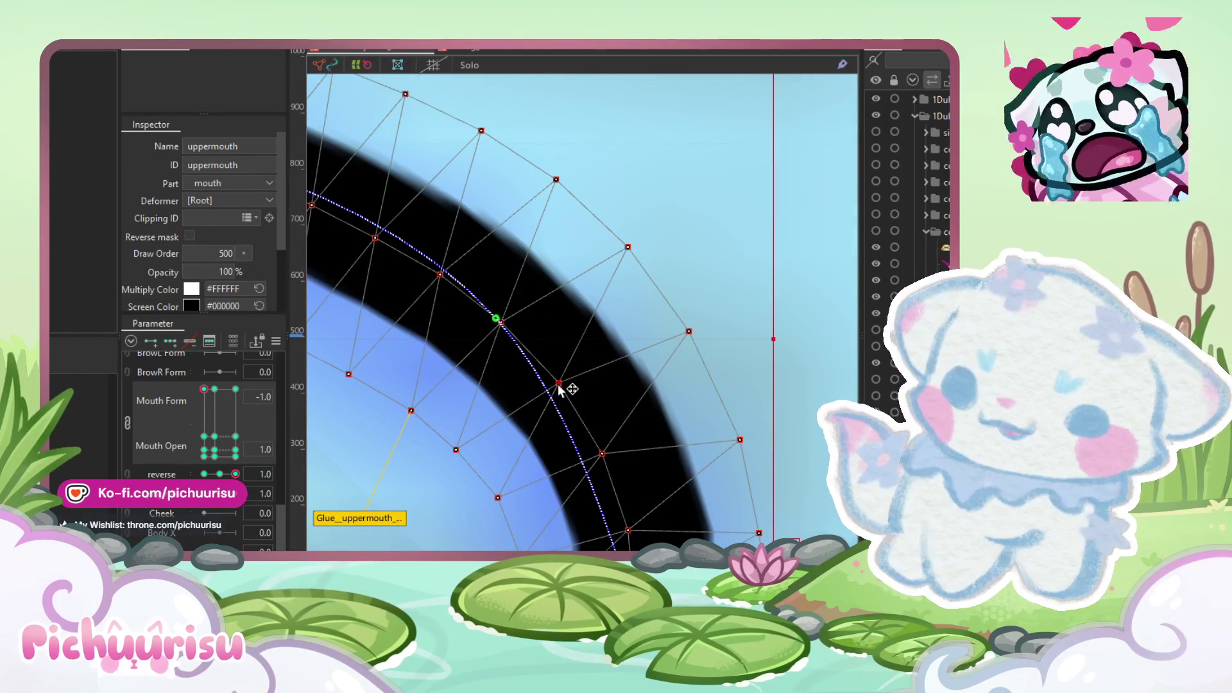
scroll(559, 387, down, 3)
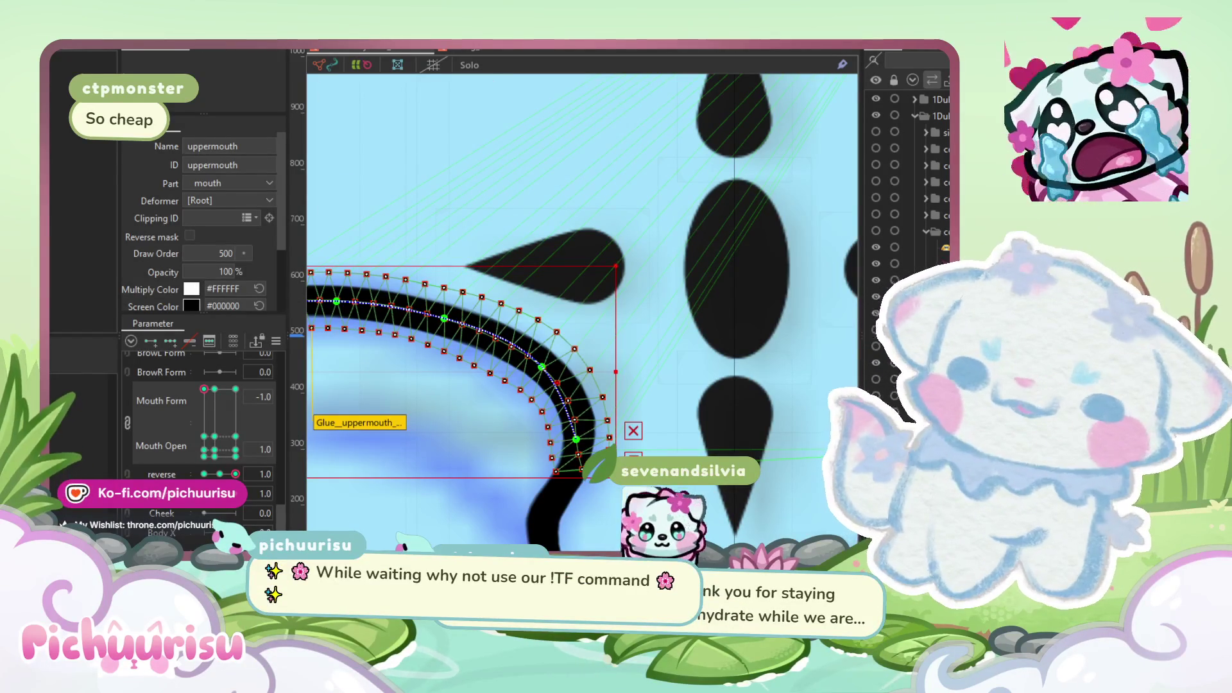
scroll(712, 424, up, 5)
Step: Switch to the deform brush and raise its size to 350.8 px
key(b)
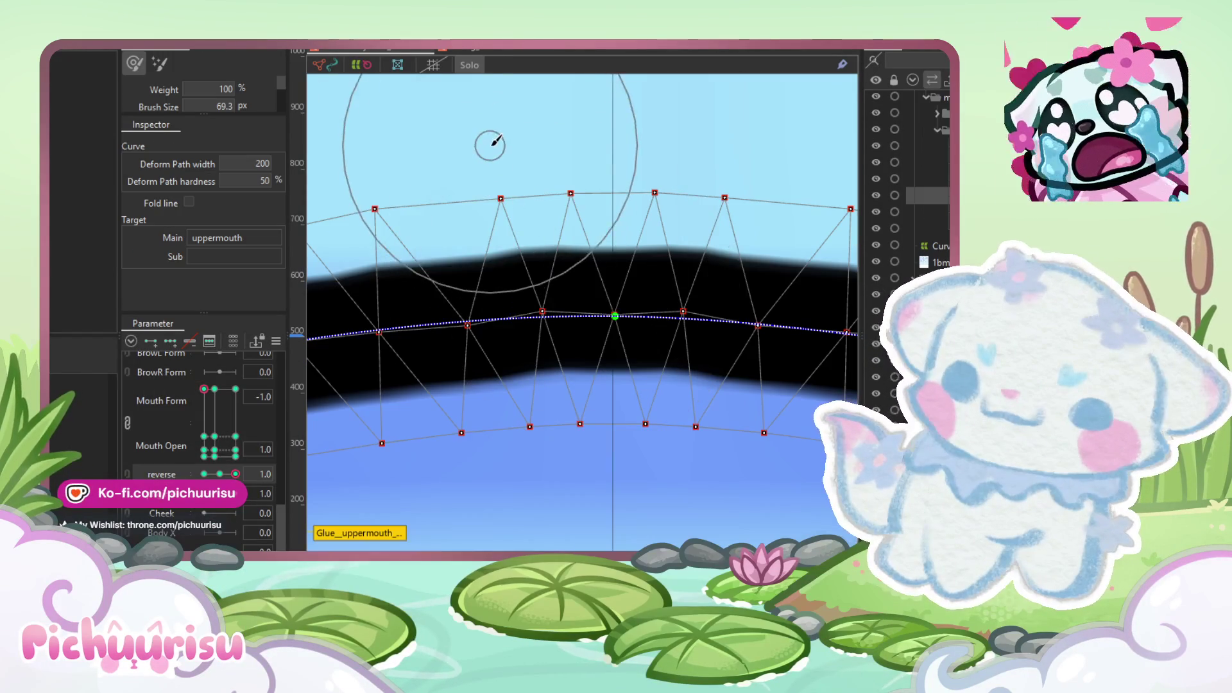
scroll(583, 248, down, 5)
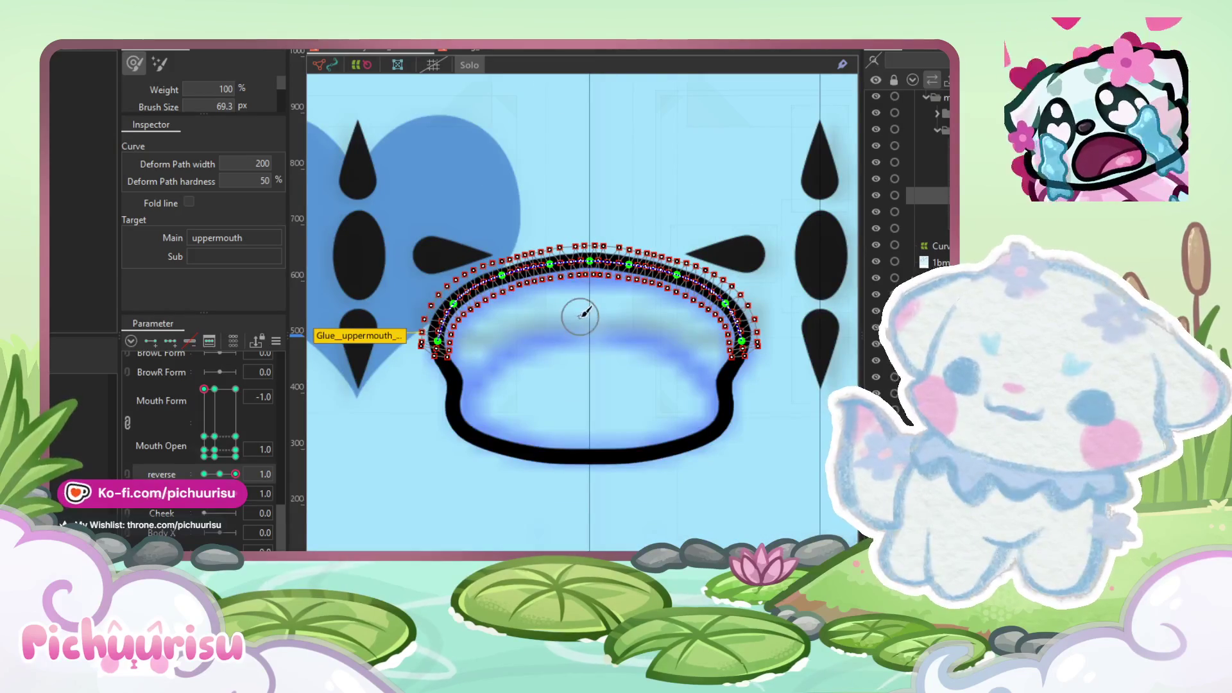
drag(545, 332, 553, 238)
scroll(554, 257, up, 5)
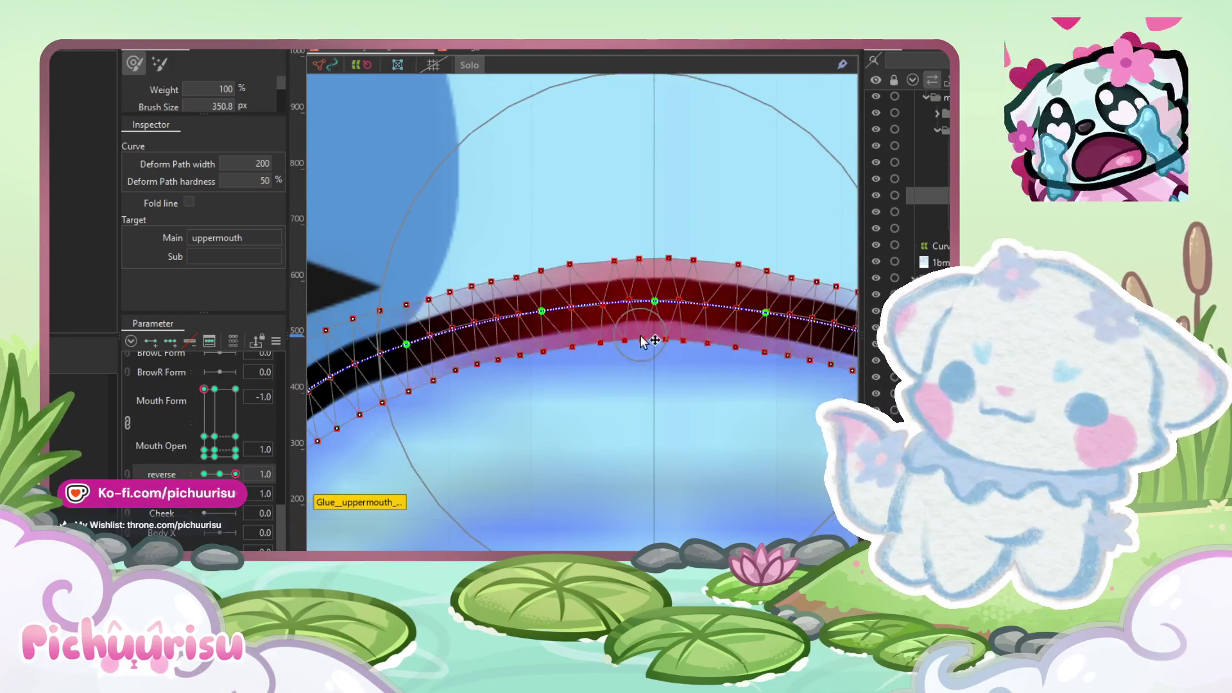
scroll(616, 124, down, 5)
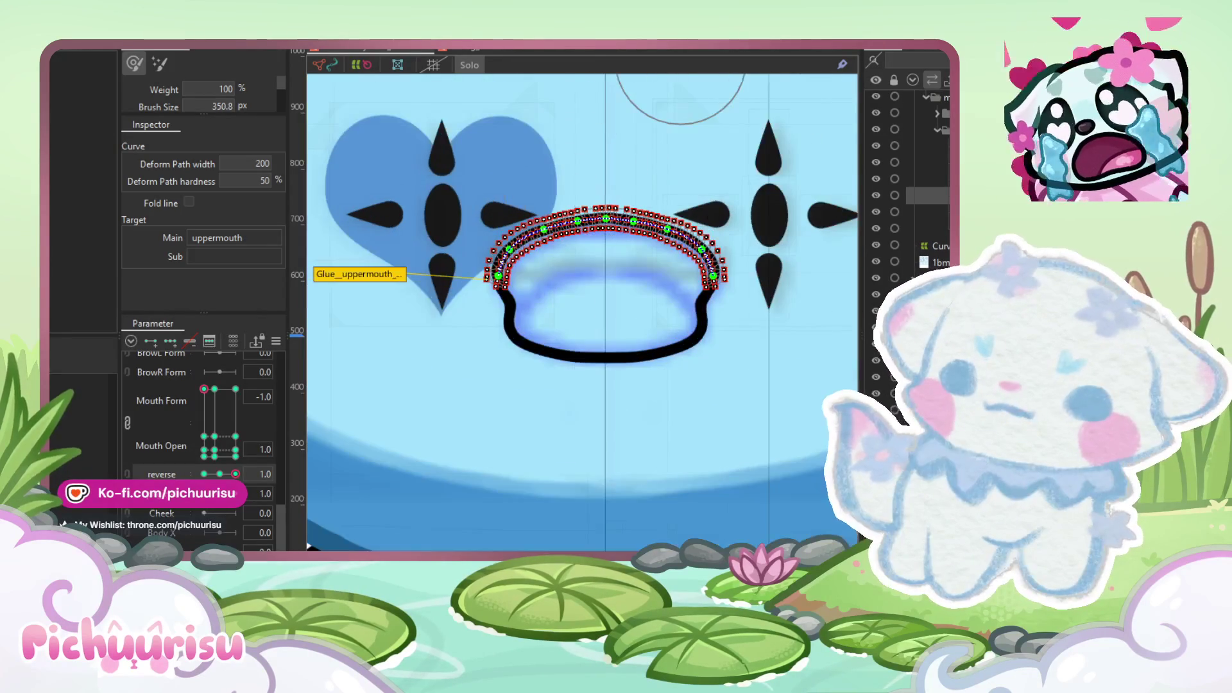
scroll(635, 210, down, 5)
Step: Preview the whole face, reselect uppermouth and brush the arc's centre slightly down
key(Escape)
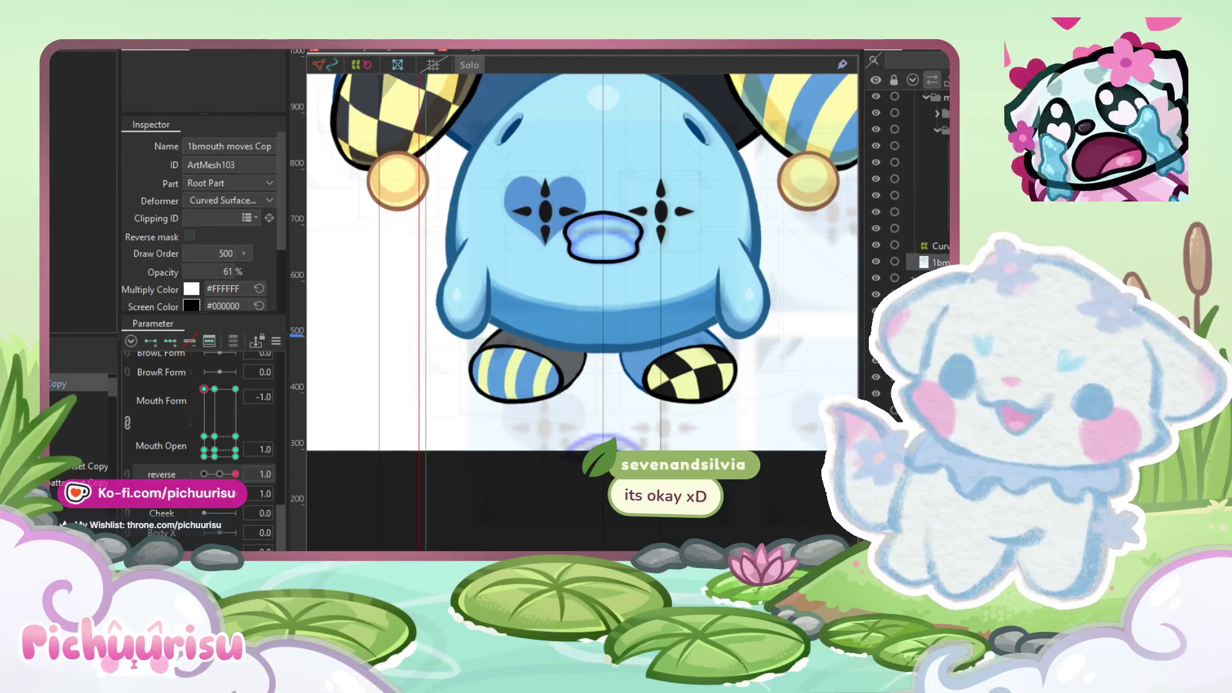
scroll(634, 203, up, 5)
scroll(633, 203, down, 5)
scroll(634, 202, up, 5)
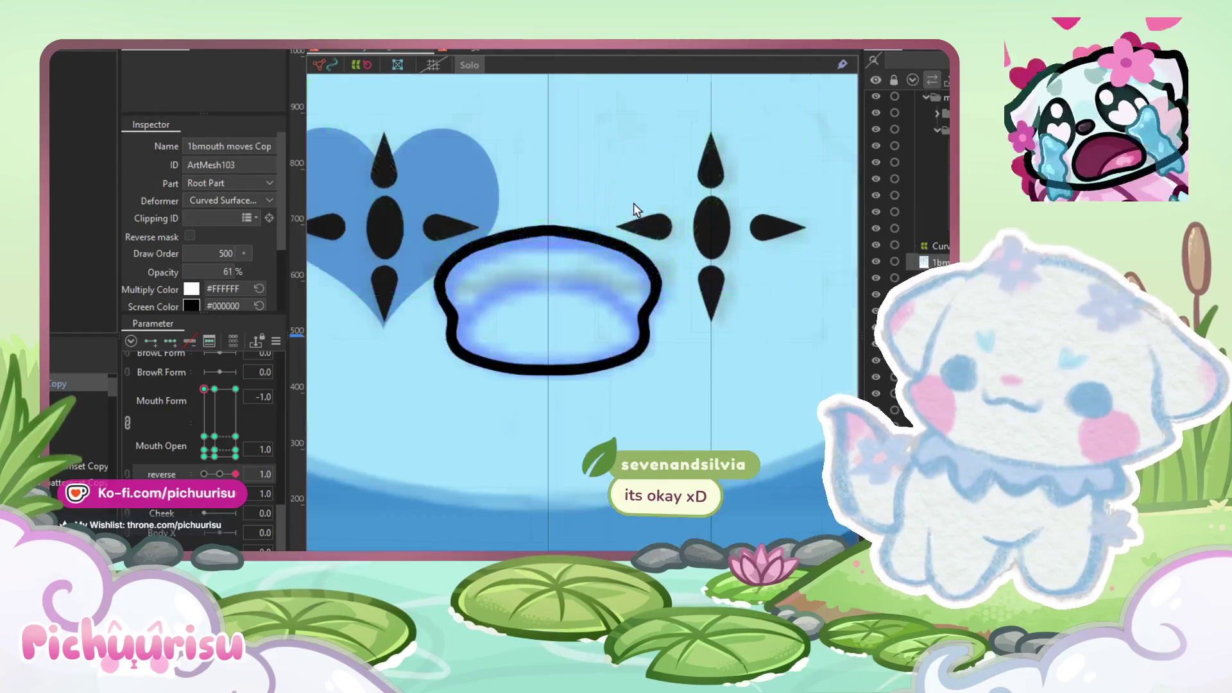
click(566, 243)
scroll(566, 243, up, 5)
scroll(642, 251, down, 2)
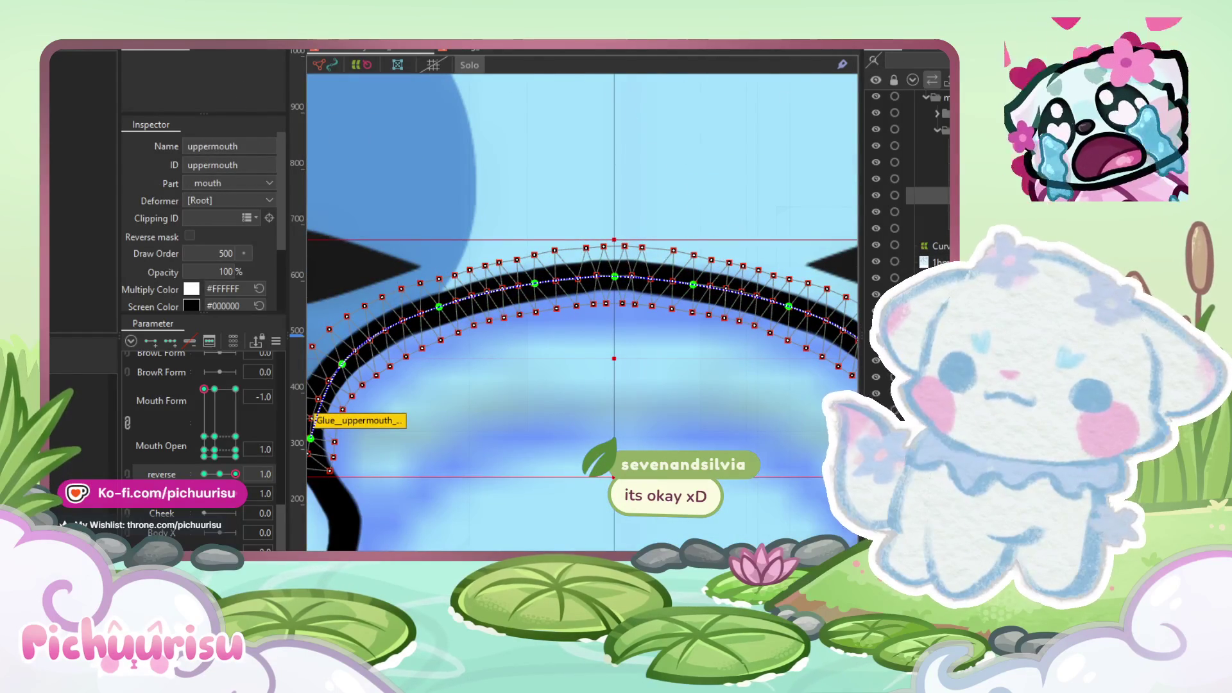
drag(592, 285, 595, 287)
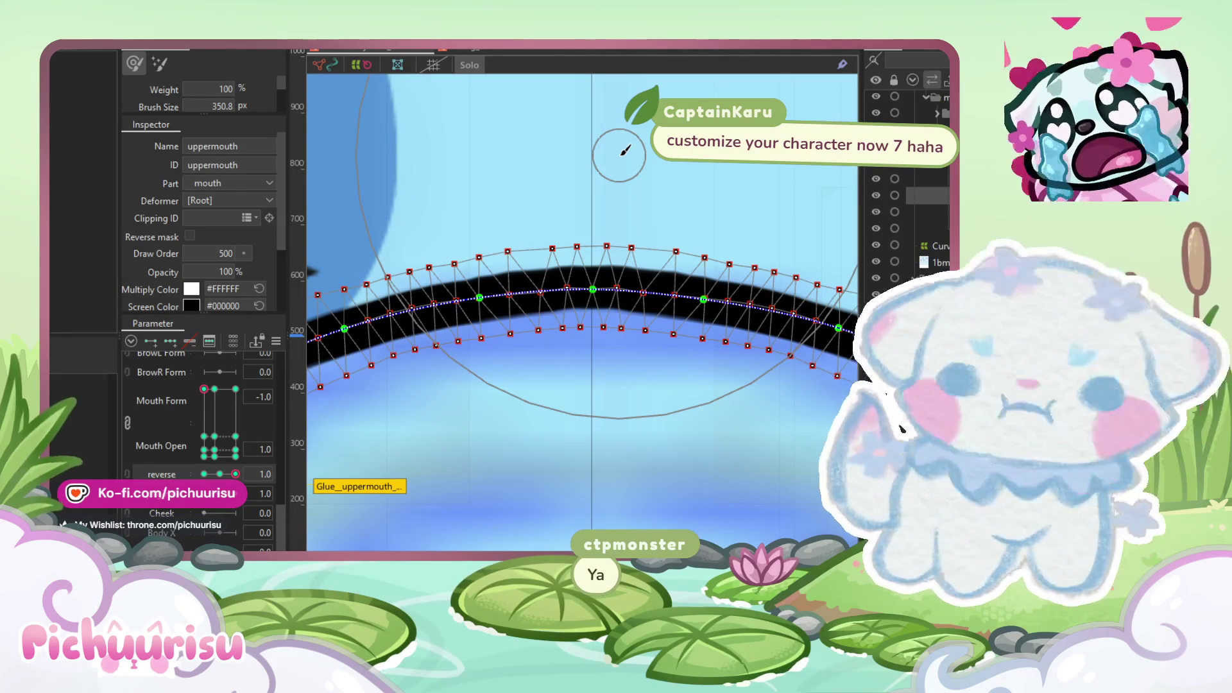
scroll(621, 154, up, 2)
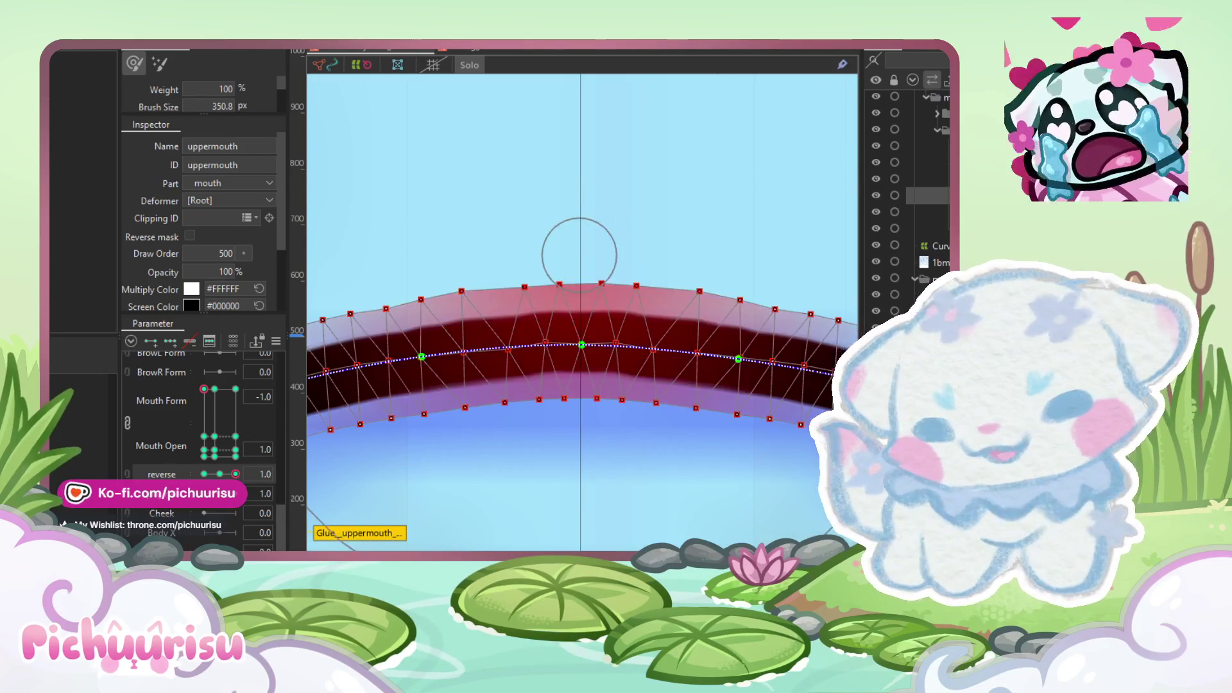
Step: Inspect the 1bmouth moves Copy, uppeprmouthmask and uppermouth meshes by selecting each
scroll(581, 260, down, 4)
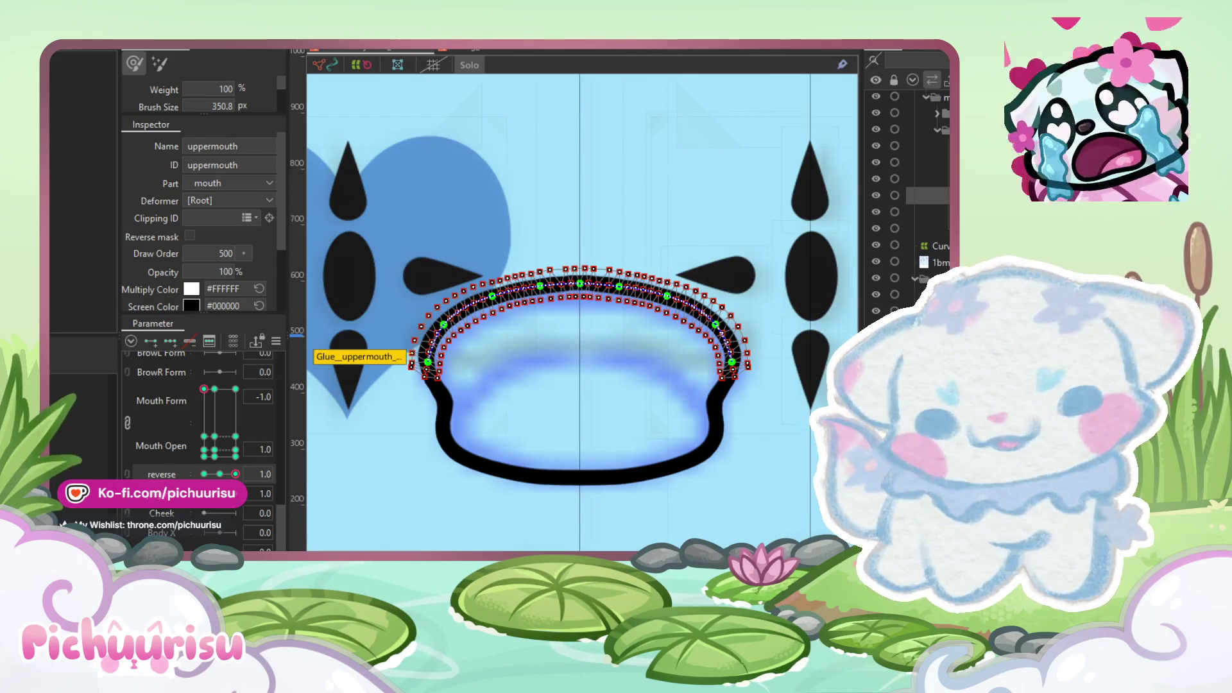
click(757, 475)
click(600, 287)
scroll(600, 283, up, 5)
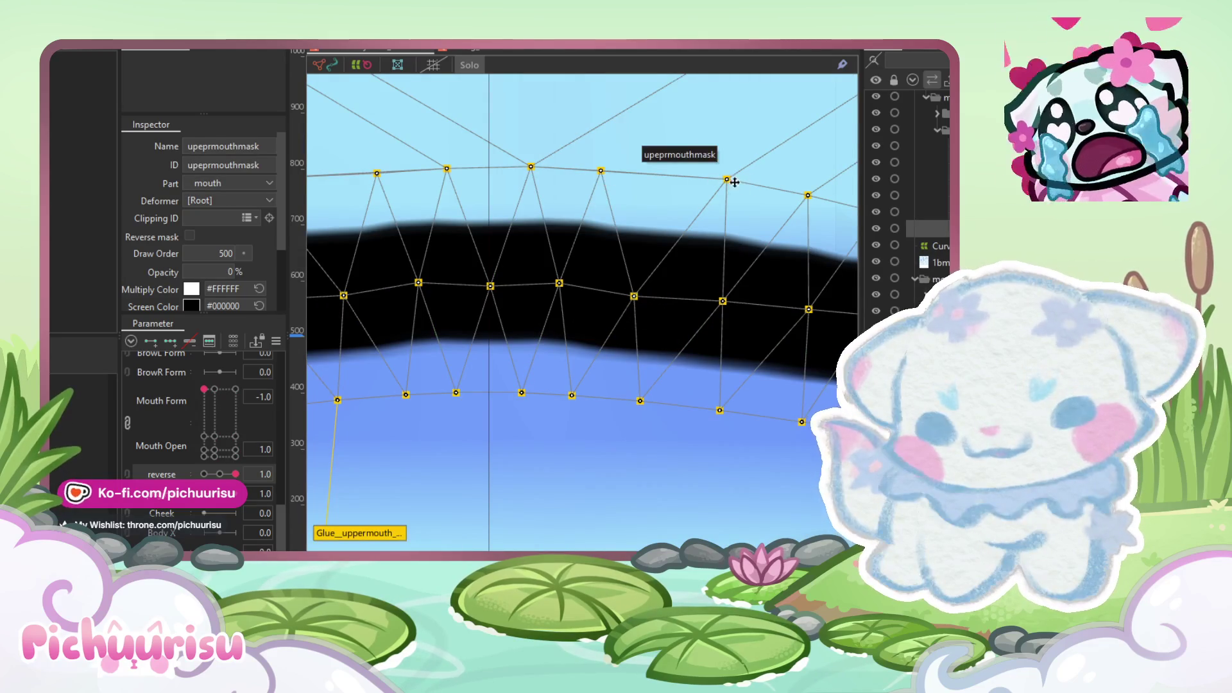
scroll(688, 228, down, 5)
scroll(688, 228, down, 5)
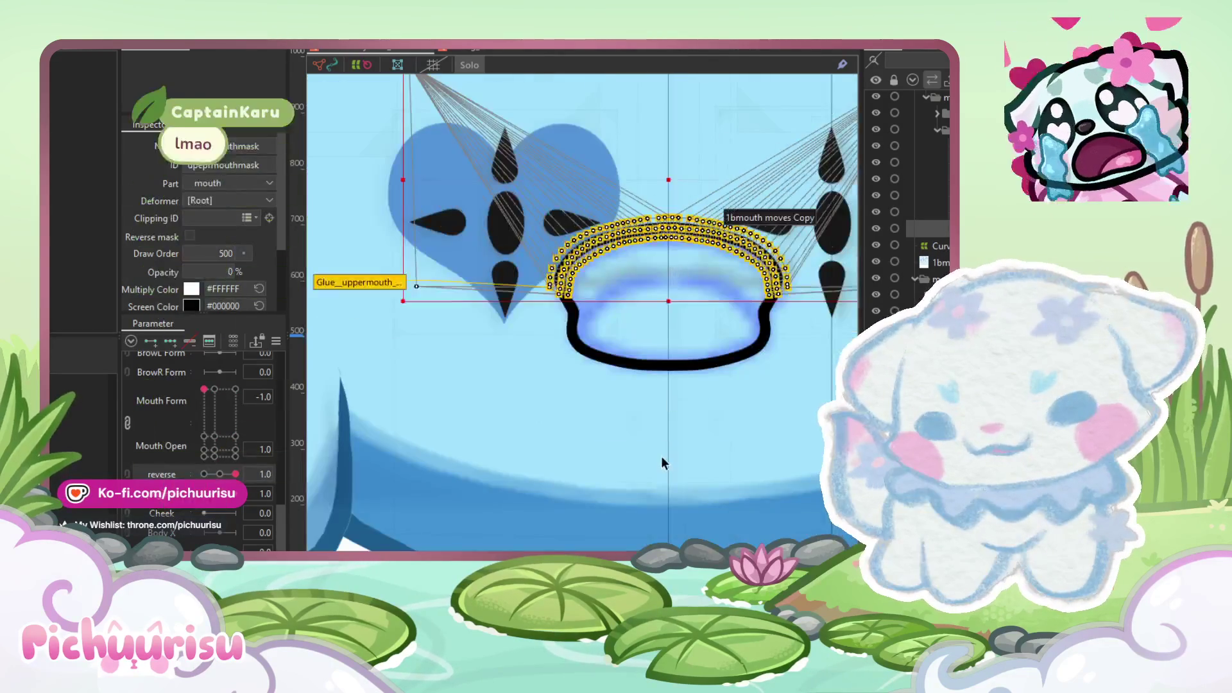
click(687, 230)
scroll(685, 229, up, 5)
click(685, 229)
scroll(690, 223, up, 3)
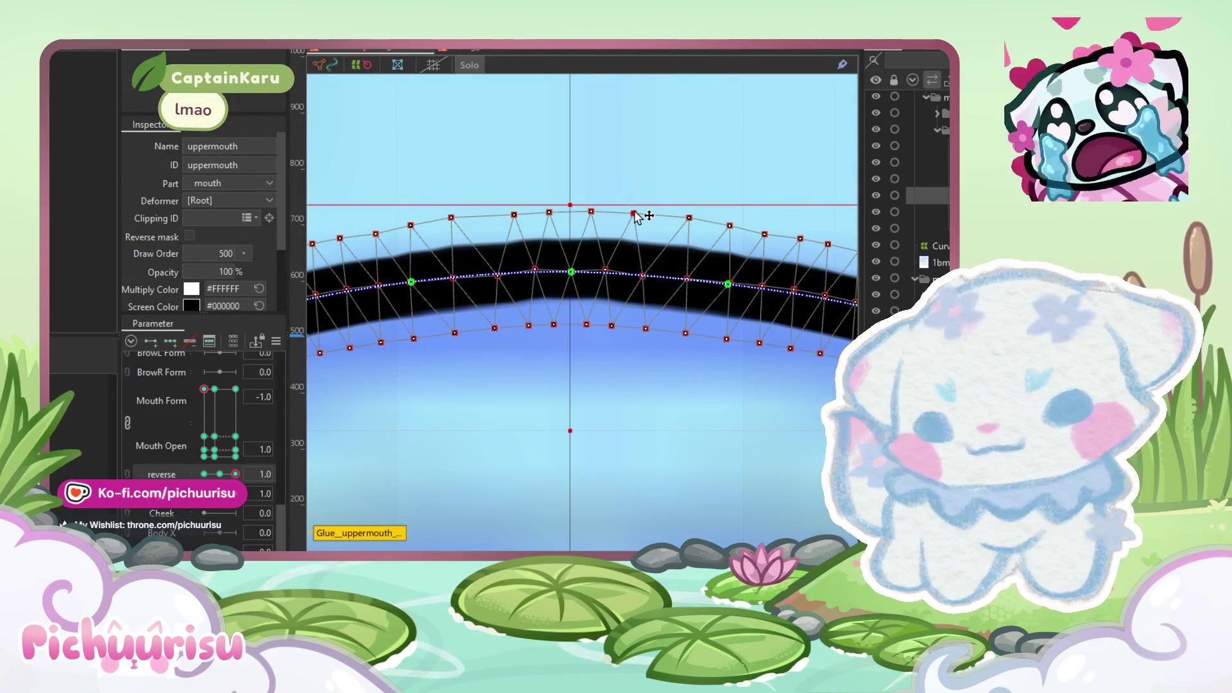
Step: Raise Mouth Form from -1.0 so the mouth opens into a rounder shape
scroll(636, 217, down, 4)
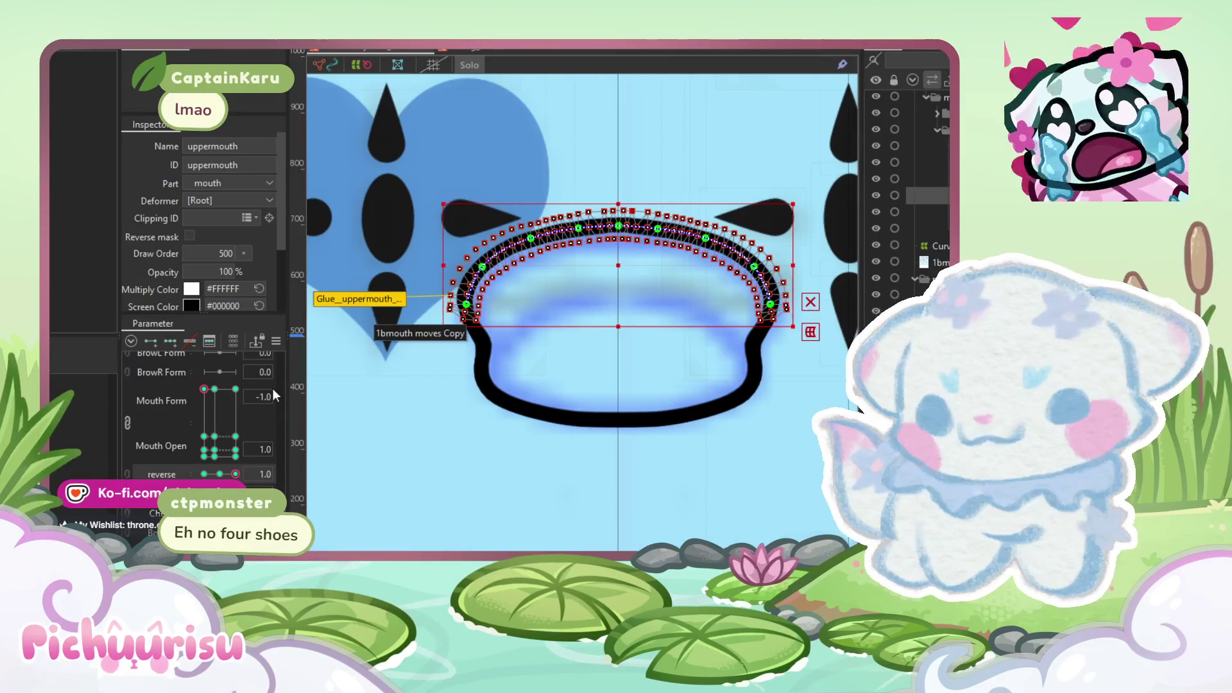
scroll(590, 257, down, 2)
scroll(544, 296, up, 4)
scroll(544, 296, down, 2)
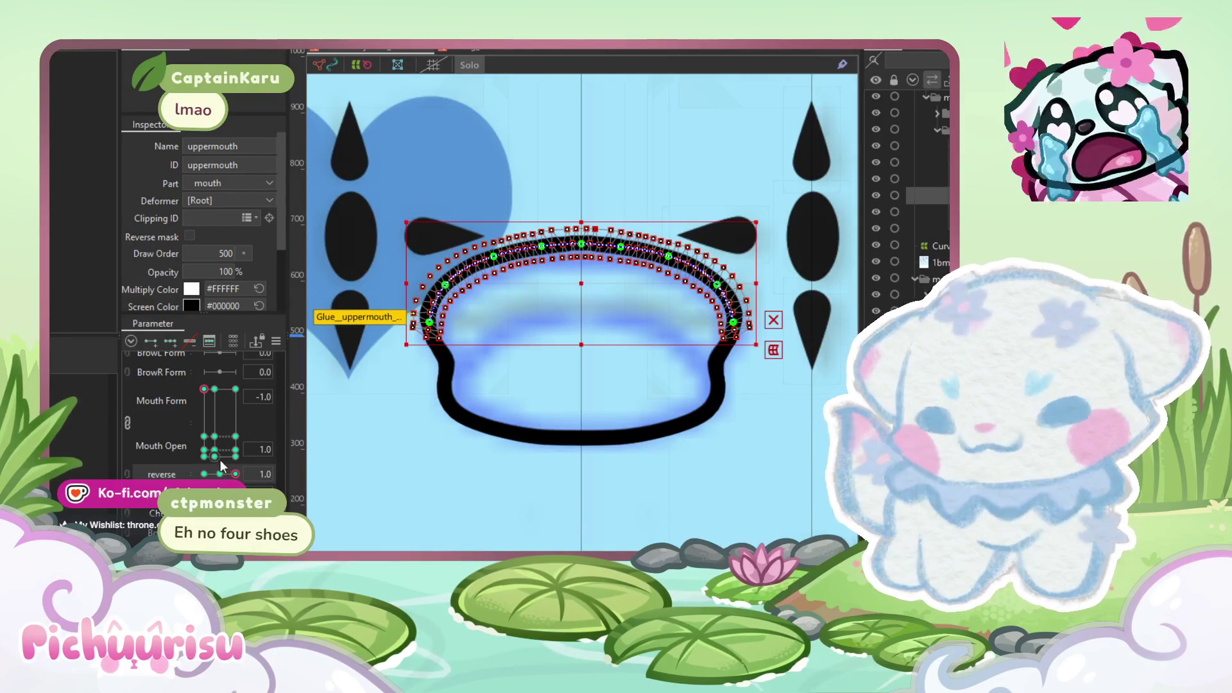
mouse_move(218, 448)
mouse_down()
mouse_move(244, 418)
mouse_move(225, 365)
mouse_move(183, 367)
mouse_move(248, 383)
mouse_move(187, 369)
mouse_move(424, 335)
mouse_up()
Step: Select the 1bmouth moves Copy mesh and save the model project
scroll(424, 335, down, 3)
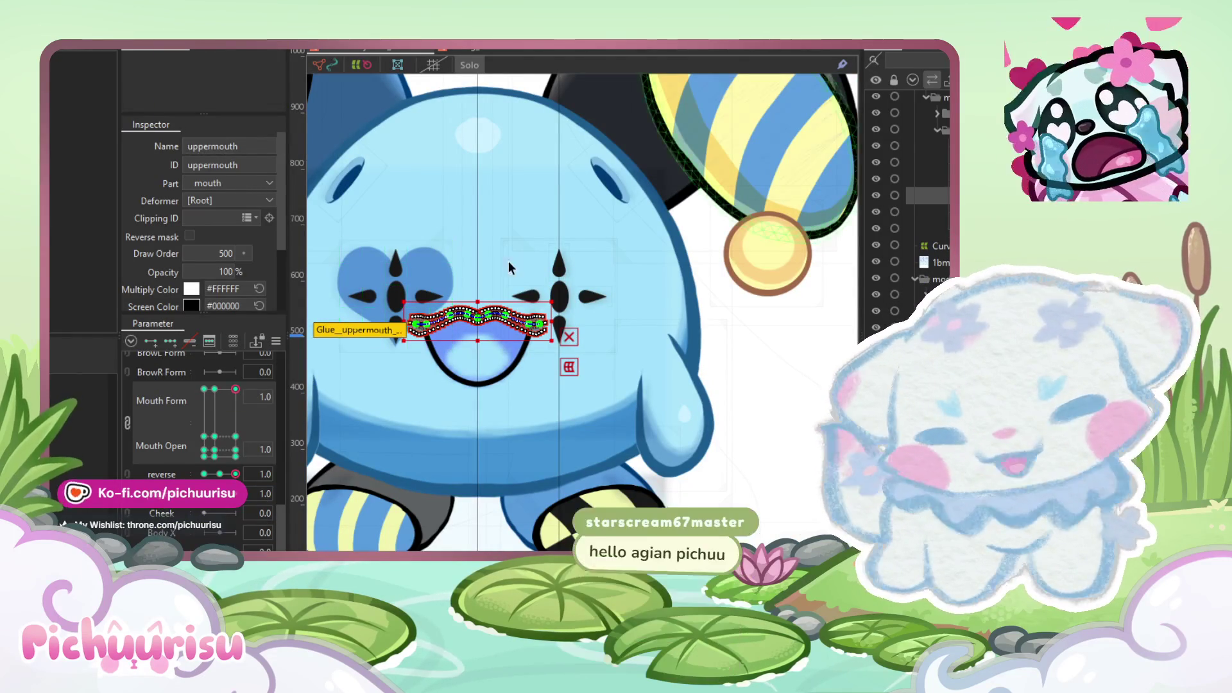
scroll(423, 308, down, 1)
scroll(411, 270, up, 3)
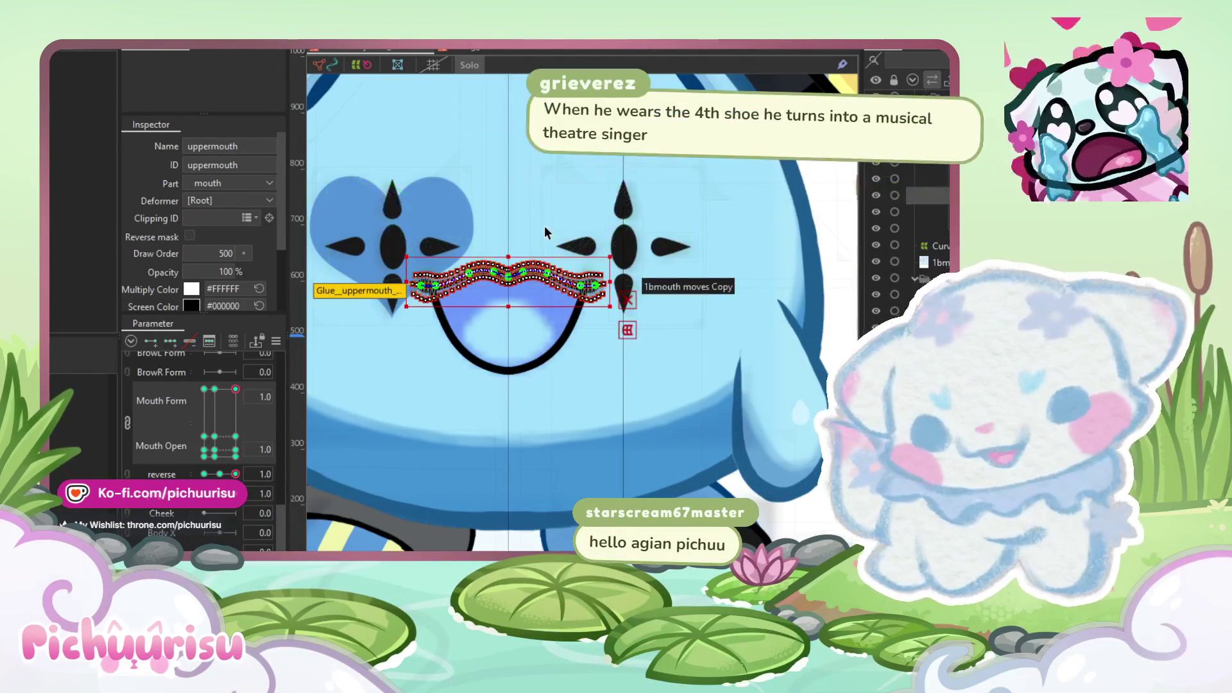
scroll(548, 225, down, 1)
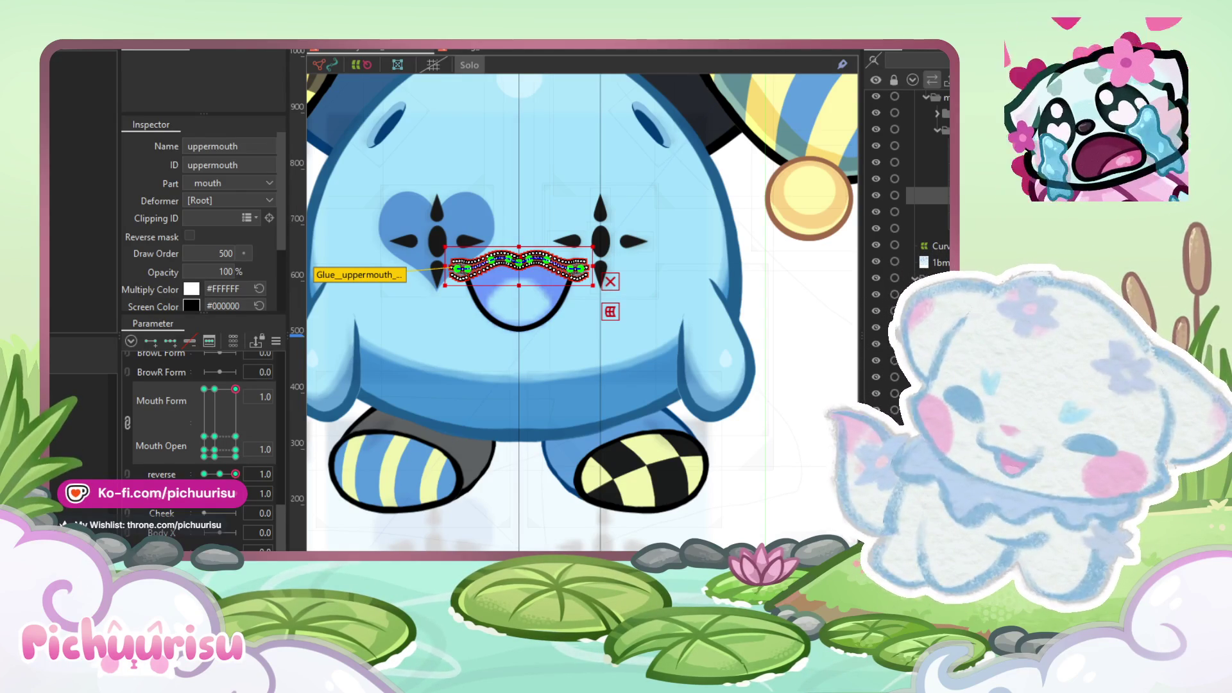
click(645, 285)
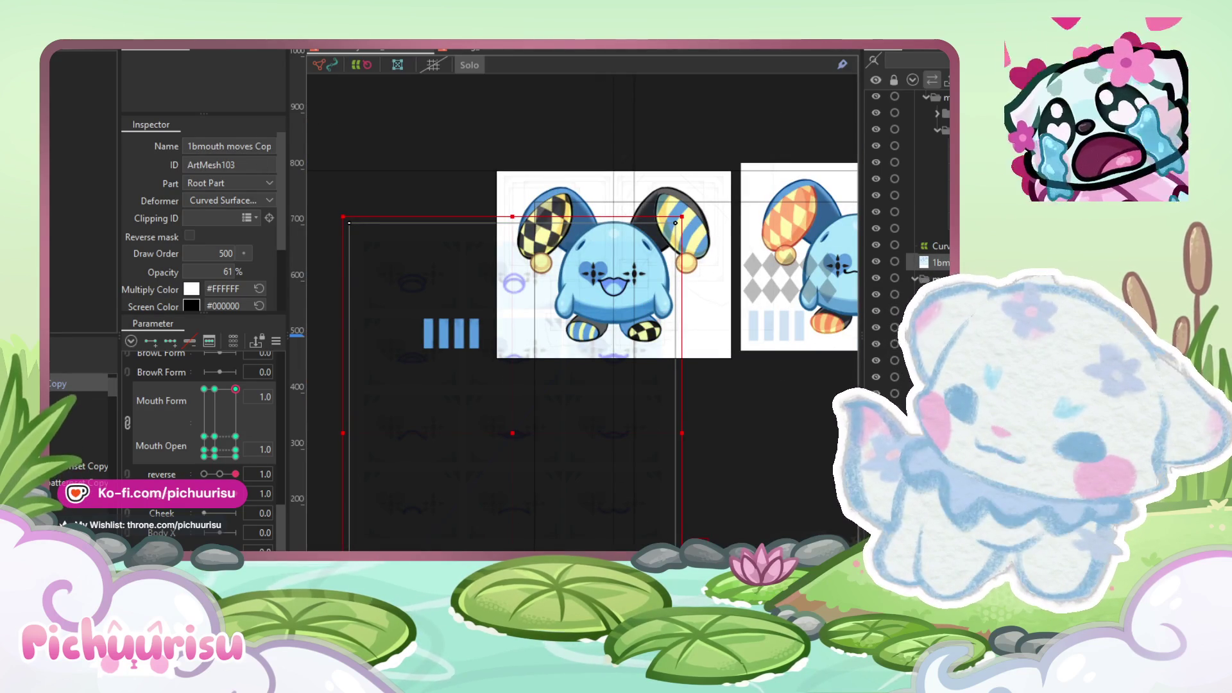
key(alt+f)
key(Return)
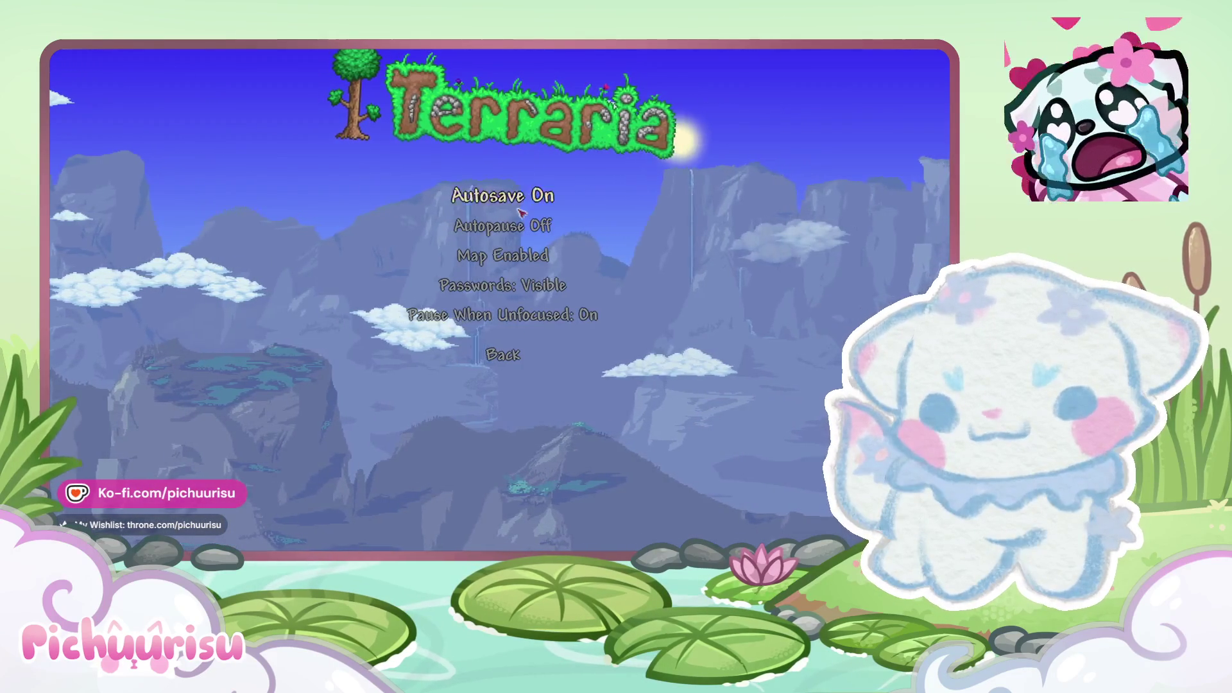
Step: Lower Terraria's Sound volume to 59% and Ambient to 75%
click(502, 354)
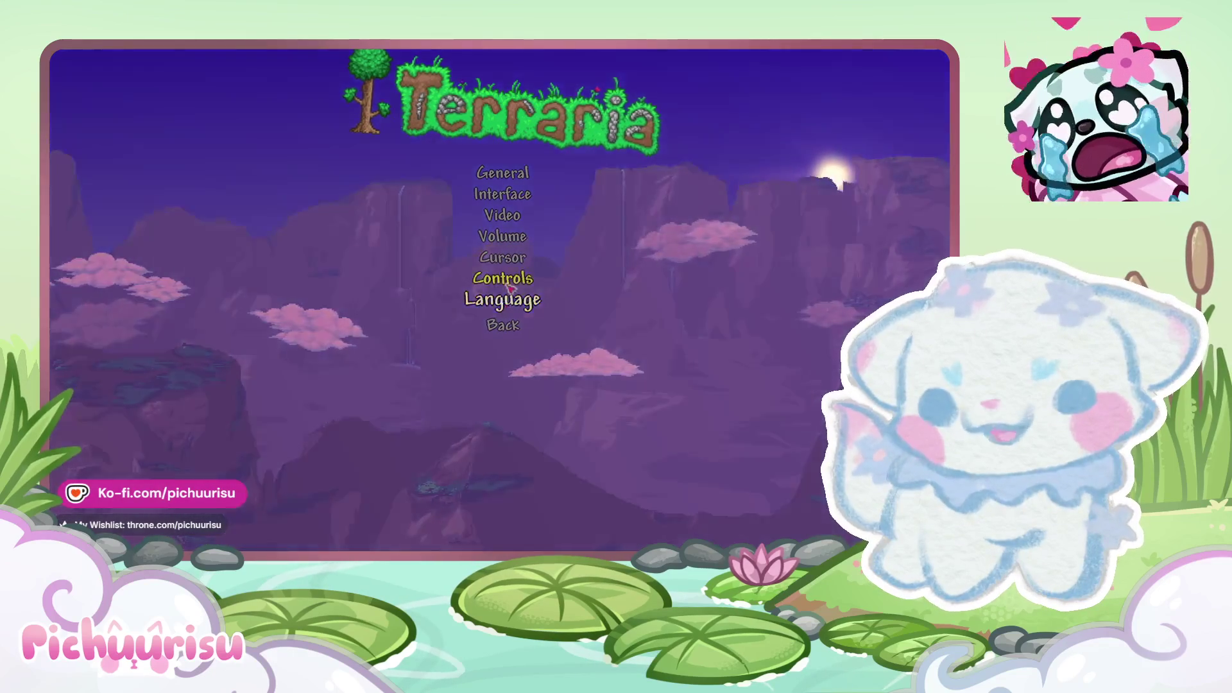
click(502, 237)
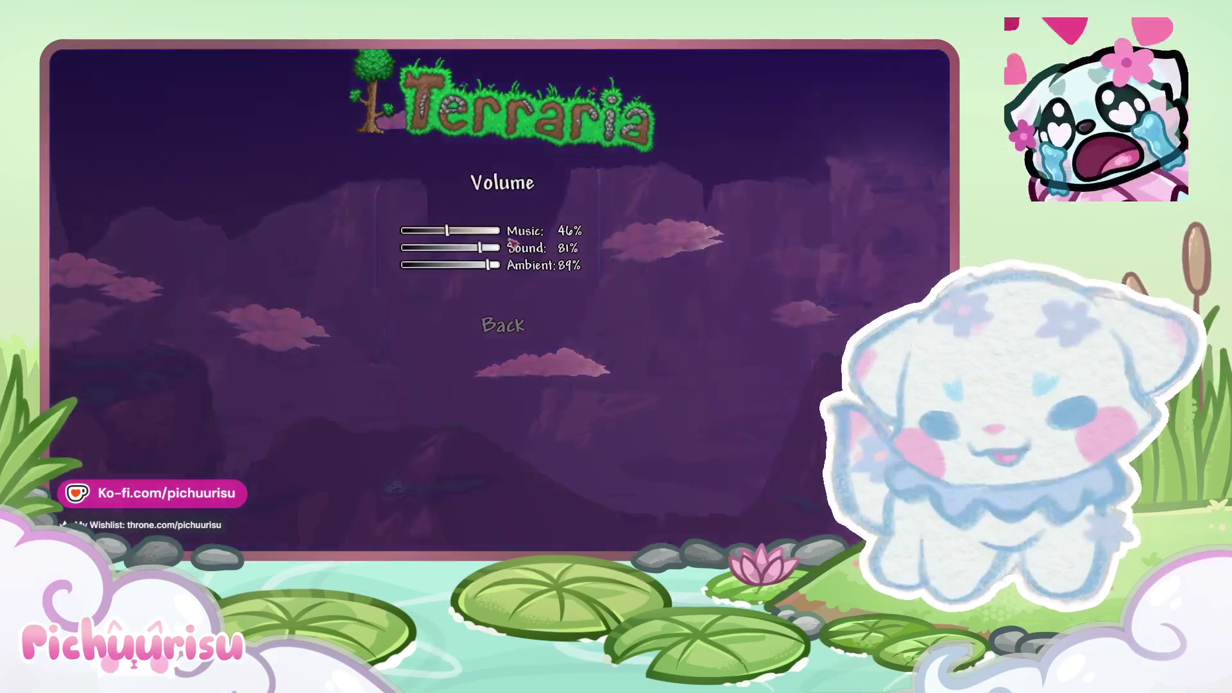
click(474, 250)
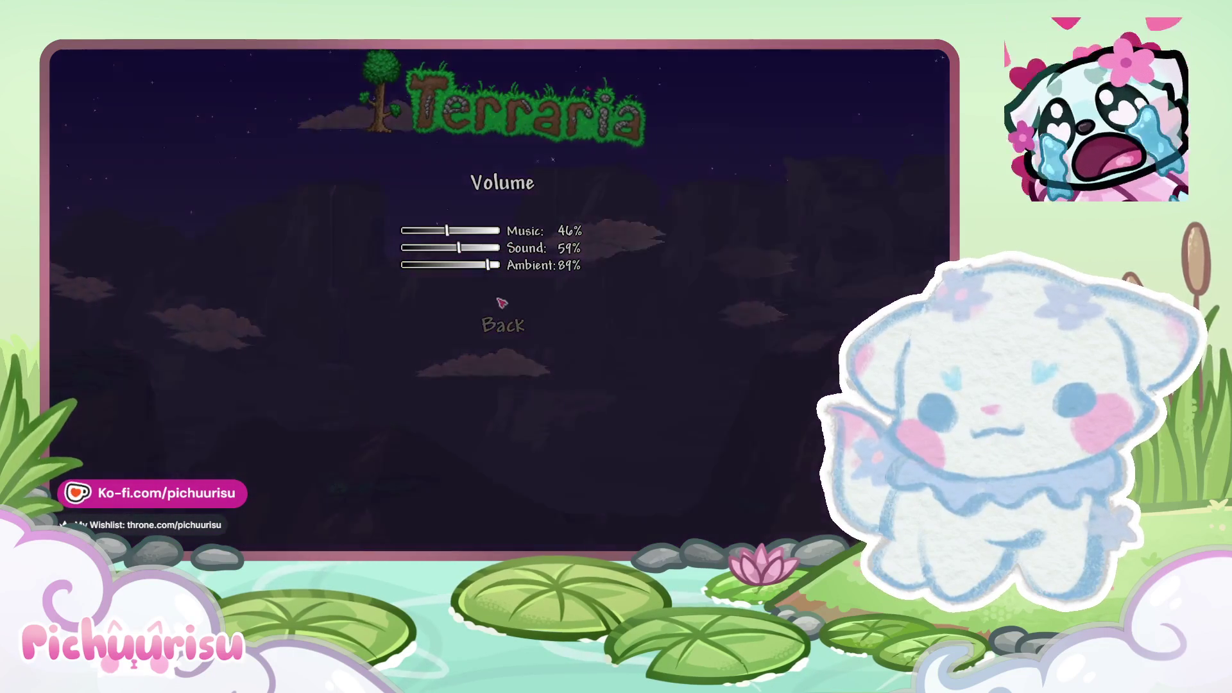
drag(490, 267, 478, 268)
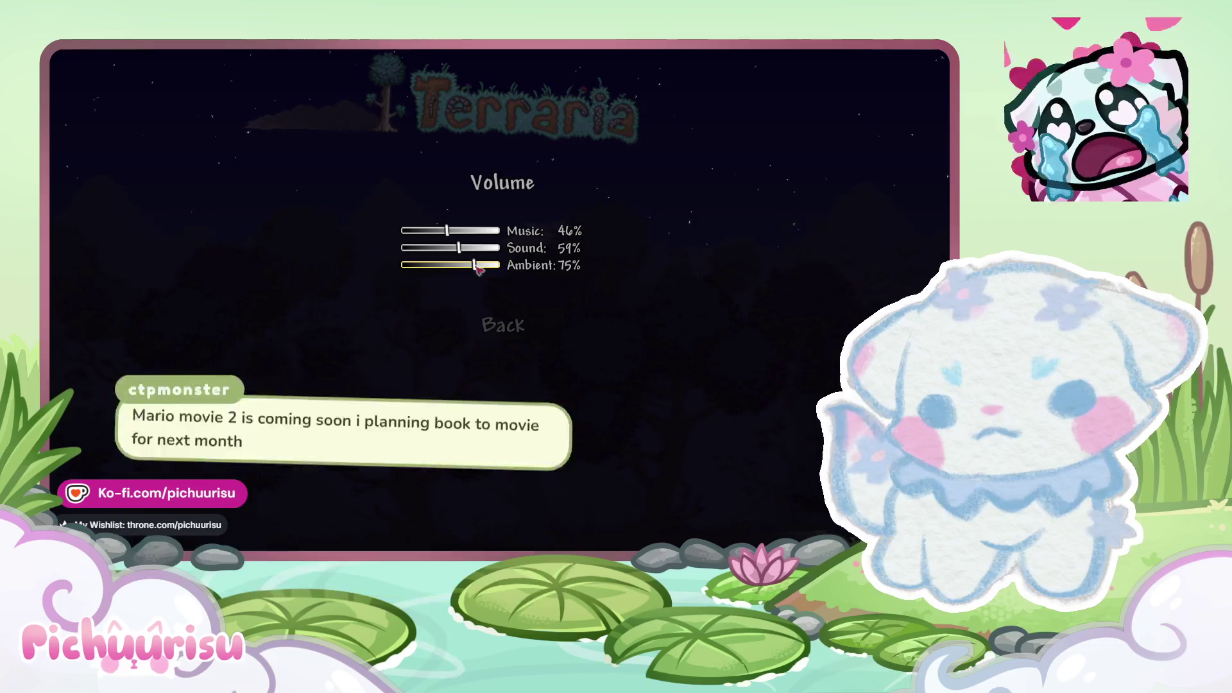
Step: Back out of the settings pages to the main menu
click(503, 325)
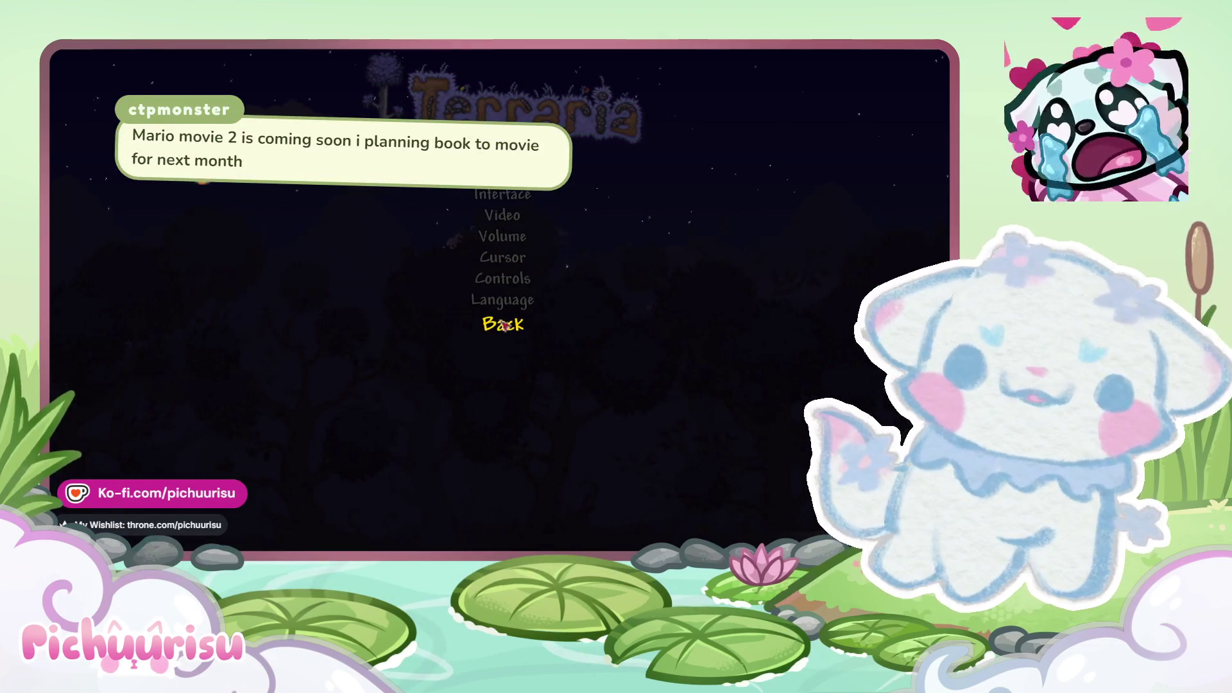
click(526, 194)
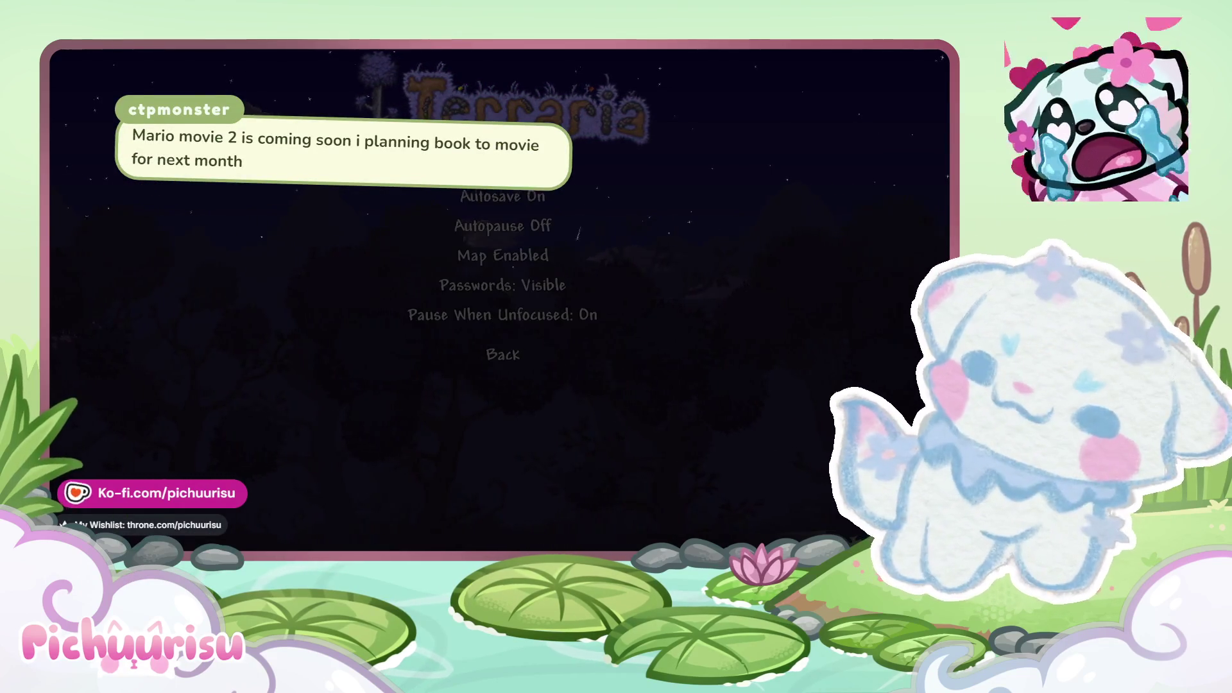
click(503, 356)
click(508, 328)
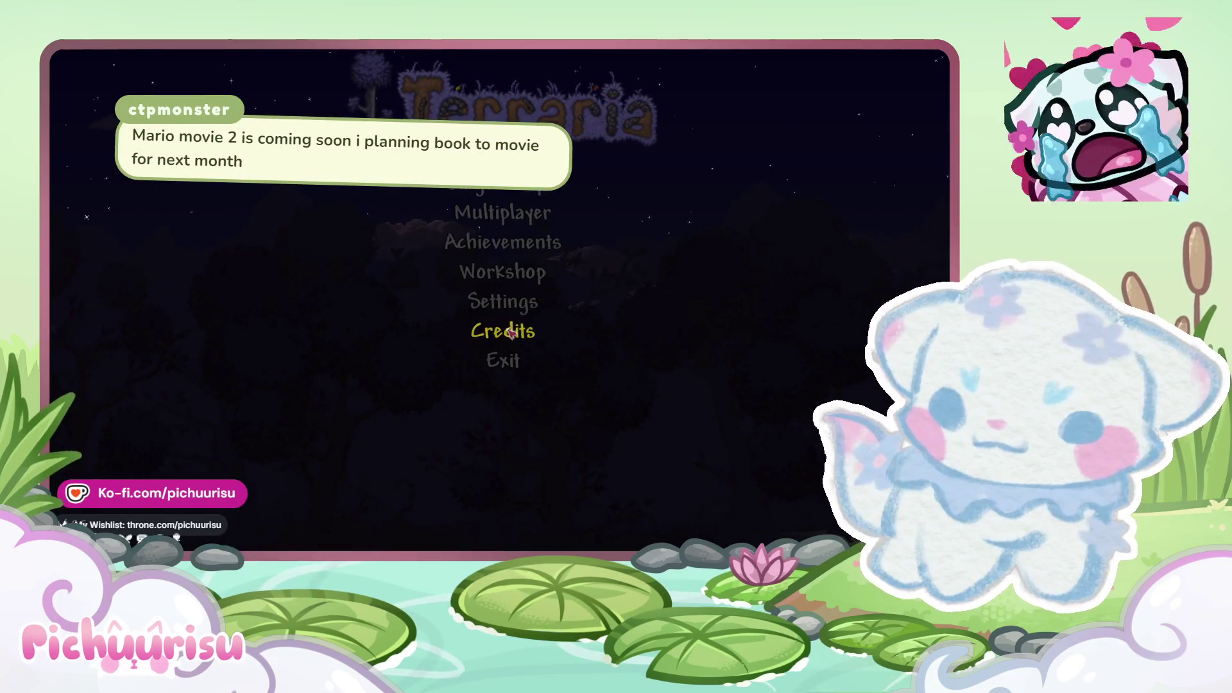
Step: Start a new character via Multiplayer > Host & Play and try several hairstyles
click(501, 215)
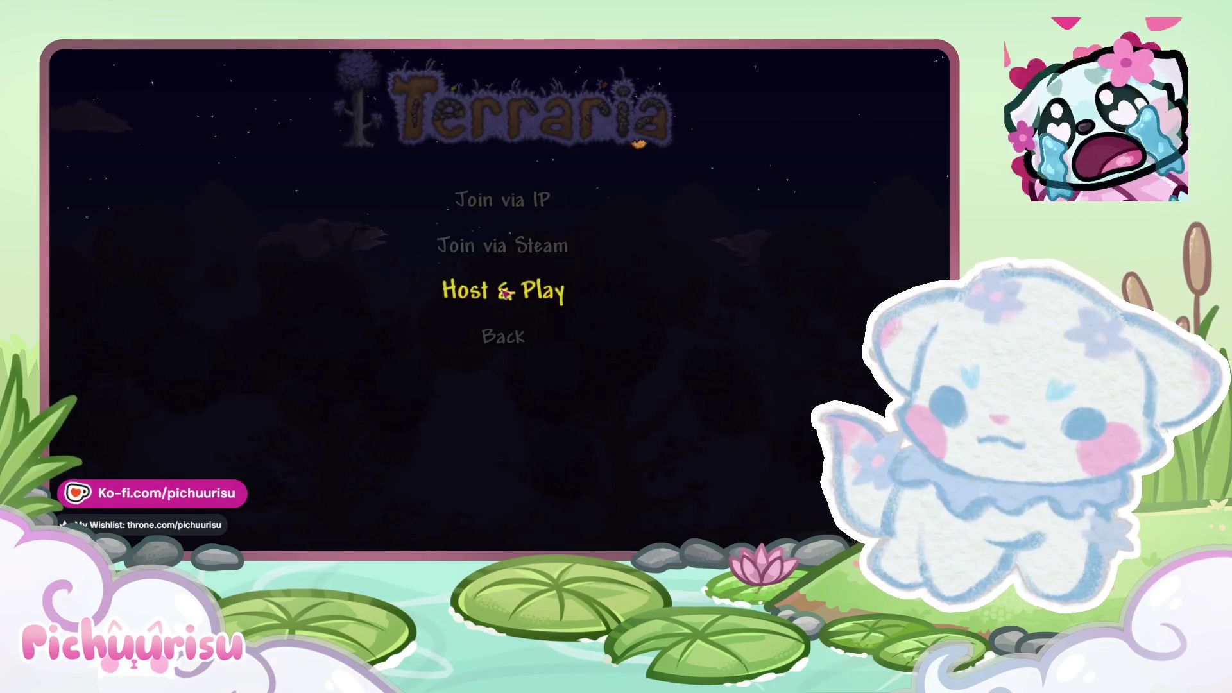
click(506, 292)
click(547, 517)
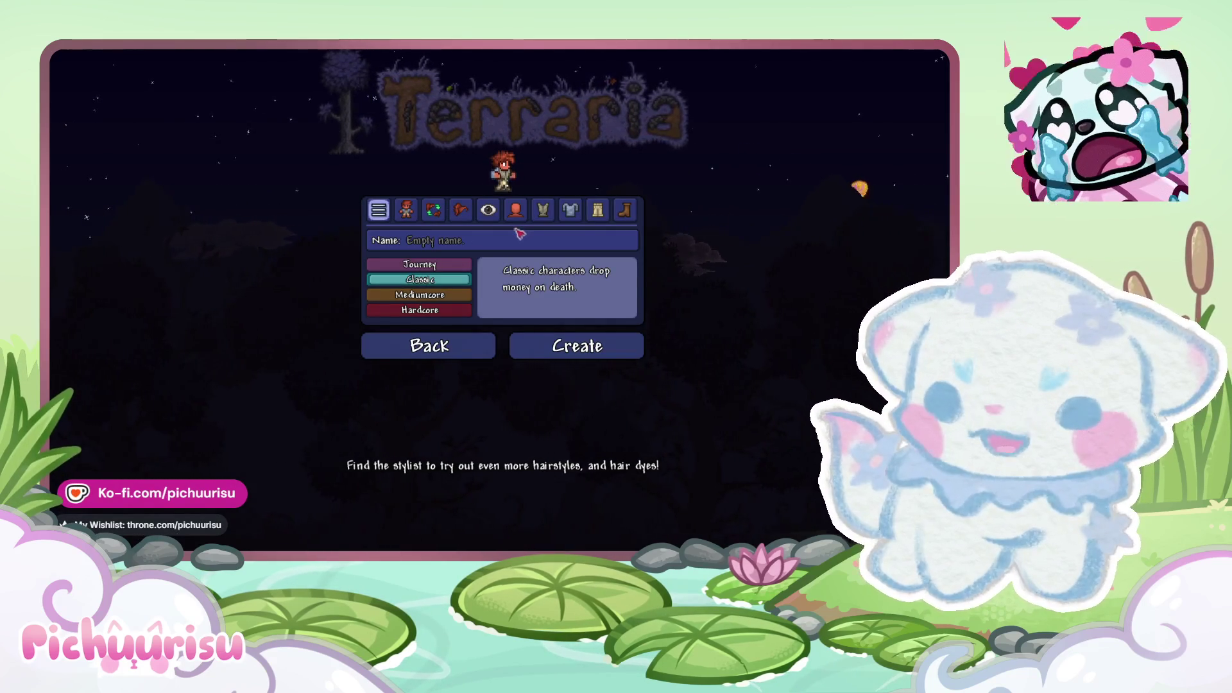
click(406, 211)
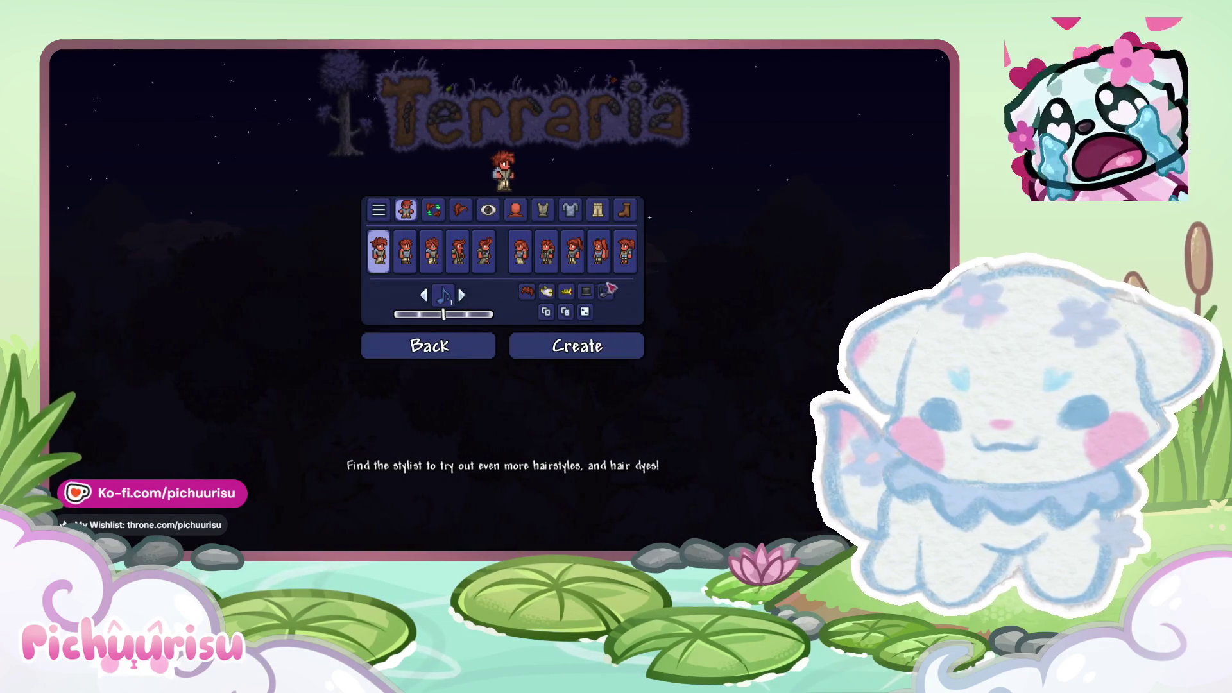
click(626, 252)
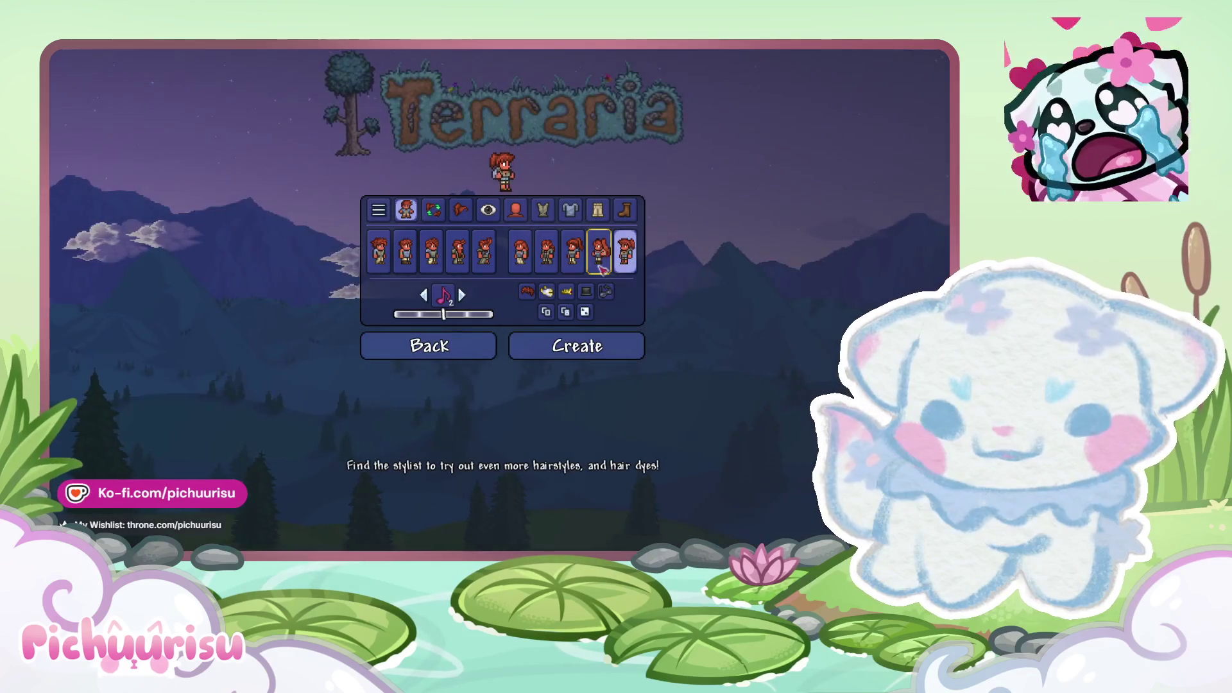
click(602, 269)
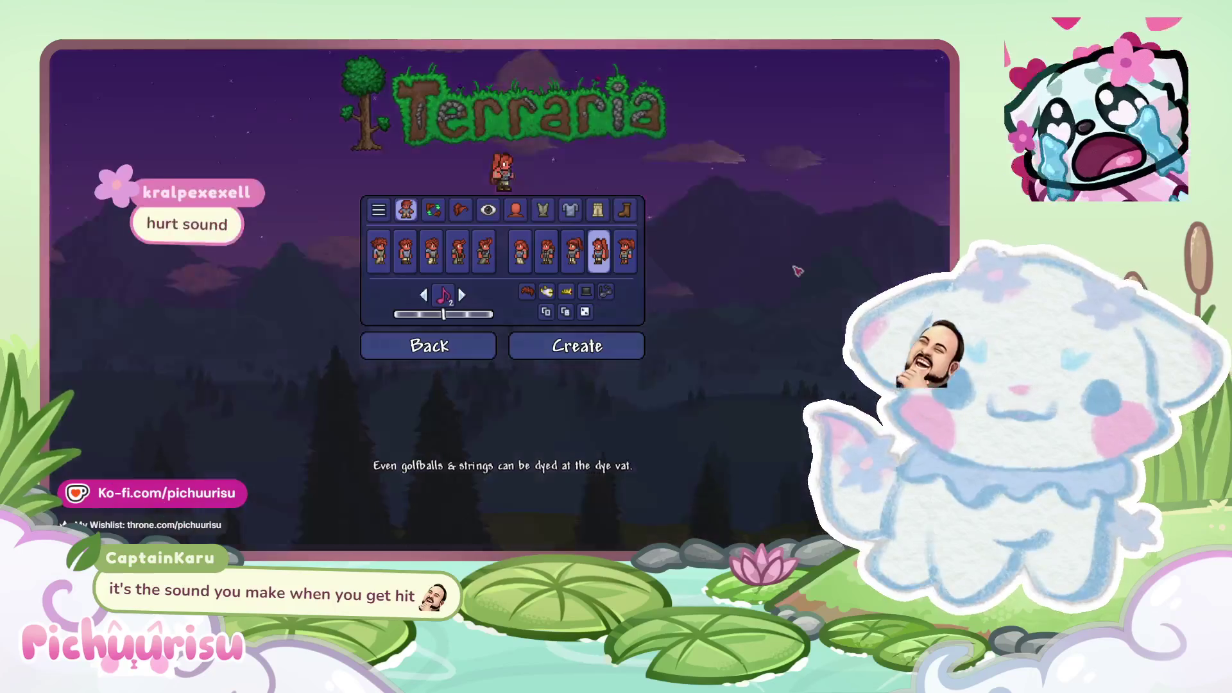
click(542, 260)
click(526, 262)
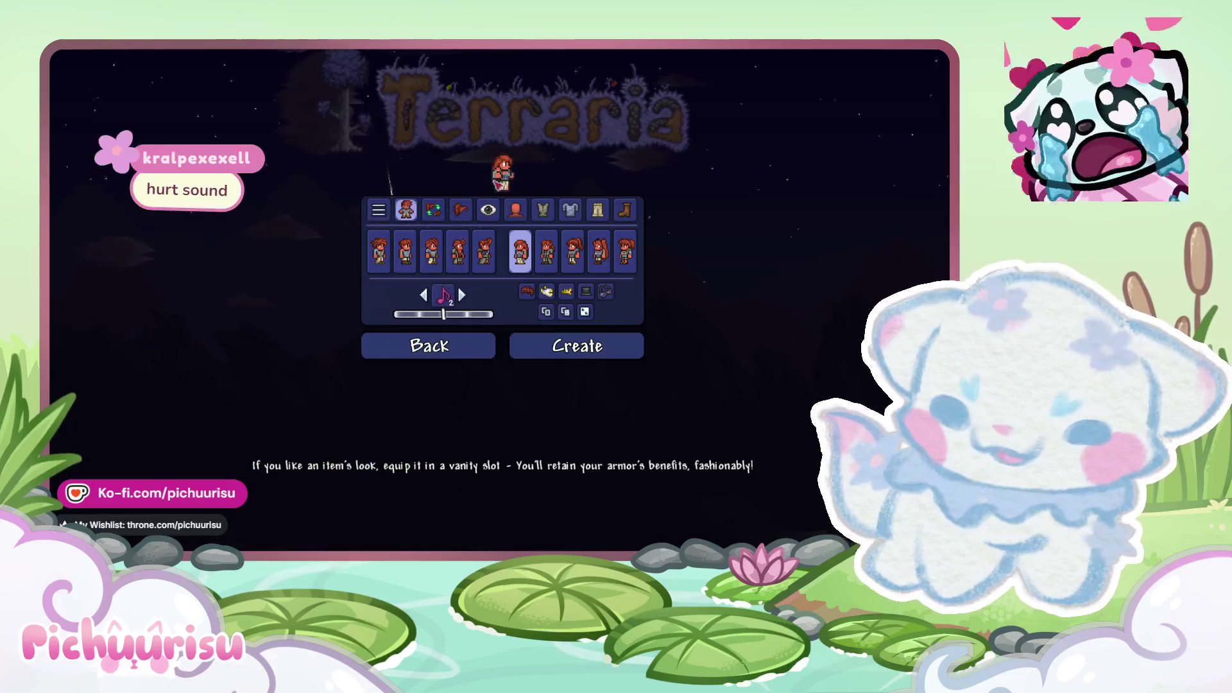
Step: Preview the character in silver armor, hallowed armor, a swimsuit and formal wear
click(549, 297)
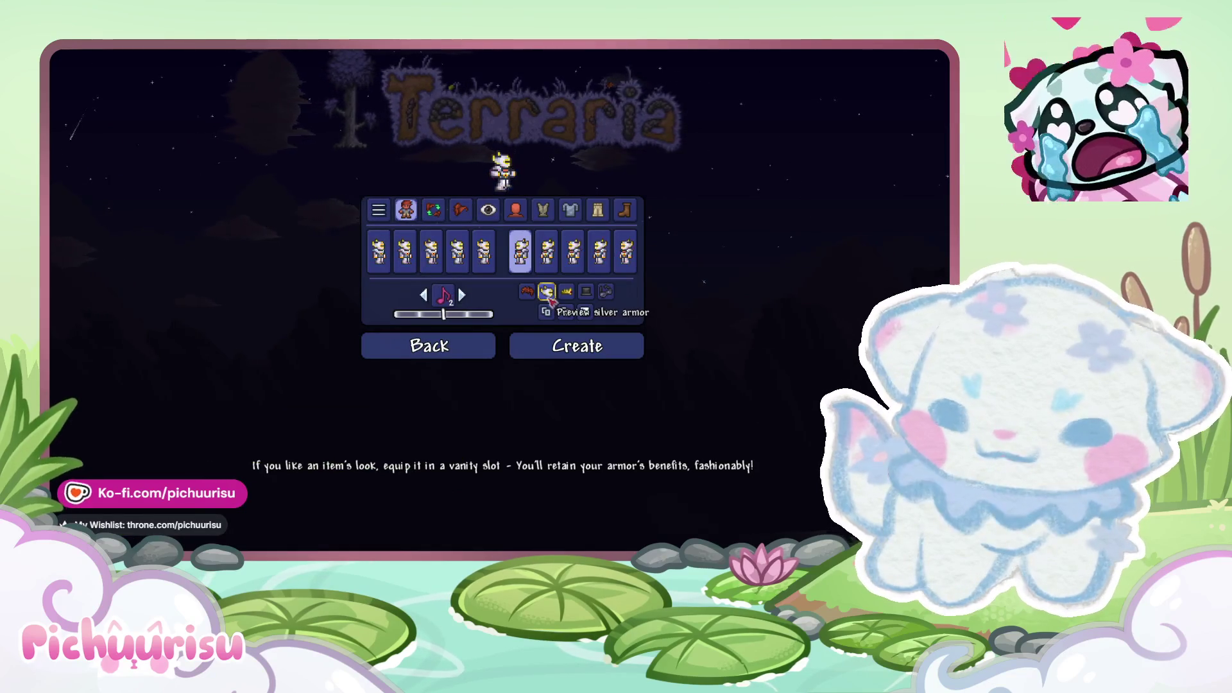
click(572, 294)
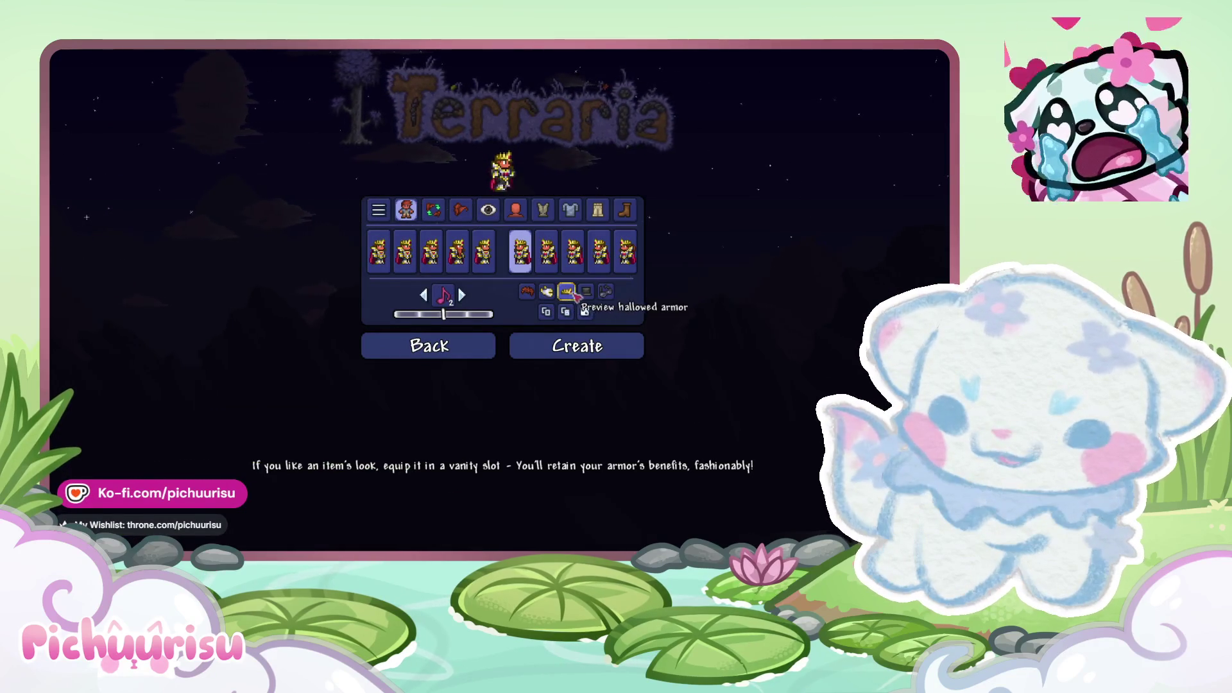
click(605, 292)
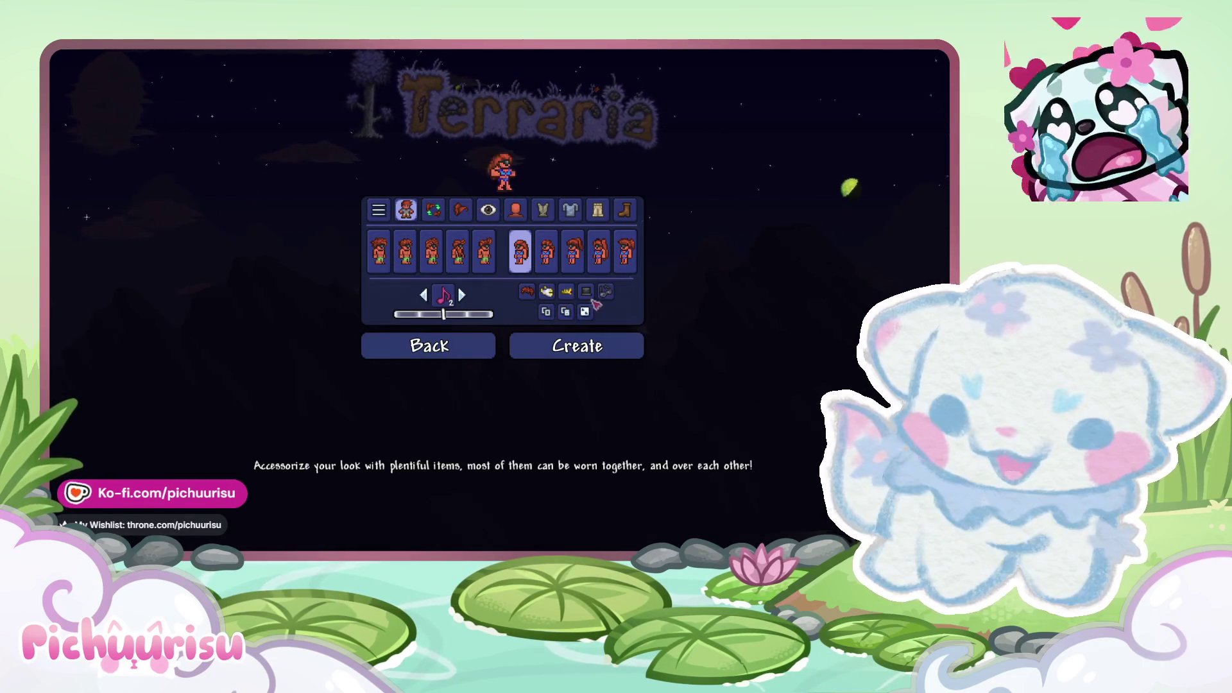
click(588, 293)
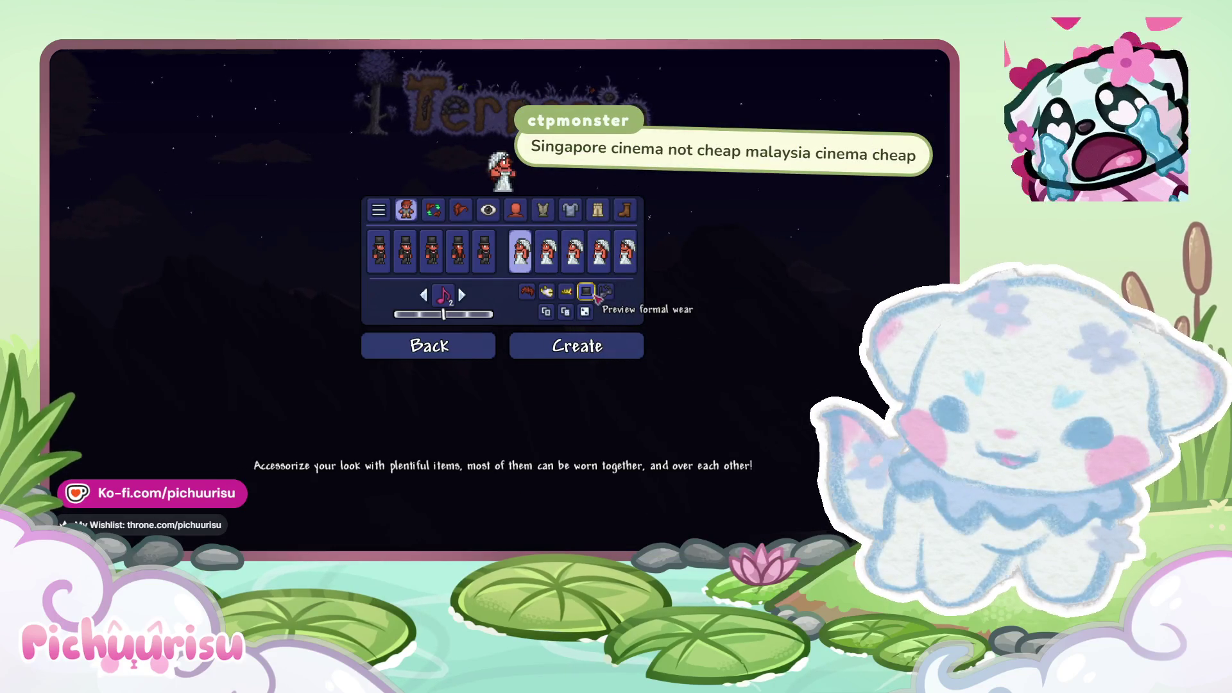
Step: Randomize the character's appearance, then try the seventh and eighth hairstyles
click(584, 313)
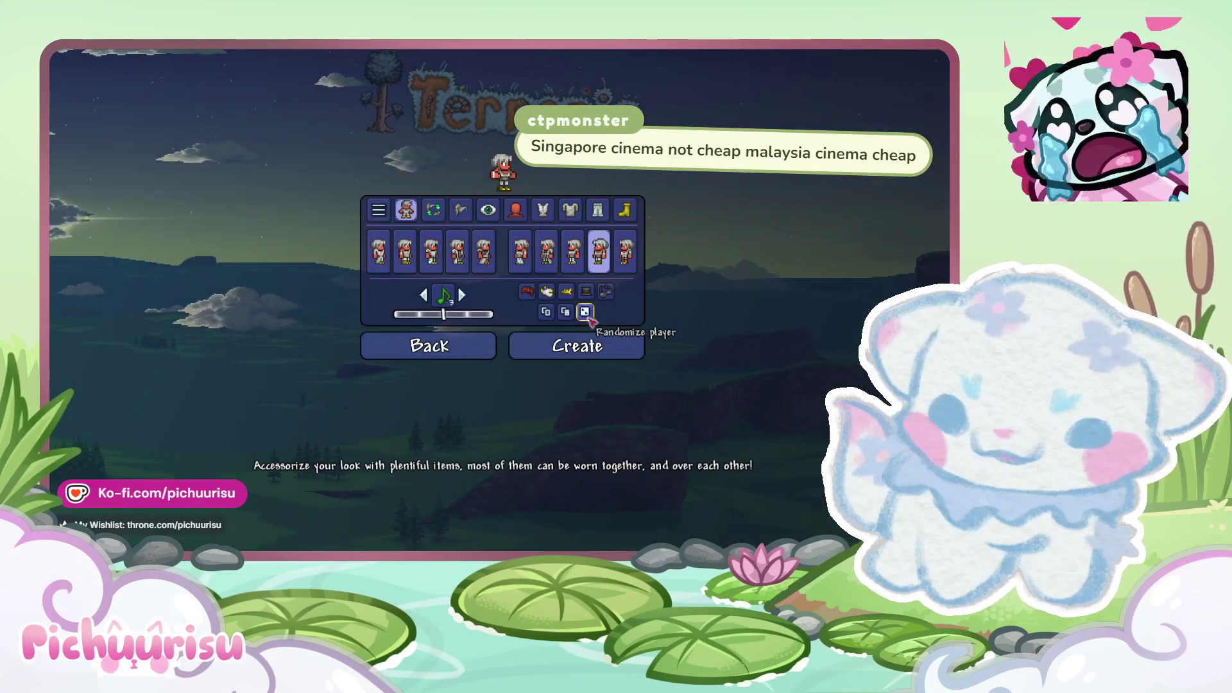
click(547, 254)
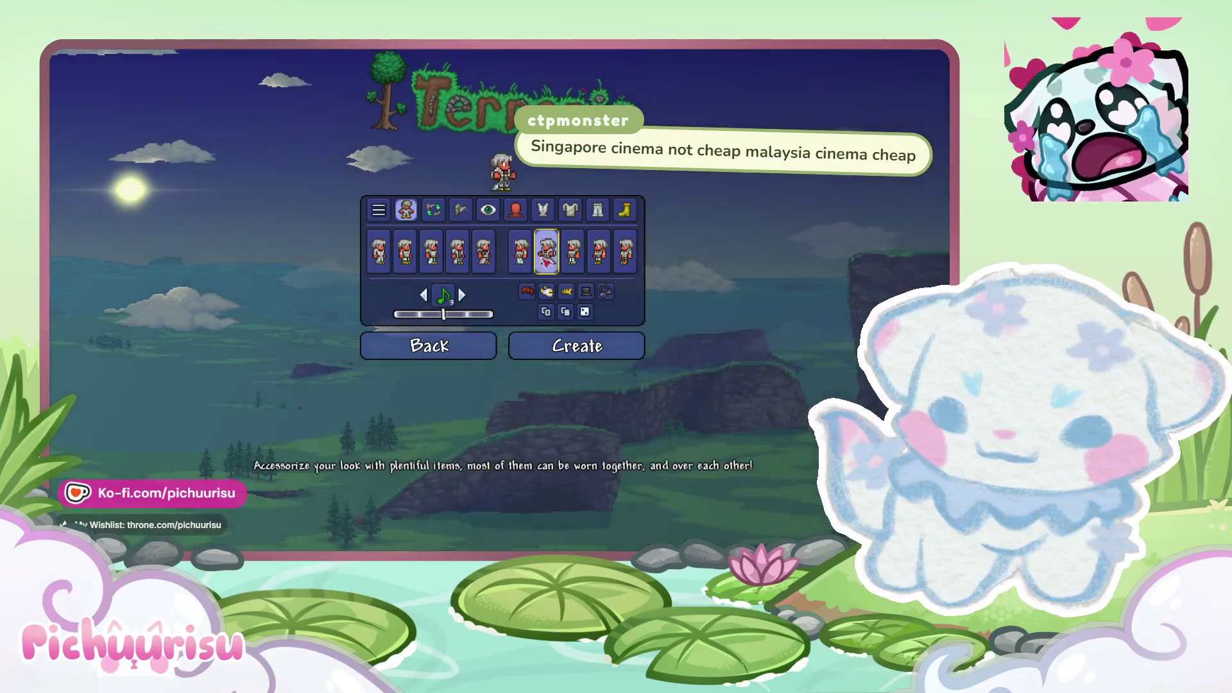
click(573, 252)
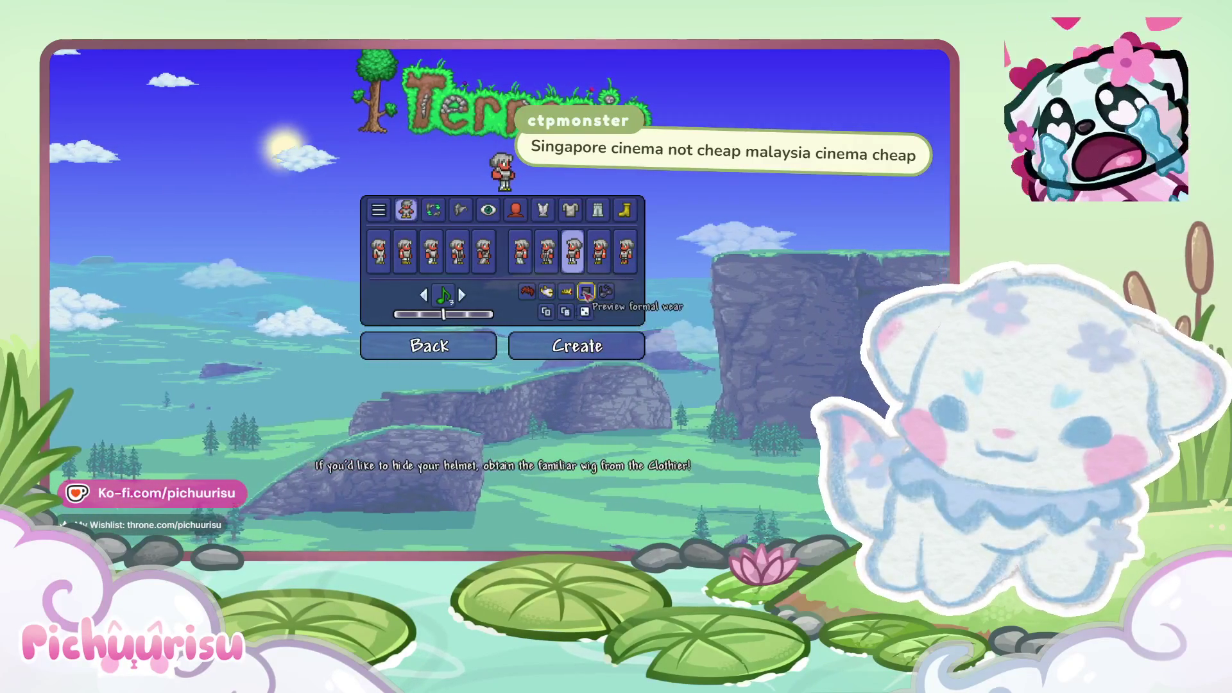
click(434, 210)
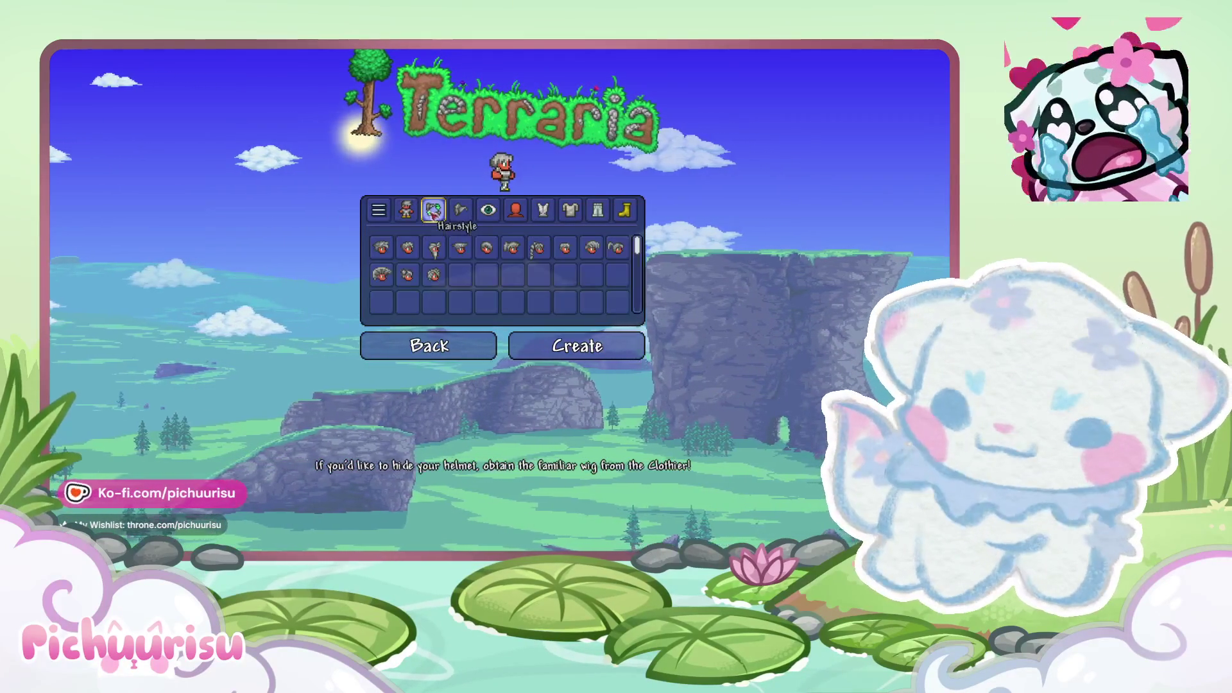
Step: Cycle through several hairstyle slots, settle on a new hairstyle, and bring up Hair Color
click(537, 251)
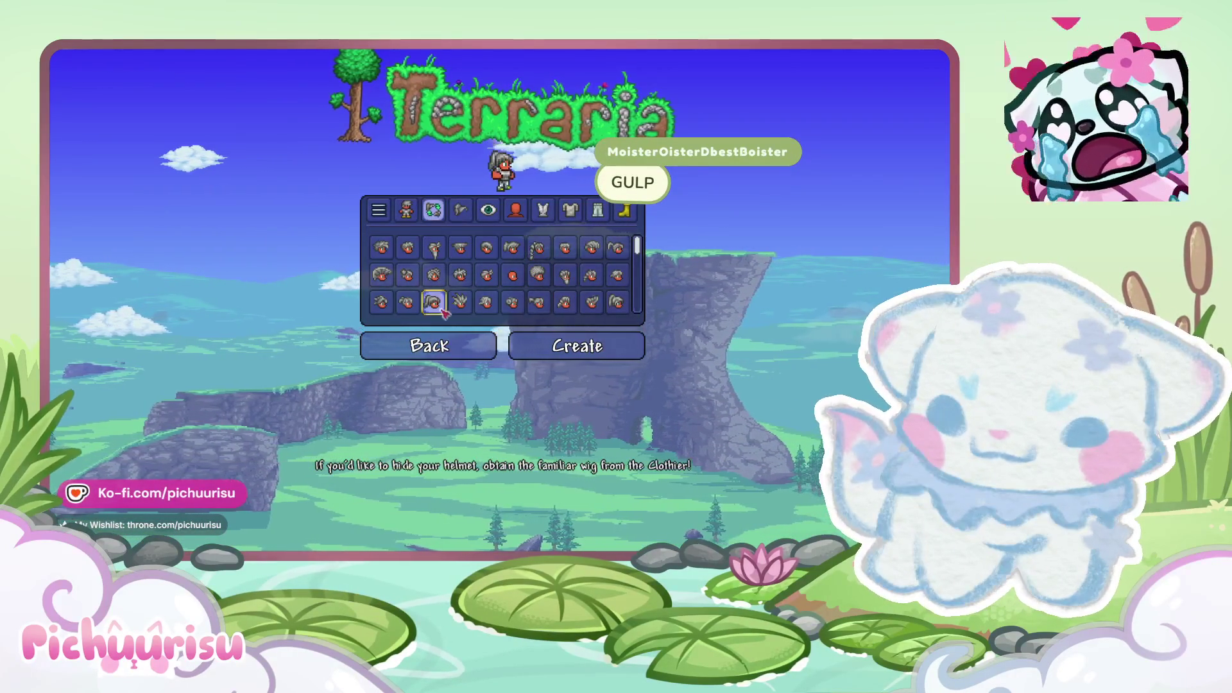
scroll(561, 286, down, 3)
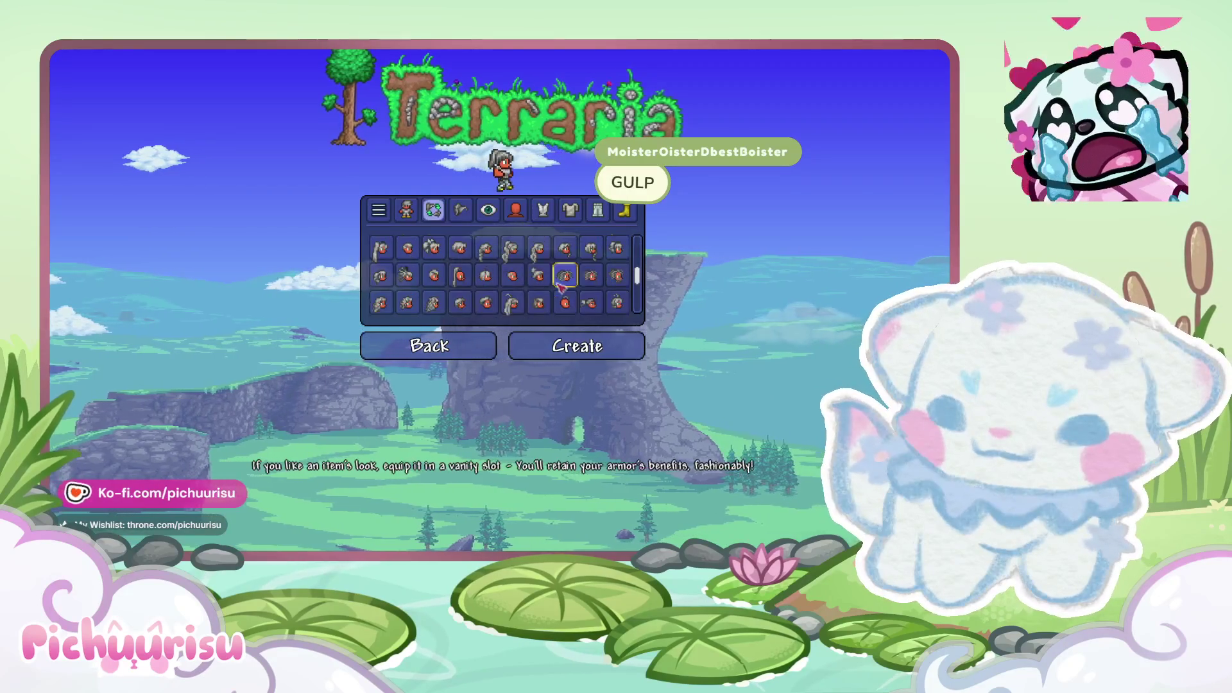
click(566, 276)
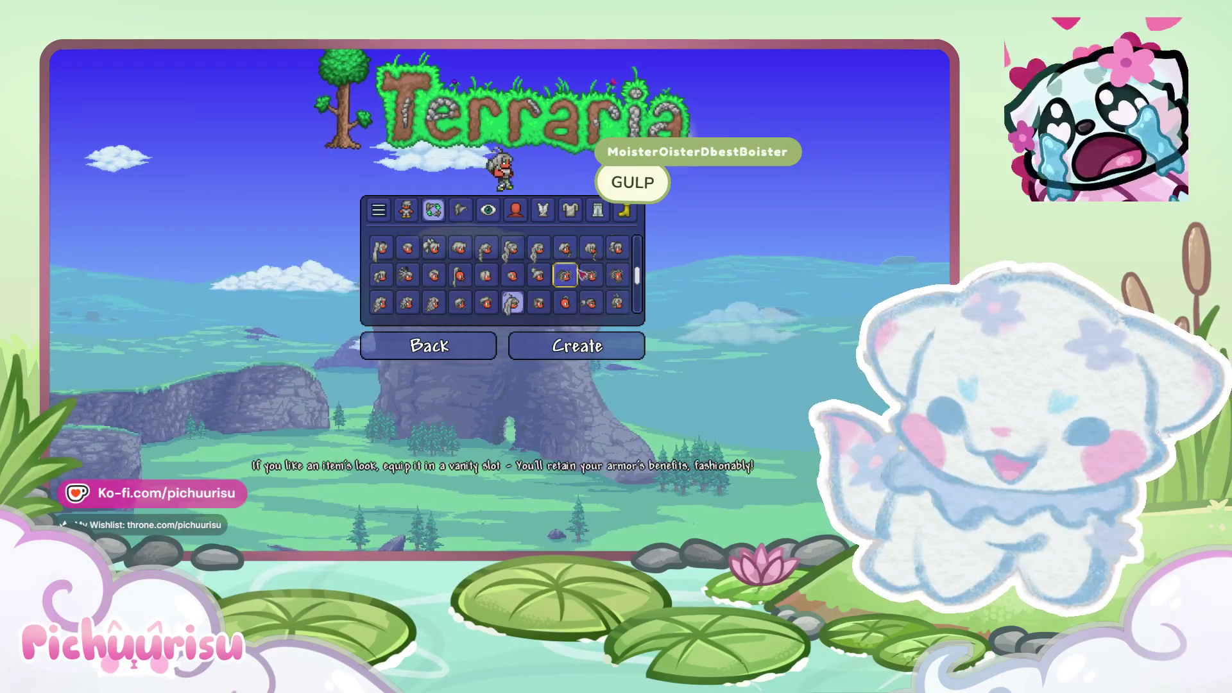
click(380, 305)
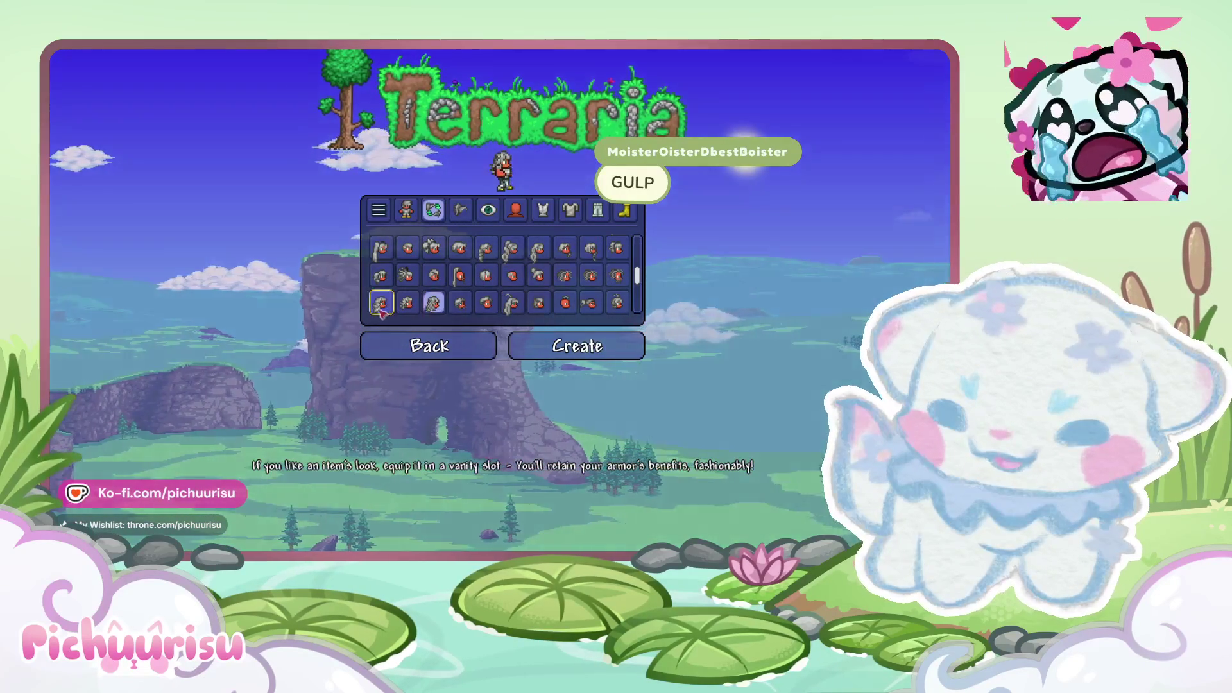
click(512, 303)
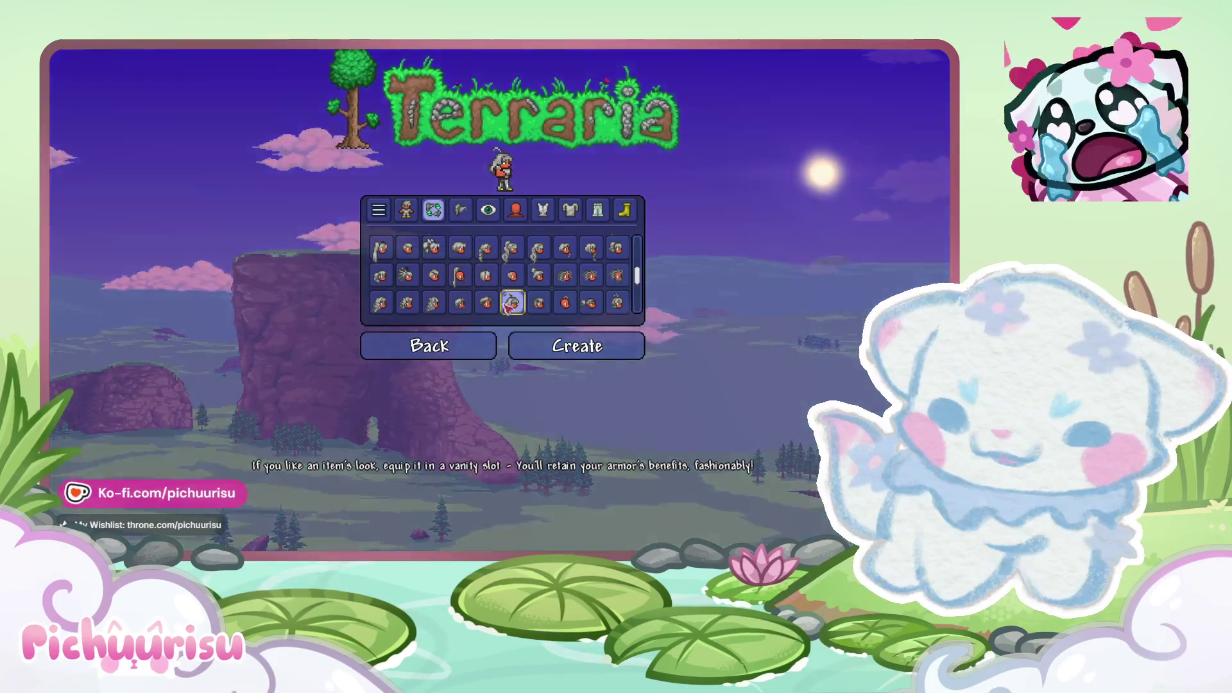
click(461, 210)
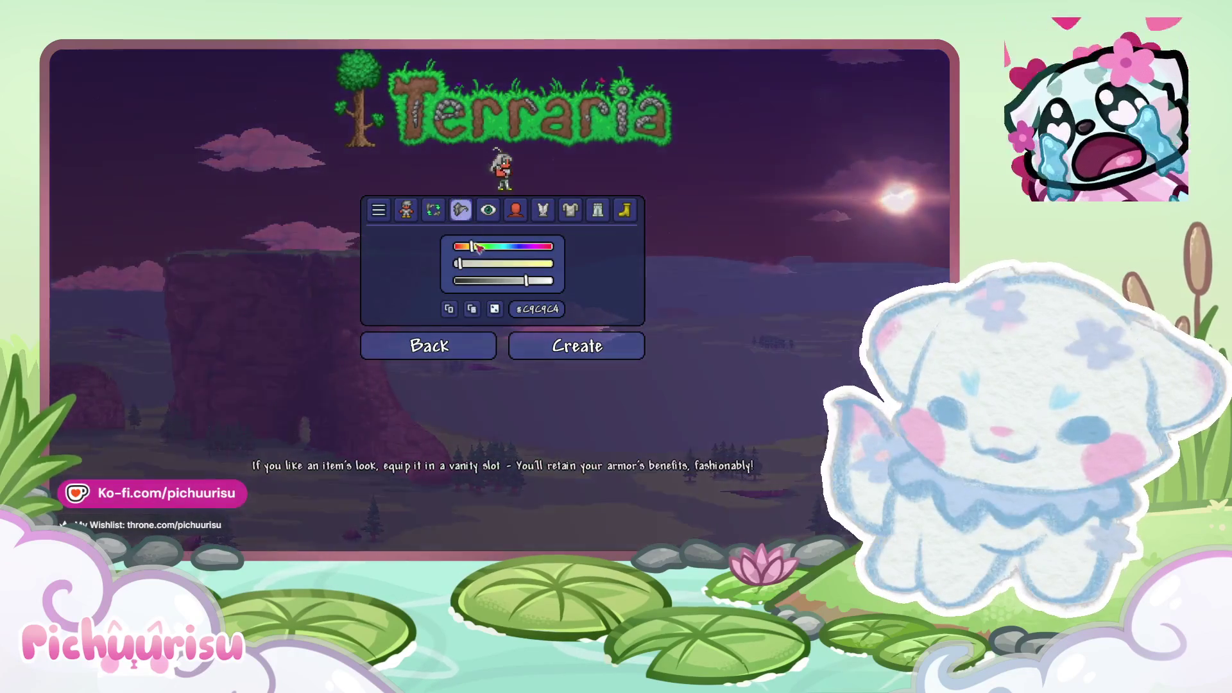
Step: Make the hair mint (#A5E8D1) and the skin pale blue-green (#9BD3D5)
drag(477, 252, 506, 253)
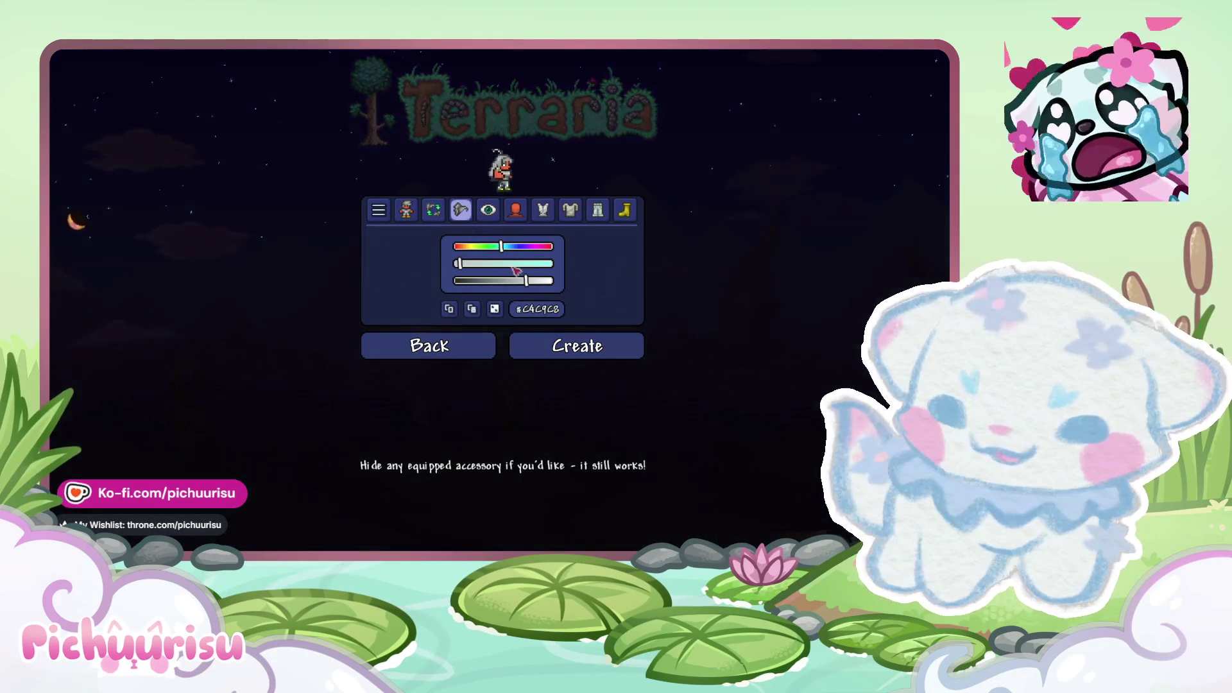
drag(520, 264, 515, 264)
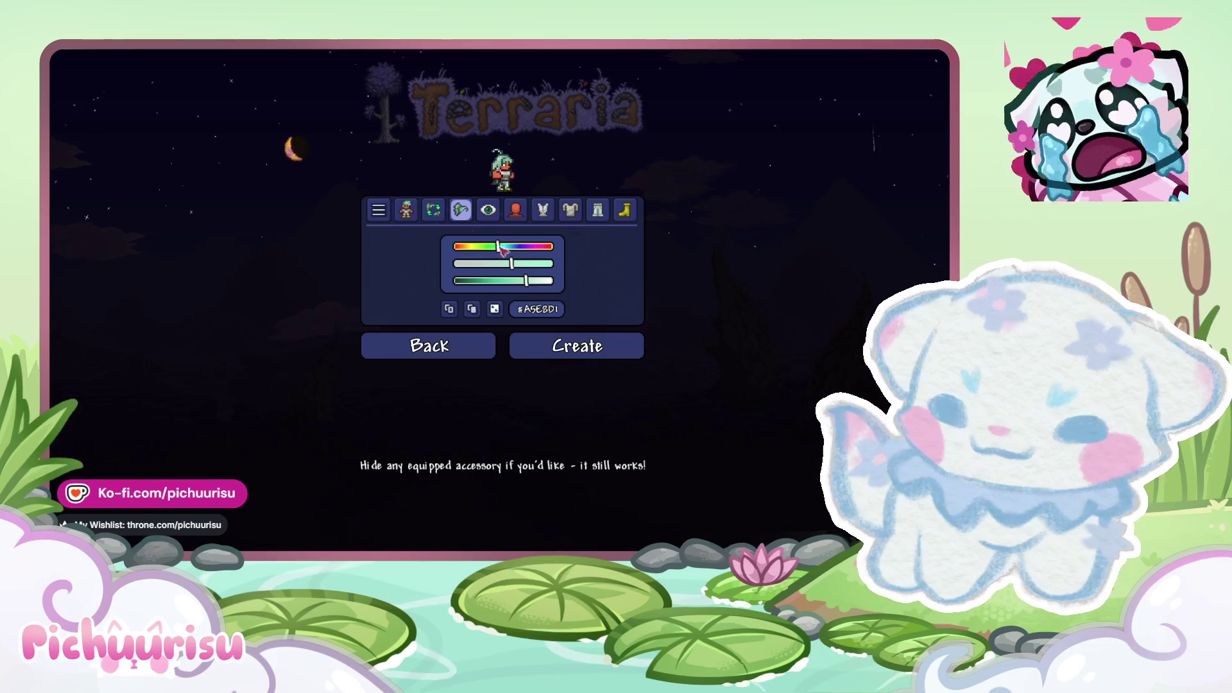
click(516, 211)
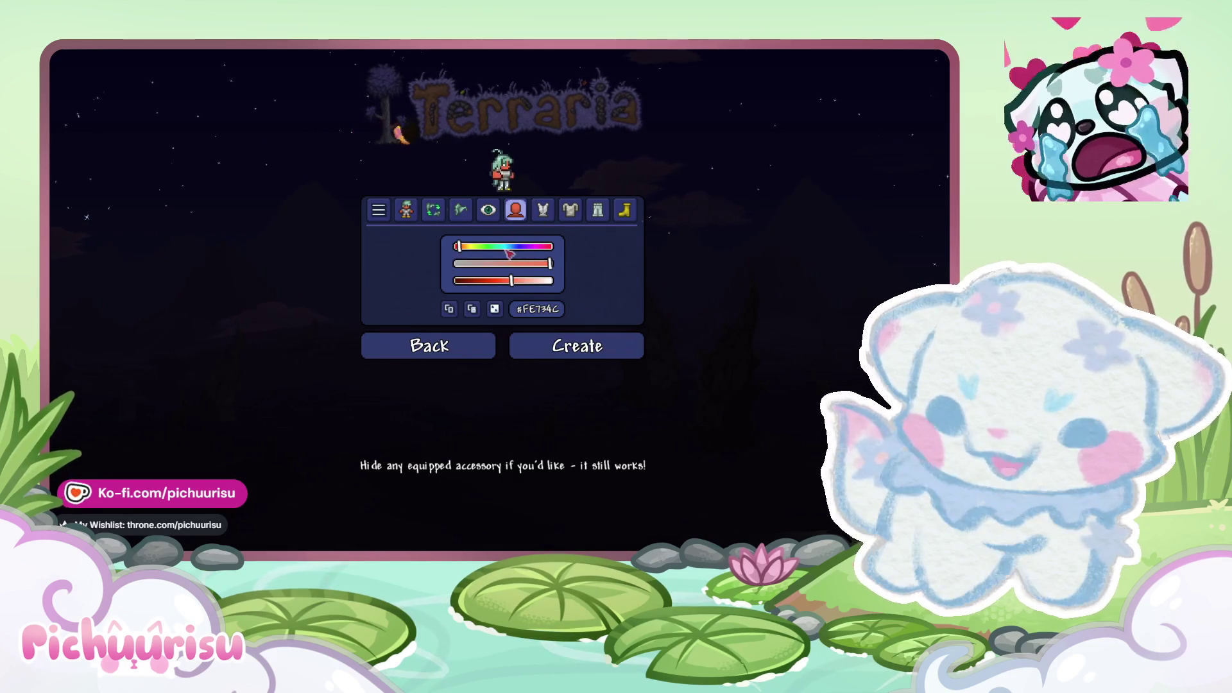
drag(498, 266, 501, 268)
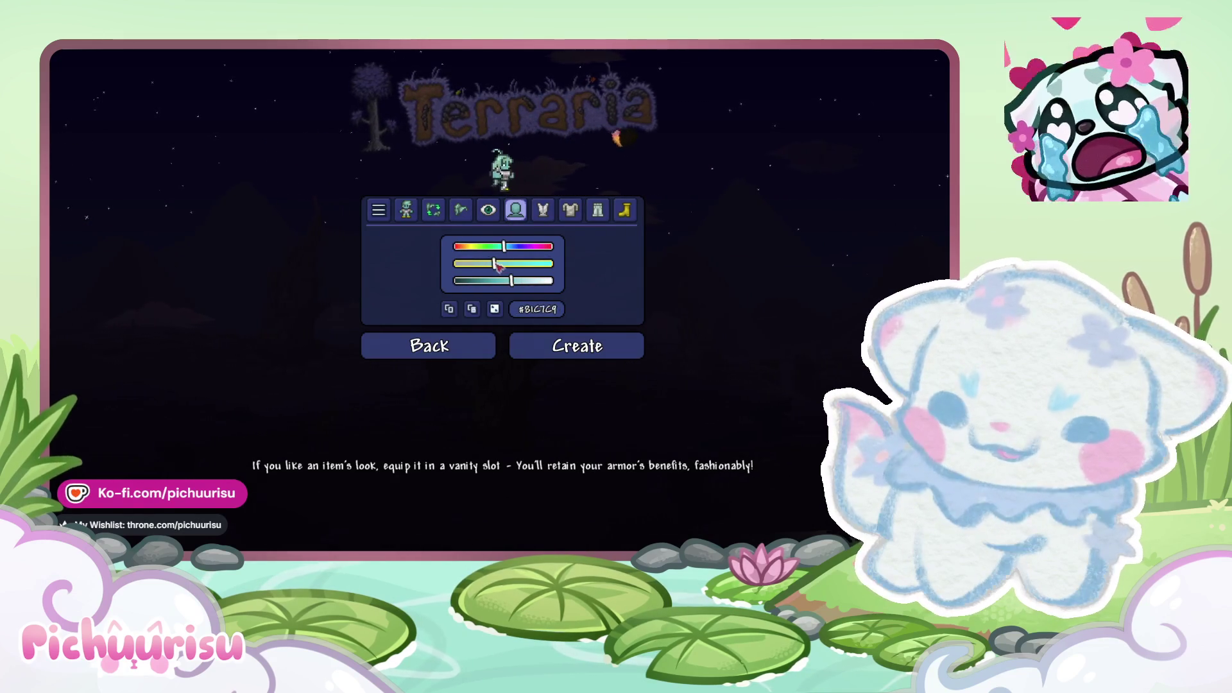
drag(522, 283, 521, 282)
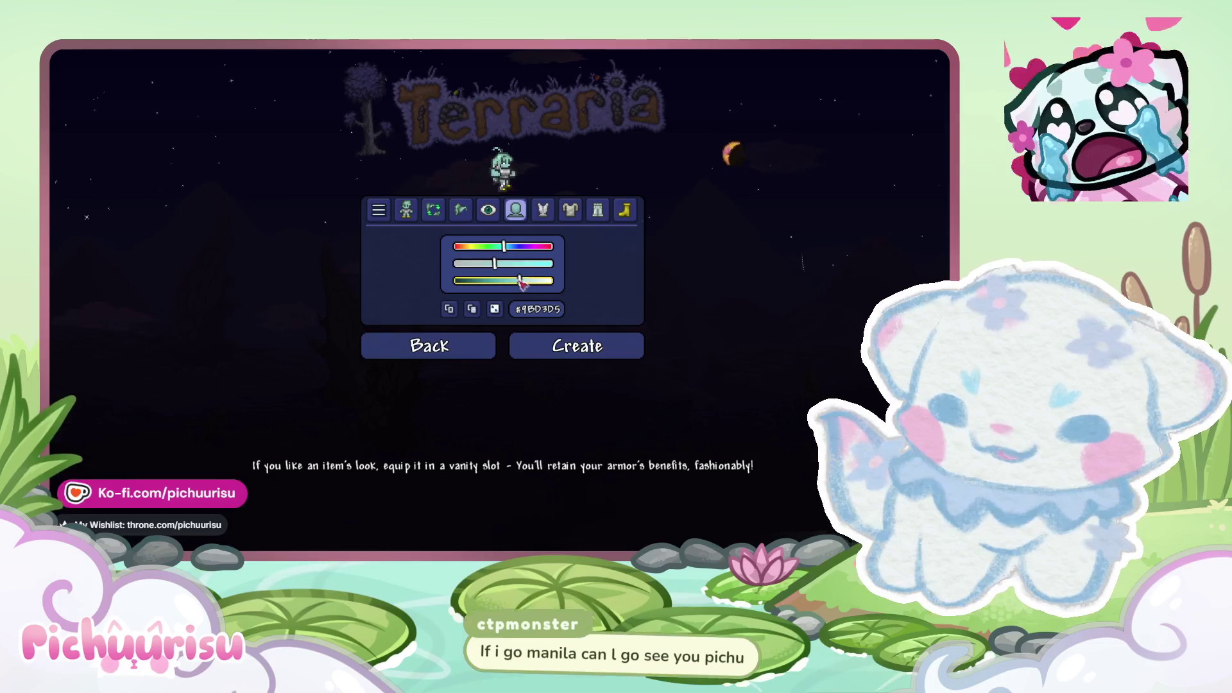
click(489, 211)
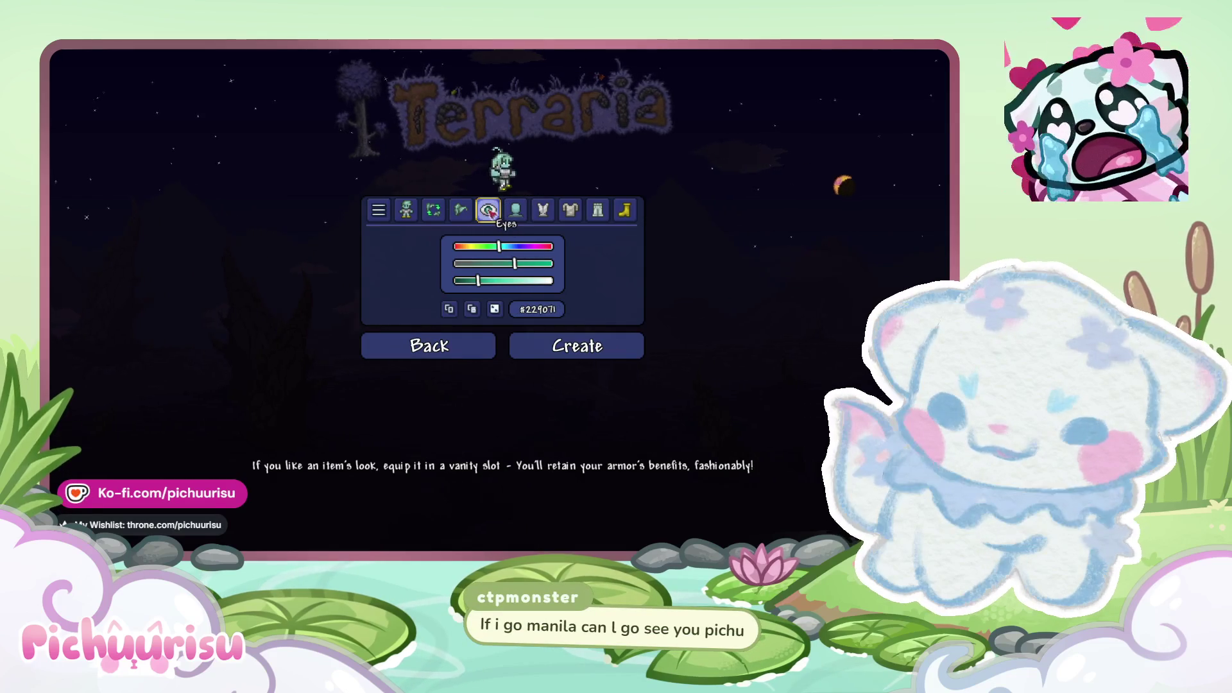
click(543, 211)
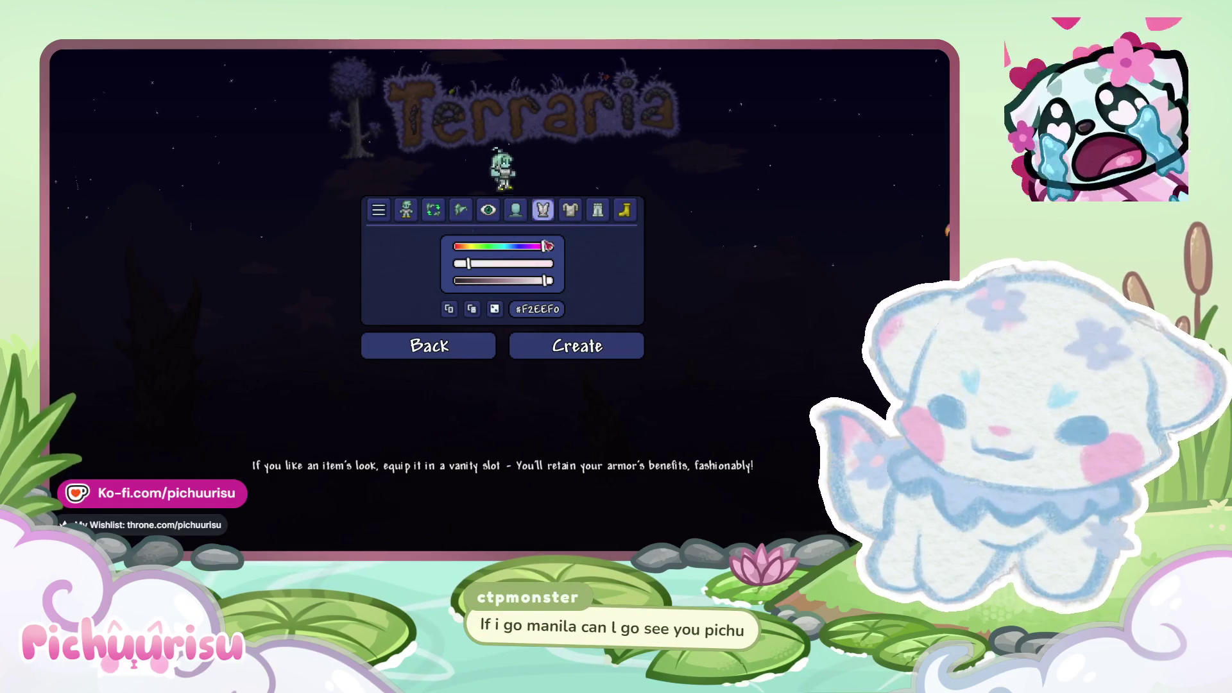
Step: Tint the shirt a deeper, more saturated orchid purple
drag(545, 250, 540, 253)
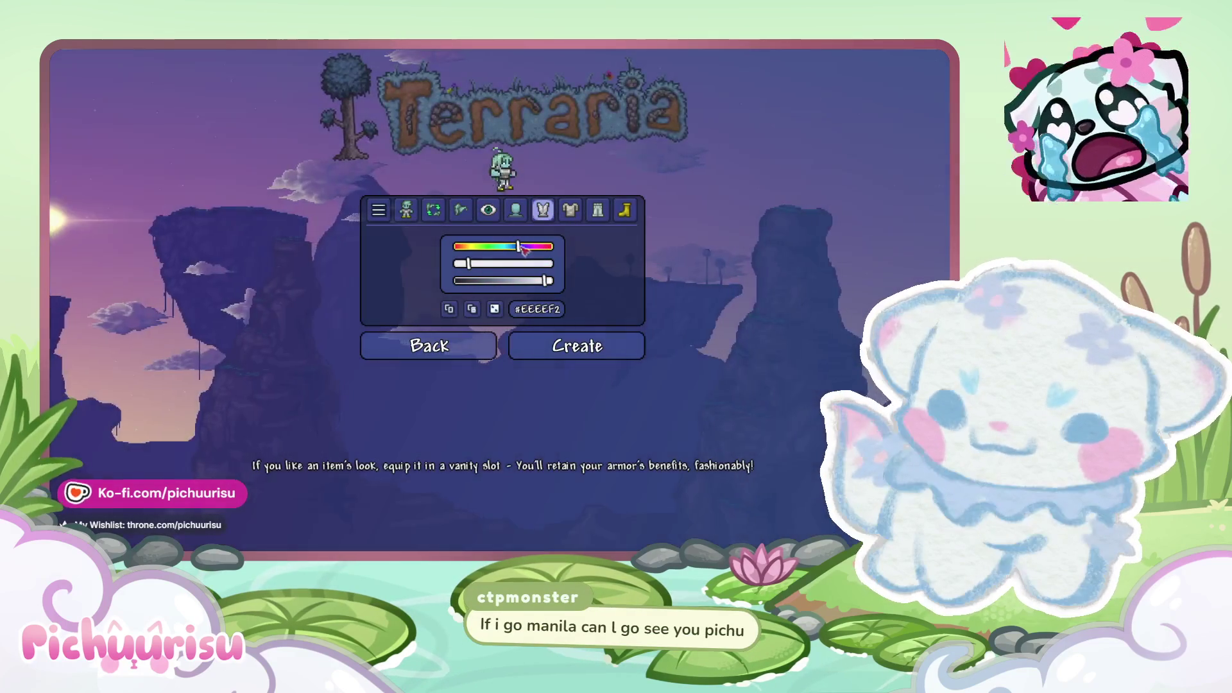
click(511, 263)
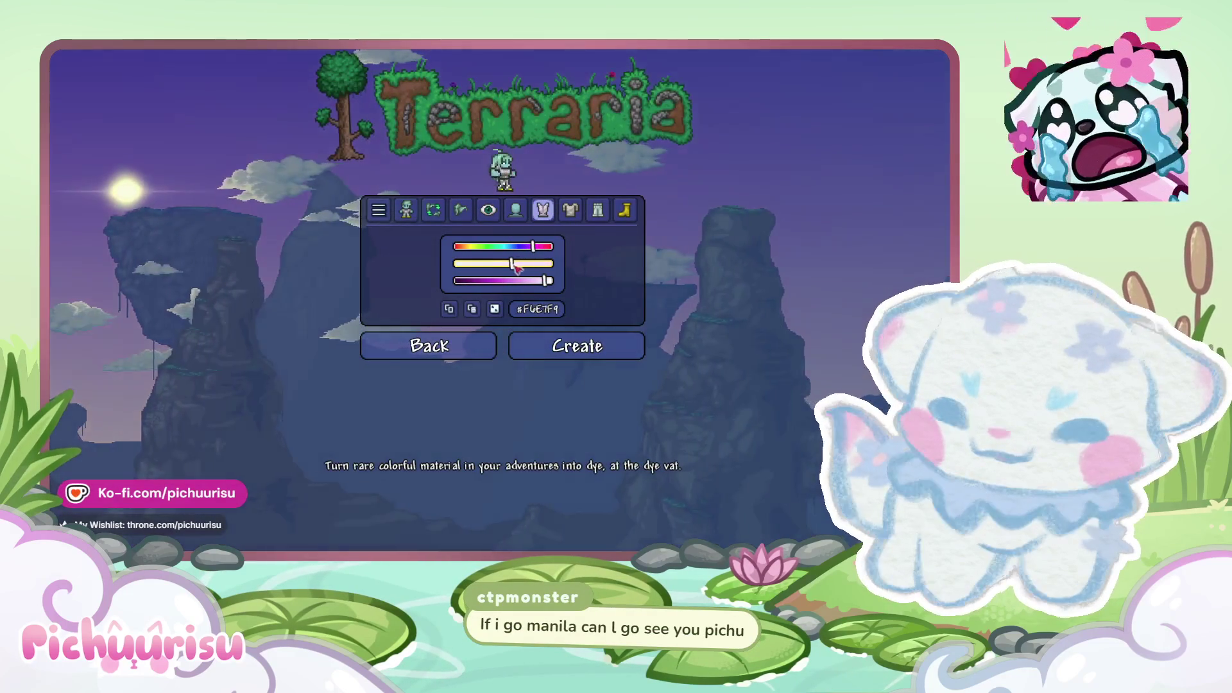
click(510, 282)
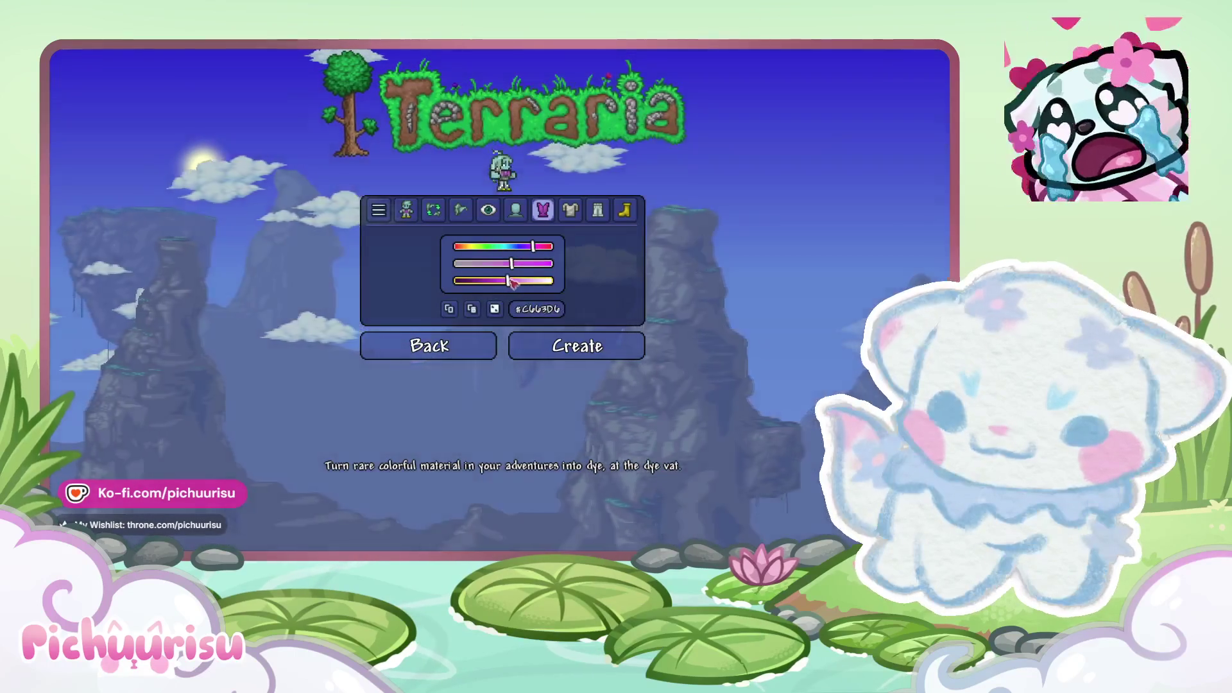
click(513, 282)
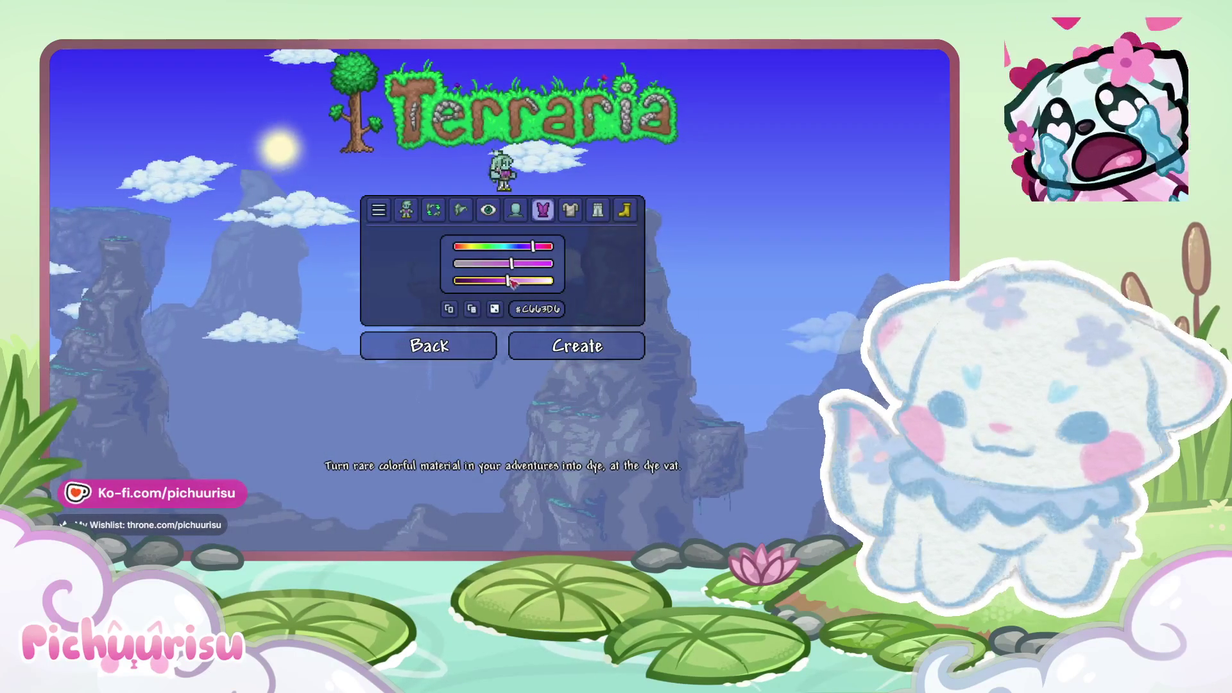
click(525, 263)
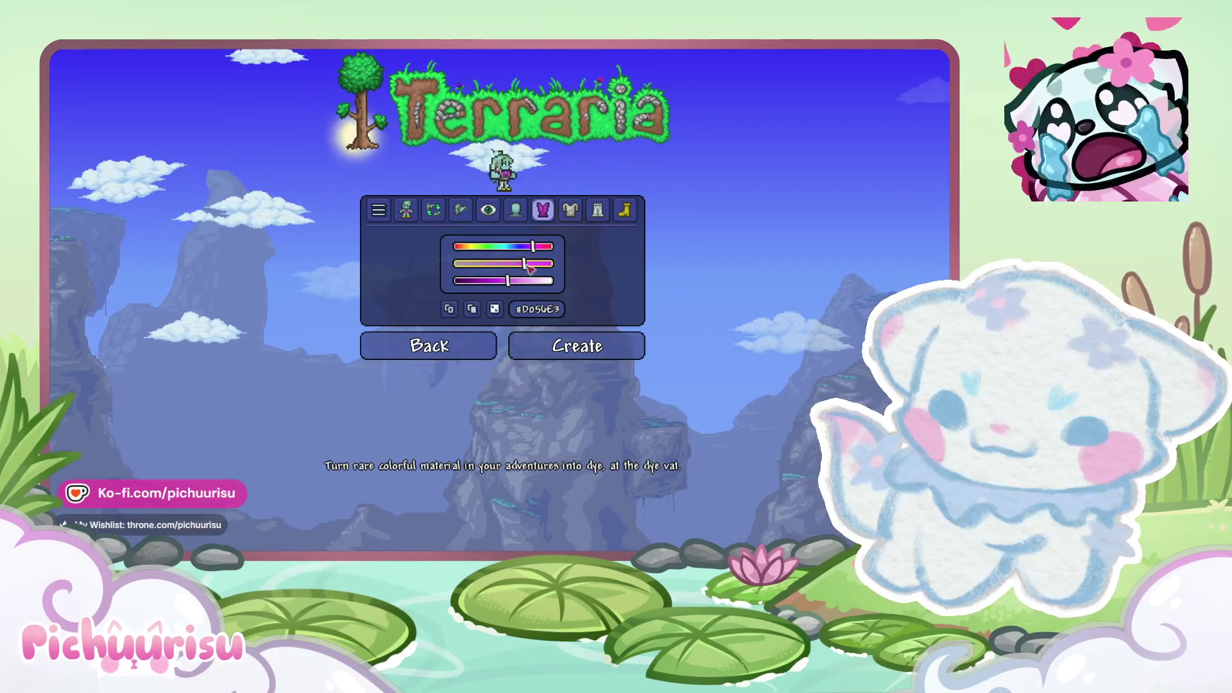
Step: Make the undershirt a pastel lilac-pink (#D2BEEC)
click(570, 210)
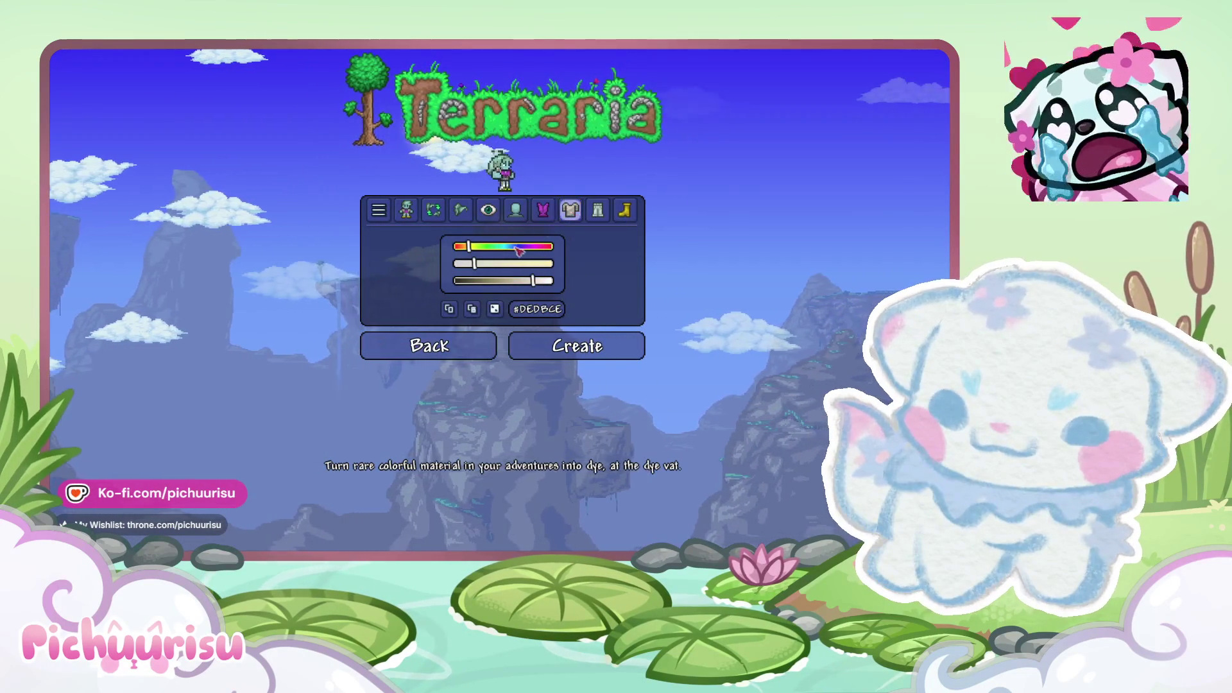
click(532, 246)
click(516, 263)
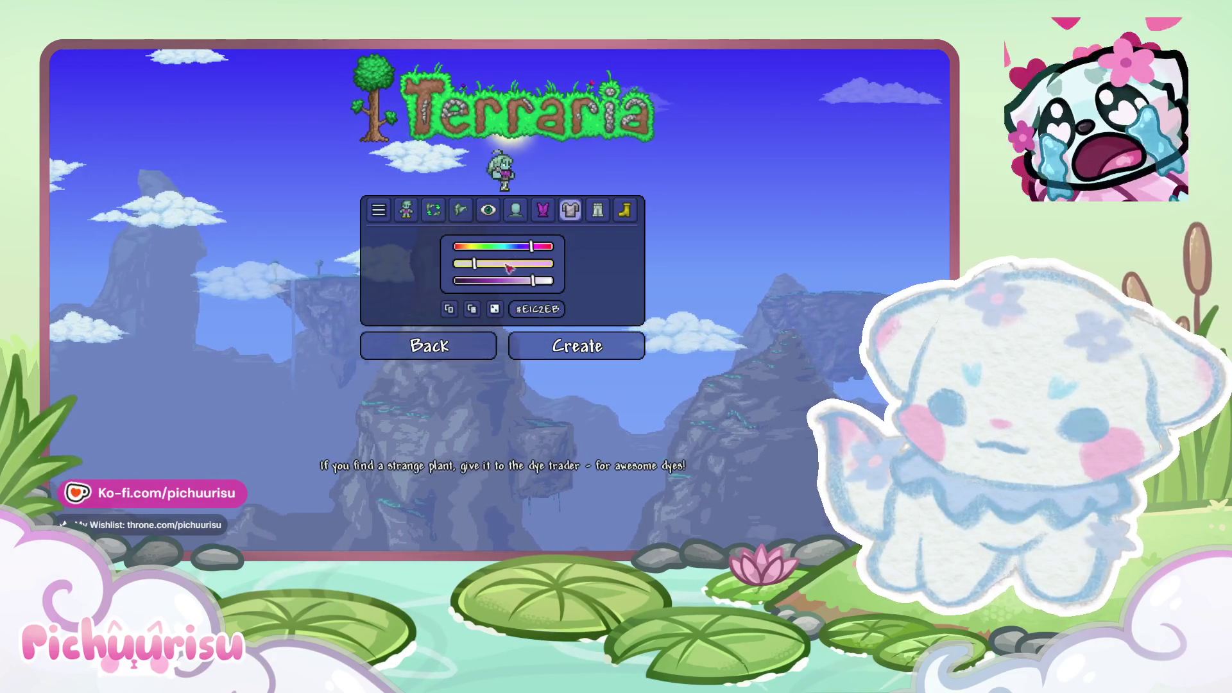
click(517, 281)
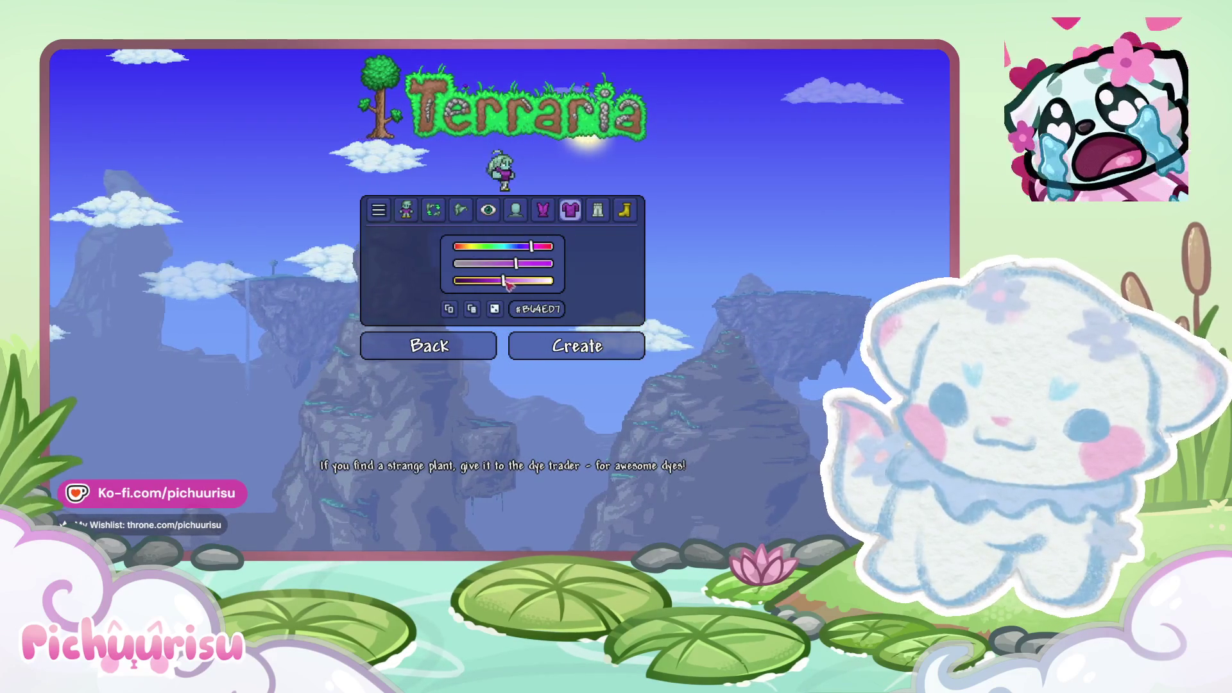
click(522, 281)
click(527, 264)
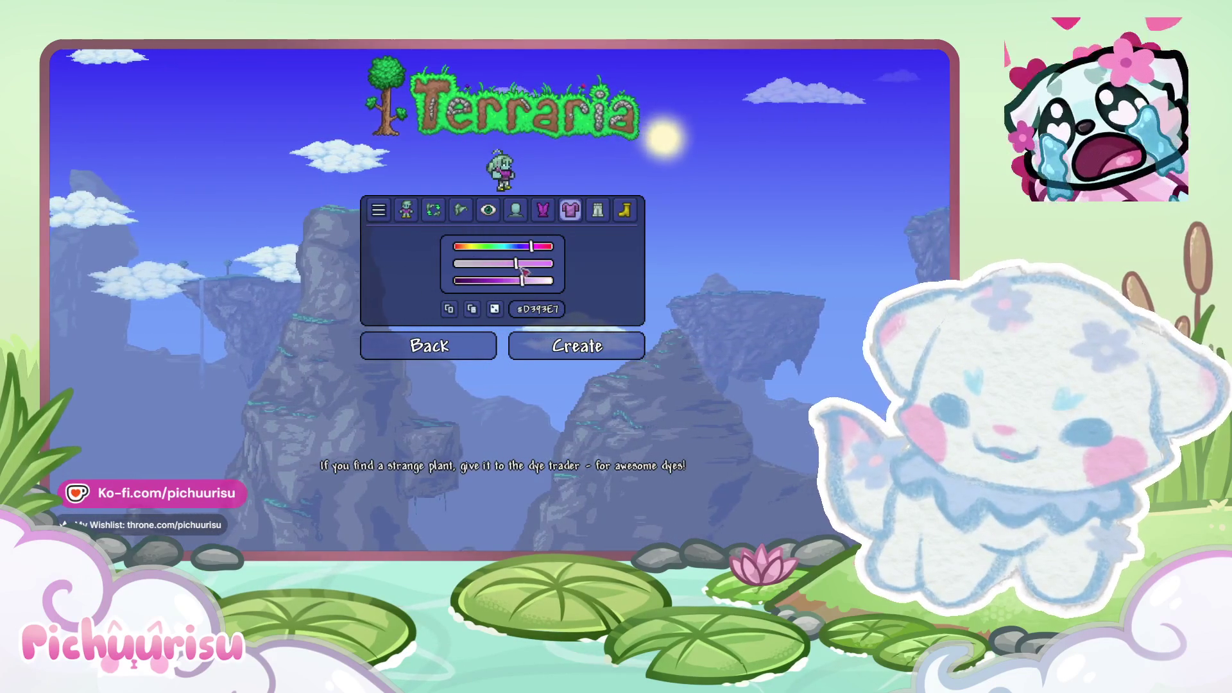
click(524, 263)
click(537, 246)
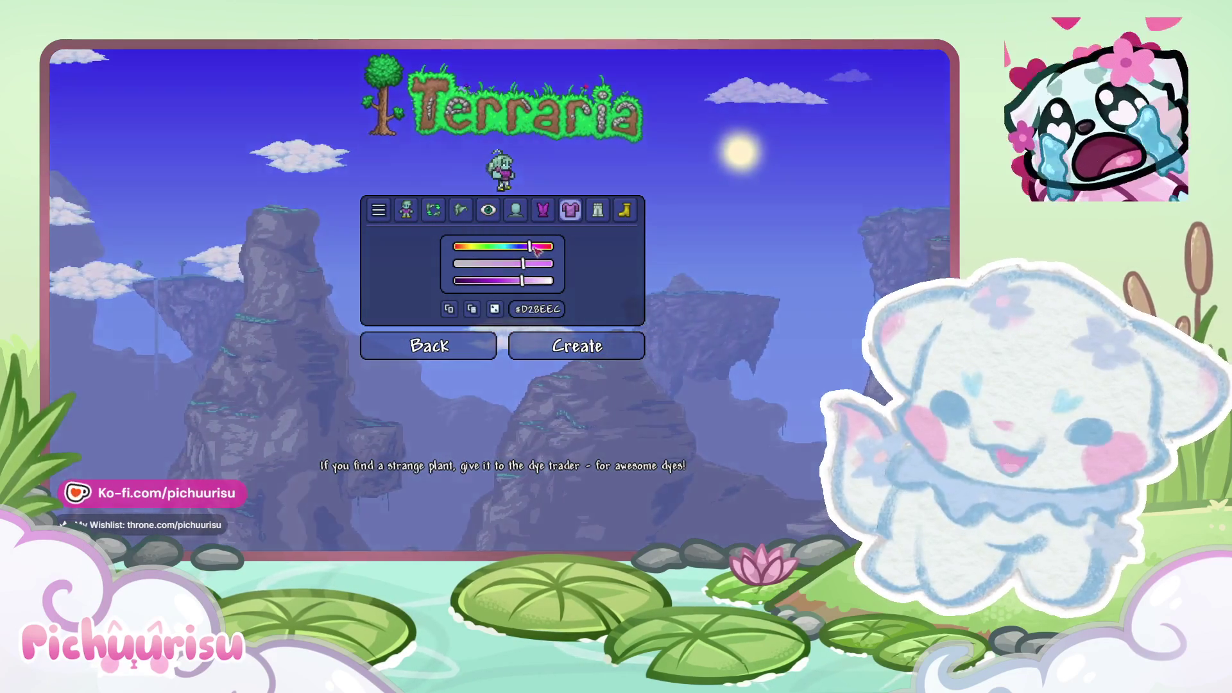
Step: Make the pants pale mint (#BBF9EC), then bring up the shoe colours
click(597, 210)
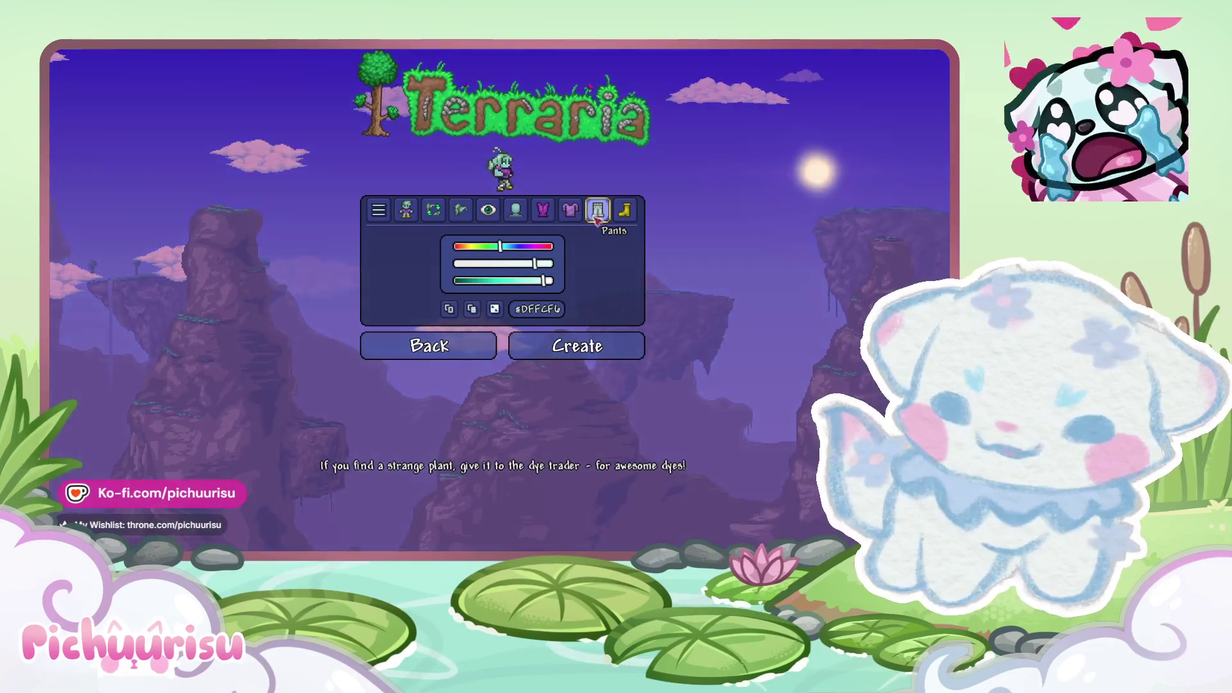
click(525, 281)
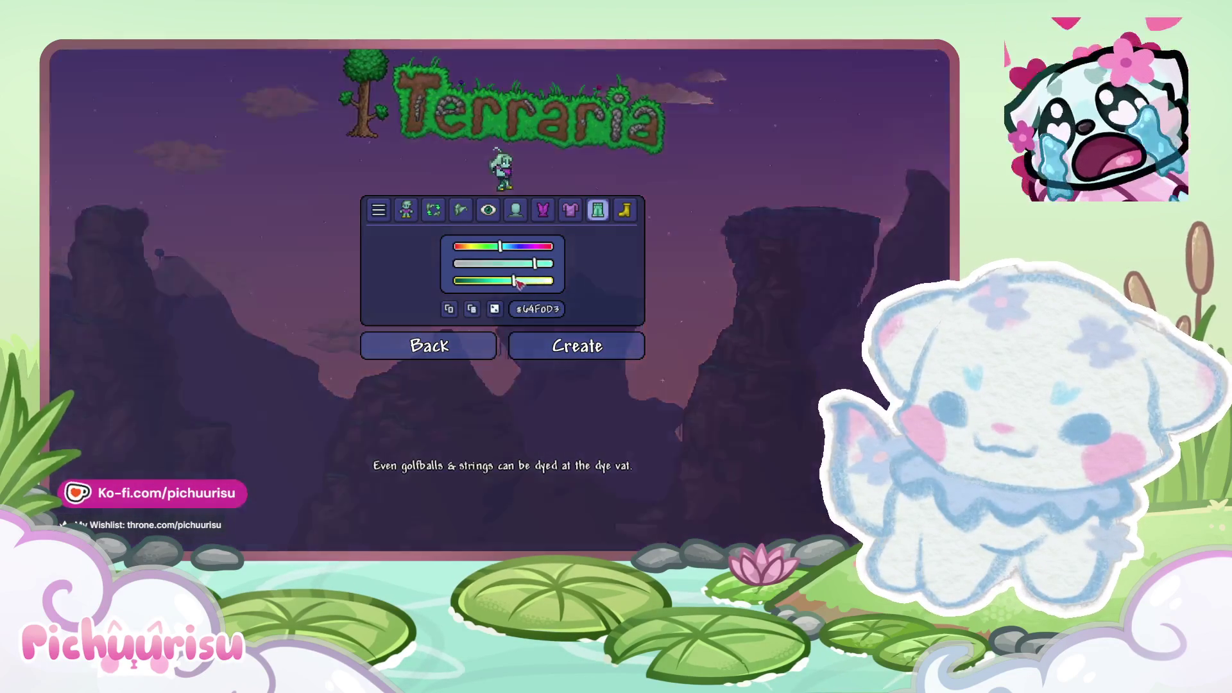
drag(528, 280, 536, 280)
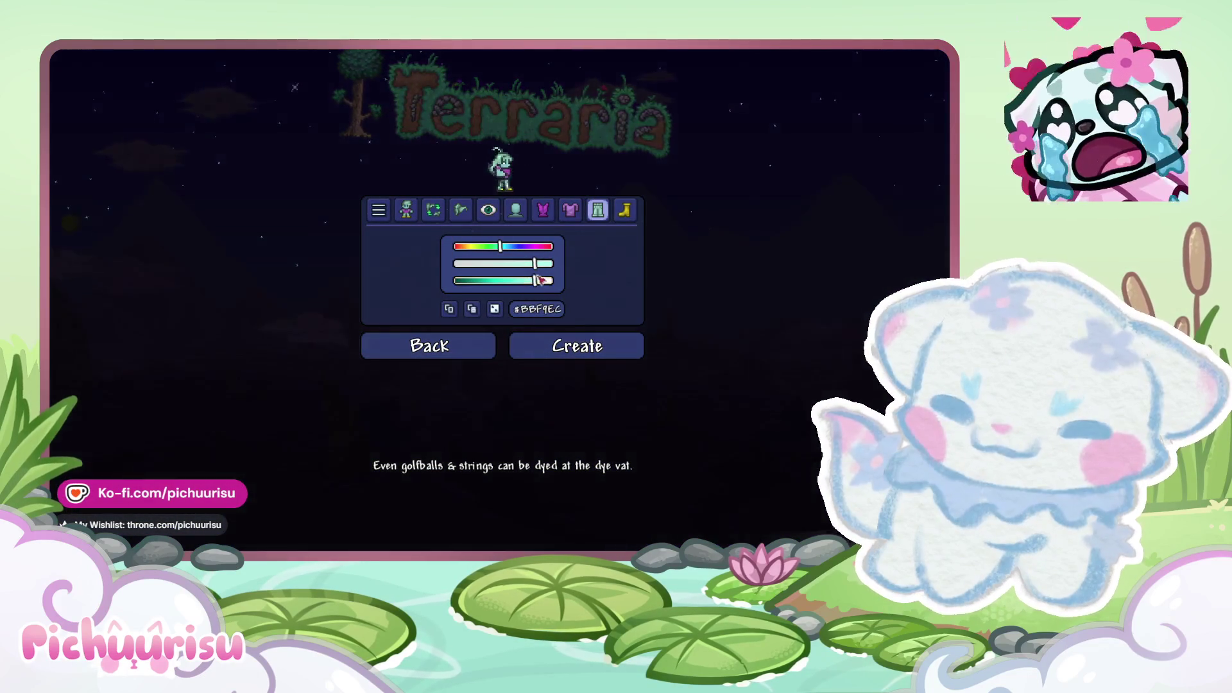
click(625, 211)
click(532, 247)
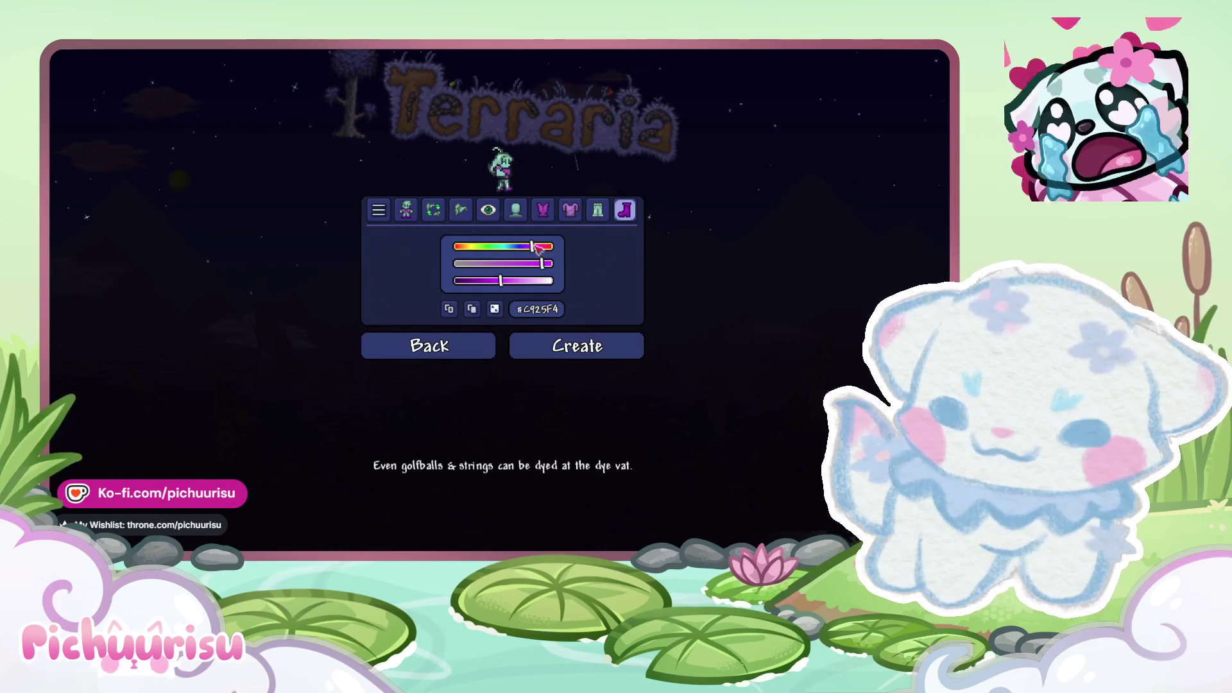